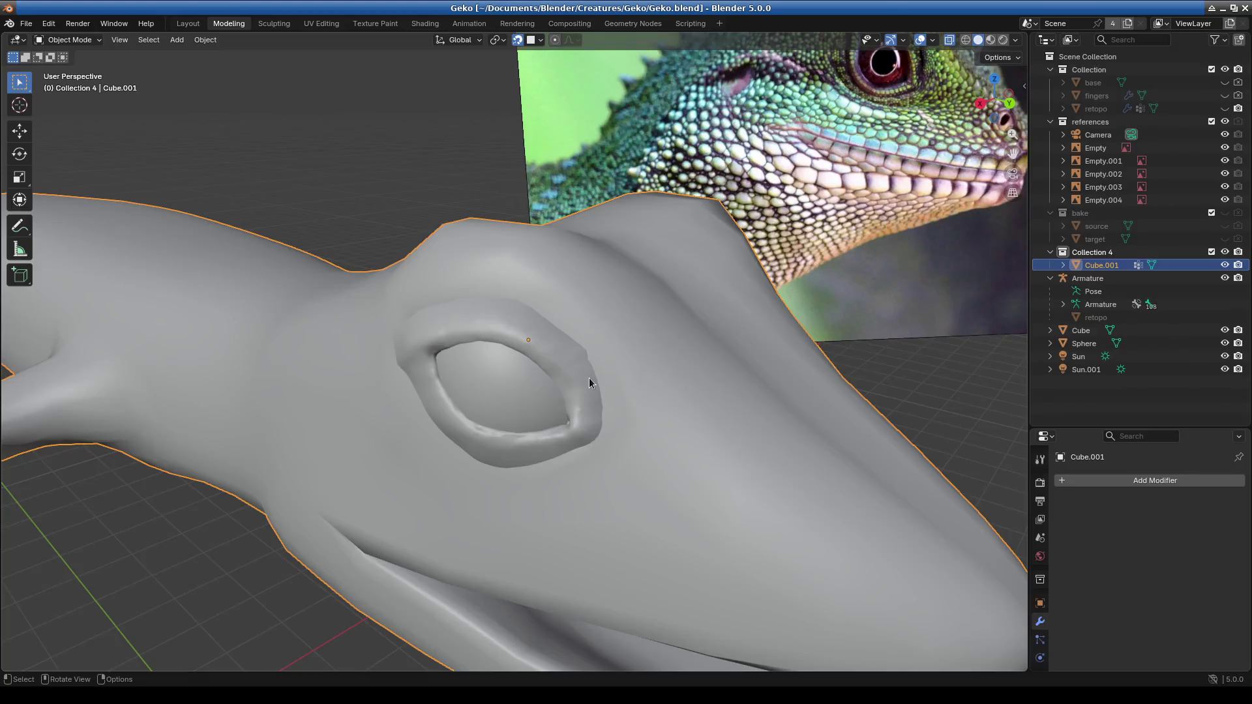
# Switch the lizard head mesh into Edit Mode.
pyautogui.scroll(1, 599, 354)
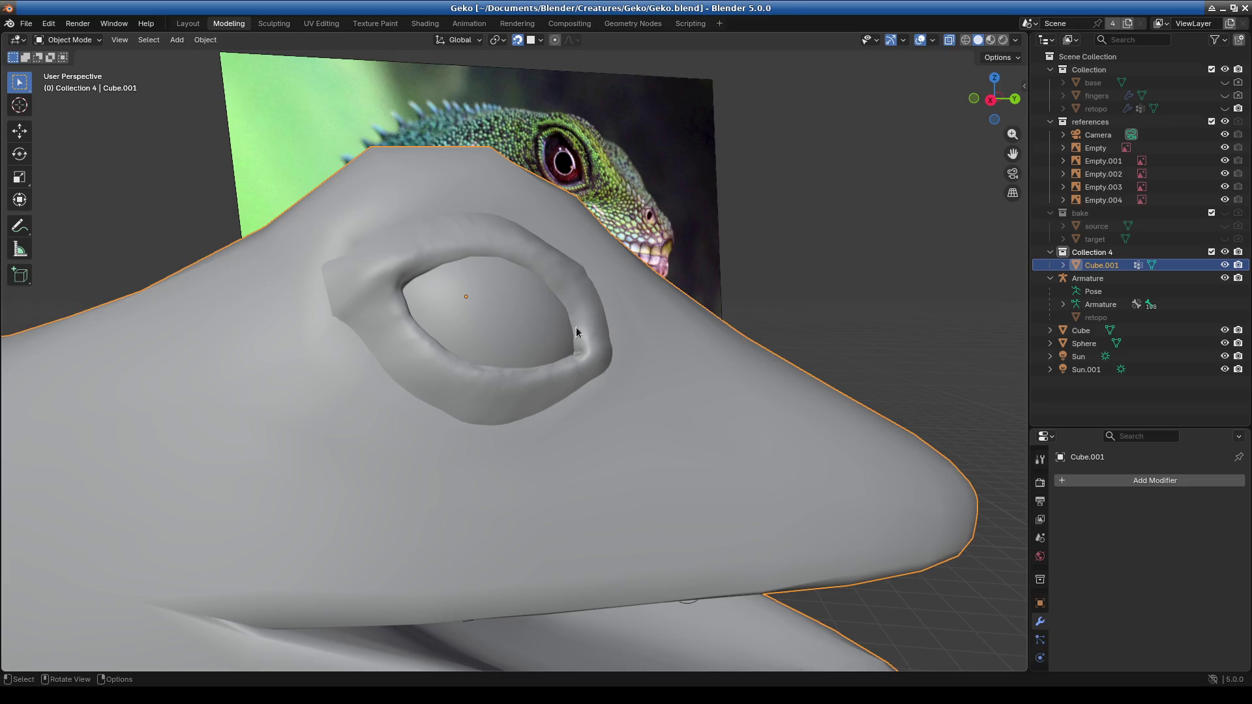
pyautogui.click(487, 343)
pyautogui.click(69, 40)
pyautogui.click(65, 69)
# Orbit and zoom around the gecko head and eye, then bring up the desktop applications menu.
pyautogui.moveTo(417, 391); pyautogui.dragTo(454, 402, button='middle')
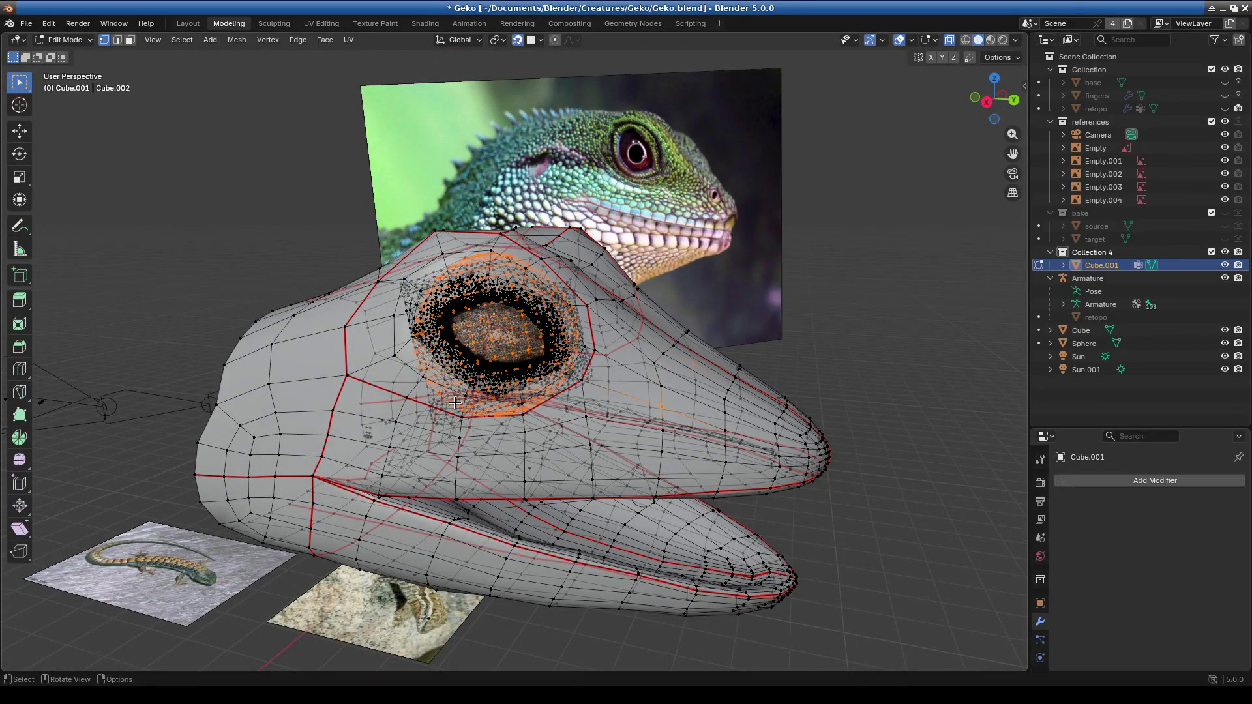
pyautogui.moveTo(561, 407)
pyautogui.mouseDown(button='middle')
pyautogui.moveTo(603, 456)
pyautogui.moveTo(538, 476)
pyautogui.mouseUp(button='middle')
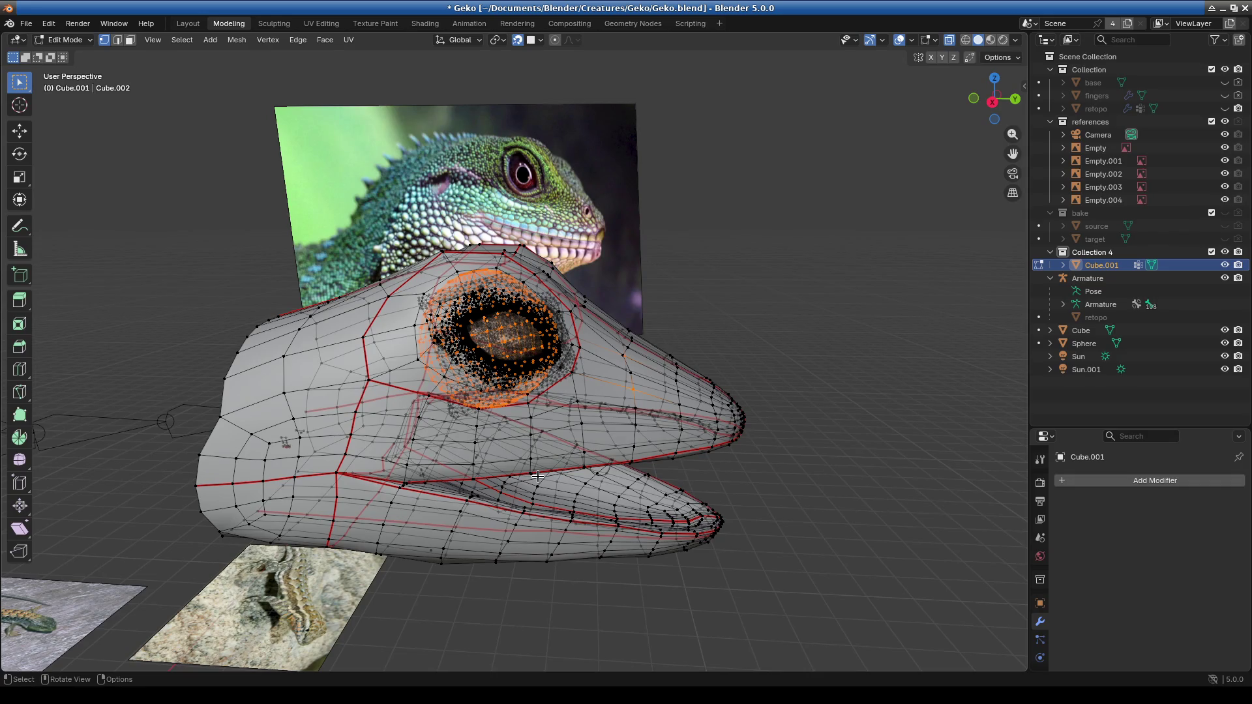
pyautogui.moveTo(613, 571)
pyautogui.mouseDown(button='middle')
pyautogui.moveTo(536, 534)
pyautogui.moveTo(596, 534)
pyautogui.moveTo(634, 612)
pyautogui.mouseUp(button='middle')
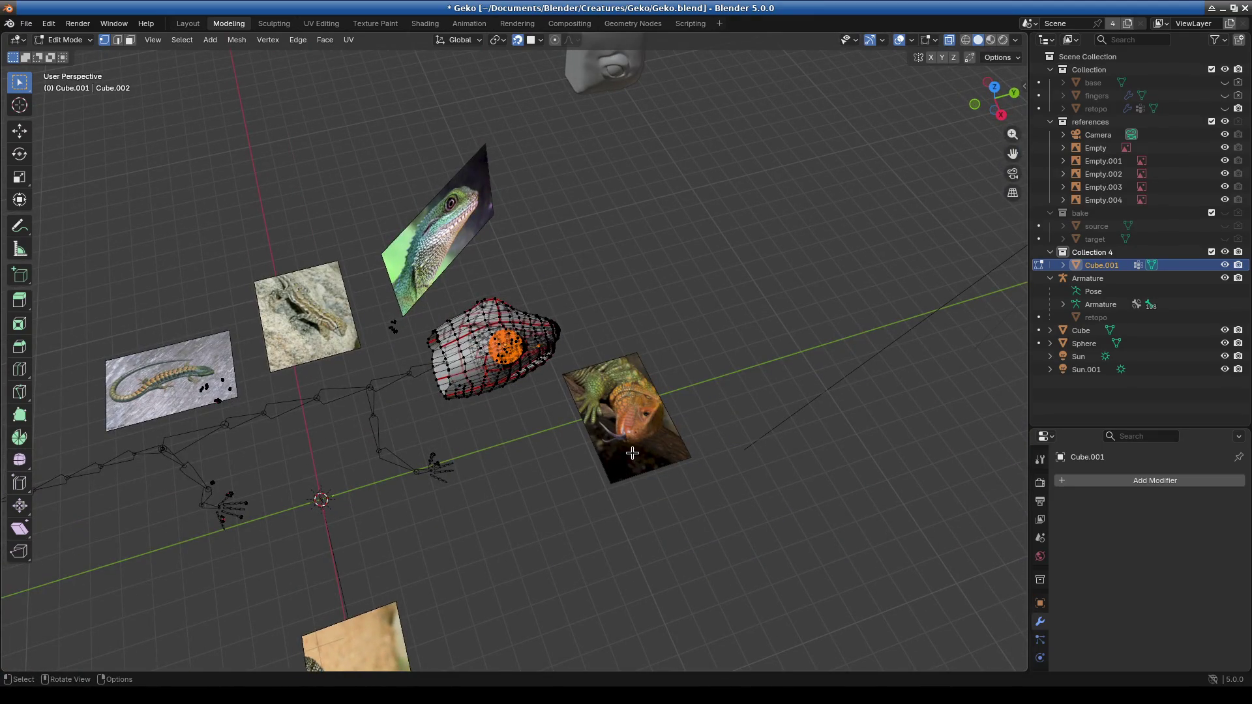
pyautogui.scroll(3, 642, 456)
pyautogui.moveTo(676, 538)
pyautogui.mouseDown(button='middle')
pyautogui.moveTo(718, 506)
pyautogui.moveTo(601, 475)
pyautogui.moveTo(641, 370)
pyautogui.mouseUp(button='middle')
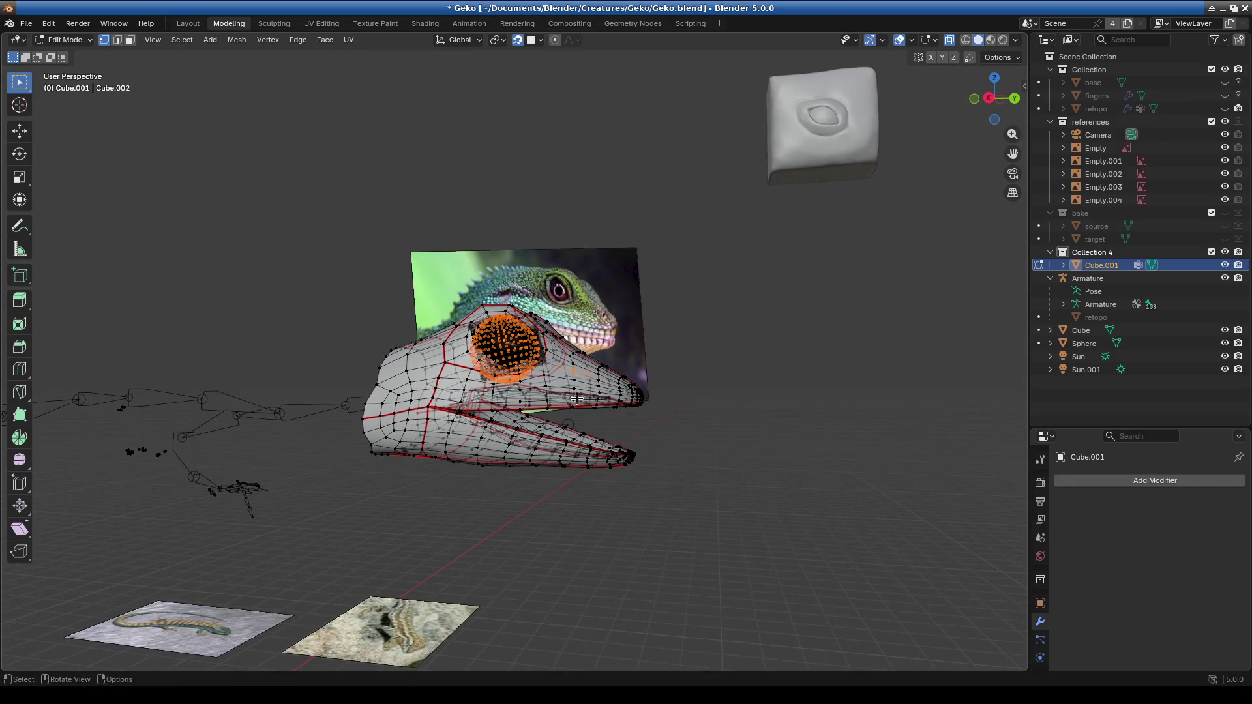
pyautogui.scroll(4, 555, 405)
pyautogui.scroll(2, 595, 375)
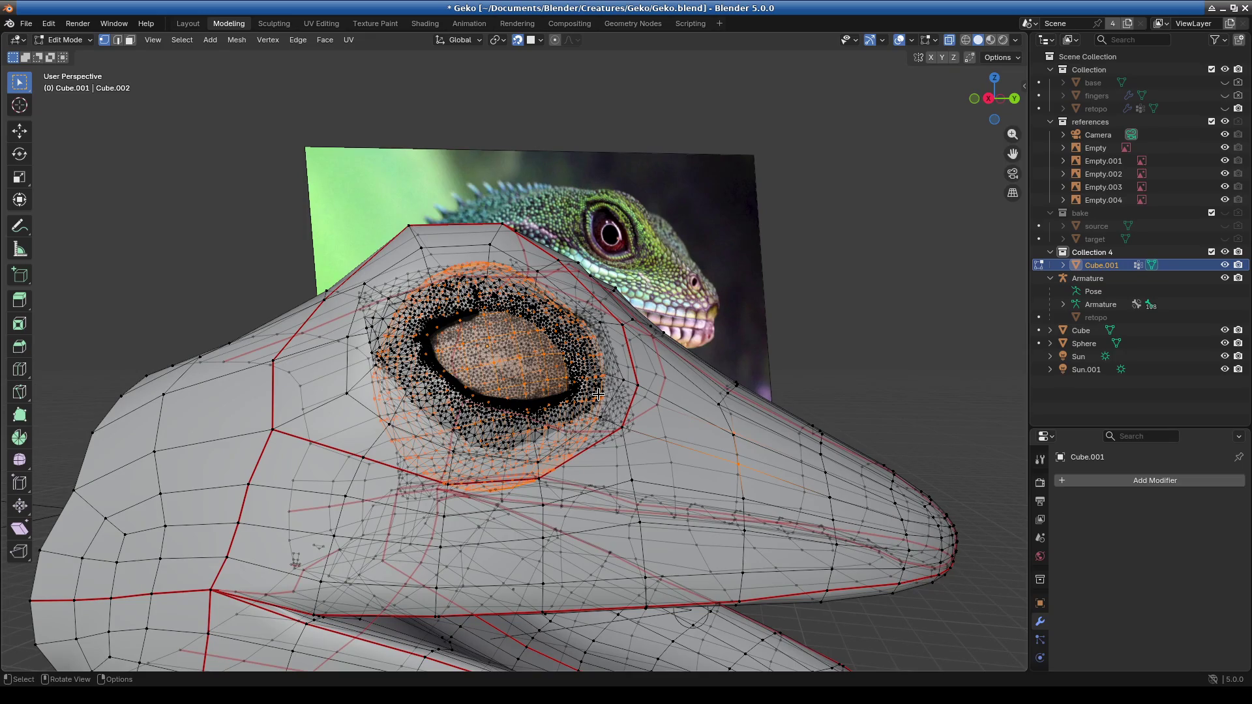
pyautogui.moveTo(595, 395)
pyautogui.mouseDown(button='middle')
pyautogui.moveTo(610, 428)
pyautogui.moveTo(536, 440)
pyautogui.moveTo(621, 439)
pyautogui.mouseUp(button='middle')
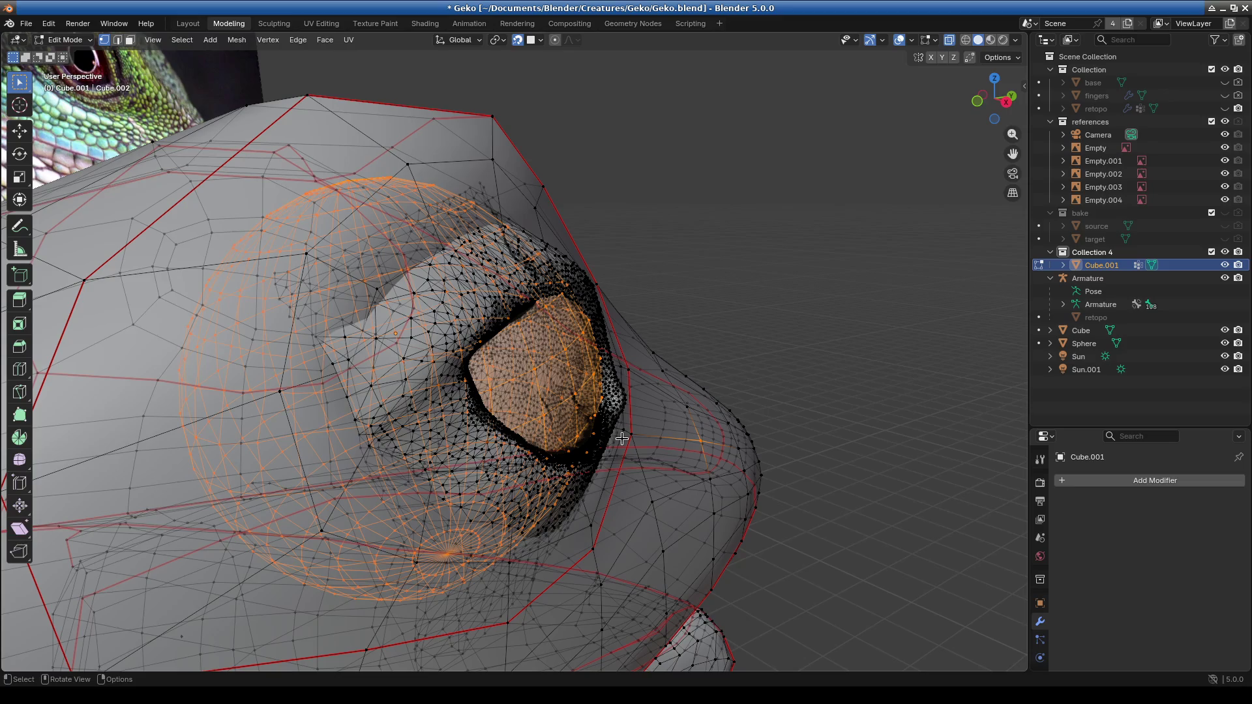
pyautogui.hotkey('alt', 'F1')
pyautogui.moveTo(31, 142)
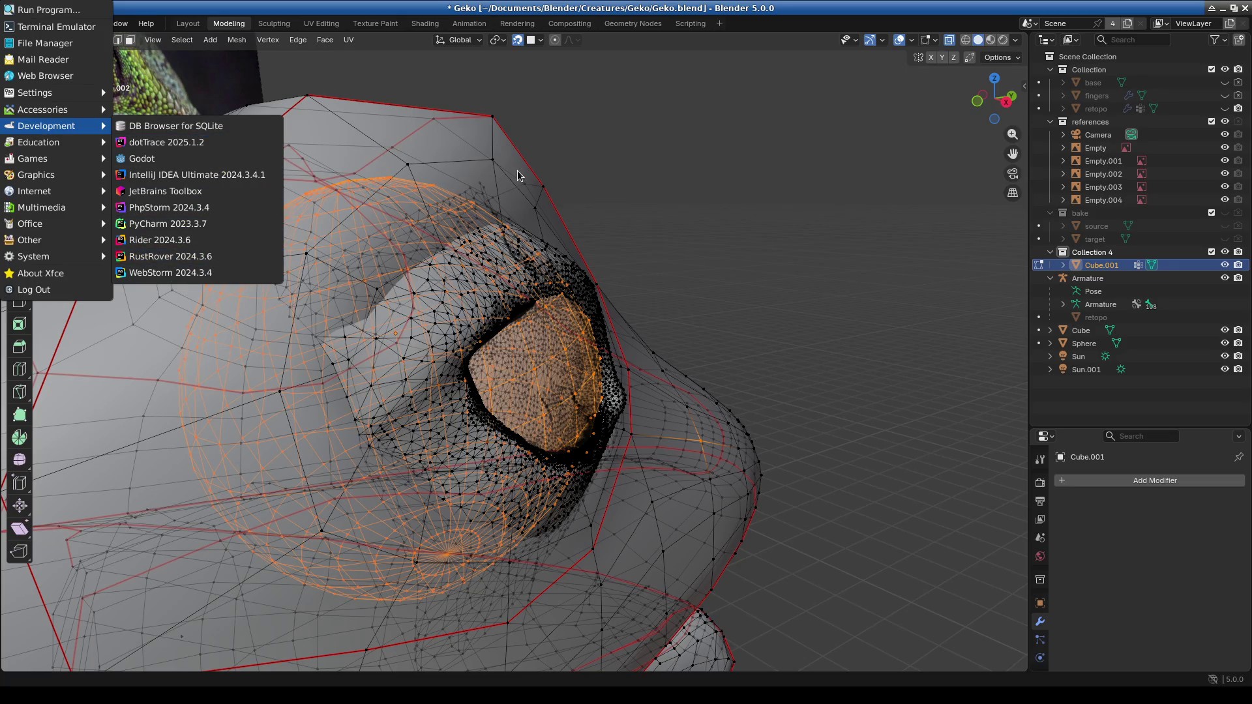
pyautogui.click(643, 182)
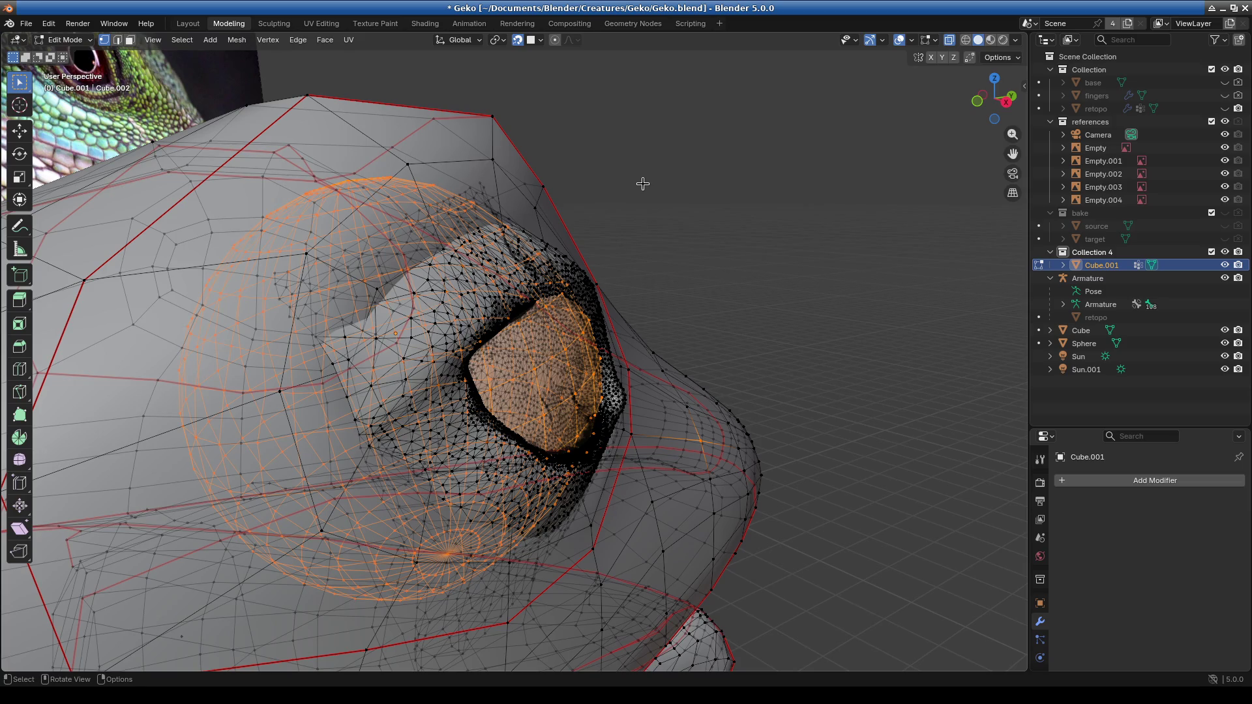
pyautogui.moveTo(735, 209); pyautogui.dragTo(615, 375, button='middle')
pyautogui.moveTo(676, 282); pyautogui.dragTo(661, 278, button='middle')
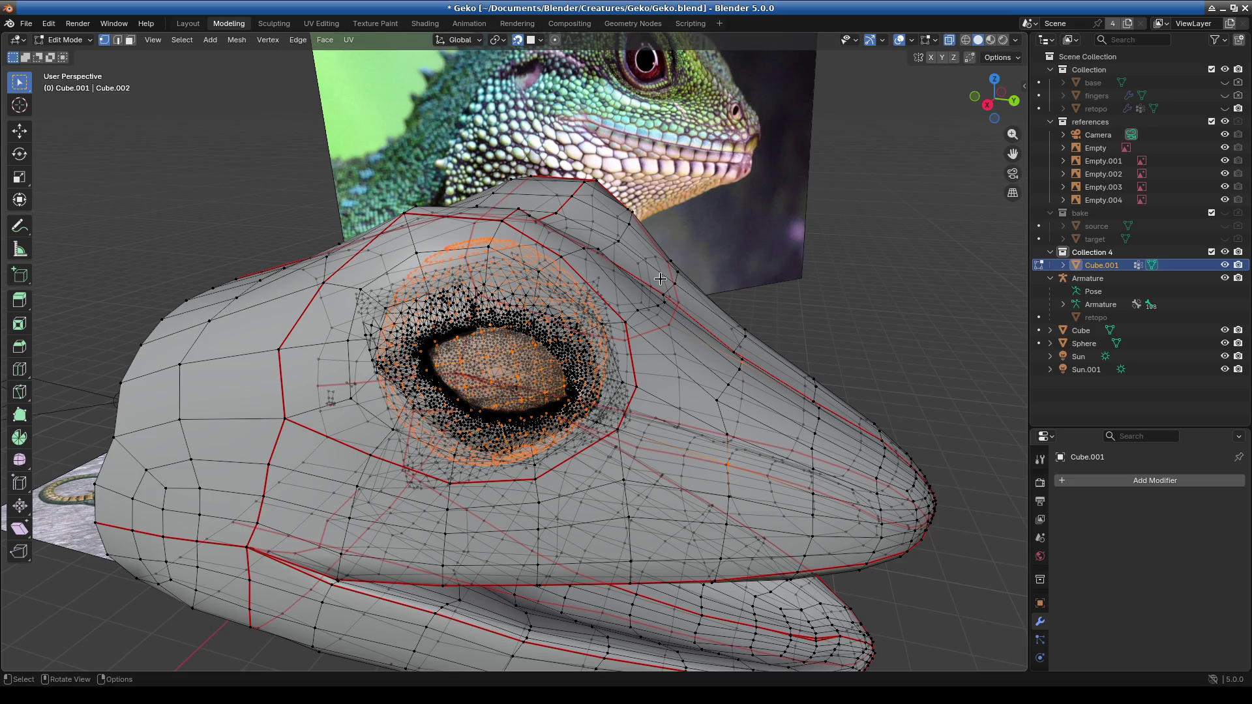
pyautogui.scroll(6, 661, 278)
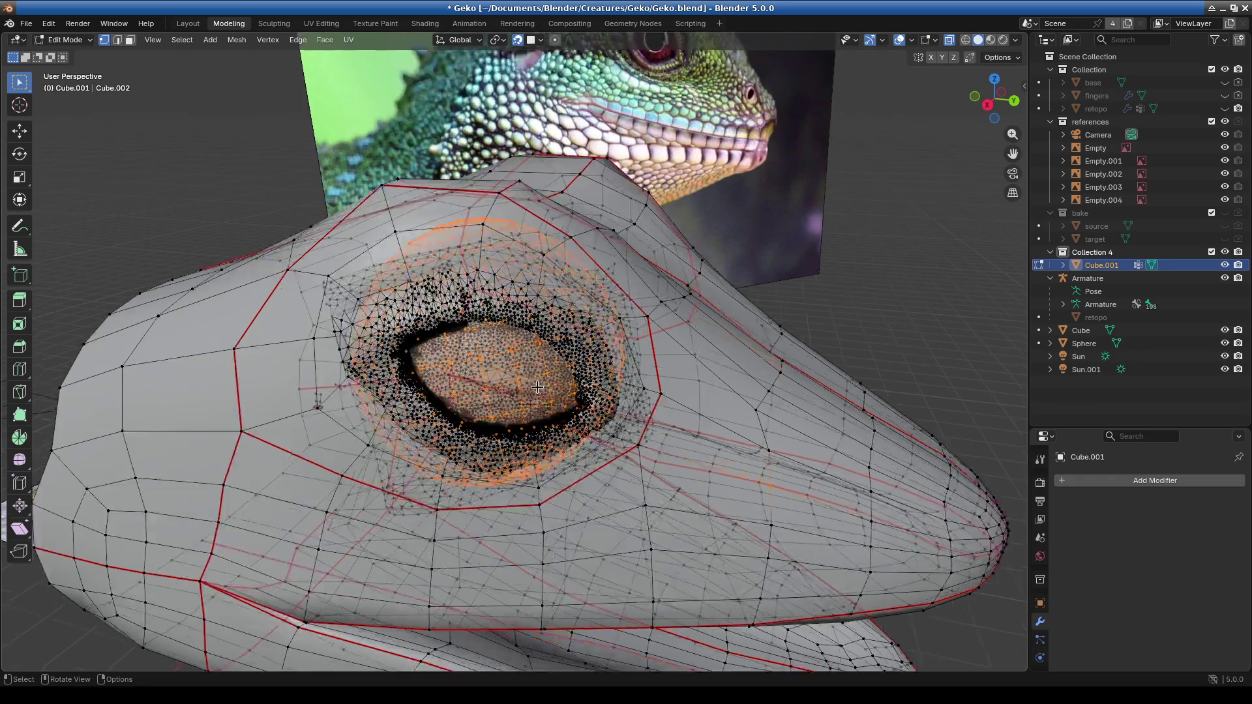
pyautogui.moveTo(554, 451); pyautogui.dragTo(566, 450, button='middle')
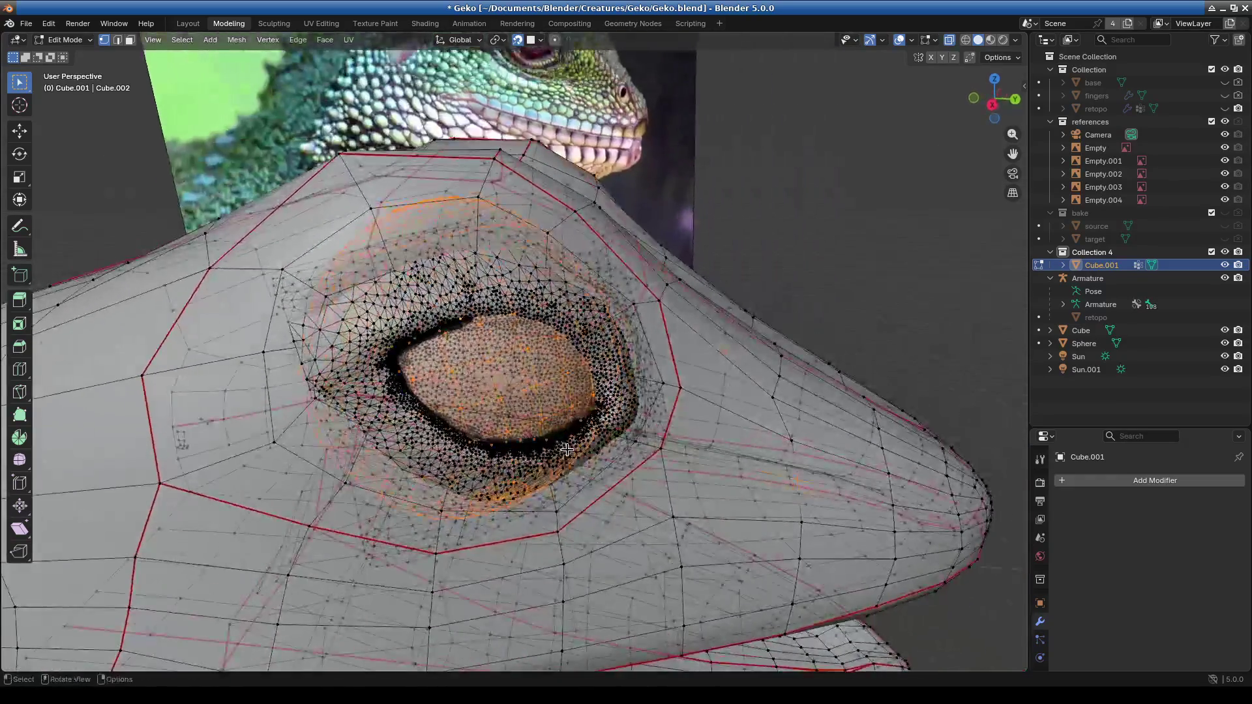
pyautogui.moveTo(665, 505); pyautogui.dragTo(584, 502, button='middle')
pyautogui.moveTo(661, 542); pyautogui.dragTo(634, 548, button='middle')
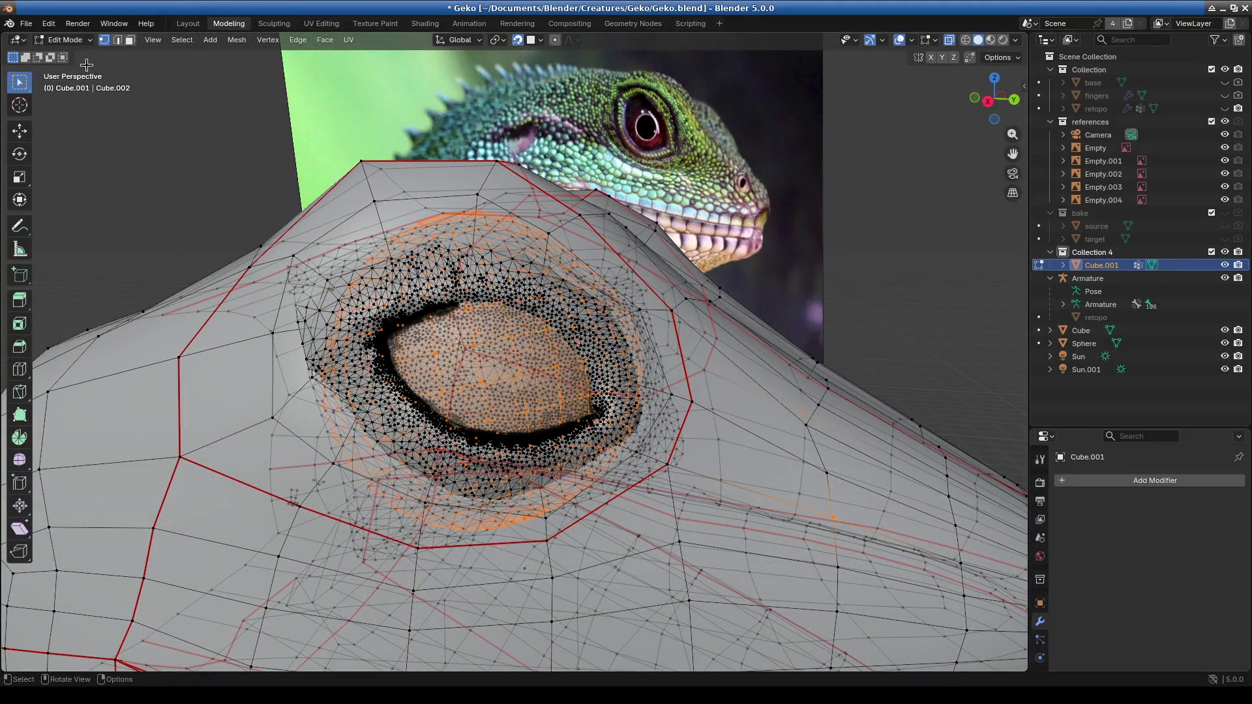
pyautogui.moveTo(542, 338)
pyautogui.mouseDown(button='middle')
pyautogui.moveTo(649, 458)
pyautogui.moveTo(587, 391)
pyautogui.mouseUp(button='middle')
pyautogui.hotkey('alt', 'F1')
pyautogui.moveTo(54, 195)
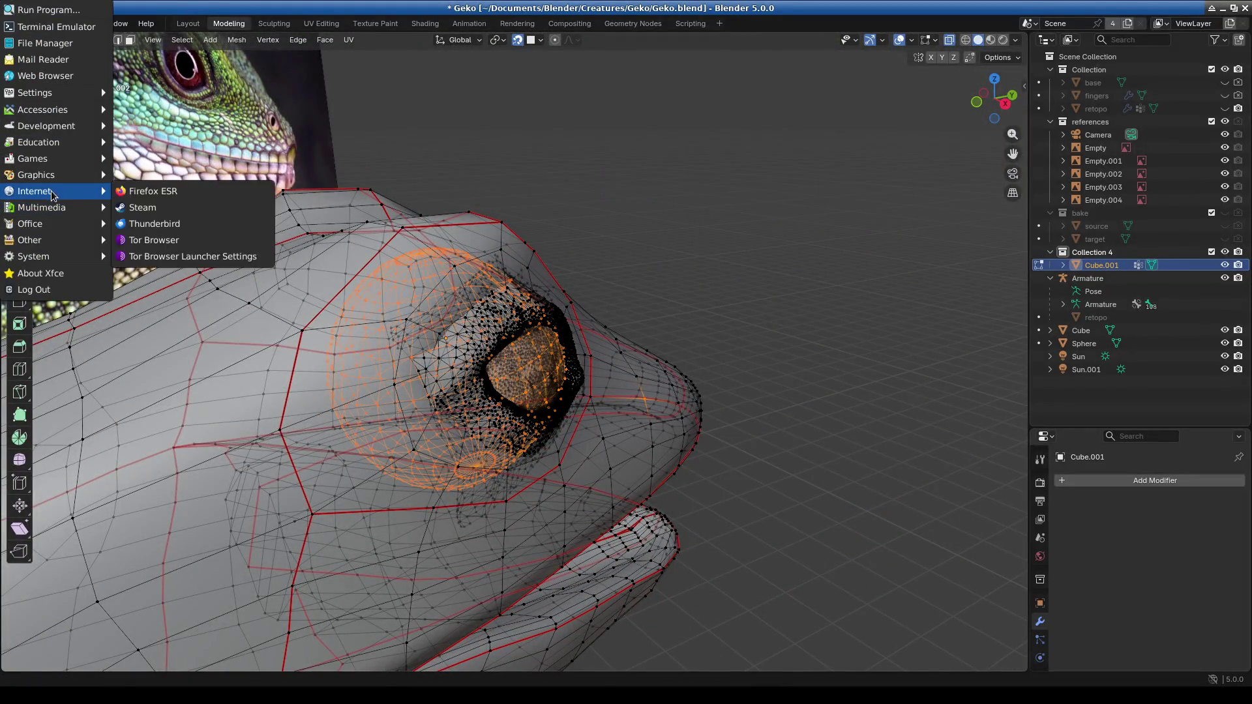
pyautogui.moveTo(54, 127)
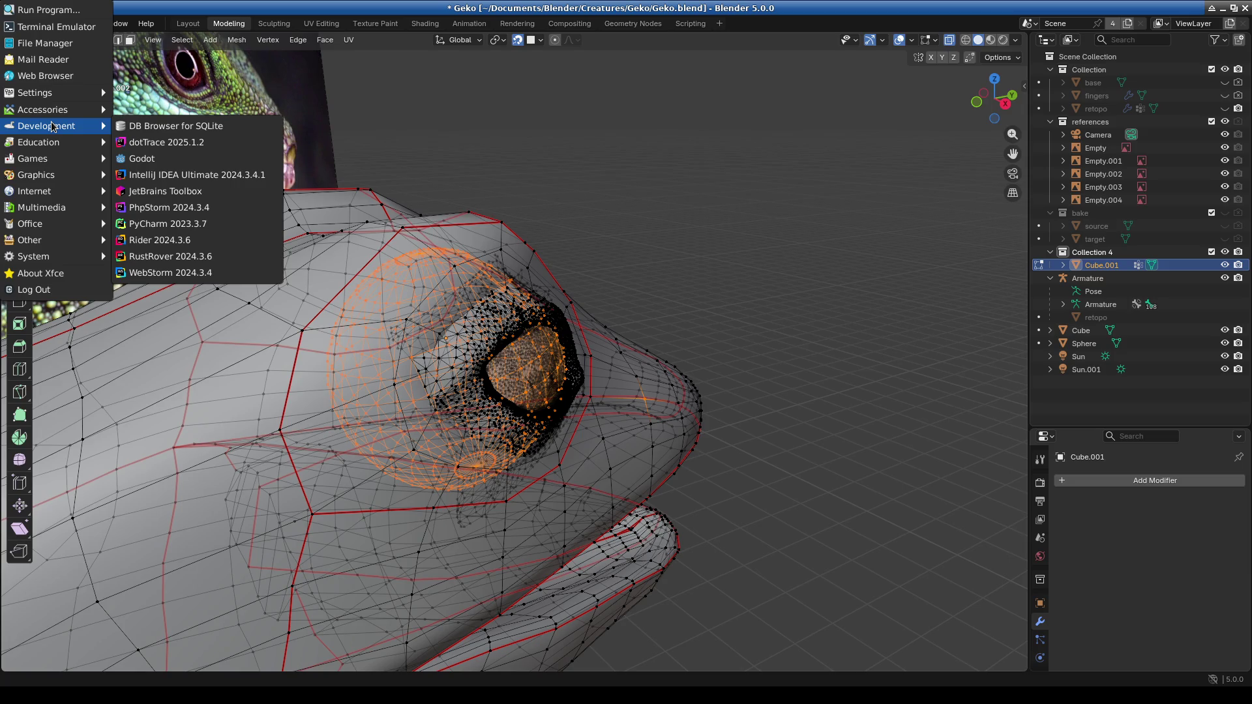
pyautogui.click(726, 220)
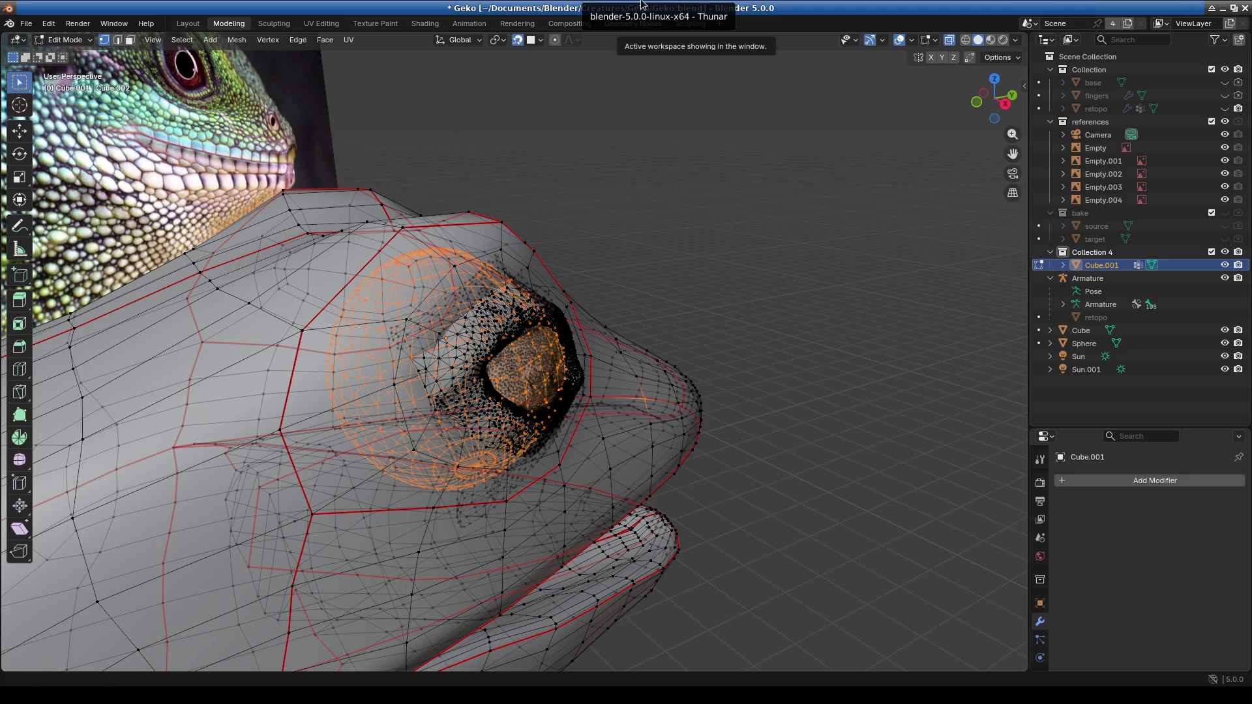
pyautogui.moveTo(771, 313)
pyautogui.mouseDown(button='middle')
pyautogui.moveTo(696, 324)
pyautogui.moveTo(591, 436)
pyautogui.mouseUp(button='middle')
pyautogui.scroll(6, 704, 348)
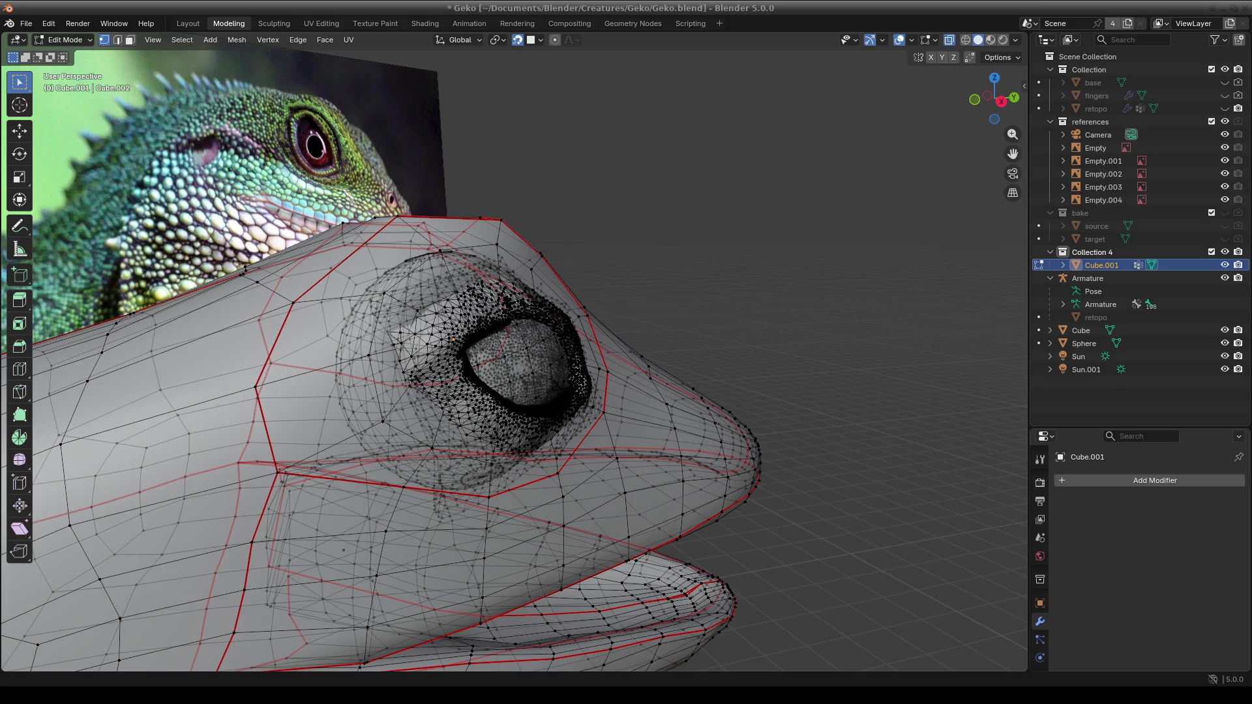
pyautogui.moveTo(815, 403)
pyautogui.mouseDown(button='middle')
pyautogui.moveTo(768, 391)
pyautogui.moveTo(661, 480)
pyautogui.moveTo(593, 492)
pyautogui.moveTo(595, 531)
pyautogui.moveTo(534, 541)
pyautogui.moveTo(644, 512)
pyautogui.moveTo(615, 463)
pyautogui.moveTo(604, 508)
pyautogui.moveTo(678, 506)
pyautogui.moveTo(670, 470)
pyautogui.mouseUp(button='middle')
pyautogui.click(990, 40)
# Return the textured lizard mesh to Object Mode.
pyautogui.moveTo(769, 332)
pyautogui.mouseDown(button='middle')
pyautogui.moveTo(701, 300)
pyautogui.moveTo(582, 356)
pyautogui.moveTo(676, 425)
pyautogui.moveTo(346, 282)
pyautogui.mouseUp(button='middle')
pyautogui.click(65, 39)
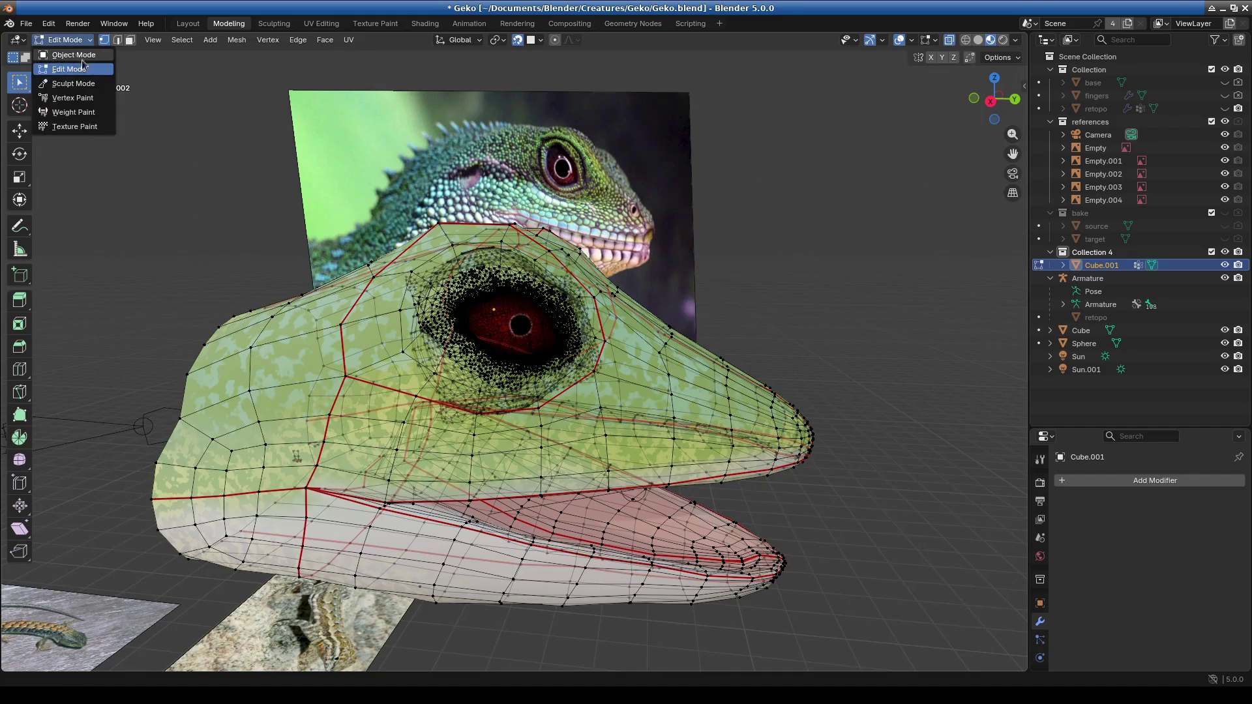
pyautogui.click(65, 55)
# Make the Properties area taller, then restore the Outliner to its full height.
pyautogui.scroll(2, 629, 390)
pyautogui.moveTo(1119, 429); pyautogui.dragTo(1119, 218)
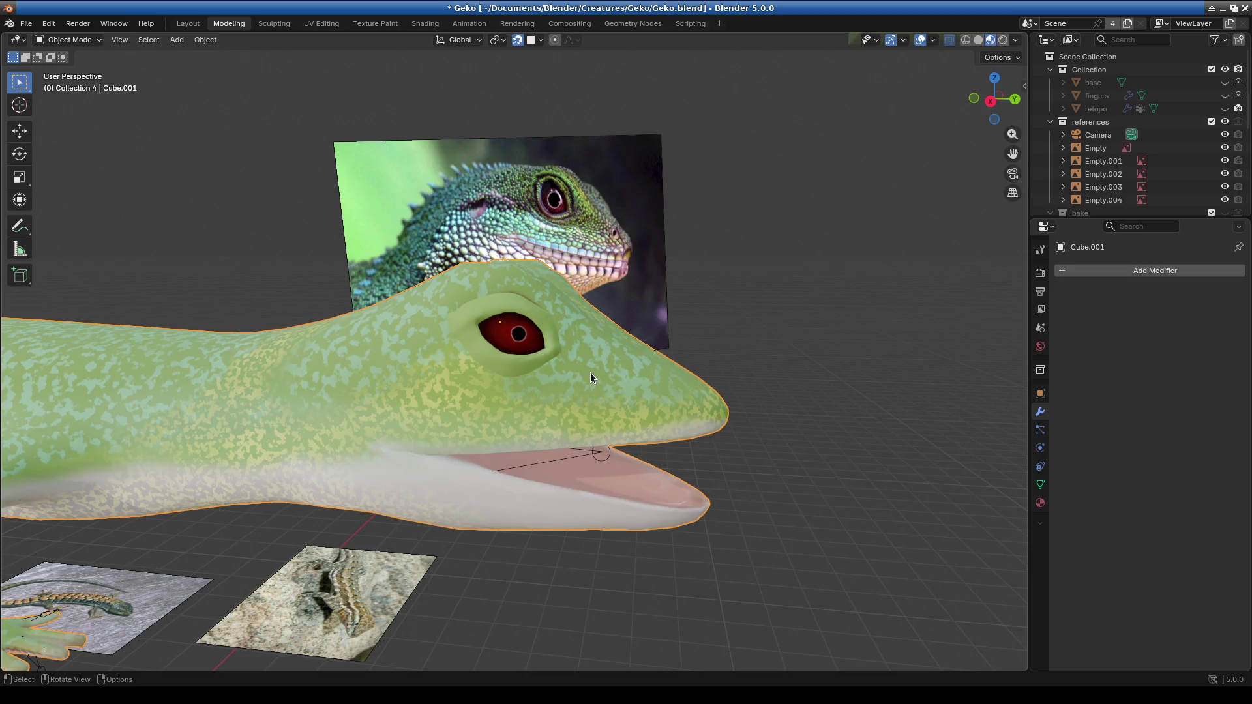
pyautogui.moveTo(1094, 220); pyautogui.dragTo(1095, 492)
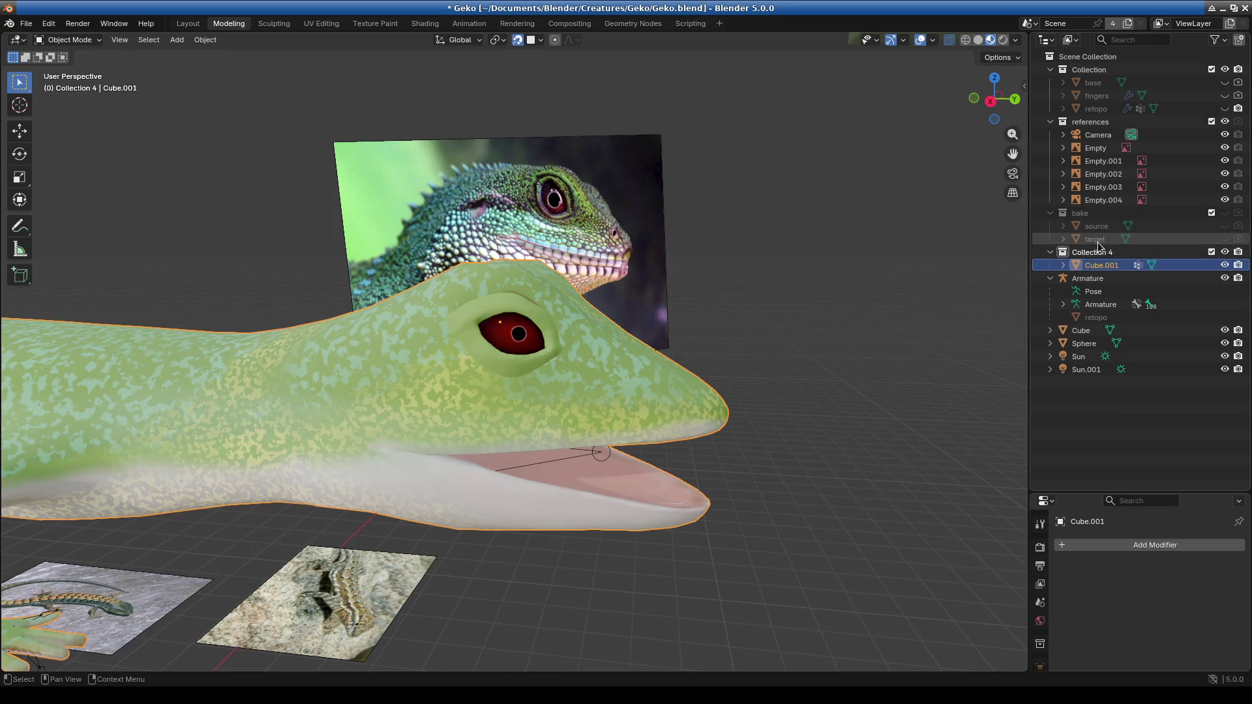
# Rename Cube.001 to 'The baking_lizard'.
pyautogui.doubleClick(1098, 267)
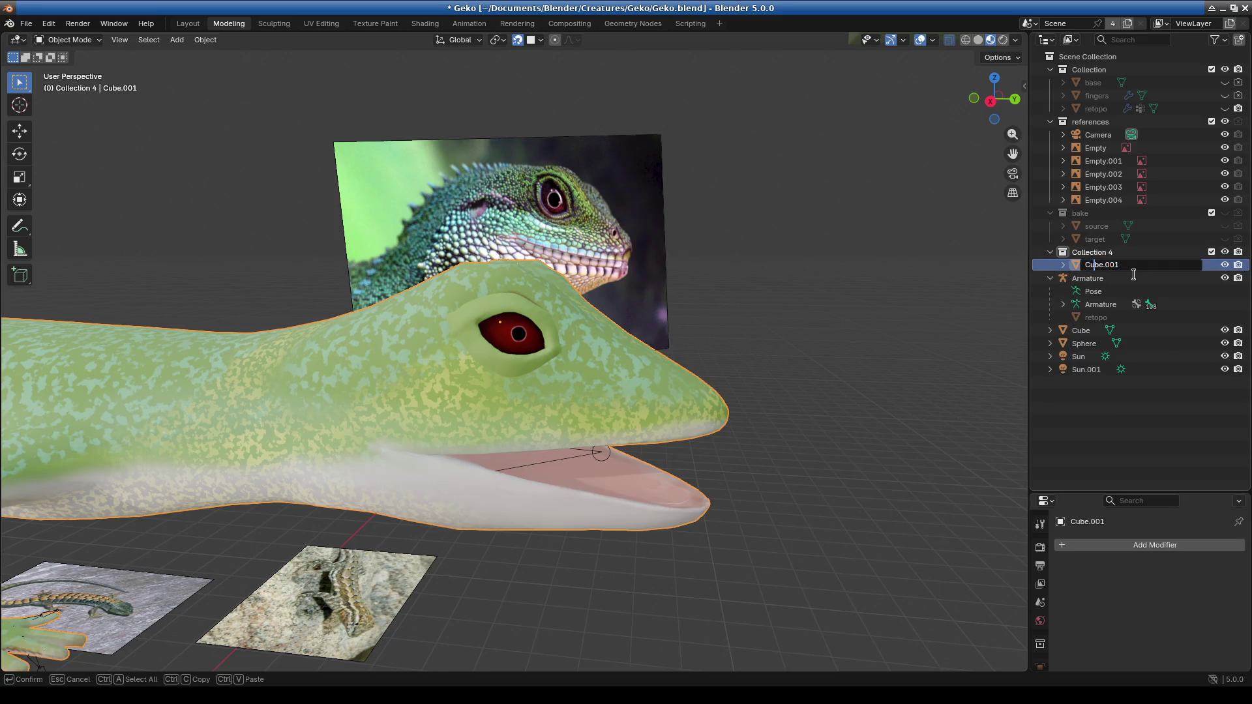
pyautogui.write('The baking_lizar')
pyautogui.write('d')
pyautogui.press('Return')
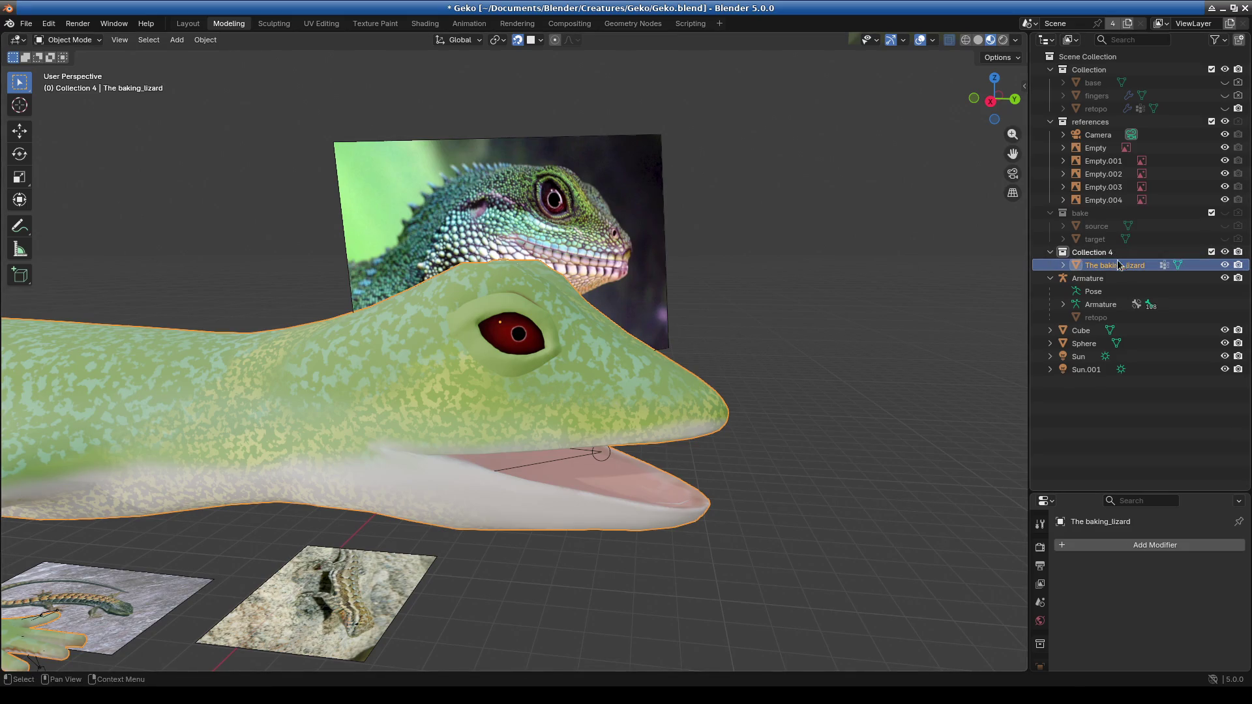
# Make retopo visible again and switch to the Shading workspace.
pyautogui.click(1224, 108)
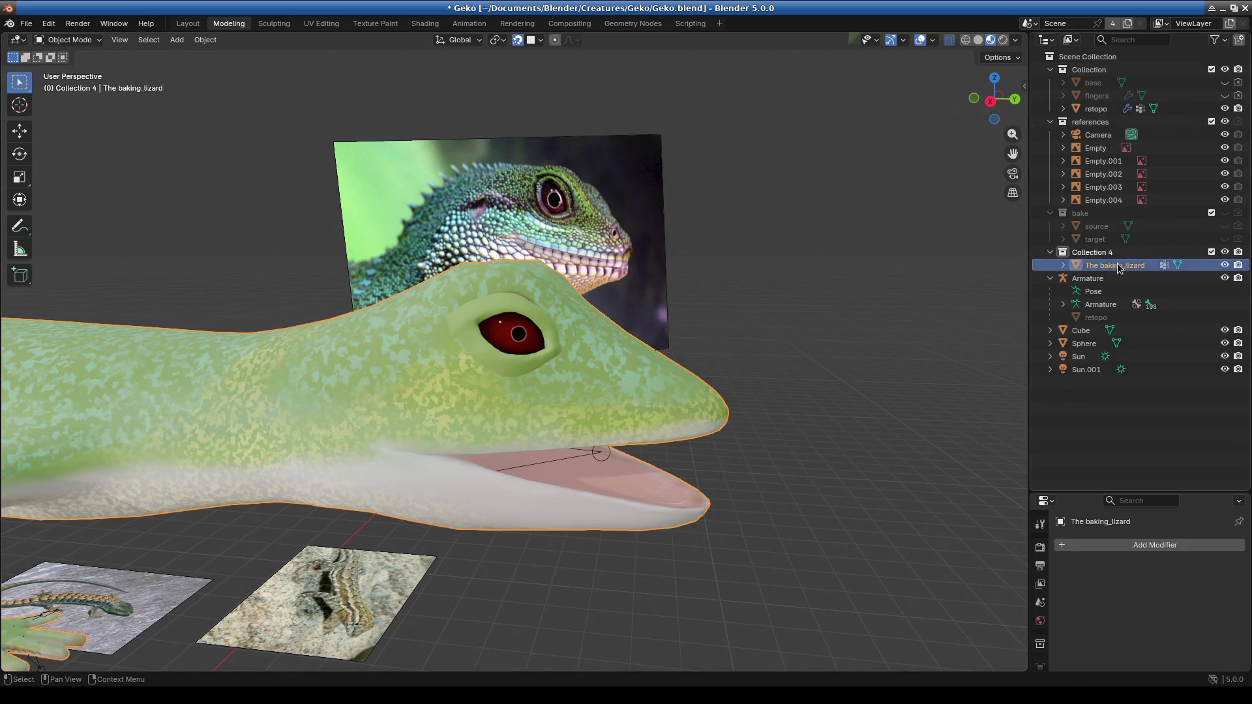
pyautogui.click(424, 23)
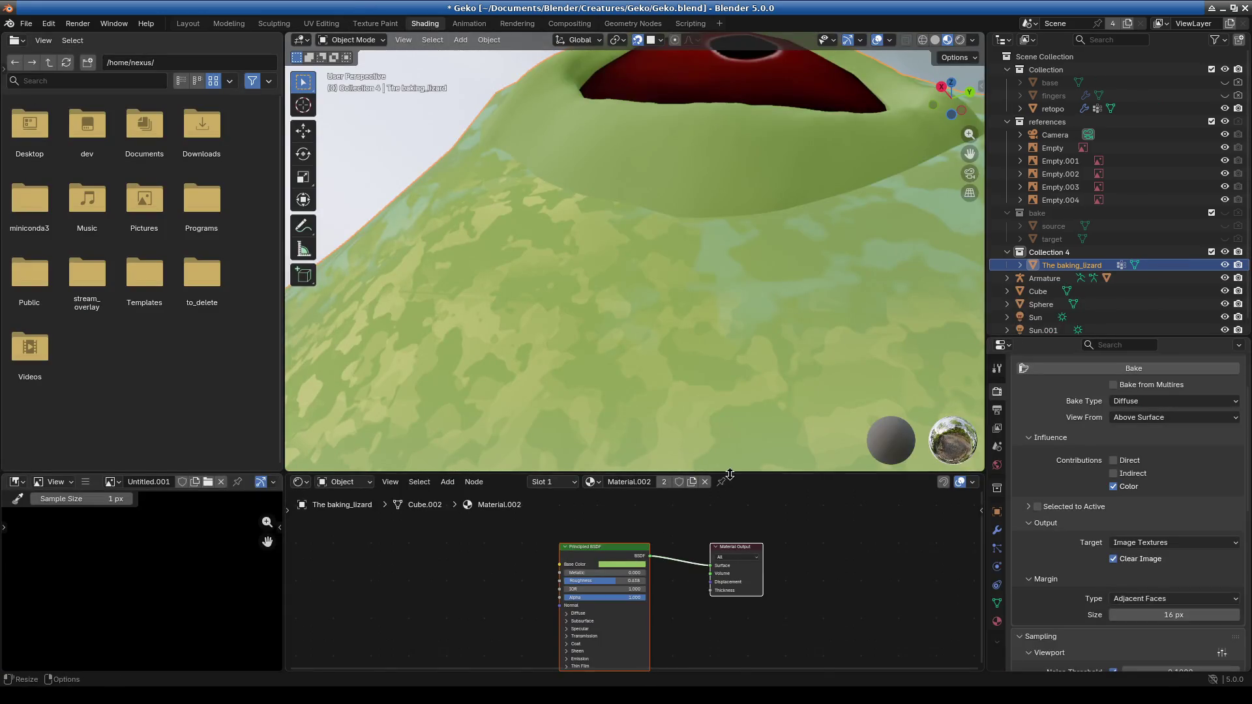
# Select retopo and unlink Untitled.001 from its Image Texture node to start a new image.
pyautogui.click(799, 340)
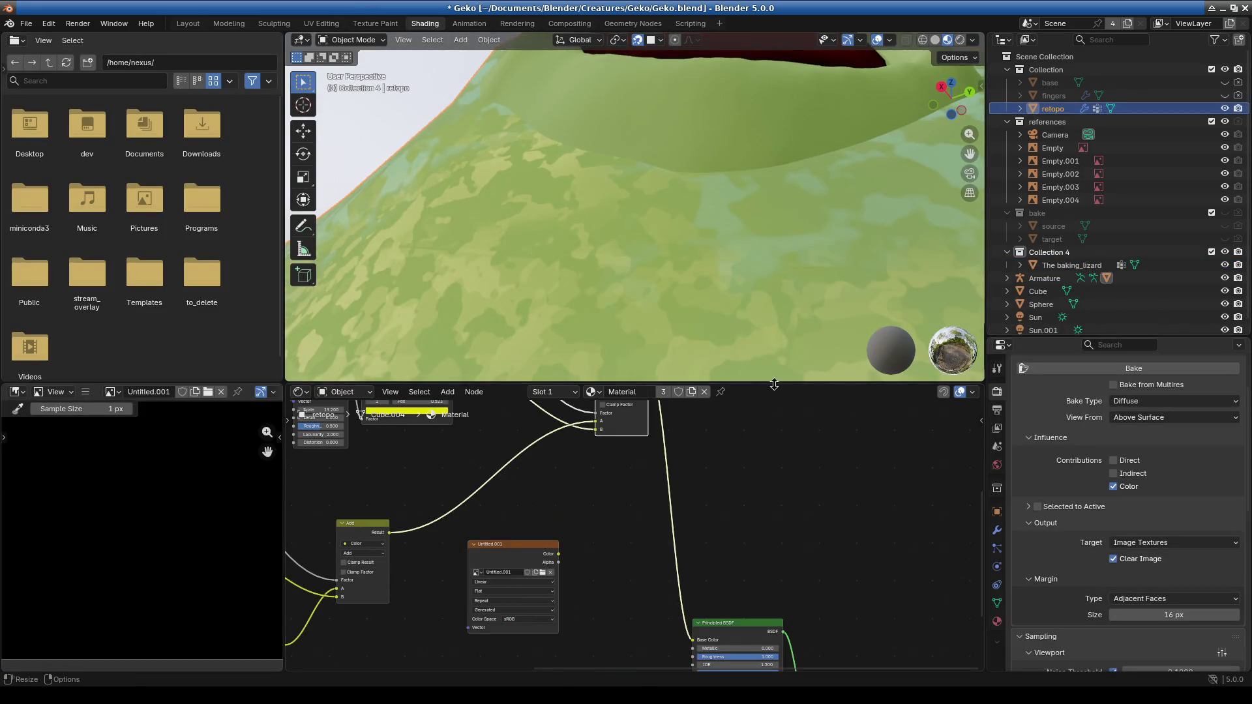
pyautogui.moveTo(750, 383); pyautogui.dragTo(704, 250)
pyautogui.click(547, 490)
pyautogui.click(508, 506)
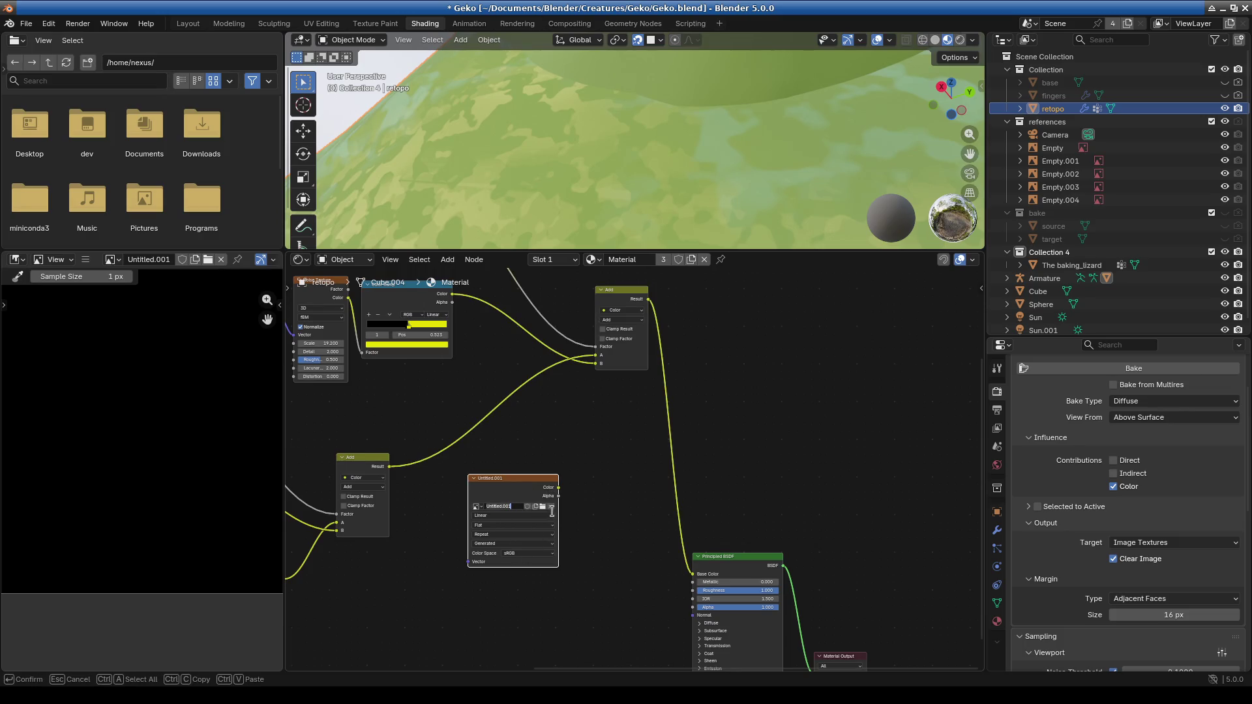
pyautogui.click(552, 507)
pyautogui.click(528, 502)
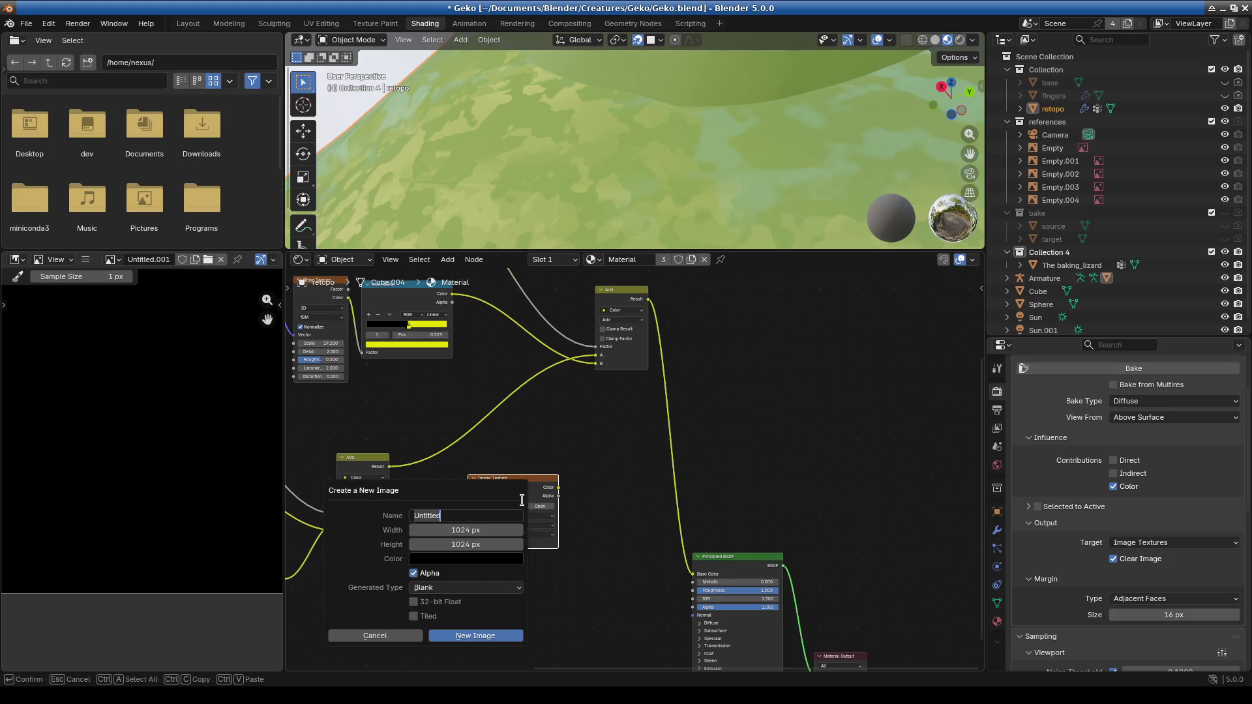
# Create a new 4096 × 4096 image named Geko, then select The baking_lizard.
pyautogui.click(487, 530)
pyautogui.click(487, 530)
pyautogui.write('4096')
pyautogui.press('Return')
pyautogui.click(464, 551)
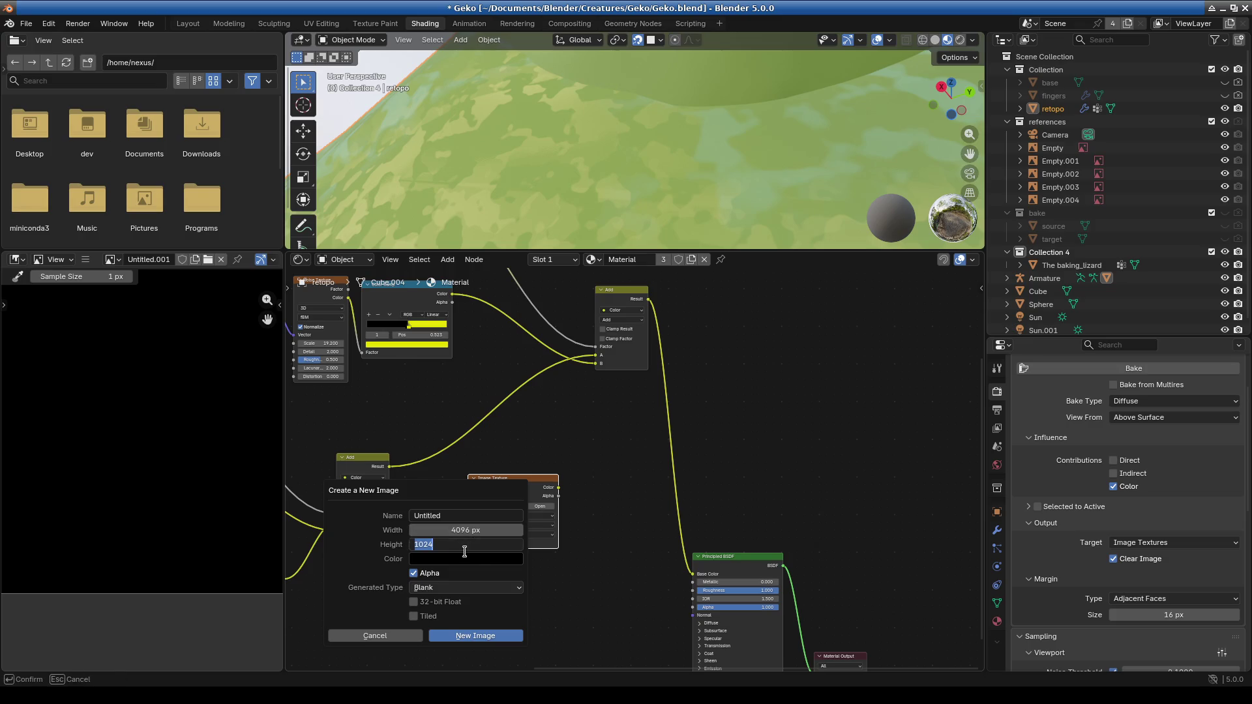
pyautogui.write('4096')
pyautogui.press('Return')
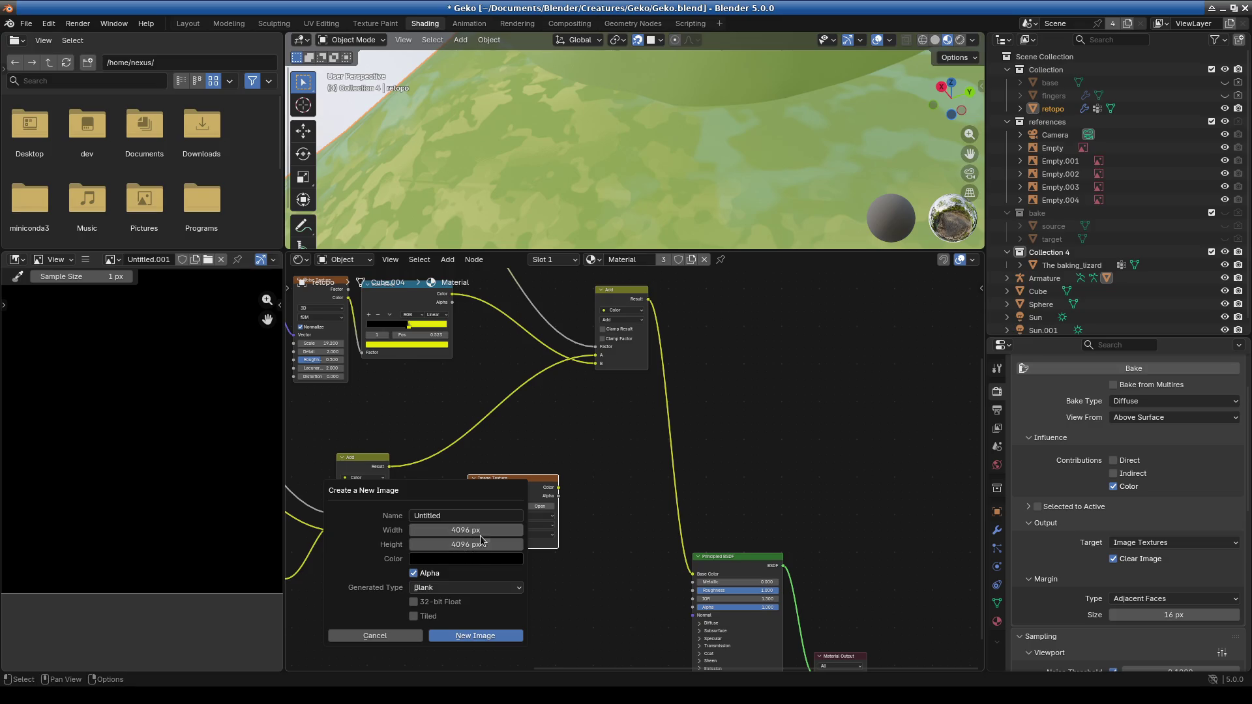
pyautogui.click(472, 513)
pyautogui.hotkey('ctrl', 'a')
pyautogui.press('BackSpace')
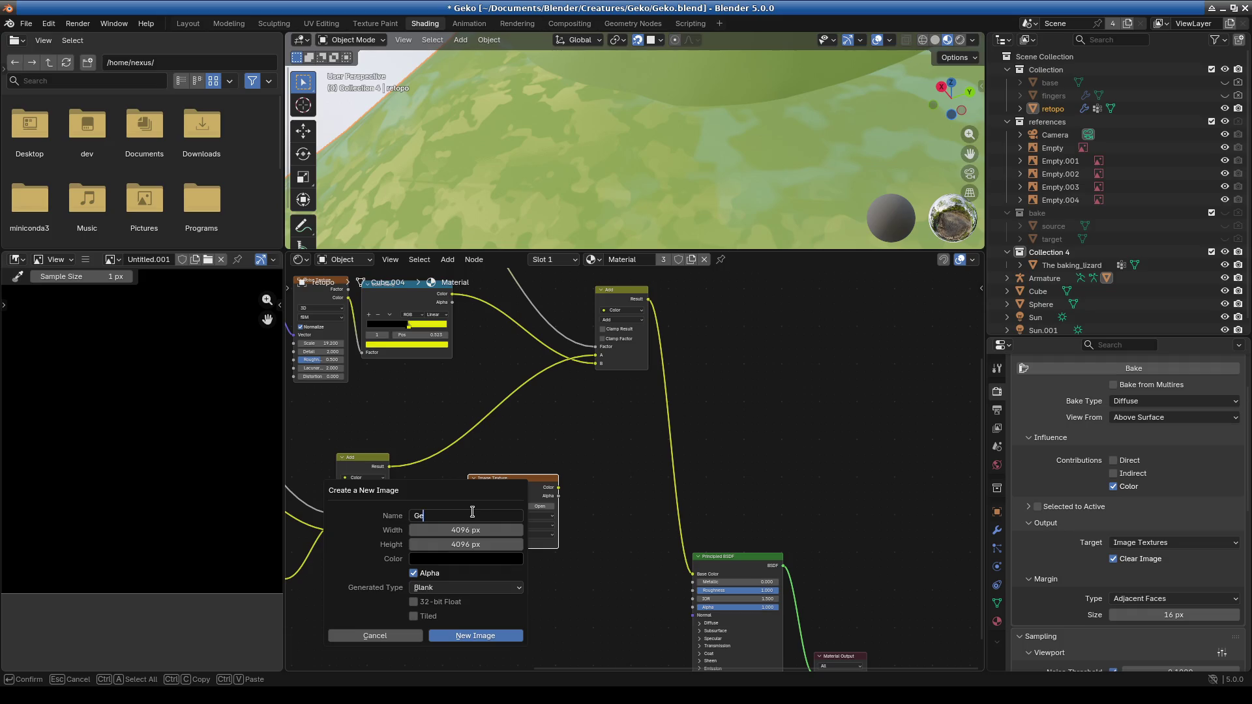
pyautogui.click(486, 636)
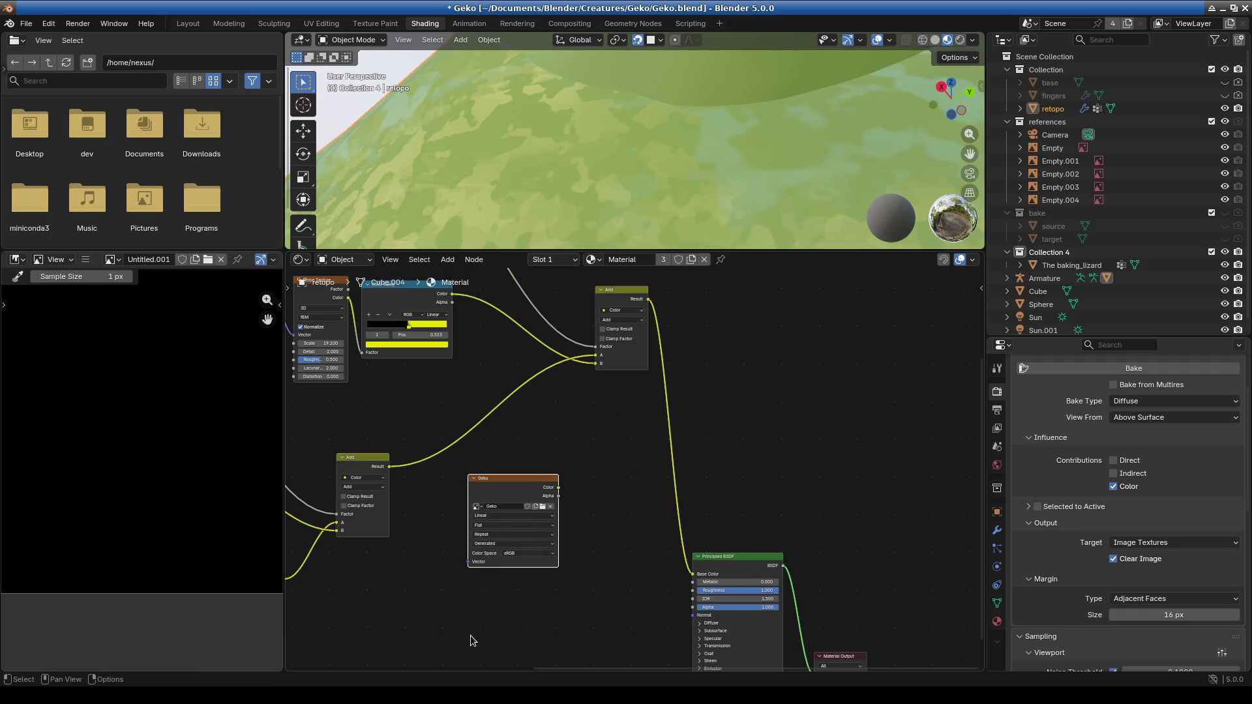
pyautogui.click(1061, 266)
# Make retopo the active target and enable Selected to Active with 0.2 m extrusion.
pyautogui.click(1052, 110)
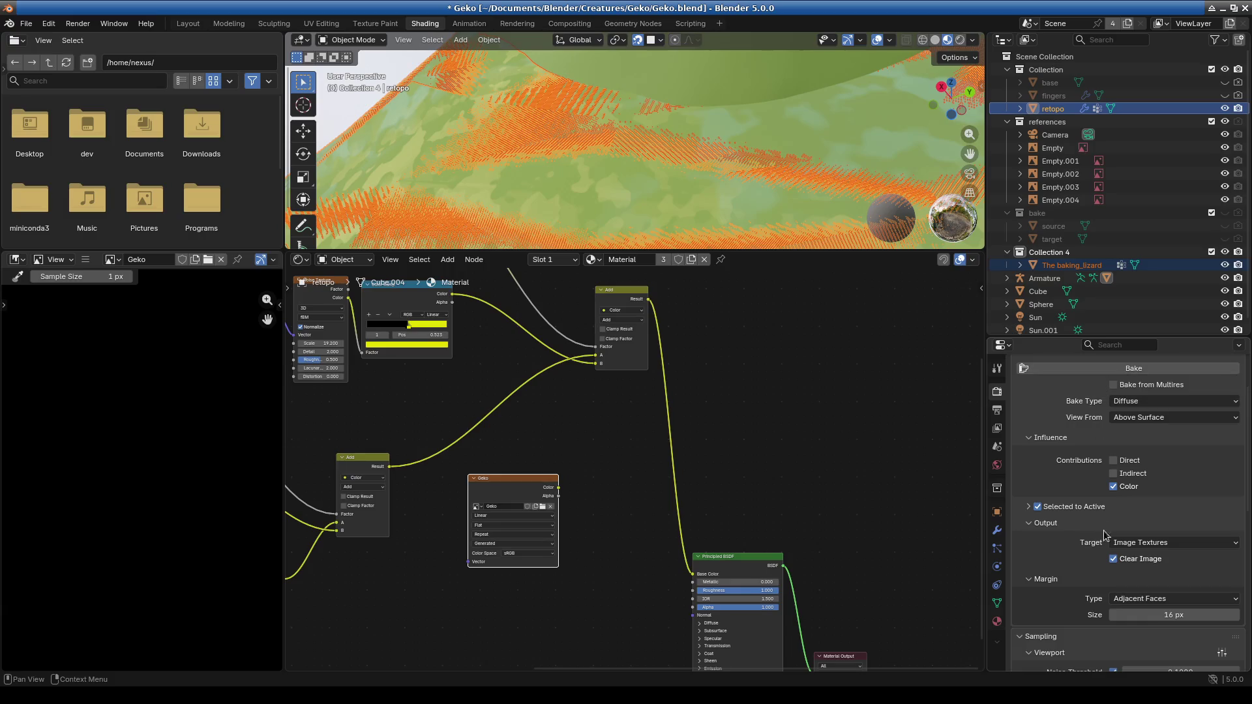
pyautogui.click(1031, 509)
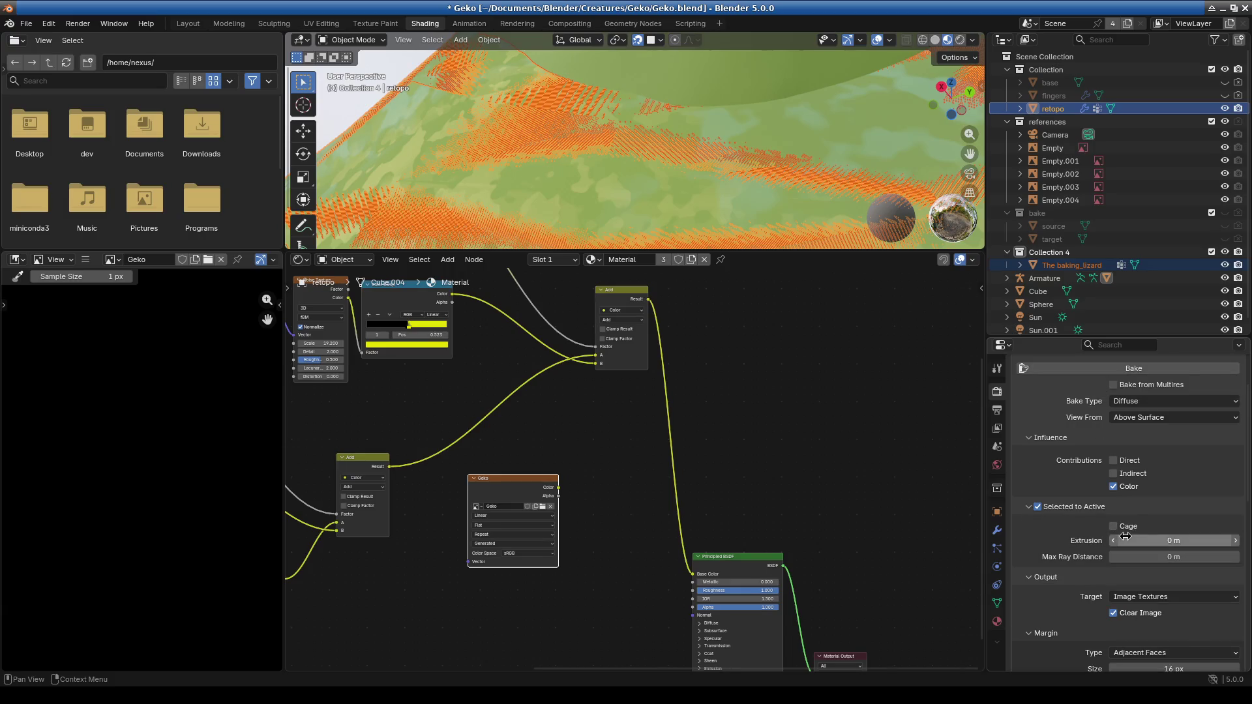
pyautogui.click(1218, 541)
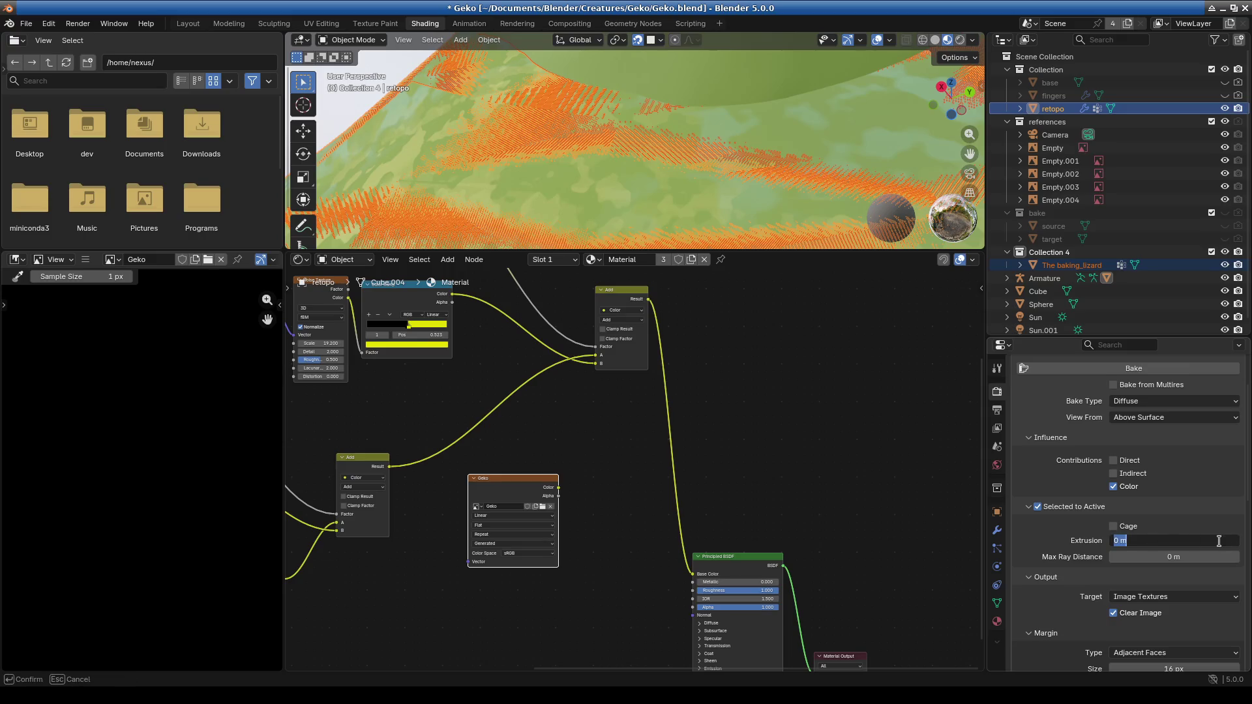
pyautogui.write('0.2')
pyautogui.press('Return')
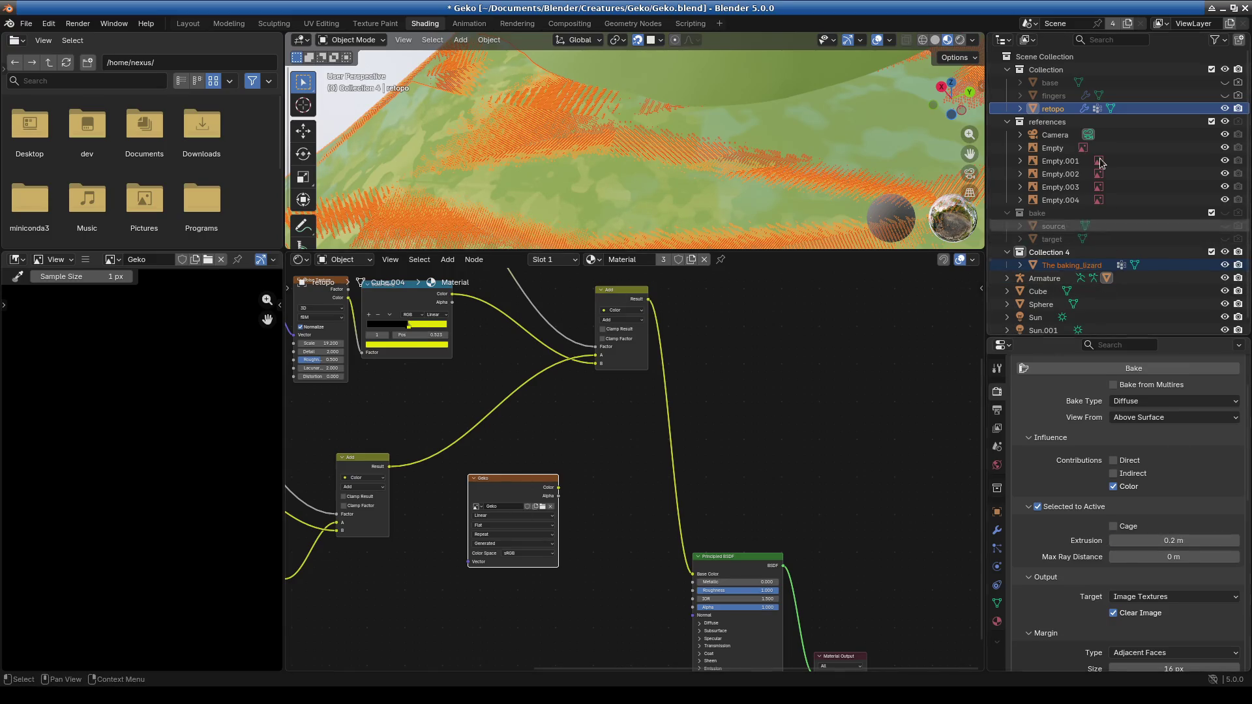
# Start the diffuse bake and enlarge the 3D view to watch the lizard head.
pyautogui.click(1133, 369)
pyautogui.moveTo(746, 252); pyautogui.dragTo(746, 526)
pyautogui.moveTo(719, 386)
pyautogui.mouseDown(button='middle')
pyautogui.moveTo(652, 417)
pyautogui.moveTo(671, 444)
pyautogui.moveTo(660, 445)
pyautogui.mouseUp(button='middle')
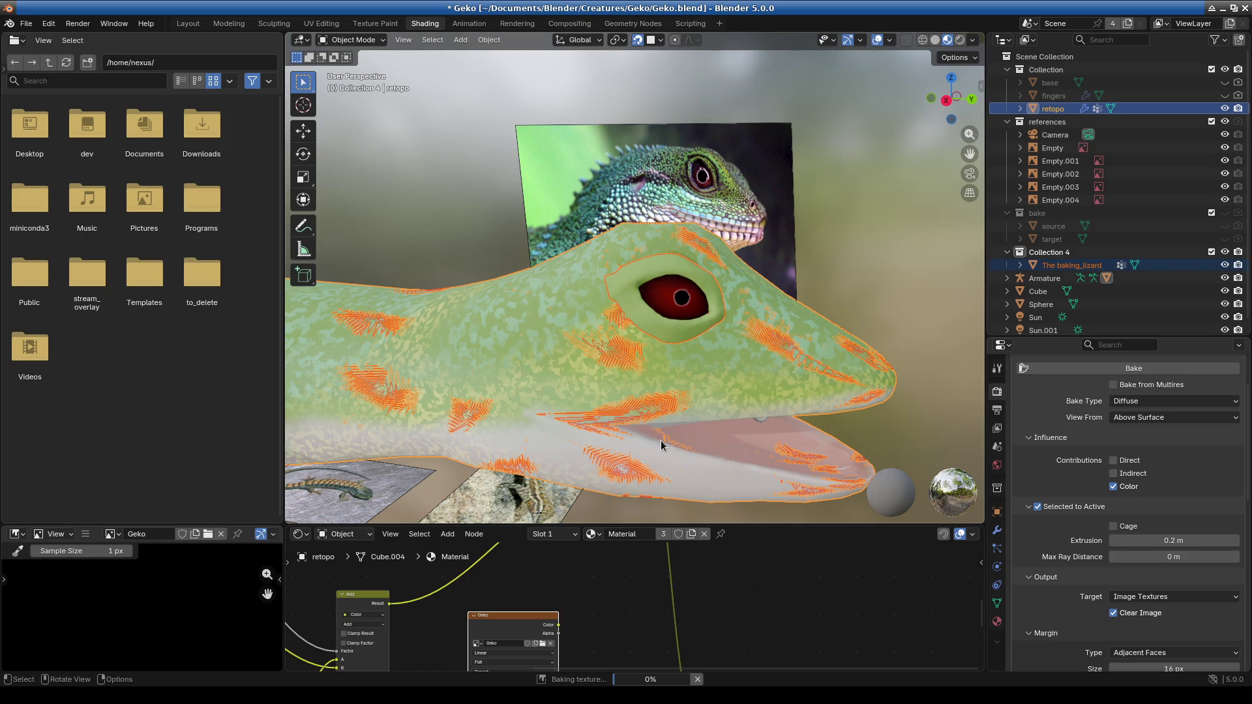
# Zoom in on the baked eye island in the Geko image.
pyautogui.moveTo(452, 526); pyautogui.dragTo(452, 254)
pyautogui.scroll(-5, 218, 493)
pyautogui.moveTo(218, 492)
pyautogui.mouseDown(button='middle')
pyautogui.moveTo(157, 571)
pyautogui.moveTo(165, 650)
pyautogui.mouseUp(button='middle')
pyautogui.scroll(5, 157, 571)
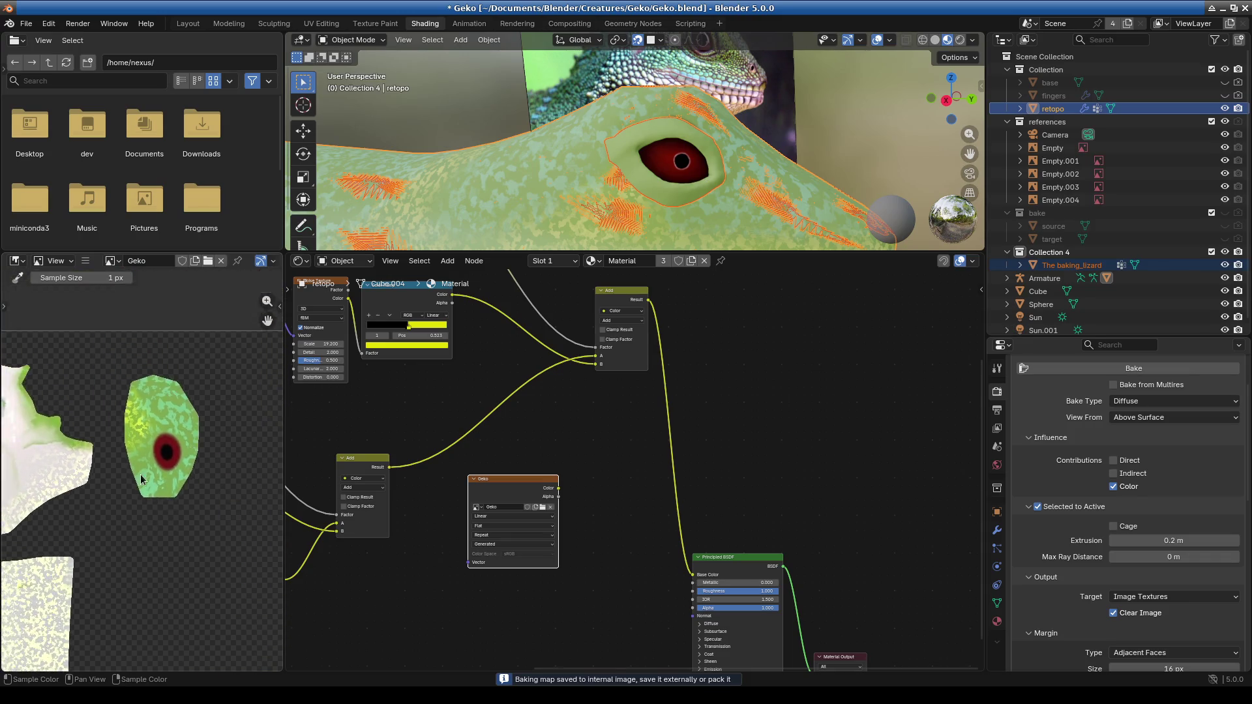
pyautogui.scroll(4, 165, 651)
pyautogui.moveTo(118, 510); pyautogui.dragTo(80, 495, button='middle')
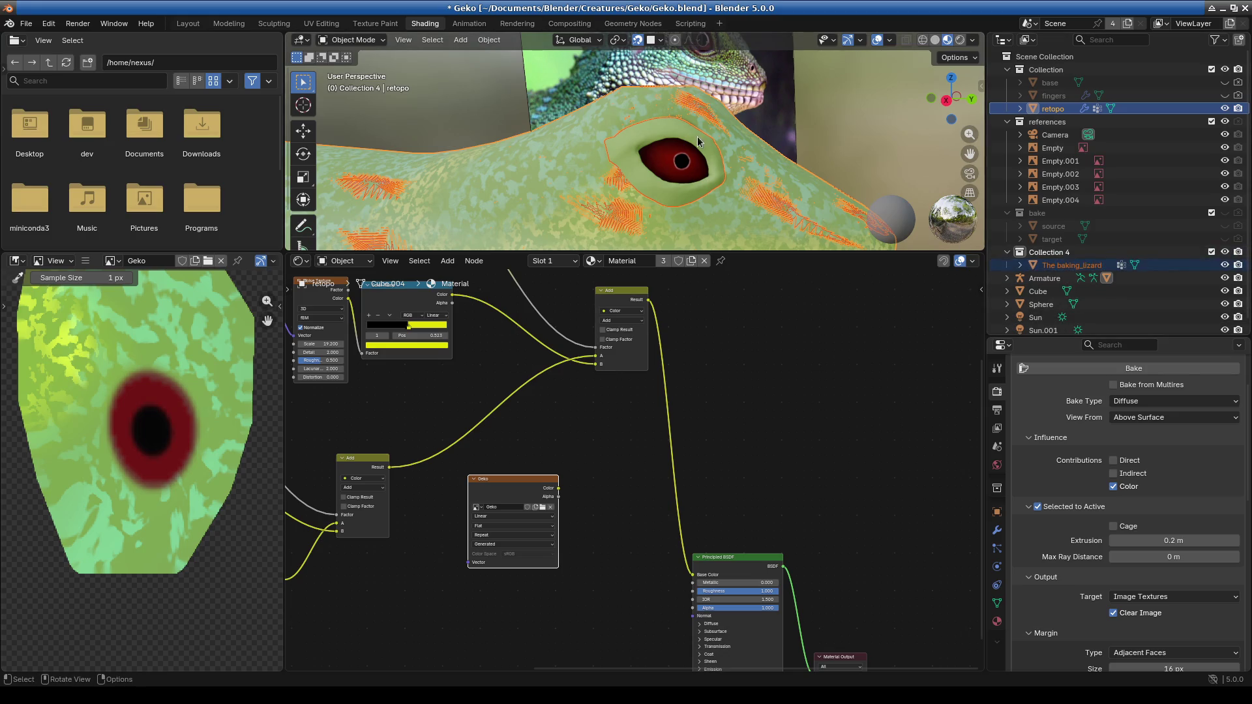
# Toggle The baking_lizard's visibility to compare the bake, then make it active.
pyautogui.click(1224, 265)
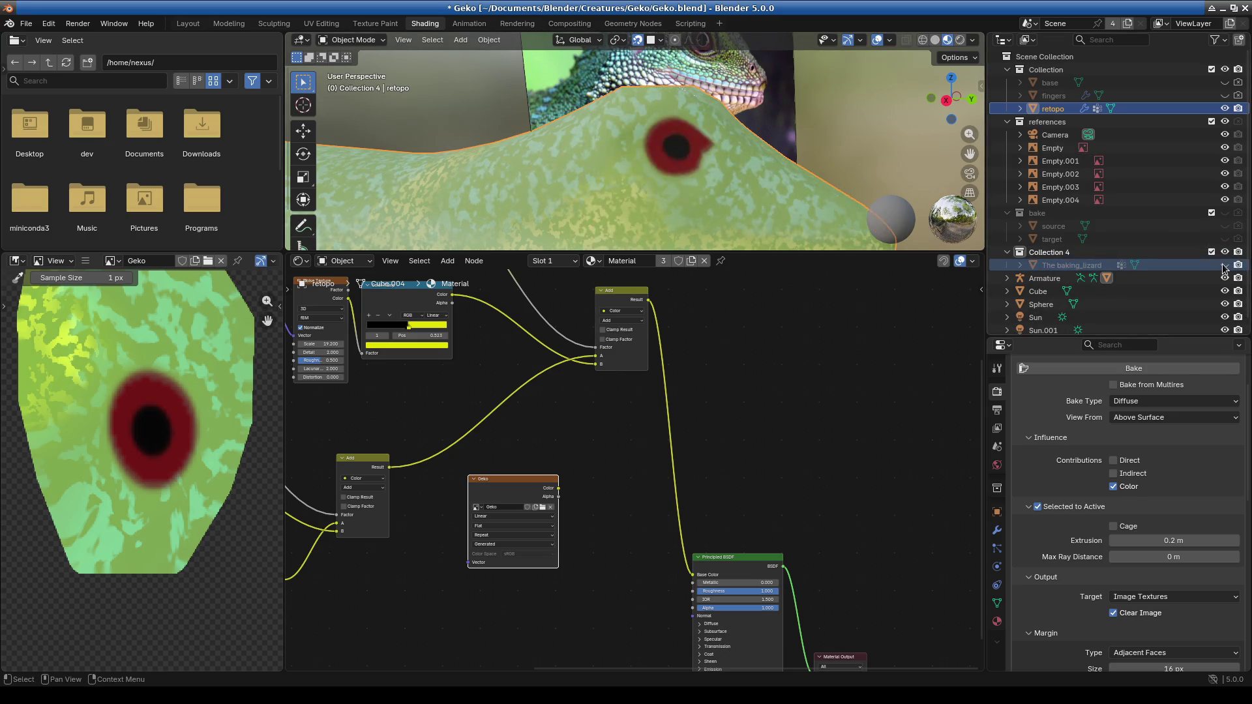
pyautogui.click(1225, 265)
pyautogui.click(1224, 266)
pyautogui.click(1225, 265)
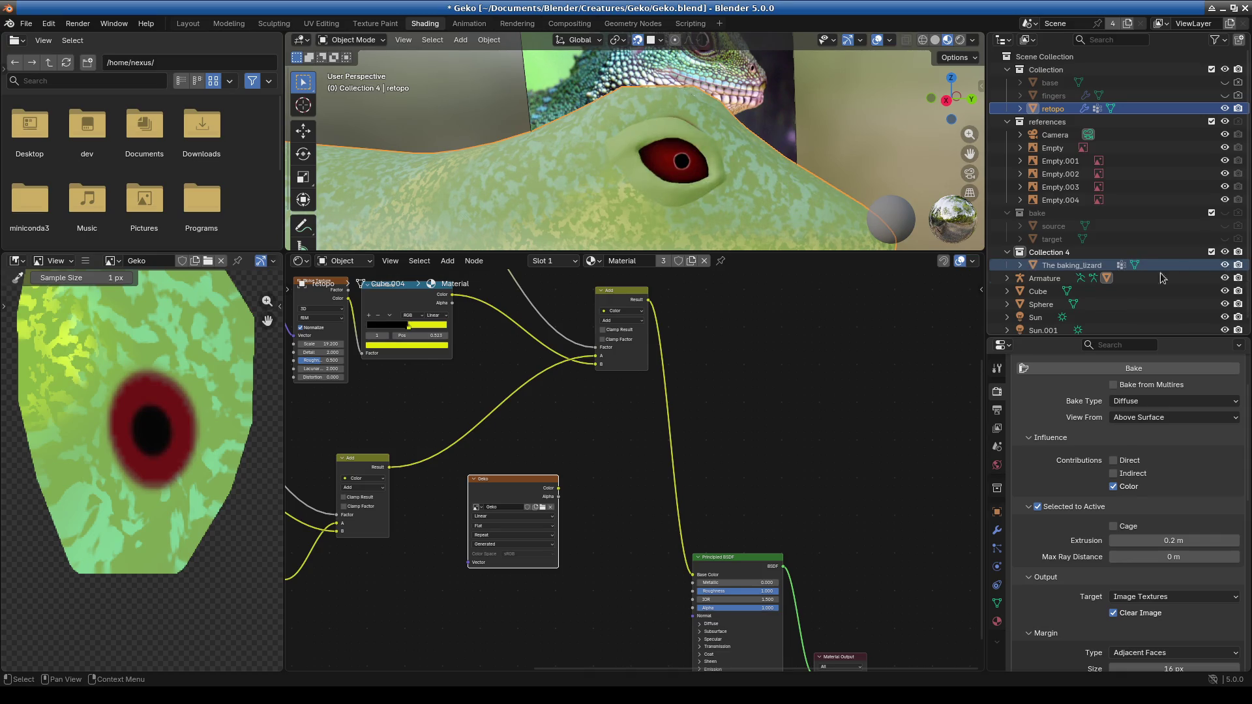
pyautogui.click(1070, 265)
# Hide retopo, Cube, Sphere and Sun from the viewport.
pyautogui.click(1226, 109)
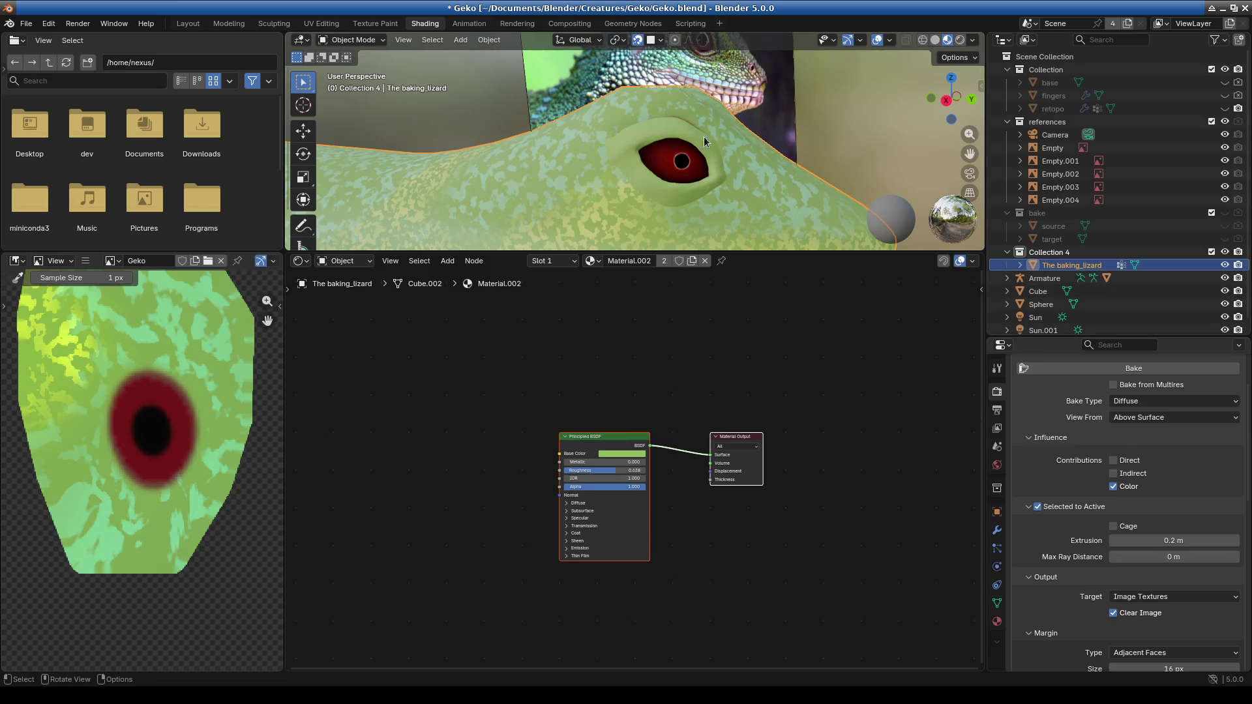
pyautogui.click(1224, 304)
pyautogui.click(1225, 291)
pyautogui.click(1225, 317)
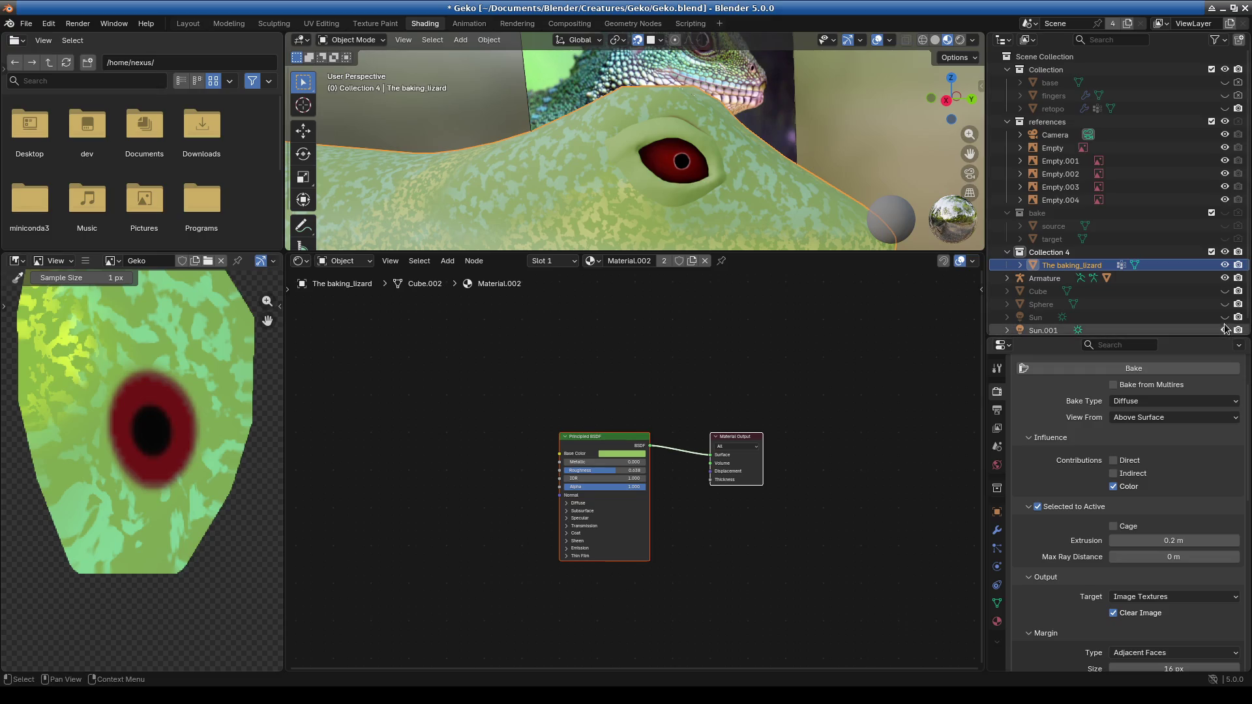
# Hide Sun.001 and the references collection, then show and select retopo again.
pyautogui.click(1225, 330)
pyautogui.scroll(-1, 1224, 333)
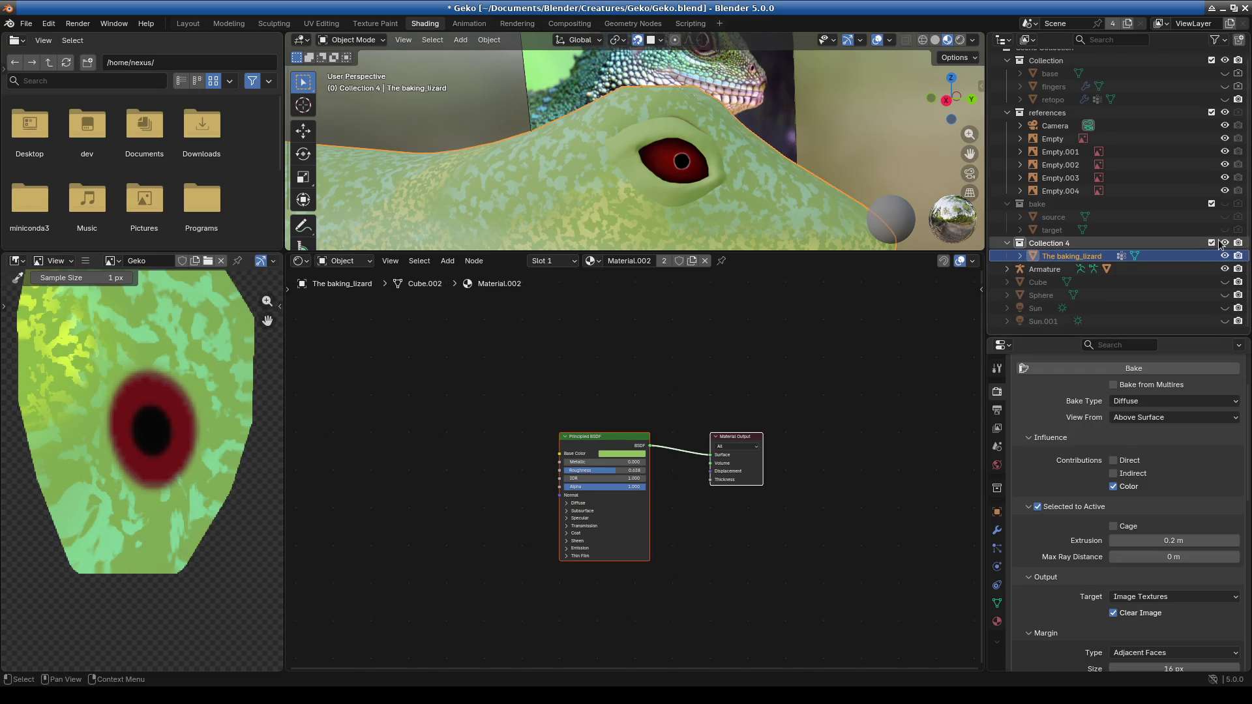
pyautogui.click(1225, 113)
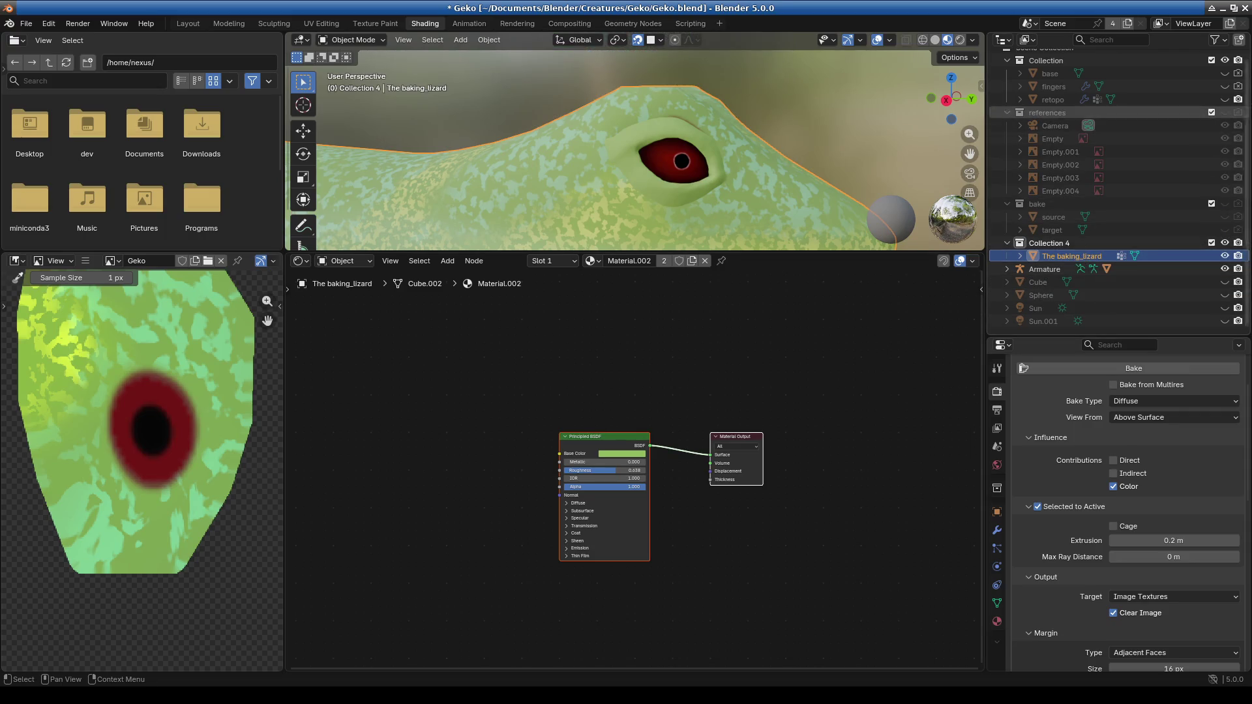
pyautogui.click(1224, 99)
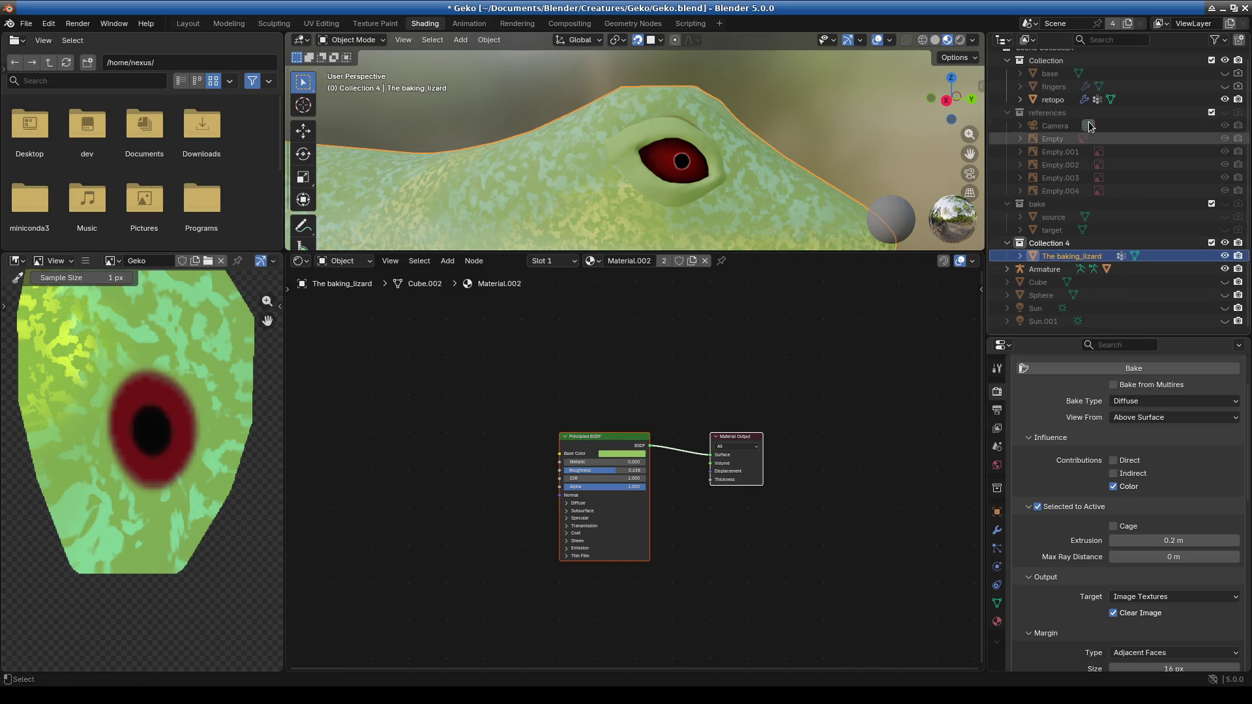
pyautogui.click(1059, 99)
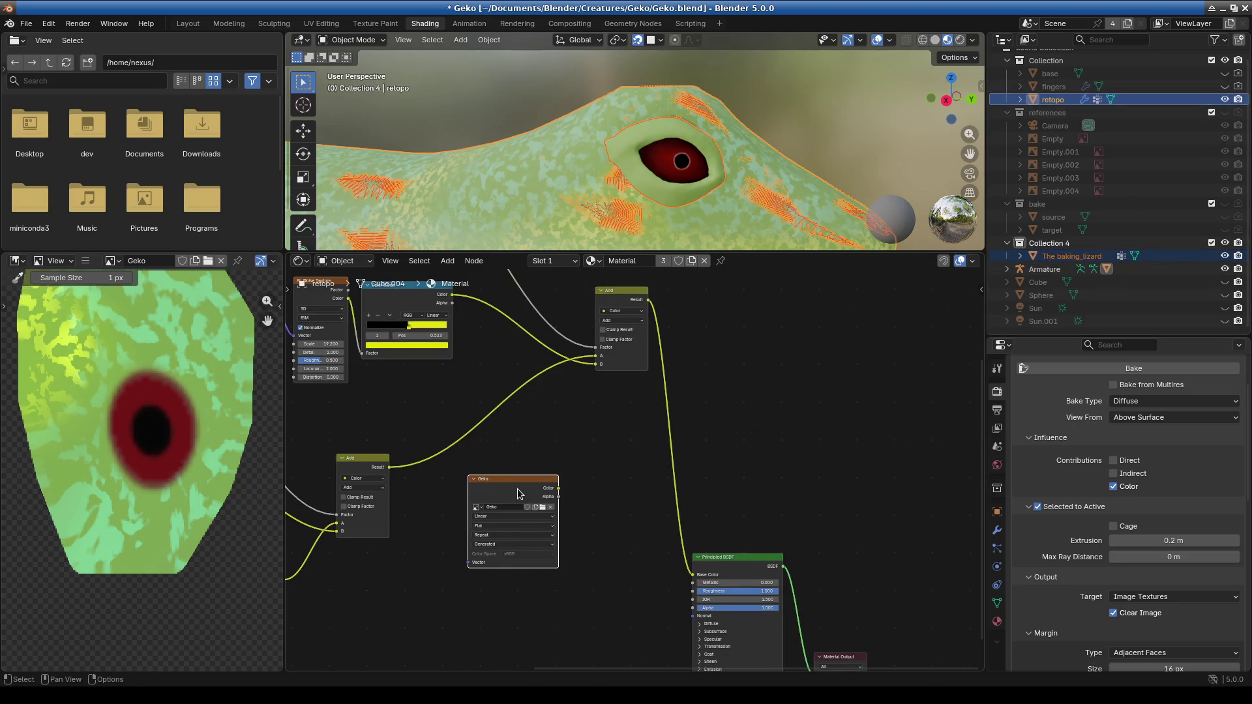
# Connect Geko's Color output to Base Color, shift the node right, and try baking onto retopo.
pyautogui.moveTo(558, 488)
pyautogui.mouseDown()
pyautogui.moveTo(636, 554)
pyautogui.moveTo(692, 575)
pyautogui.mouseUp()
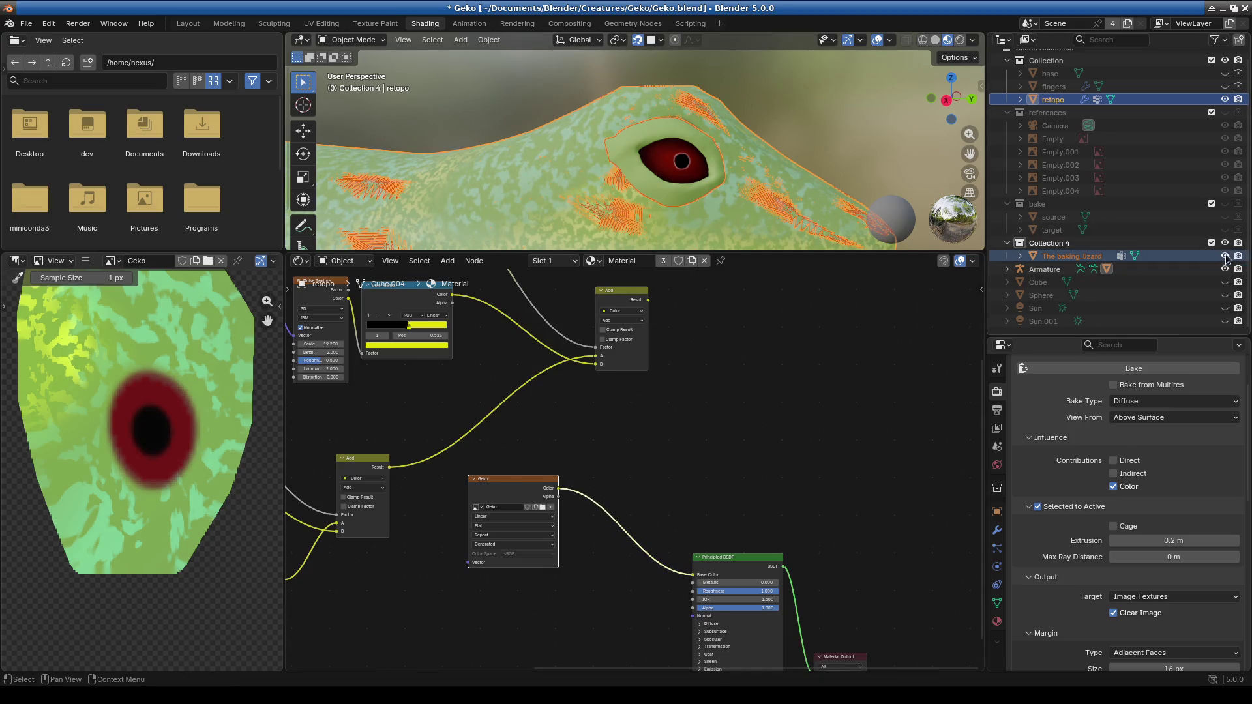
pyautogui.moveTo(518, 480); pyautogui.dragTo(568, 491)
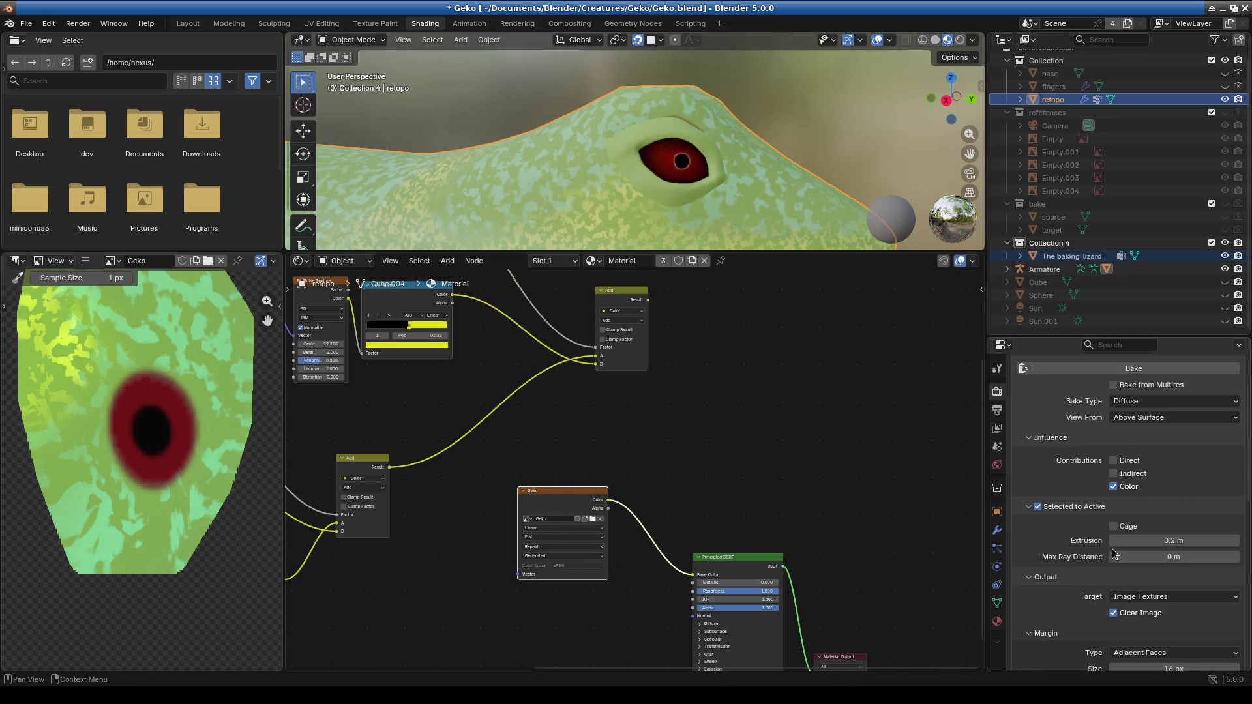
pyautogui.scroll(-3, 1115, 577)
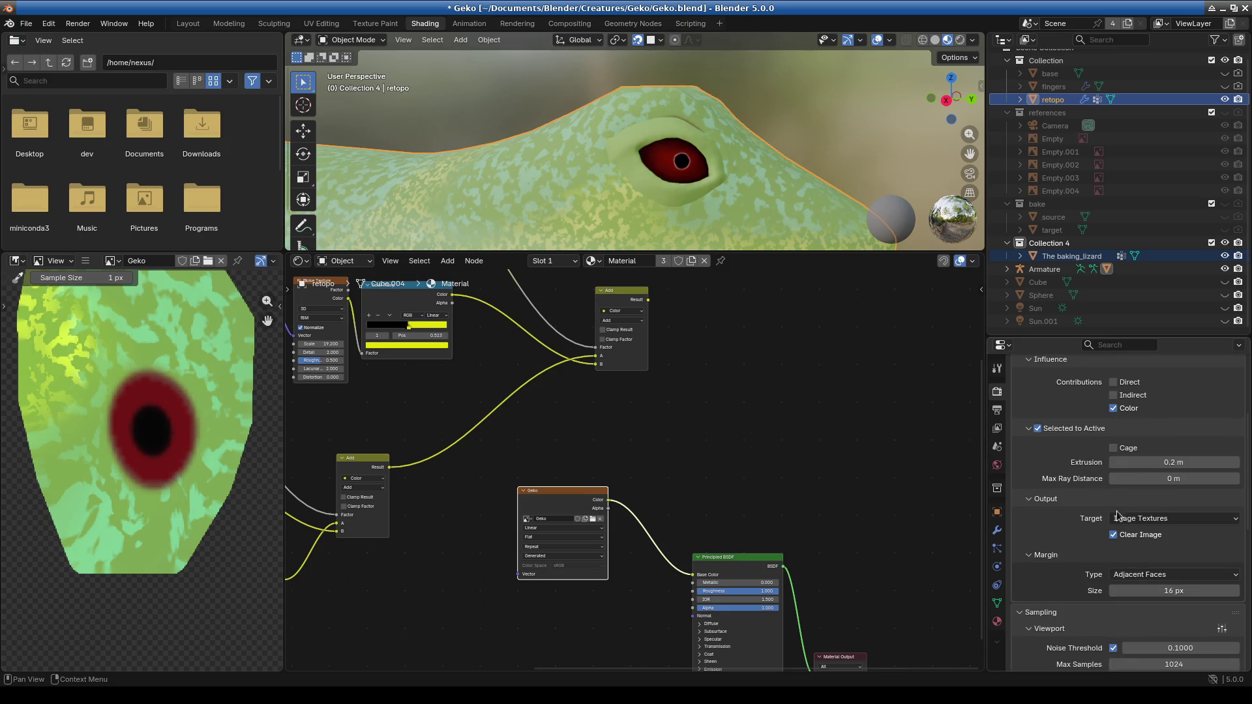
pyautogui.scroll(3, 1113, 419)
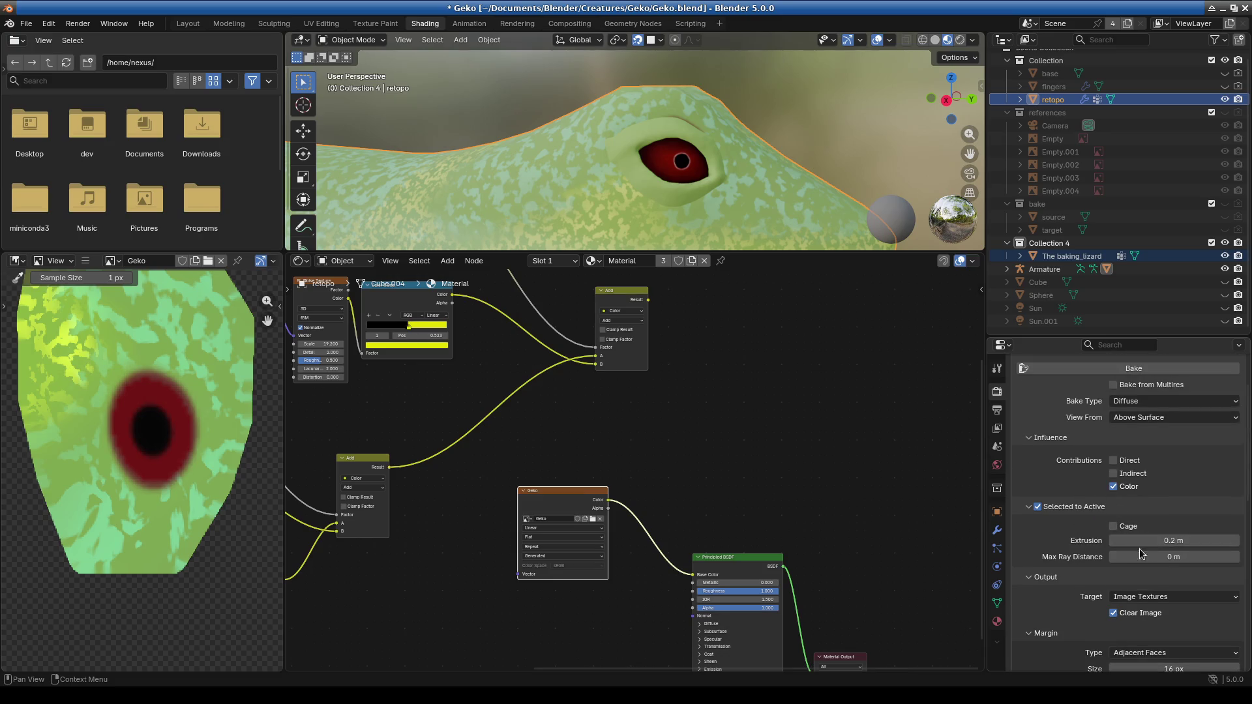
pyautogui.click(1134, 373)
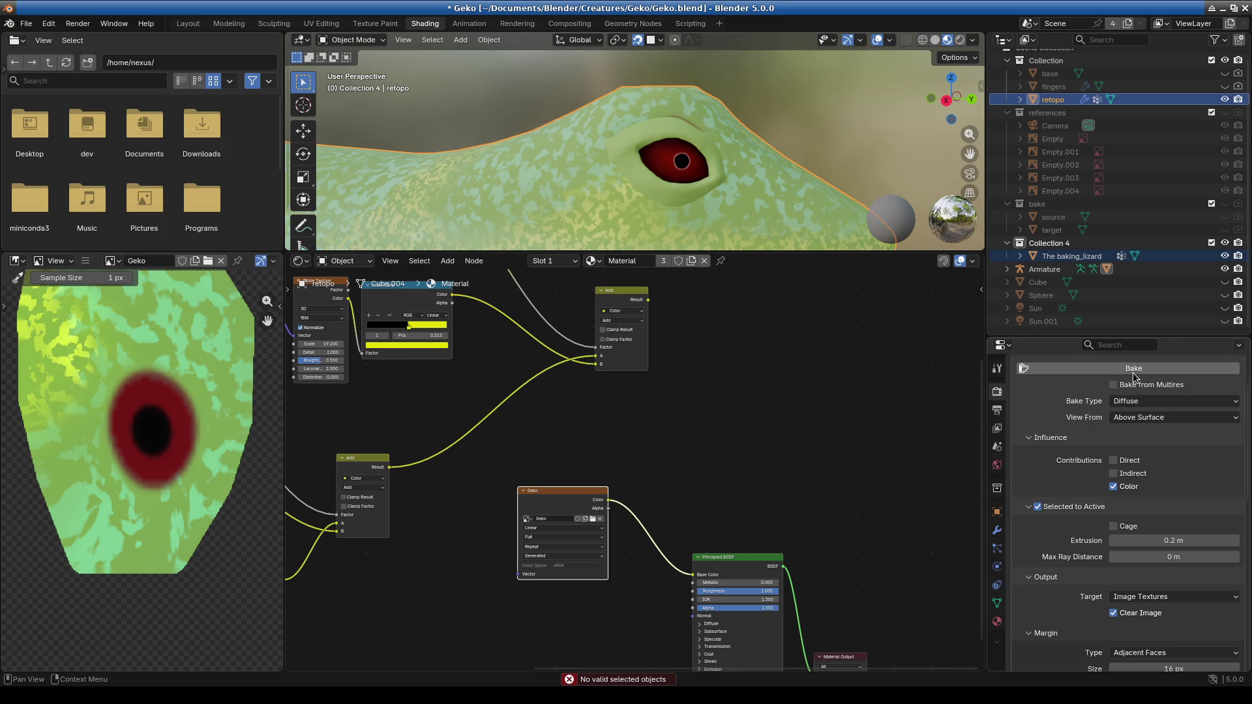
# Select The baking_lizard with retopo active and bake again.
pyautogui.click(1063, 256)
pyautogui.keyDown('ctrl'); pyautogui.click(1050, 100); pyautogui.keyUp('ctrl')
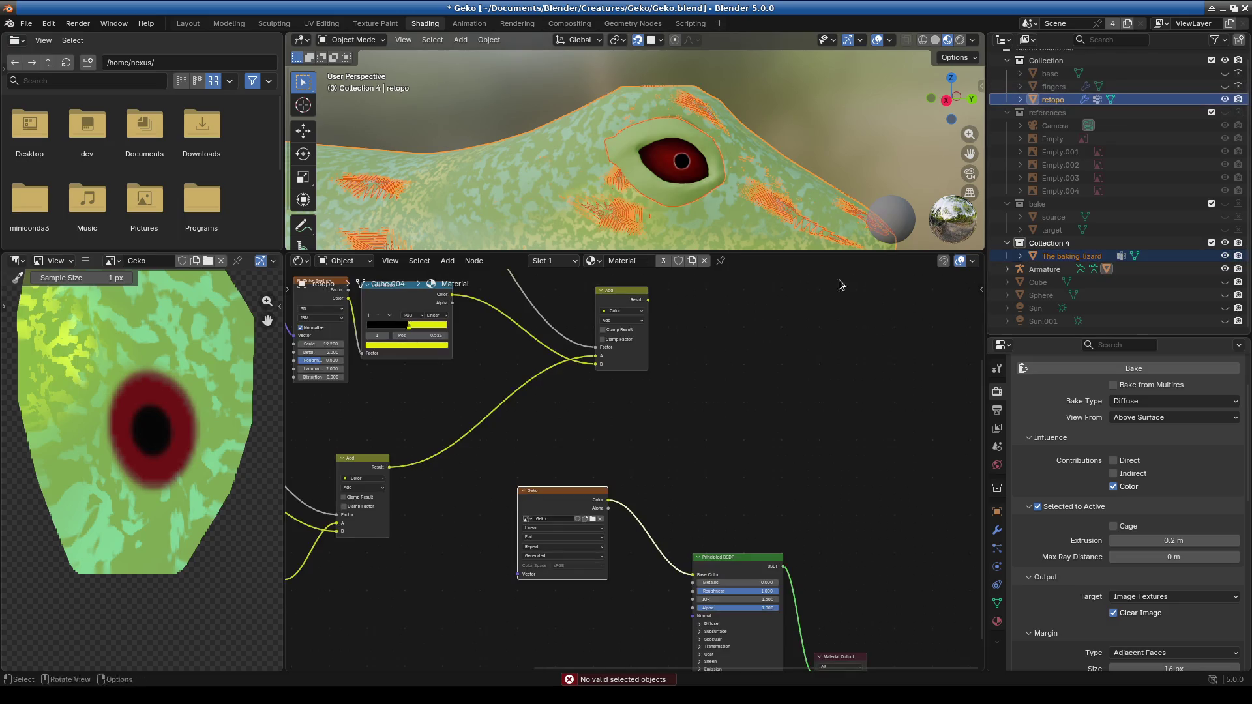
pyautogui.click(1118, 376)
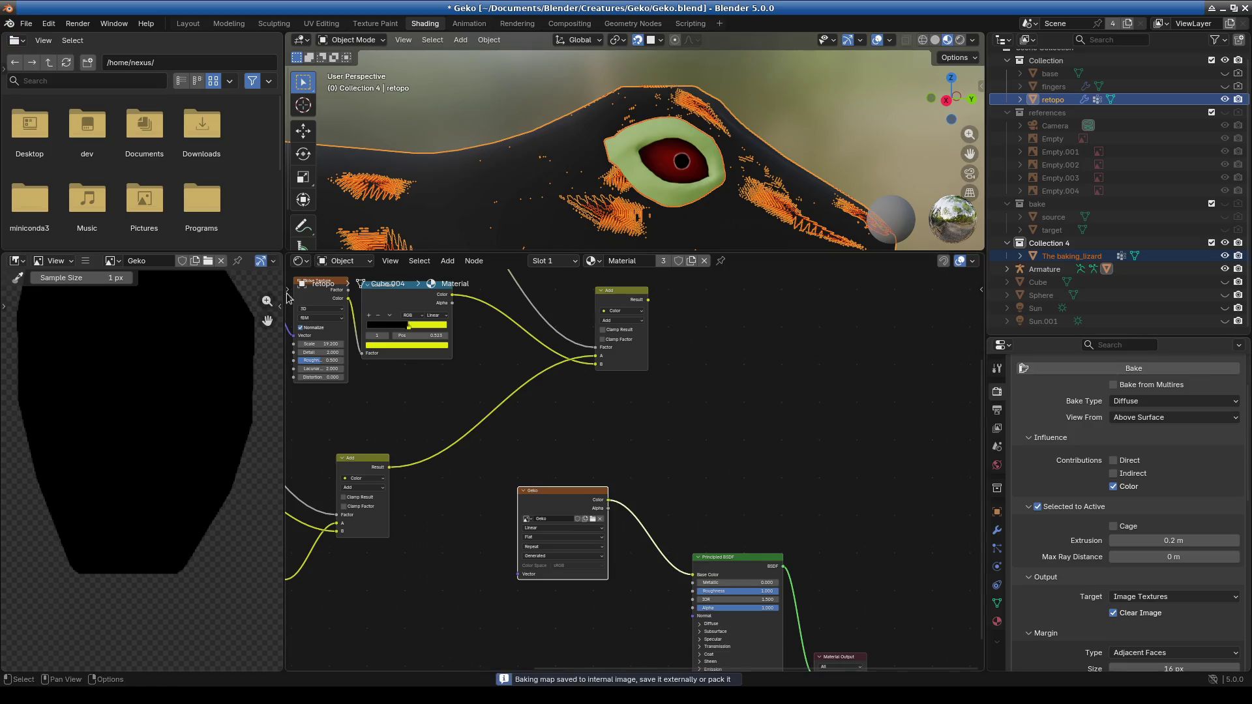
# Enlarge the 3D view, orbit to a front view, and hide the retopo overlay mesh.
pyautogui.scroll(3, 146, 537)
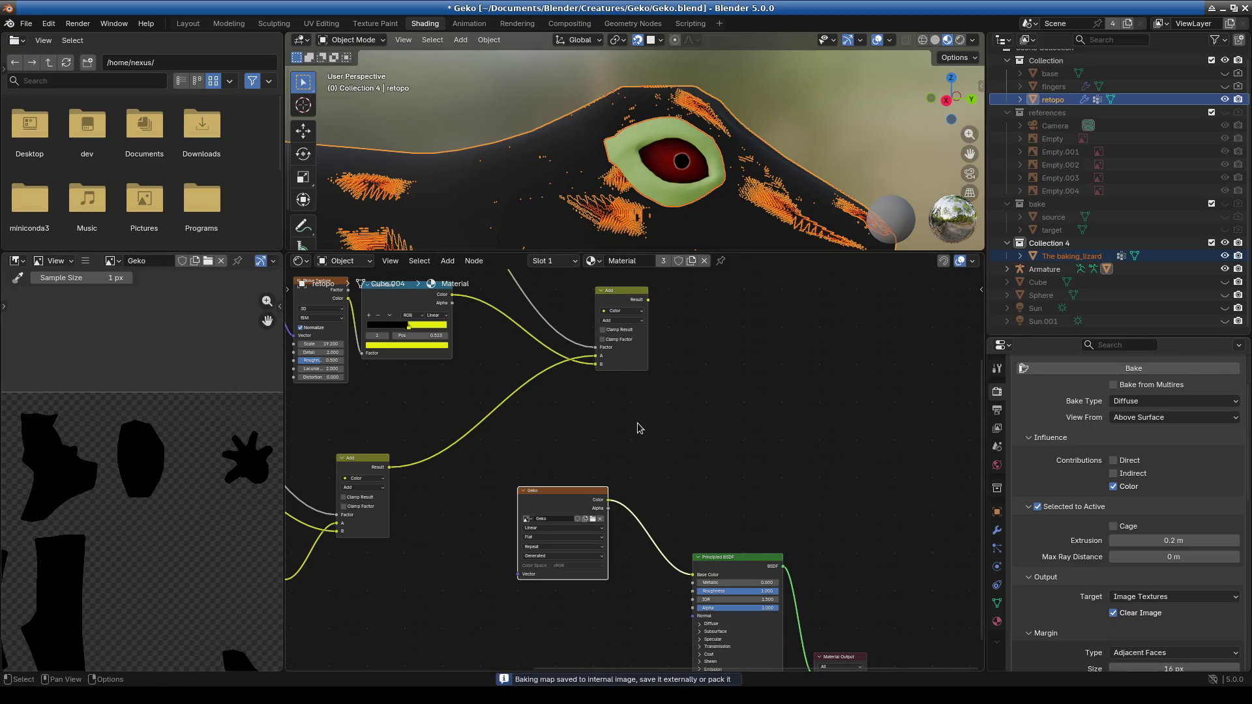
pyautogui.moveTo(720, 253); pyautogui.dragTo(717, 488)
pyautogui.moveTo(685, 391)
pyautogui.mouseDown(button='middle')
pyautogui.moveTo(613, 332)
pyautogui.moveTo(678, 330)
pyautogui.mouseUp(button='middle')
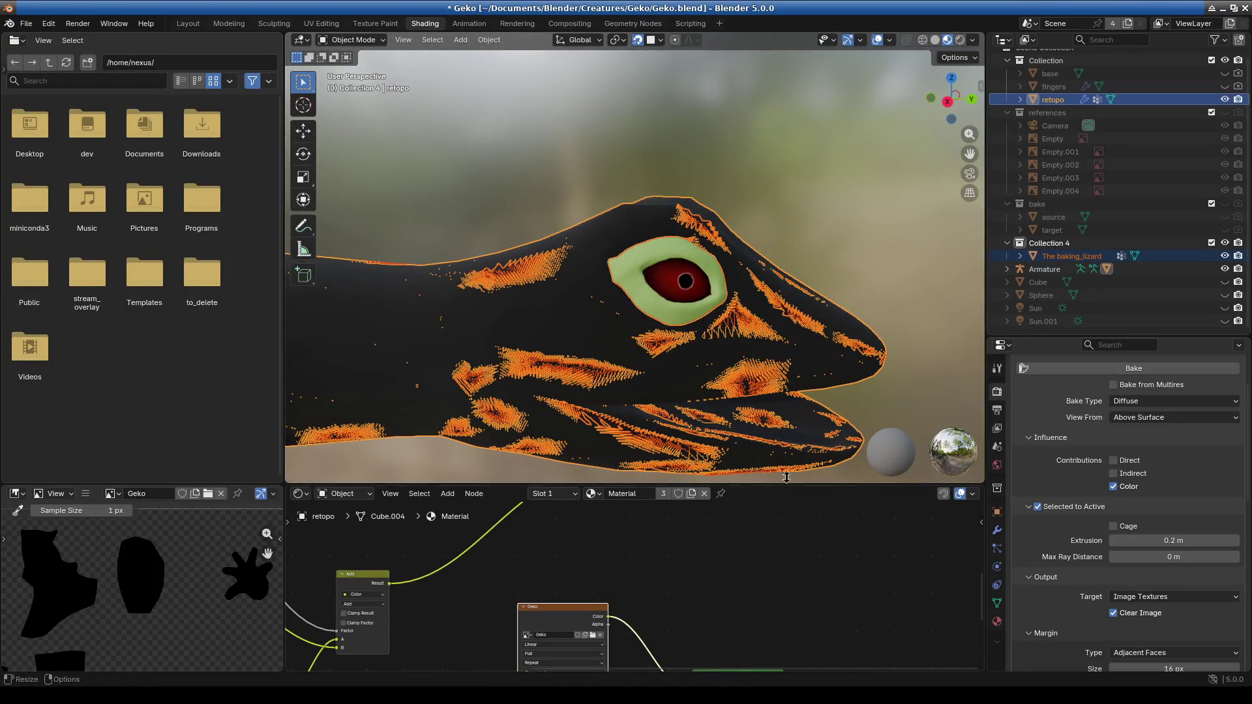
pyautogui.click(1225, 100)
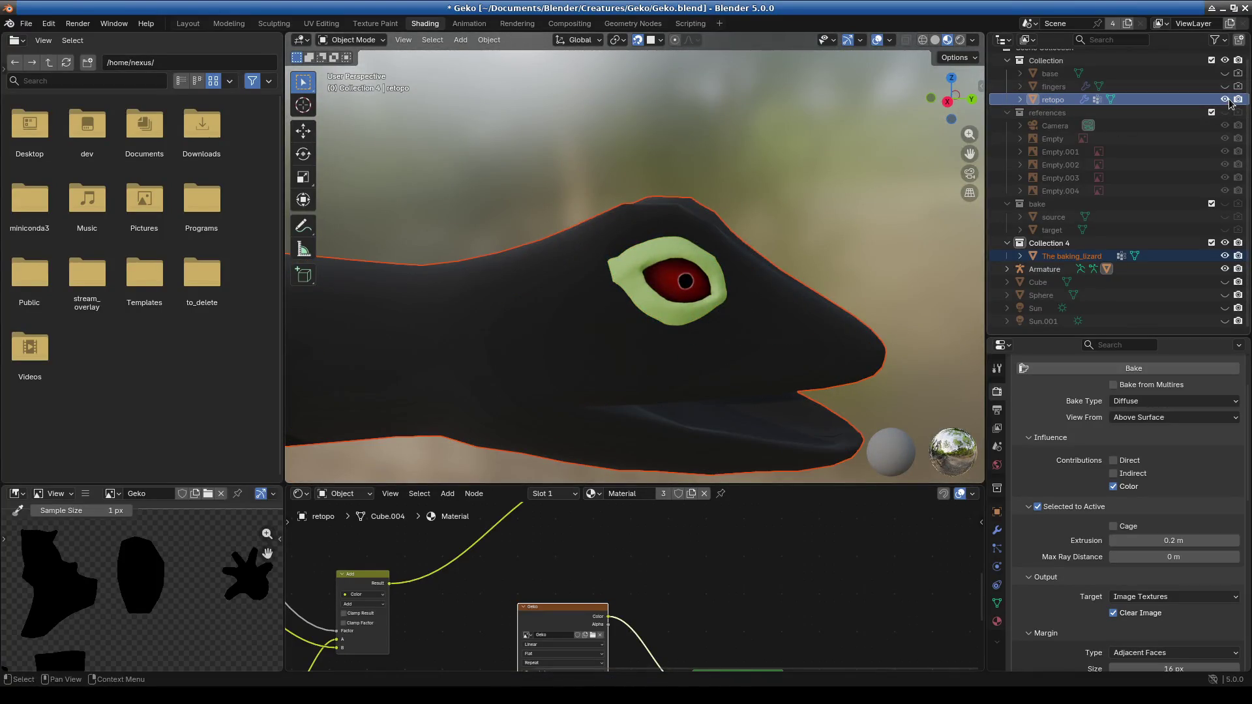
# Connect the Add node's Result to Base Color and select The baking_lizard.
pyautogui.moveTo(766, 498); pyautogui.dragTo(789, 496, button='middle')
pyautogui.moveTo(789, 487); pyautogui.dragTo(786, 163)
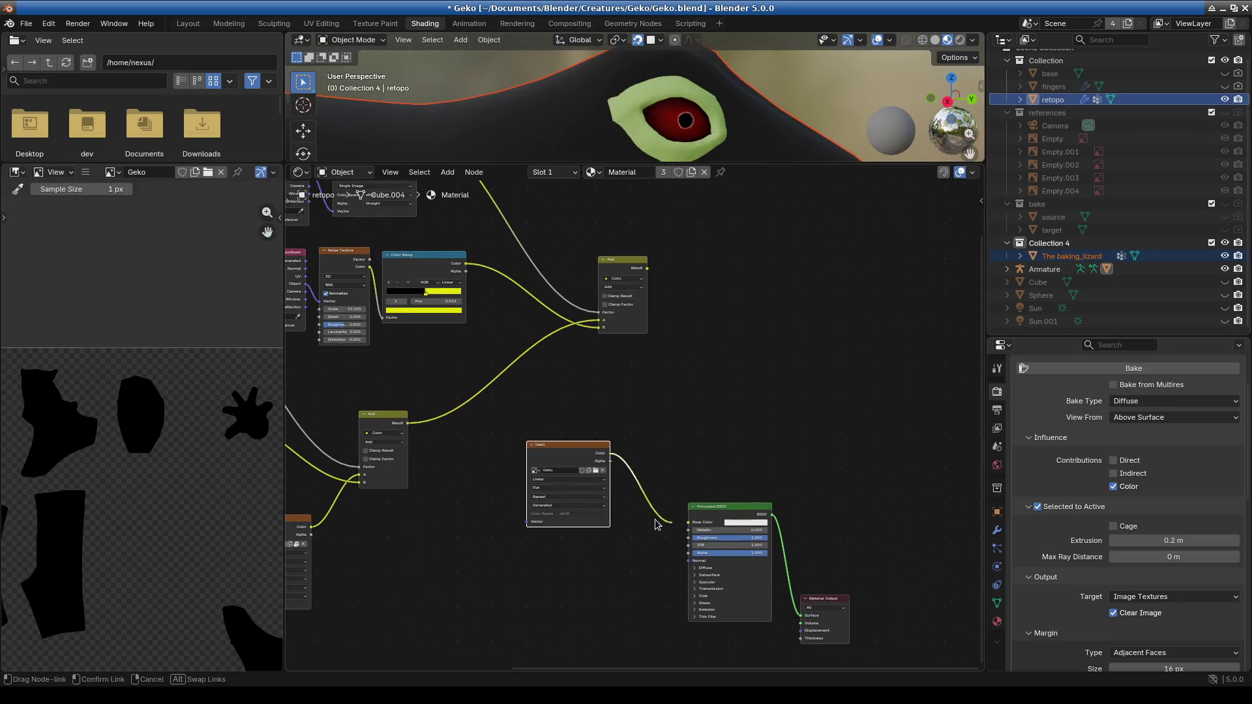
pyautogui.moveTo(647, 268); pyautogui.dragTo(689, 522)
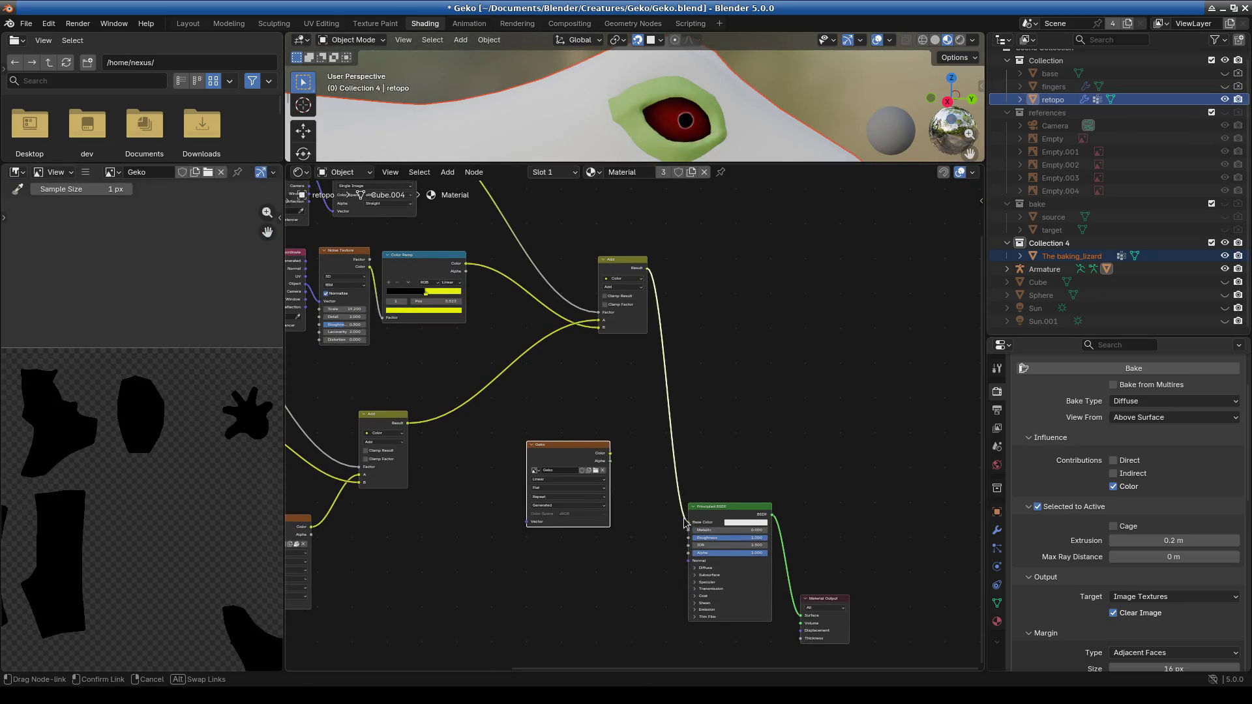
pyautogui.moveTo(823, 167); pyautogui.dragTo(815, 438)
pyautogui.click(1082, 256)
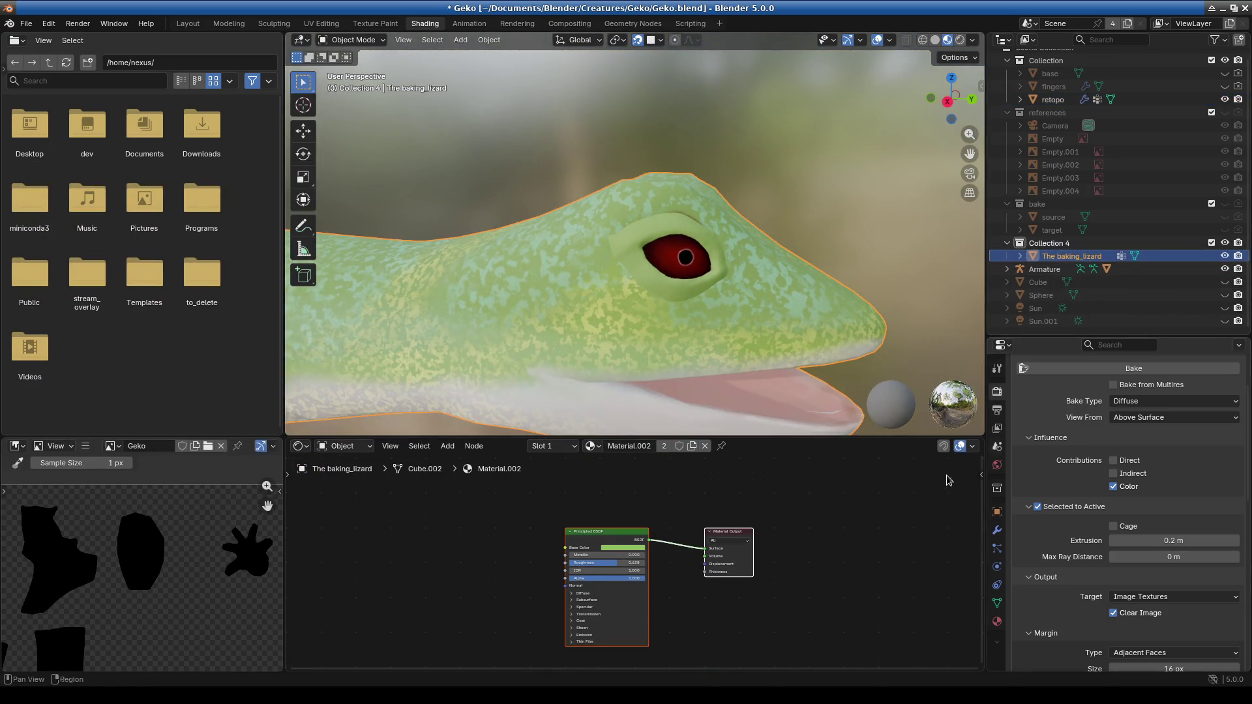
# Hide retopo and make Material the active slot on The baking_lizard, viewing its node tree.
pyautogui.click(1225, 100)
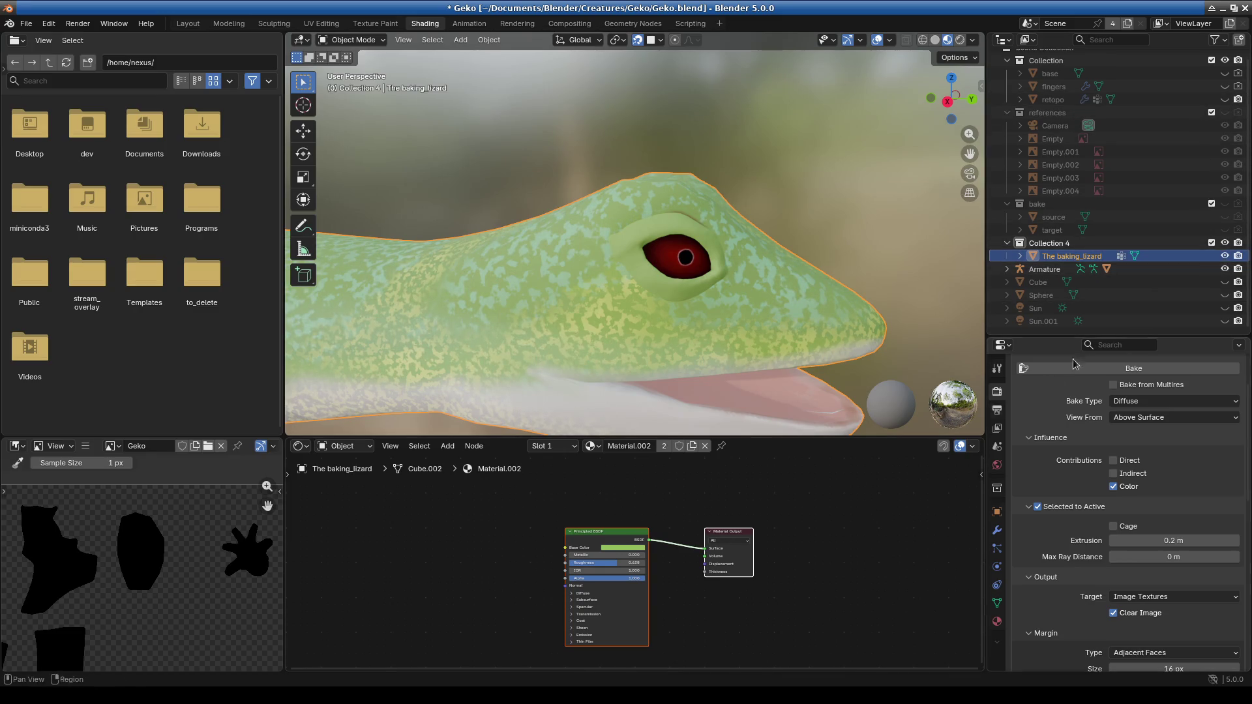
pyautogui.click(1021, 256)
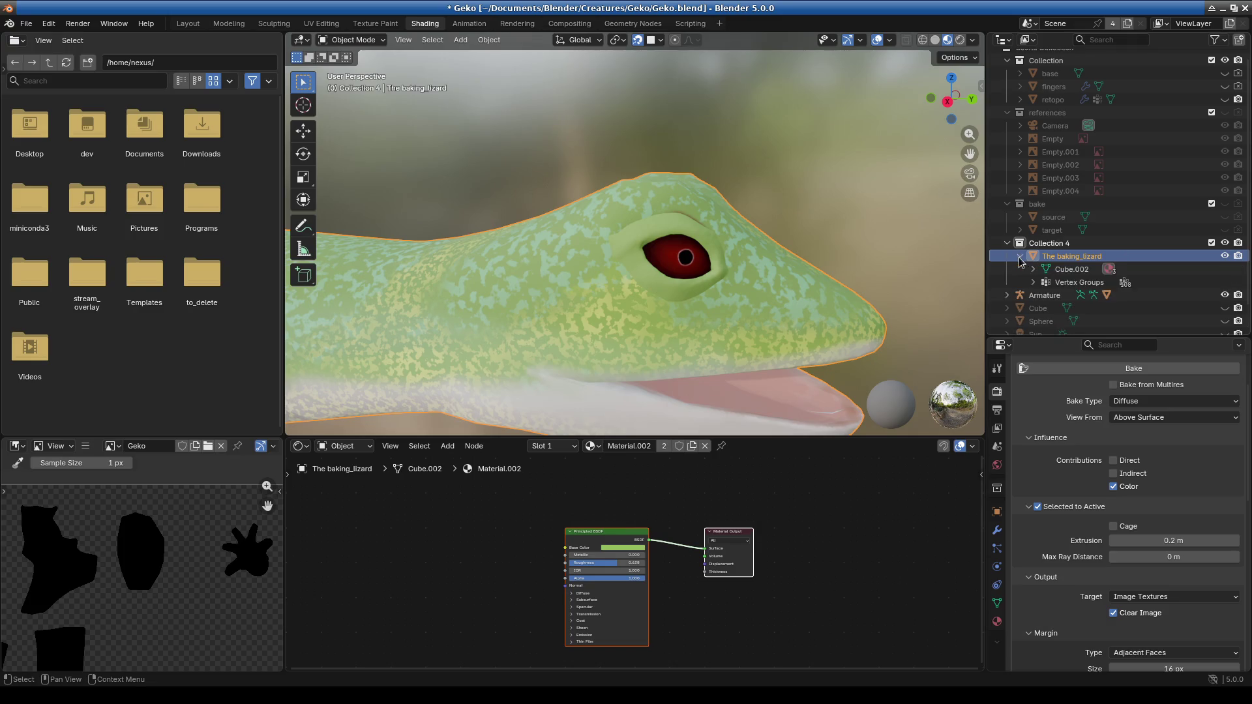
pyautogui.click(996, 621)
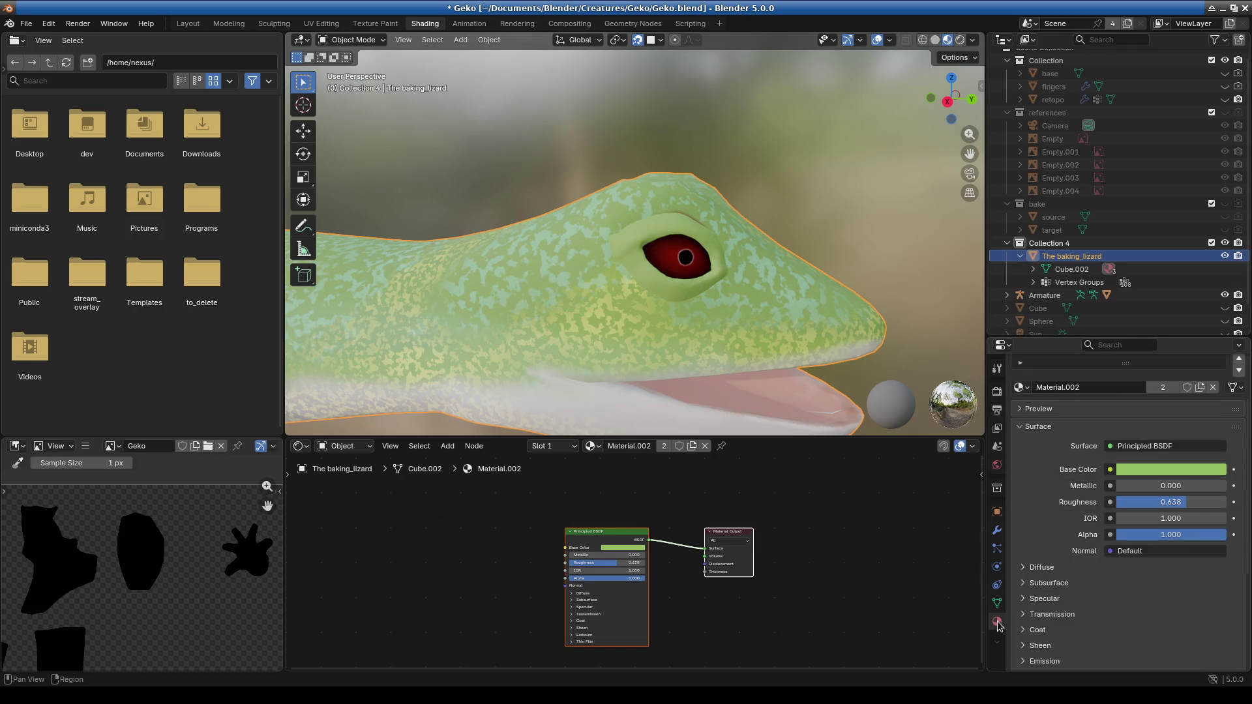
pyautogui.scroll(3, 1023, 398)
pyautogui.click(1043, 405)
pyautogui.click(1046, 419)
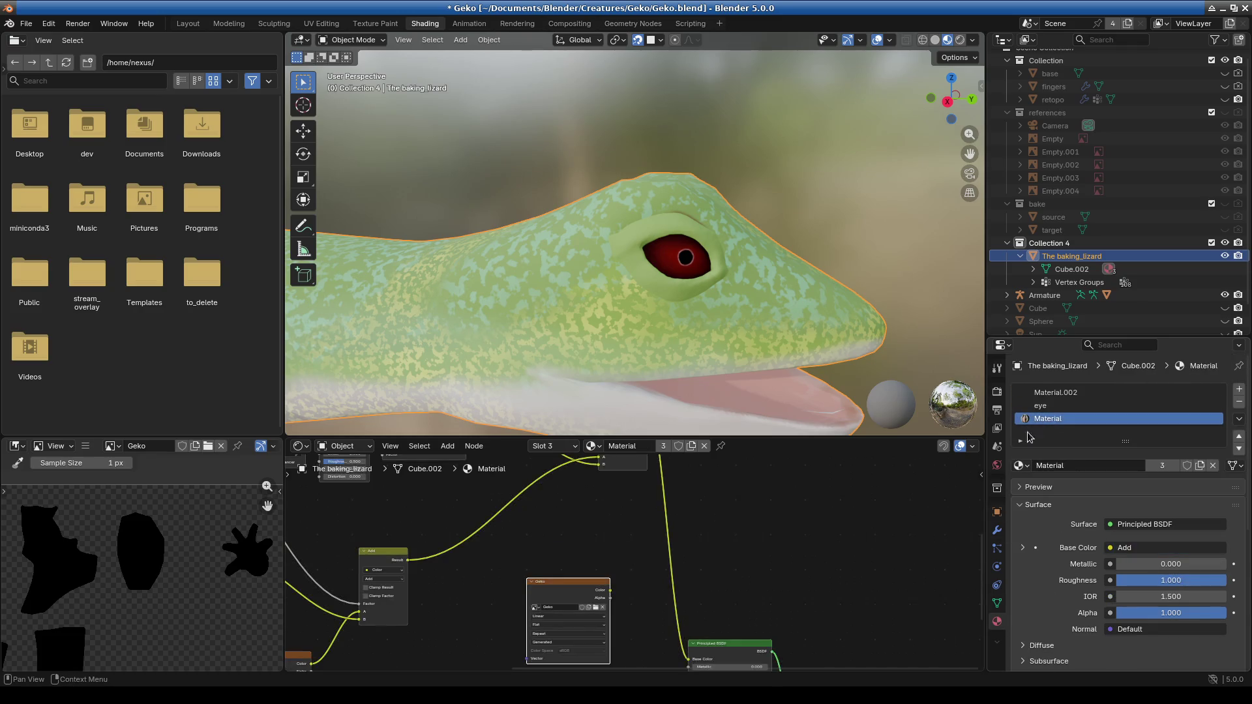
pyautogui.moveTo(638, 614); pyautogui.dragTo(665, 596, button='middle')
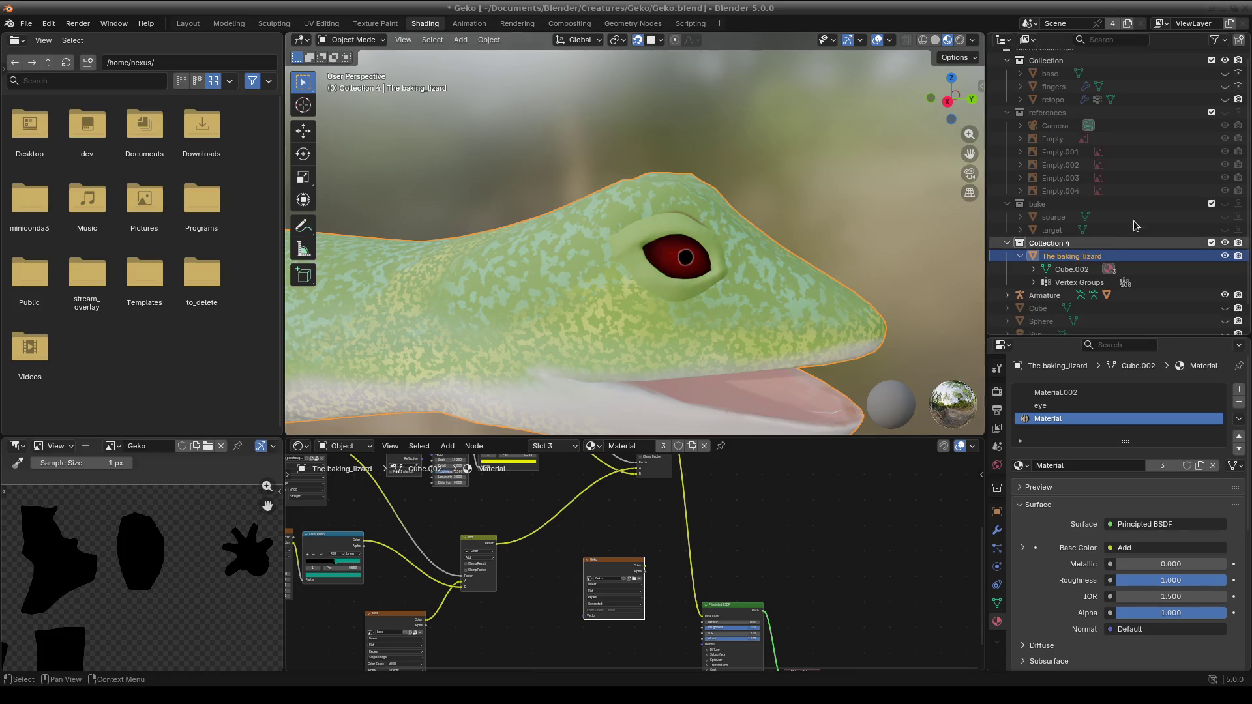
# Review the Diffuse bake settings (Selected to Active, 0.2 m extrusion, 16 px margin), then hide retopo again.
pyautogui.scroll(1, 1108, 235)
pyautogui.click(1224, 108)
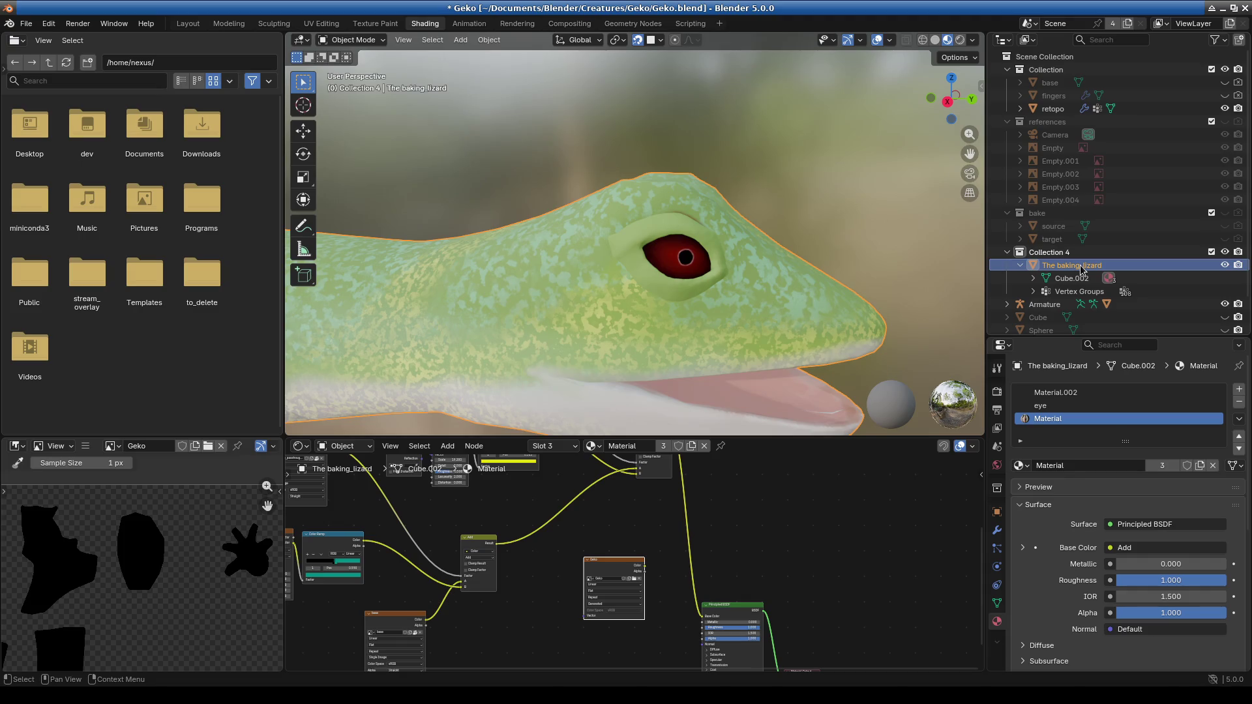
pyautogui.click(1057, 108)
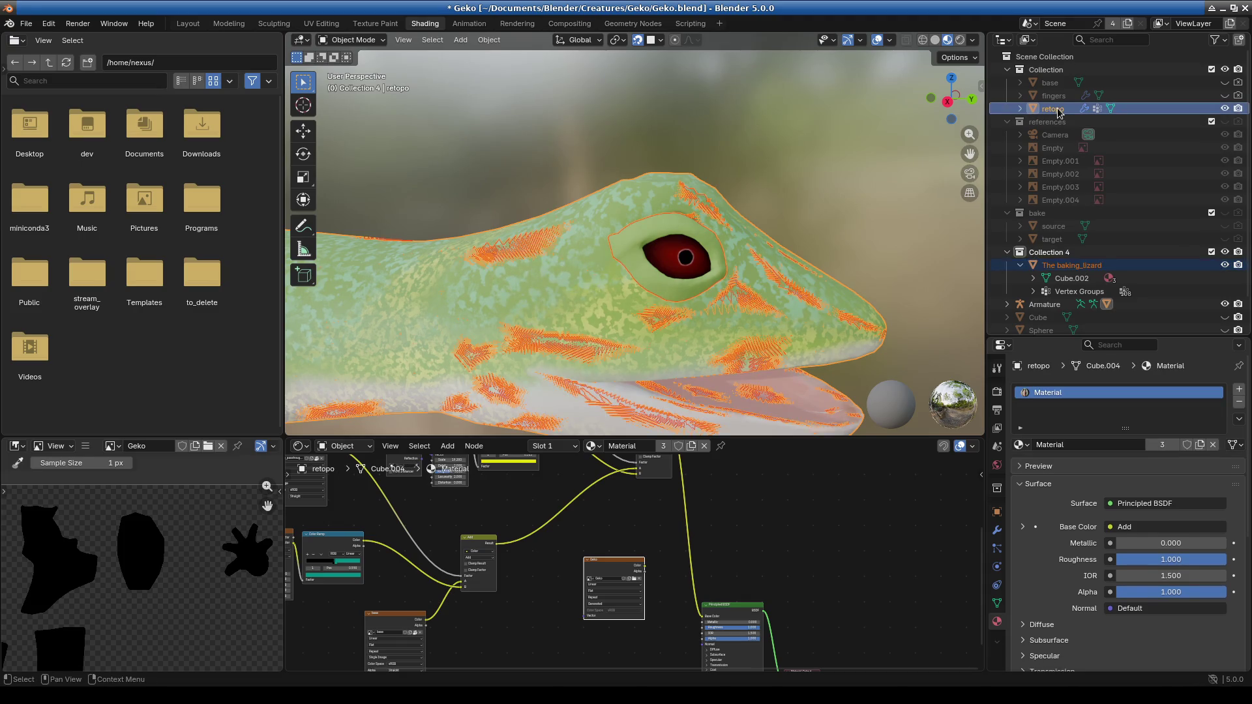
pyautogui.click(998, 392)
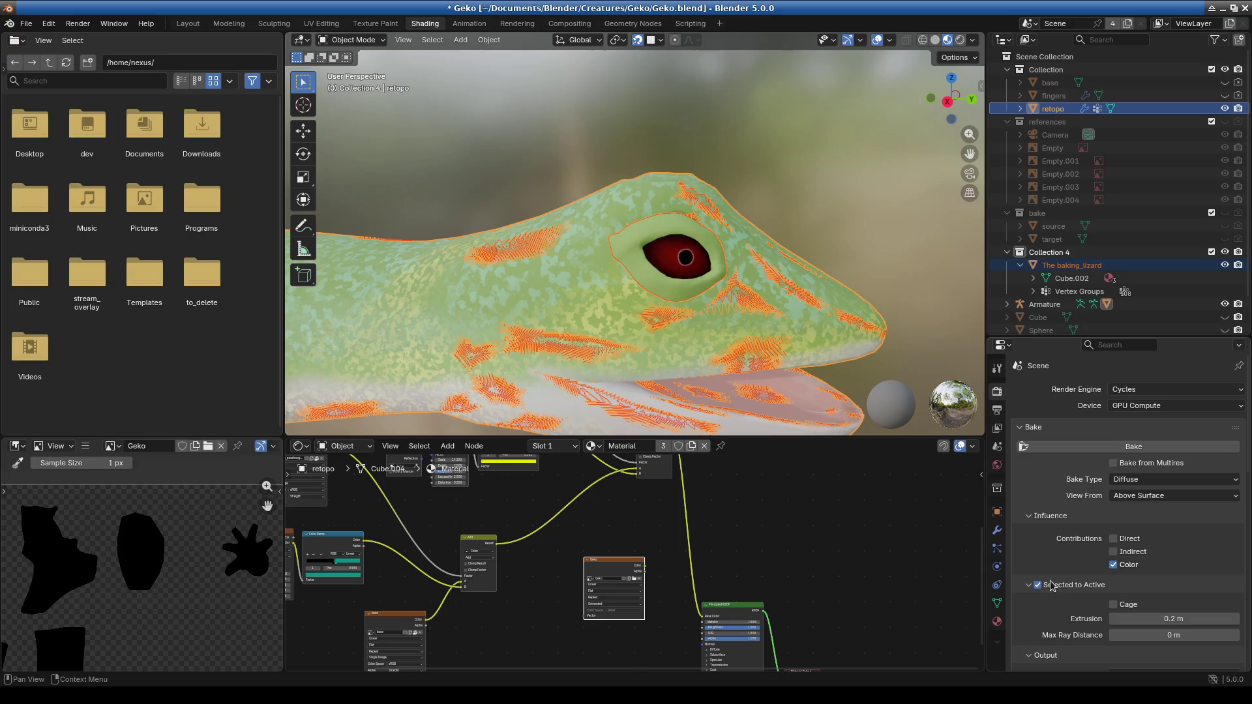
pyautogui.scroll(-2, 1102, 589)
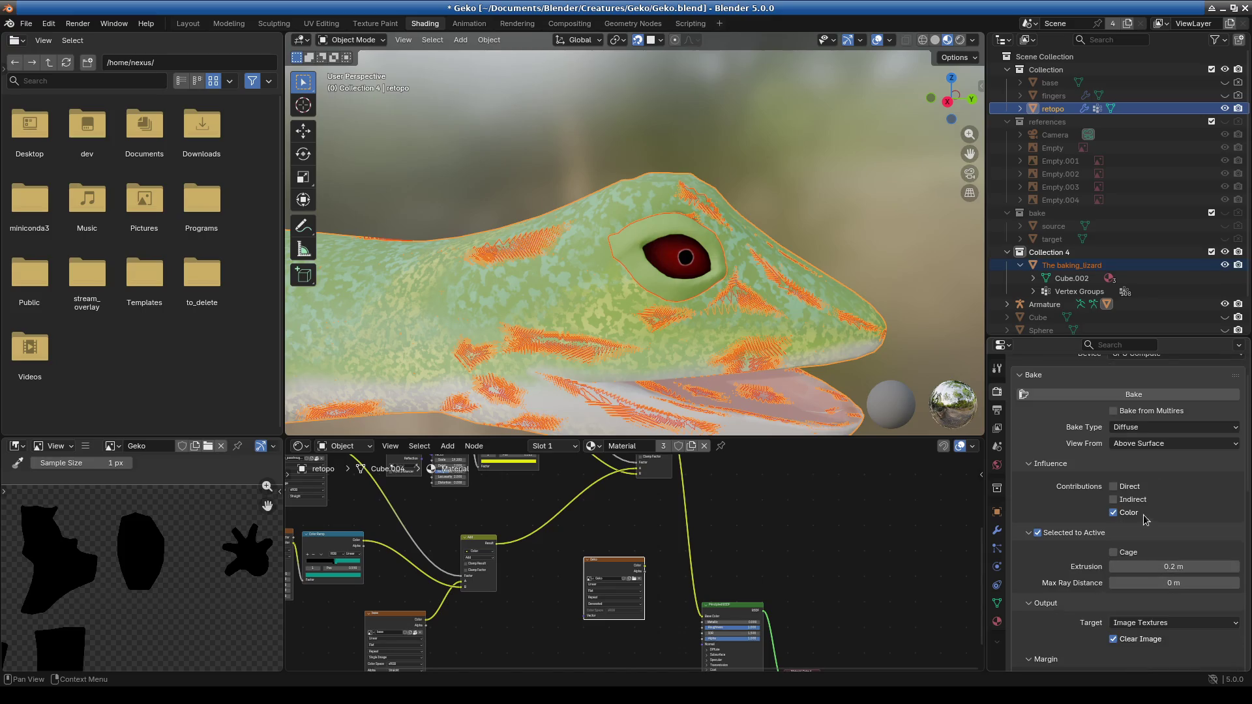
pyautogui.scroll(-3, 1129, 515)
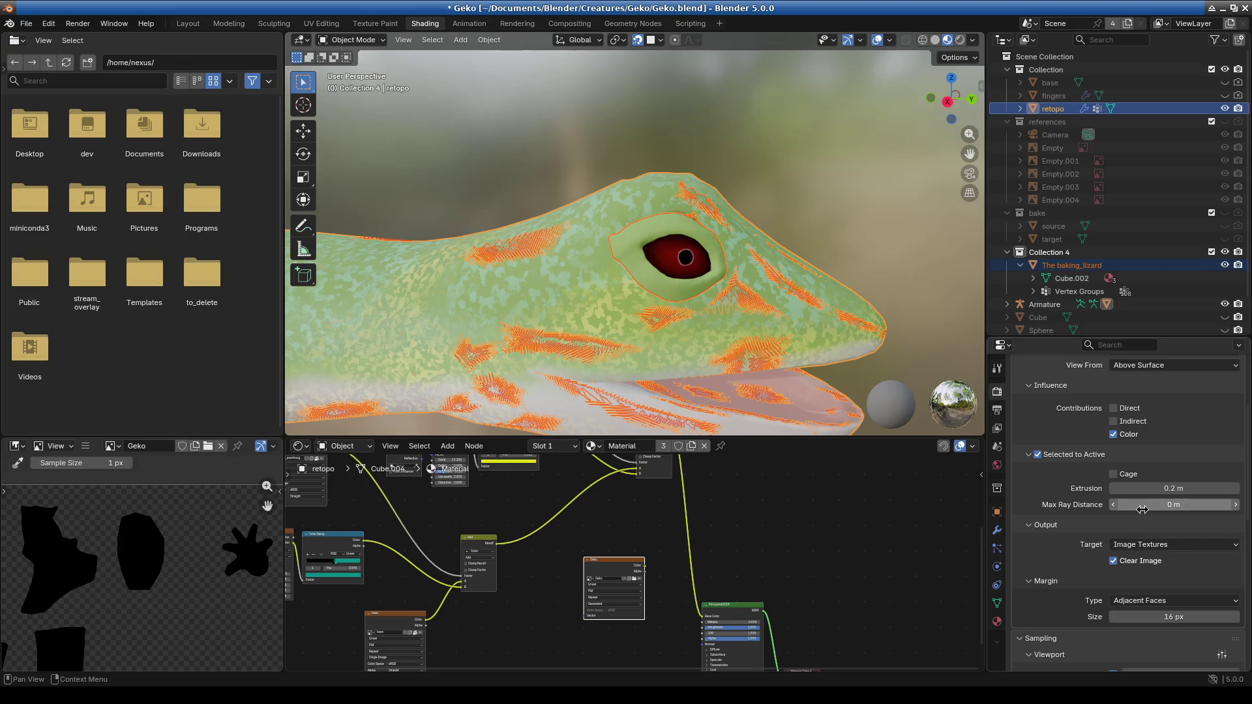
pyautogui.click(1080, 266)
pyautogui.click(1225, 108)
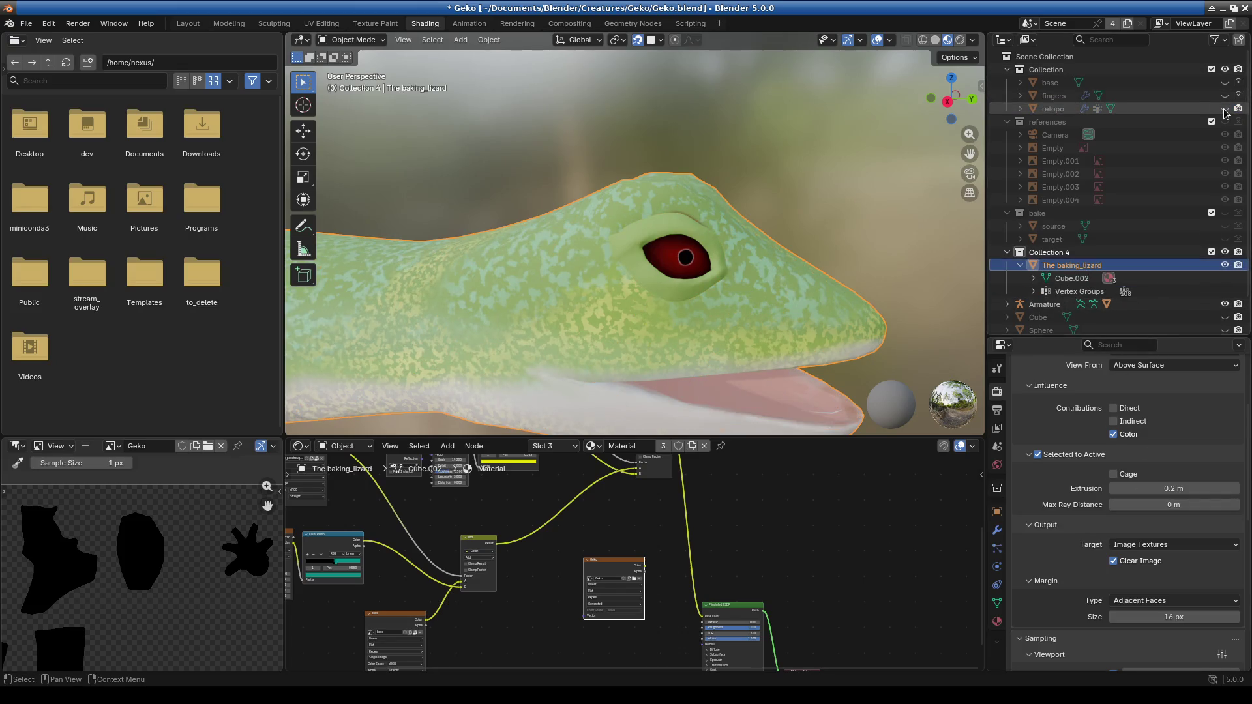
# Check The baking_lizard's name and the Armature's children in the Outliner, leaving both unchanged.
pyautogui.doubleClick(1075, 266)
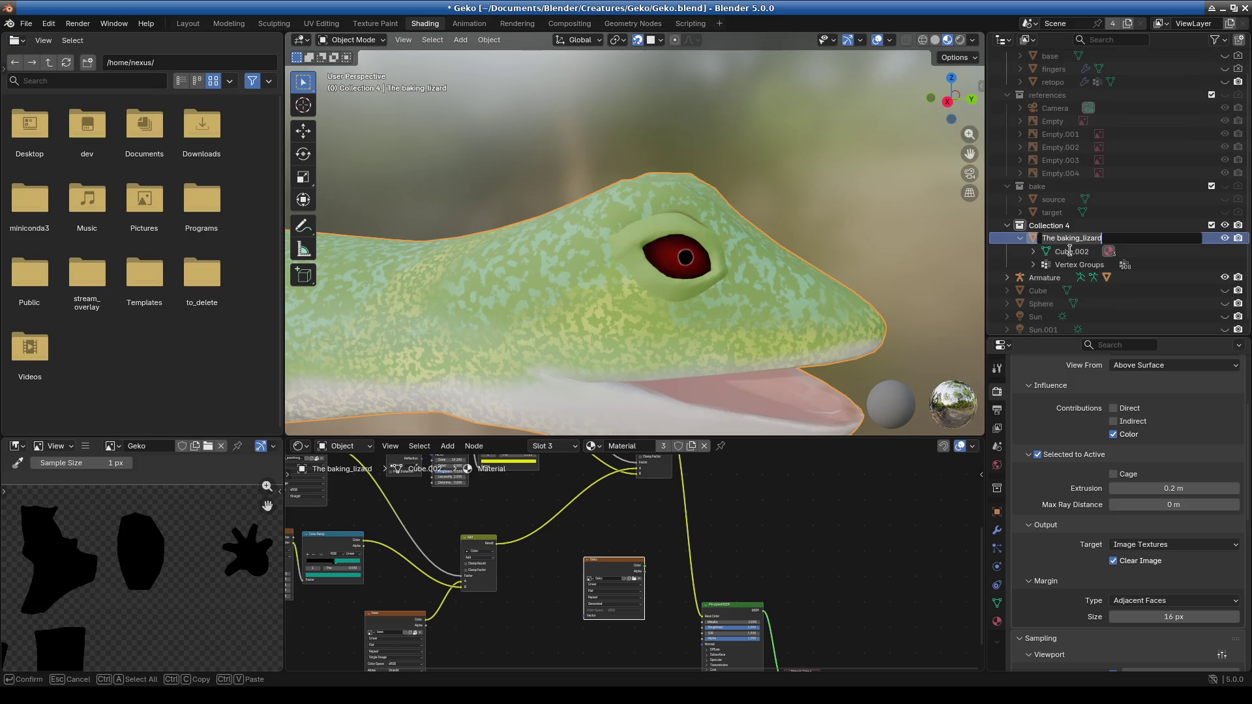
pyautogui.click(722, 298)
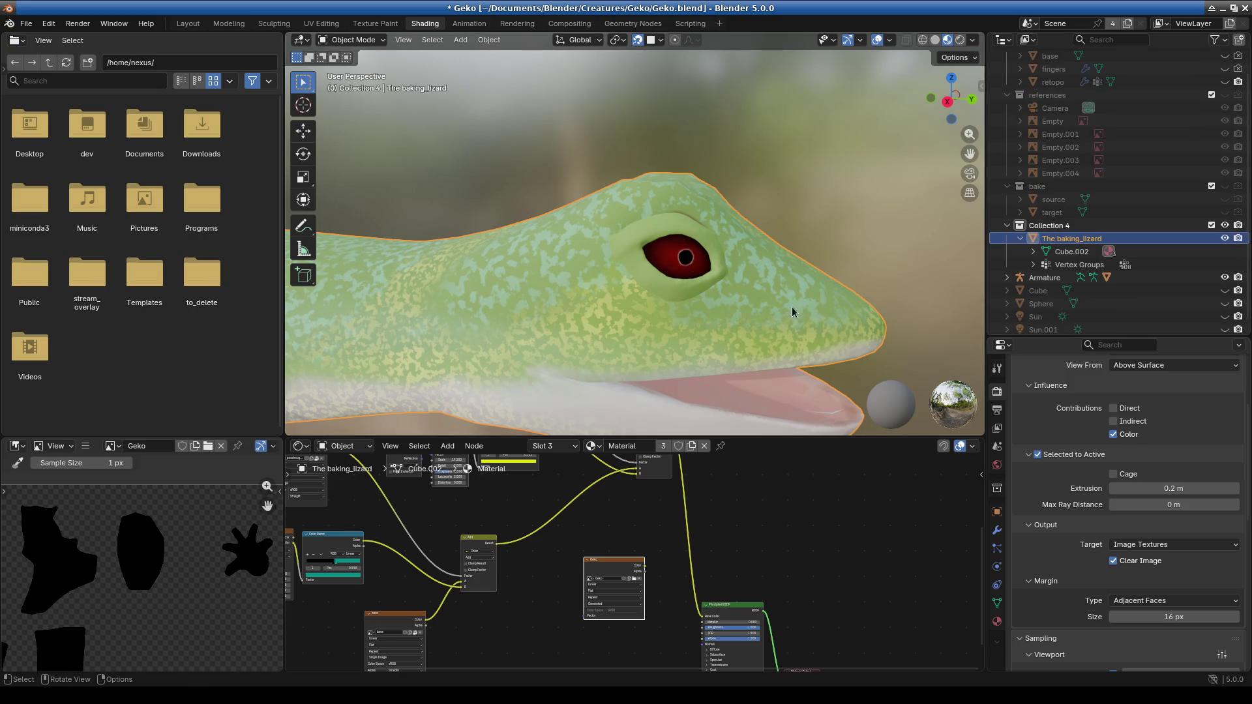
pyautogui.scroll(-5, 792, 312)
pyautogui.moveTo(792, 312); pyautogui.dragTo(717, 294, button='middle')
pyautogui.scroll(5, 717, 294)
pyautogui.scroll(-1, 1040, 277)
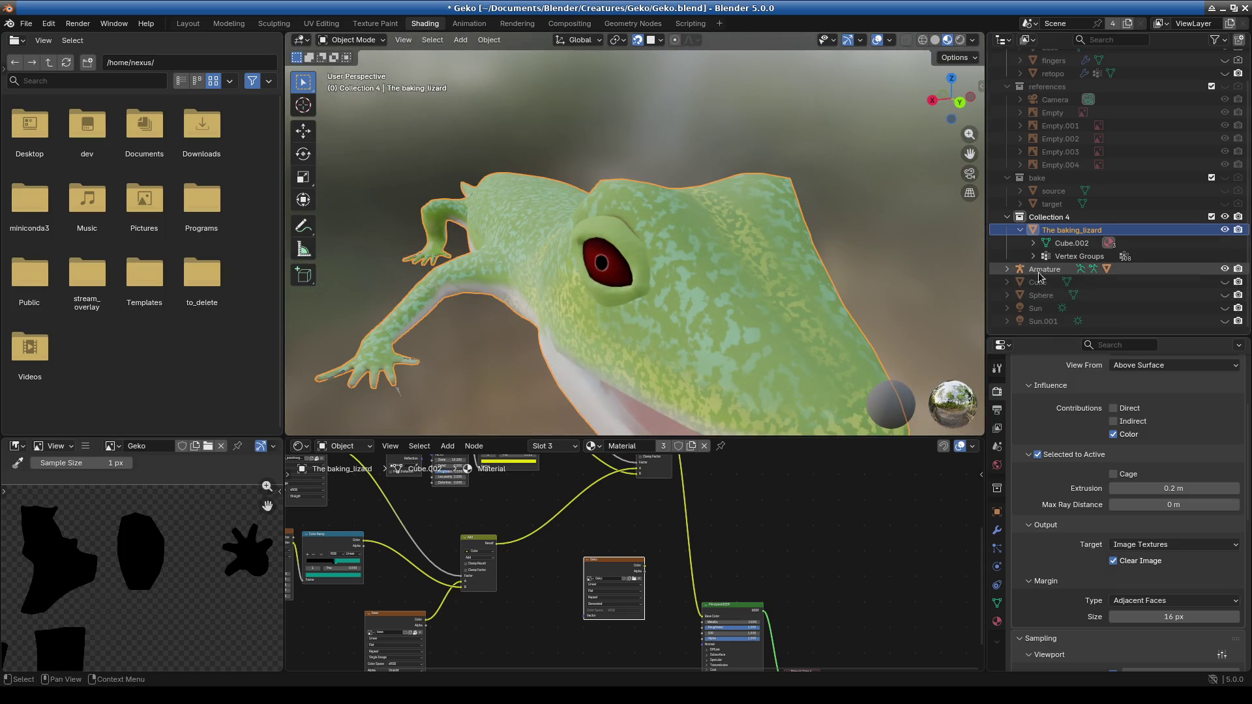
pyautogui.click(1006, 269)
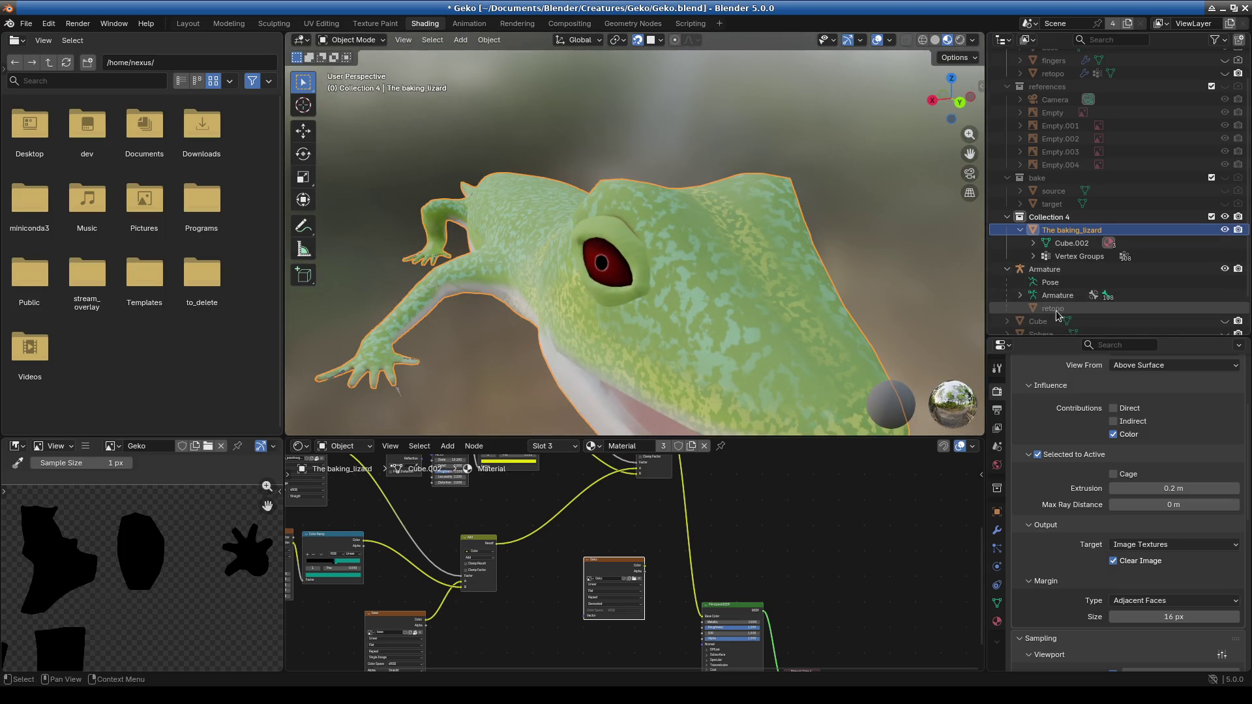
pyautogui.click(1006, 269)
# Apply retopo's Mirror modifier, then reselect The baking_lizard with retopo visible as the active target.
pyautogui.click(1052, 109)
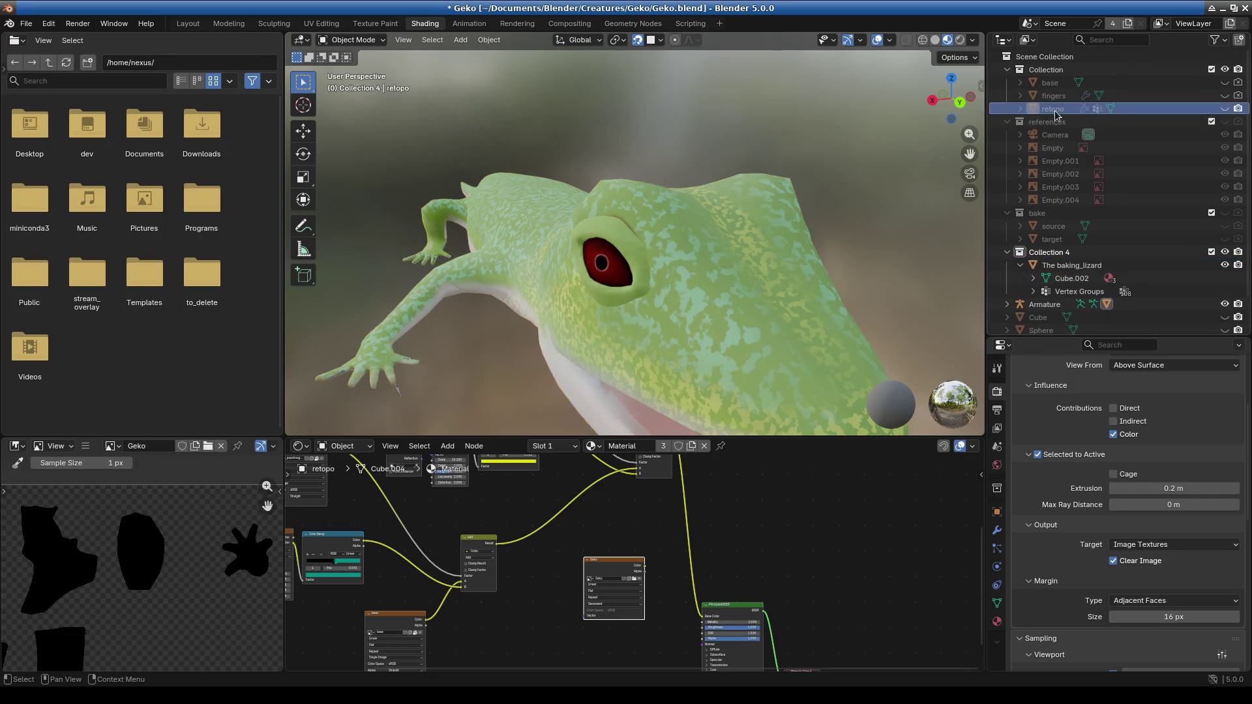
pyautogui.click(996, 532)
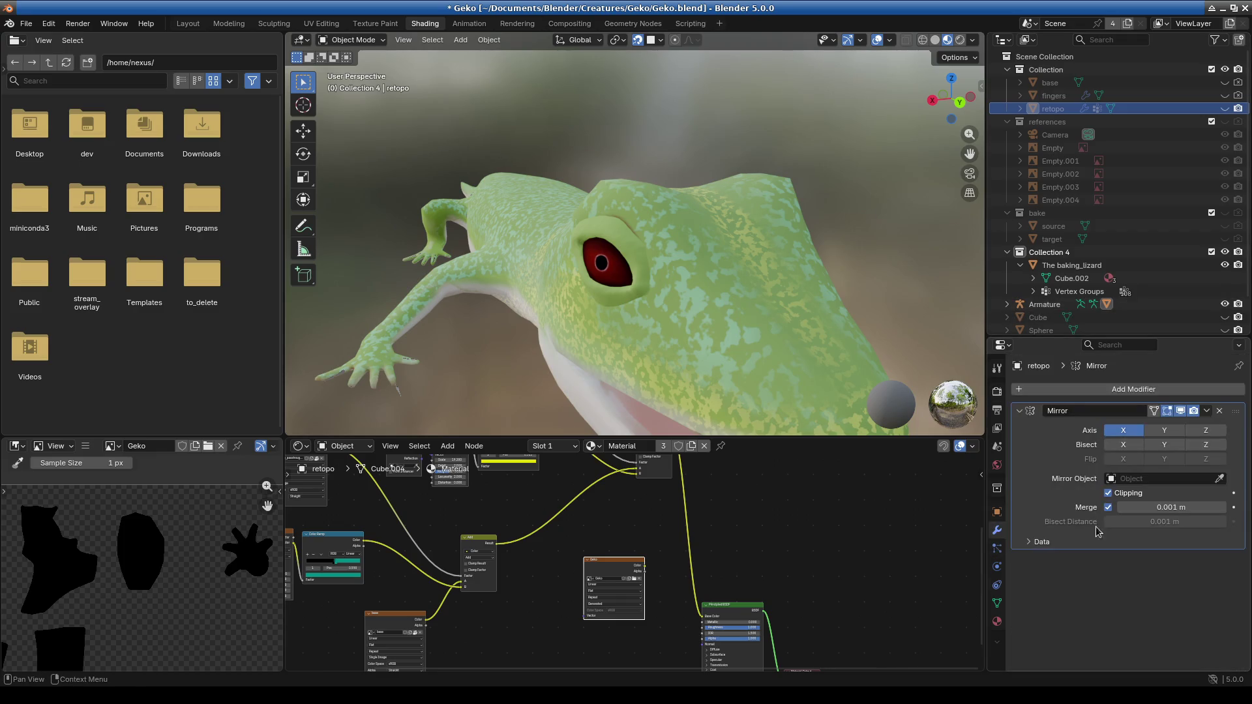
pyautogui.click(1207, 412)
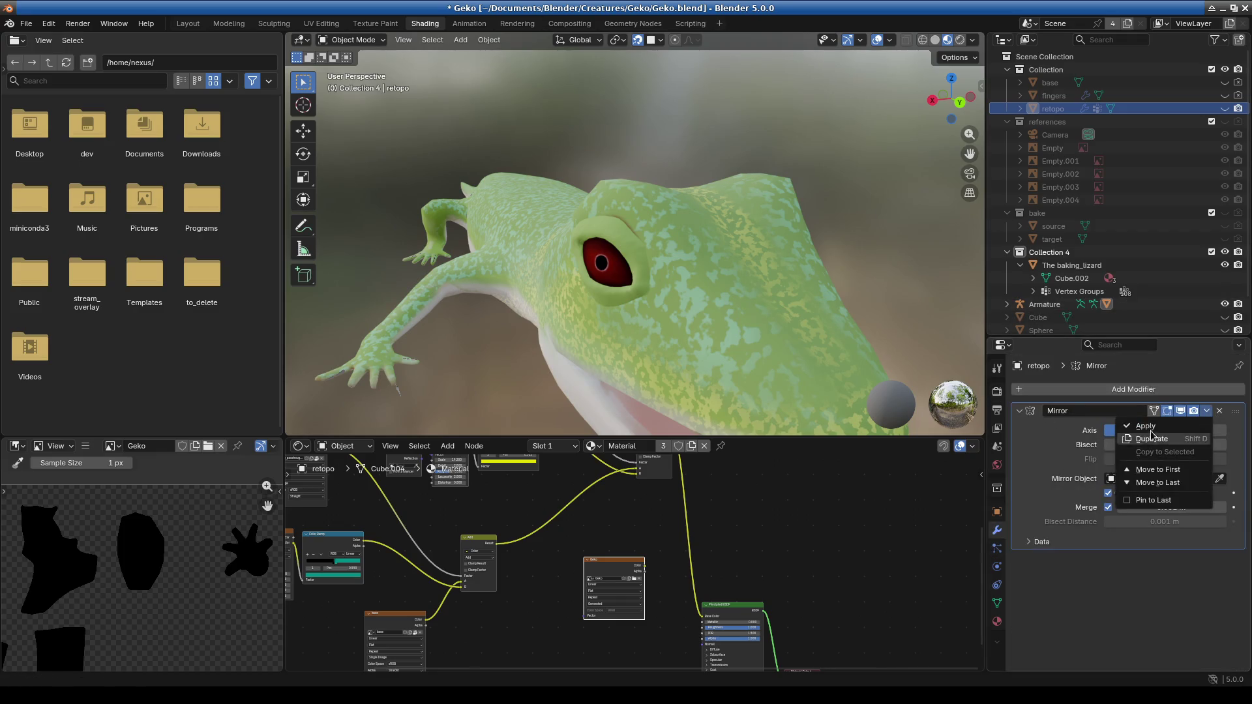
pyautogui.click(1145, 426)
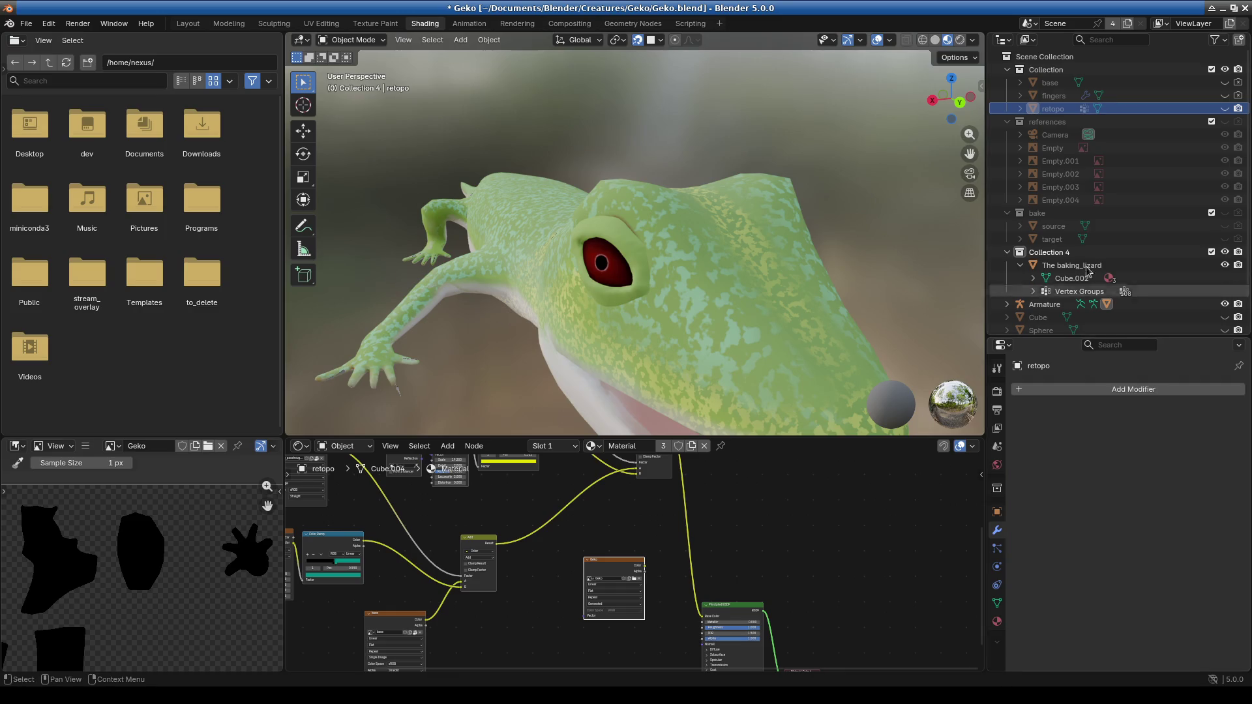
pyautogui.click(1071, 265)
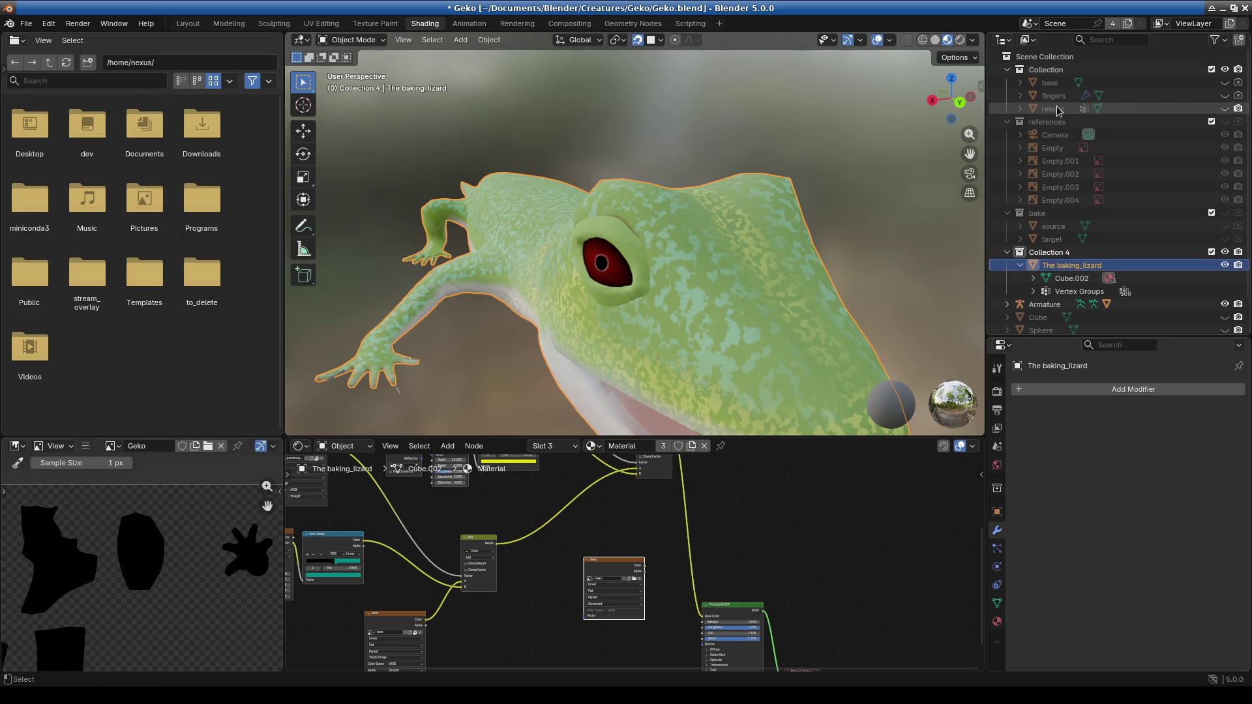
pyautogui.click(1225, 108)
pyautogui.click(1058, 109)
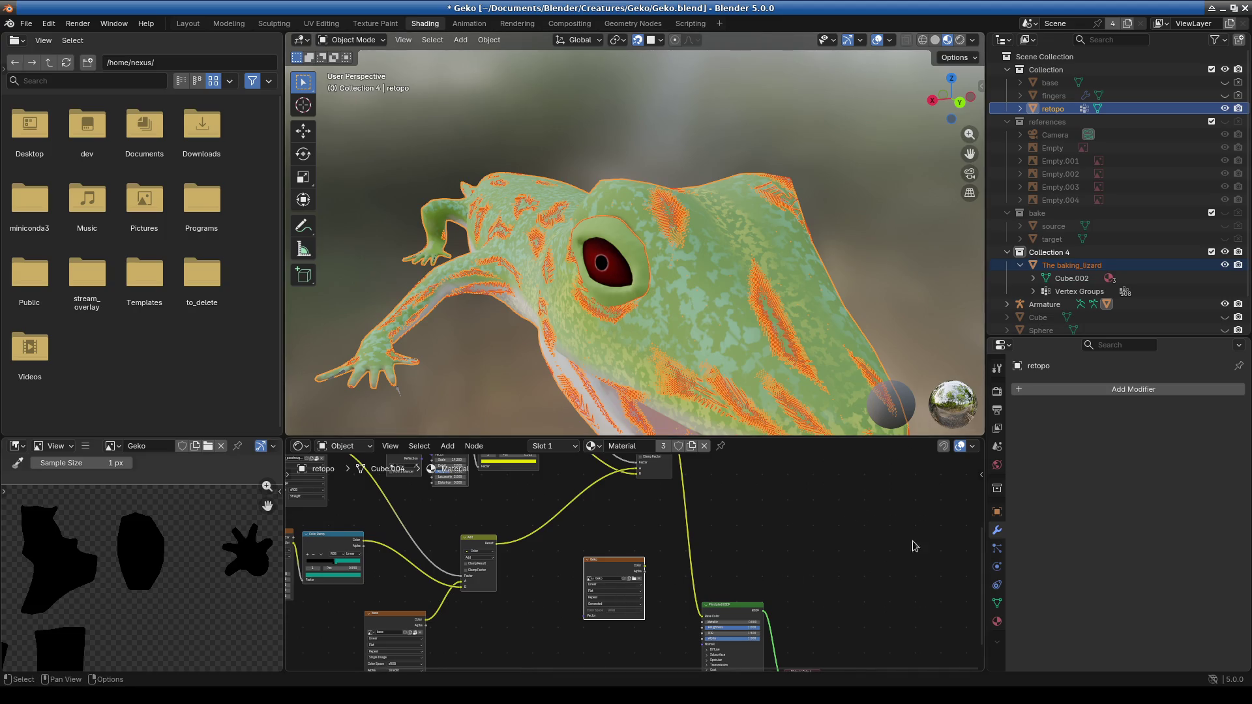
# Bake The baking_lizard's diffuse colour onto retopo's Geko texture and pan across the baked islands.
pyautogui.click(1002, 391)
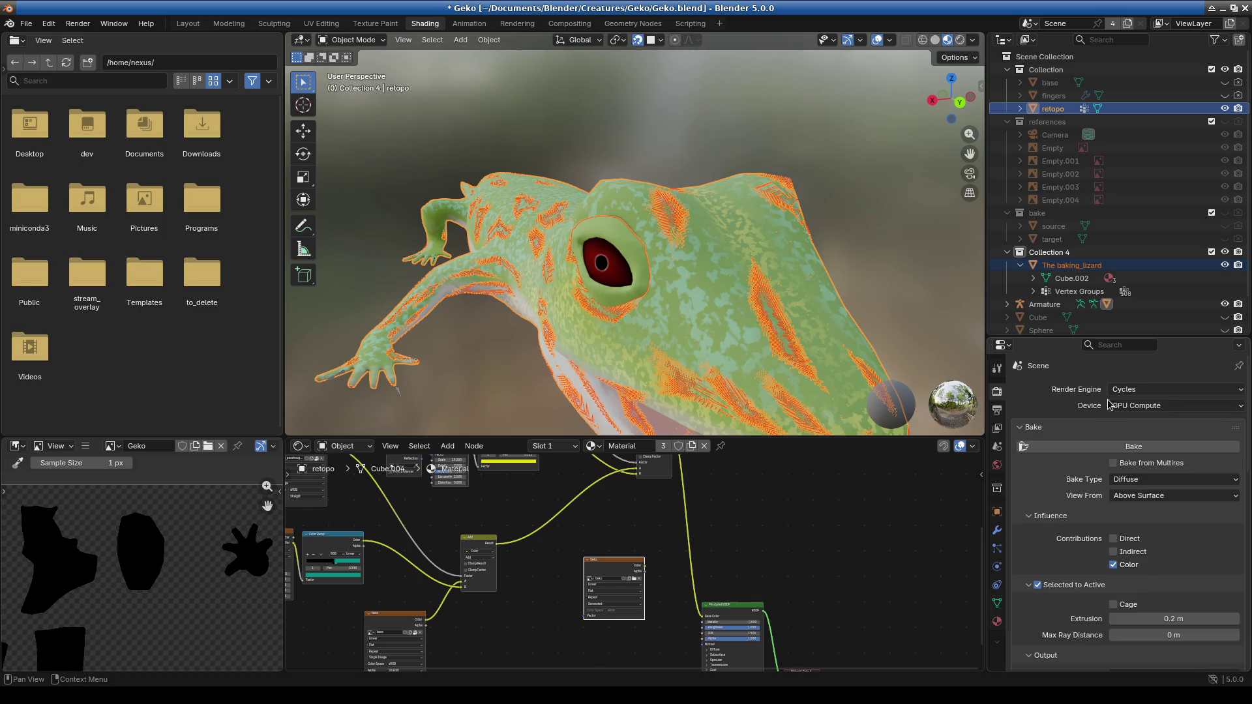
pyautogui.click(1095, 448)
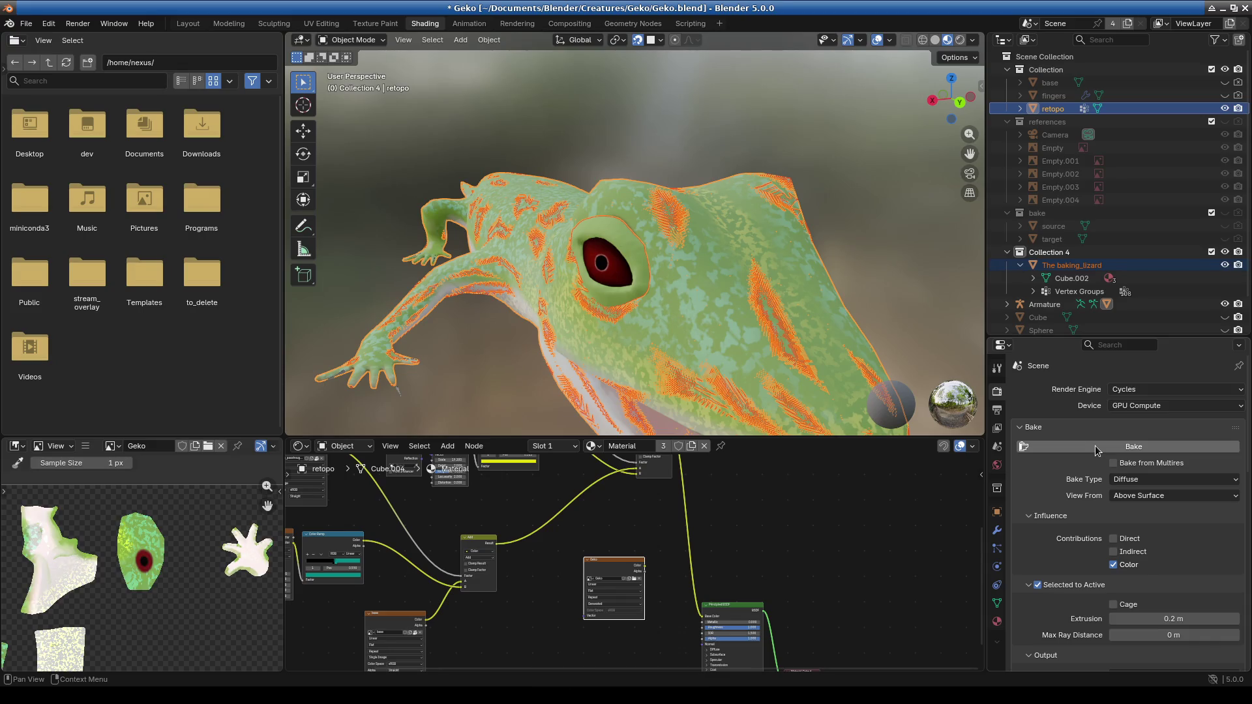
pyautogui.scroll(5, 113, 575)
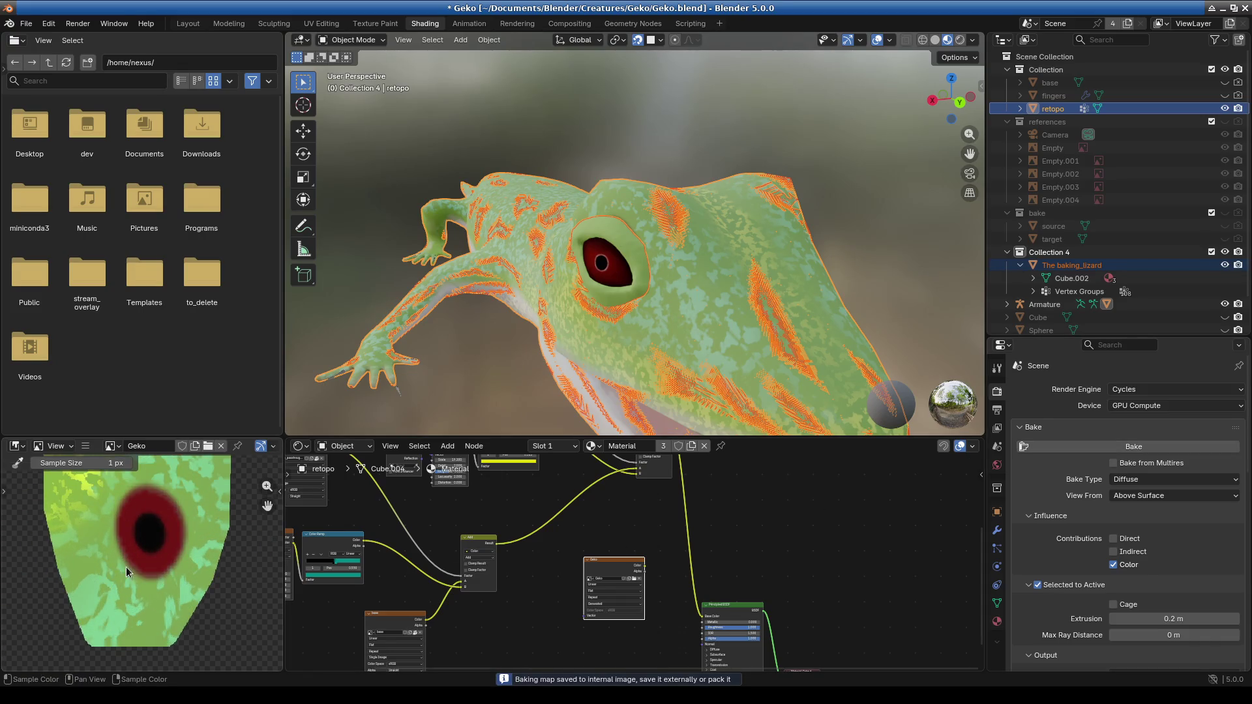
pyautogui.scroll(-5, 126, 566)
pyautogui.scroll(-1, 129, 566)
pyautogui.moveTo(131, 566); pyautogui.dragTo(165, 526, button='middle')
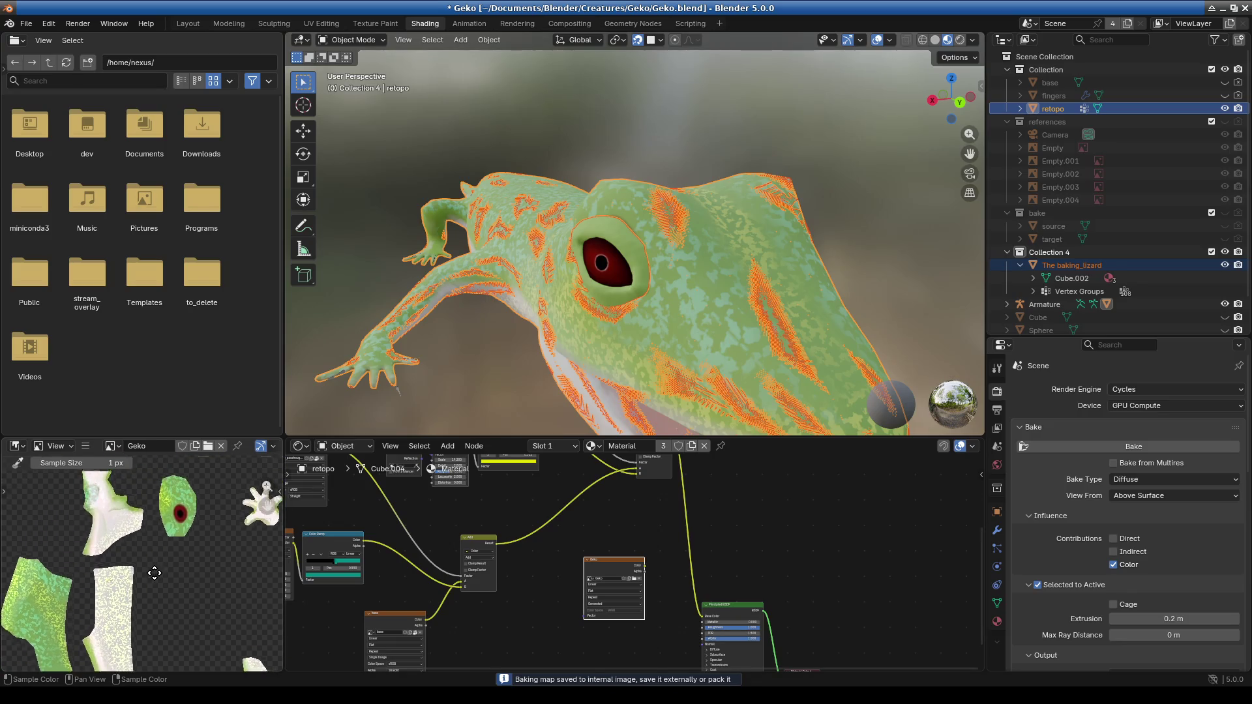
# Raise the bake extrusion to 0.69 m and reselect The baking_lizard with retopo active.
pyautogui.click(613, 264)
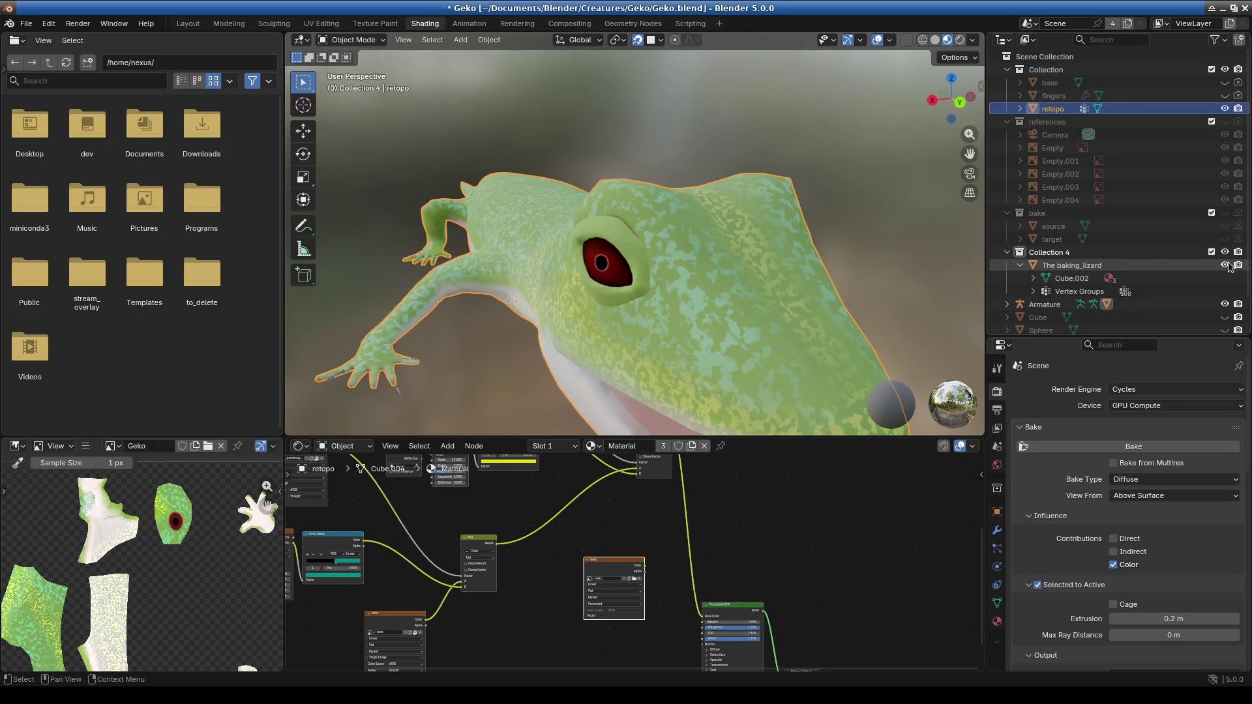
pyautogui.moveTo(1169, 618)
pyautogui.mouseDown()
pyautogui.moveTo(1196, 618)
pyautogui.moveTo(1175, 622)
pyautogui.mouseUp()
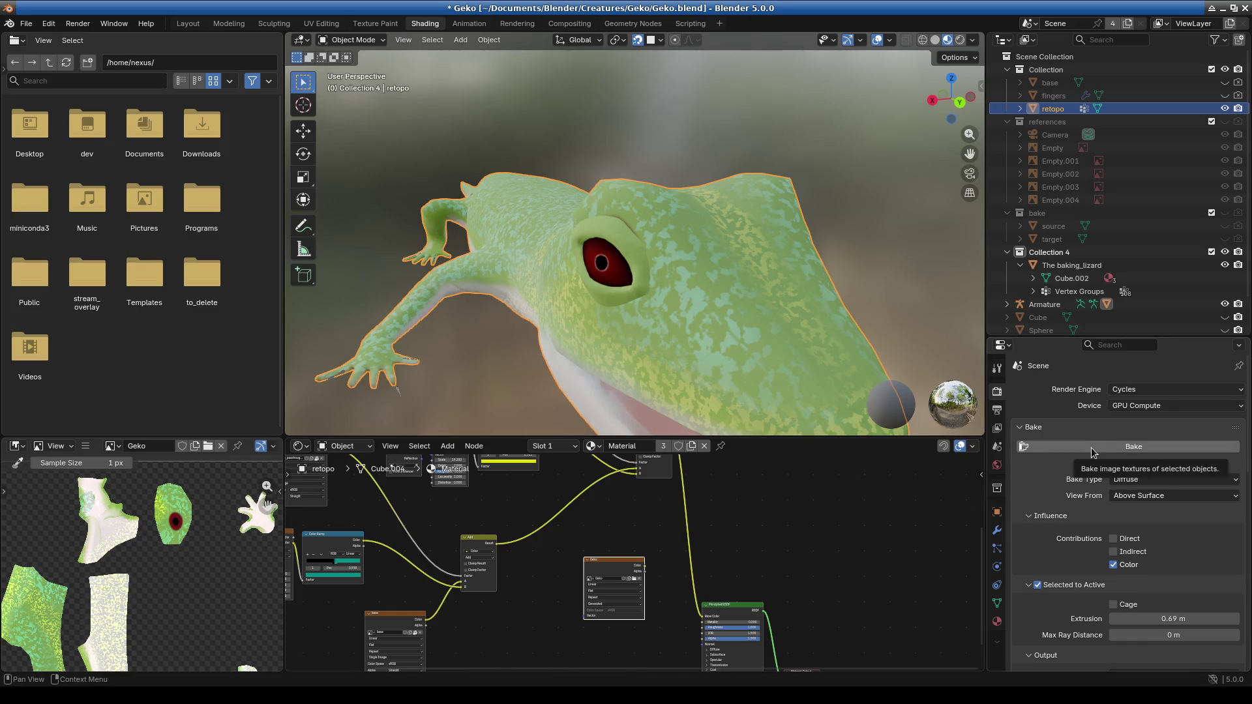
pyautogui.keyDown('ctrl'); pyautogui.click(1071, 265); pyautogui.keyUp('ctrl')
pyautogui.keyDown('ctrl'); pyautogui.click(1053, 108); pyautogui.keyUp('ctrl')
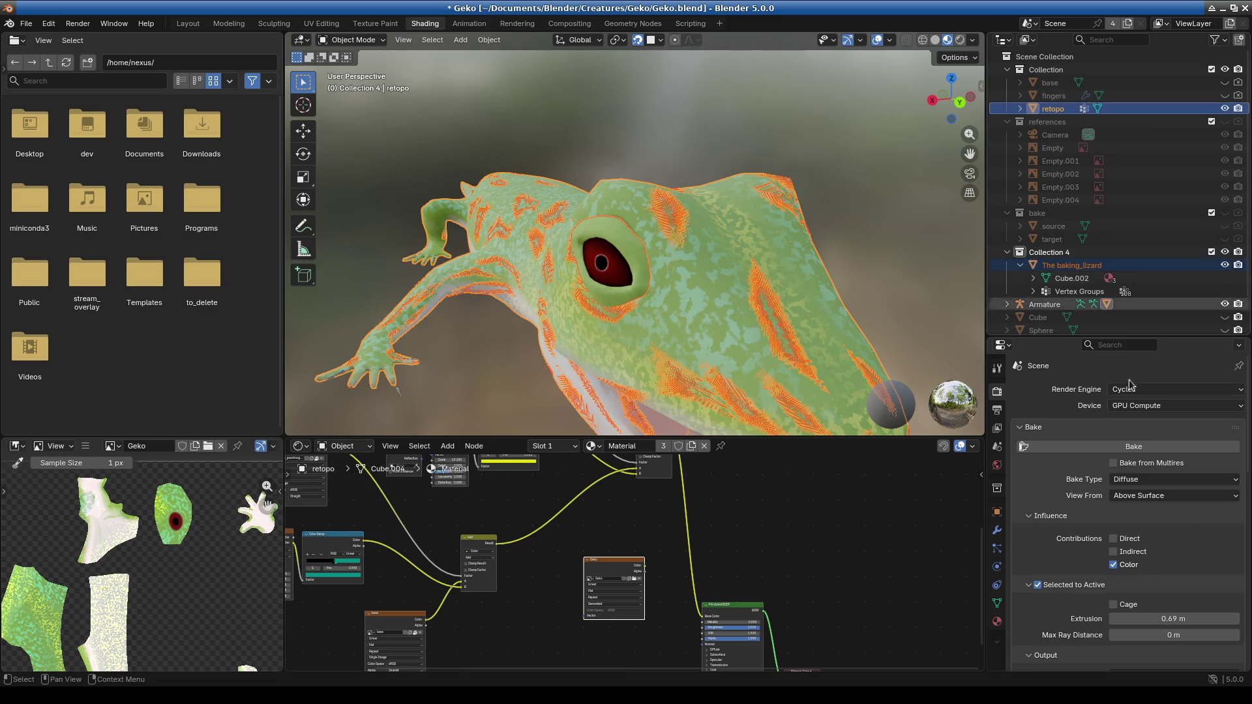
# Re-bake the diffuse colour, inspect the eye island, and make The baking_lizard active.
pyautogui.click(1100, 452)
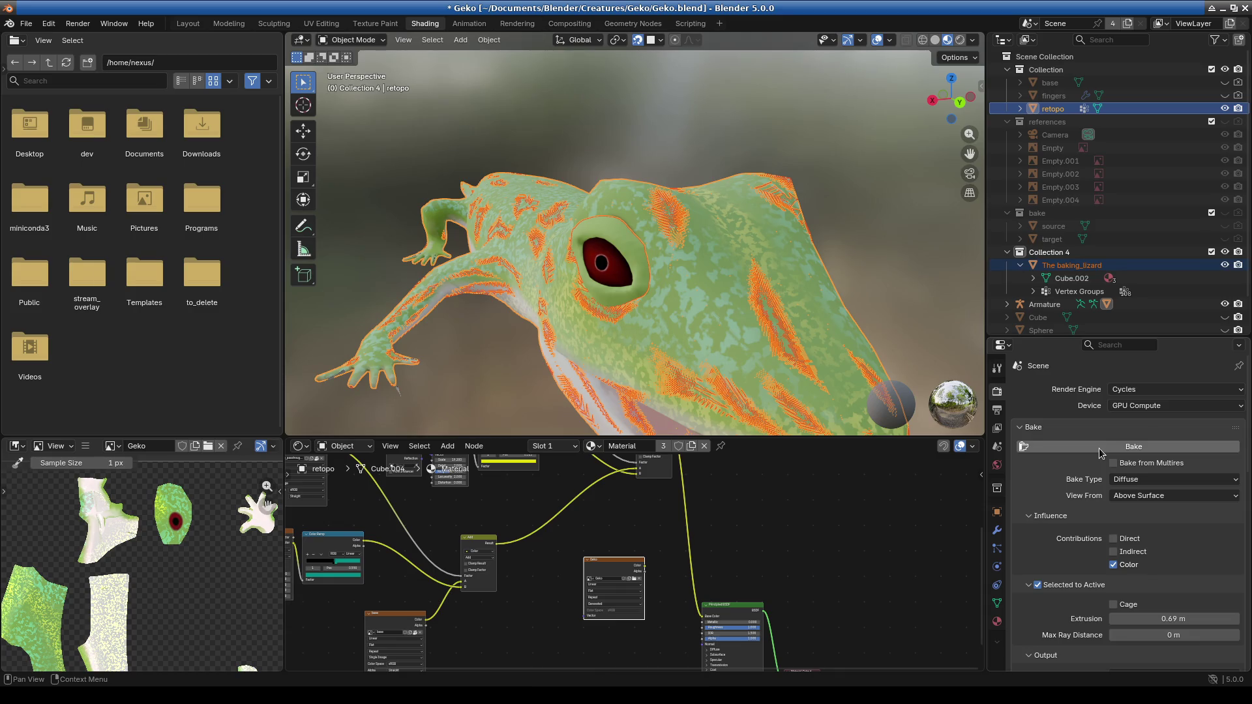
pyautogui.scroll(5, 111, 565)
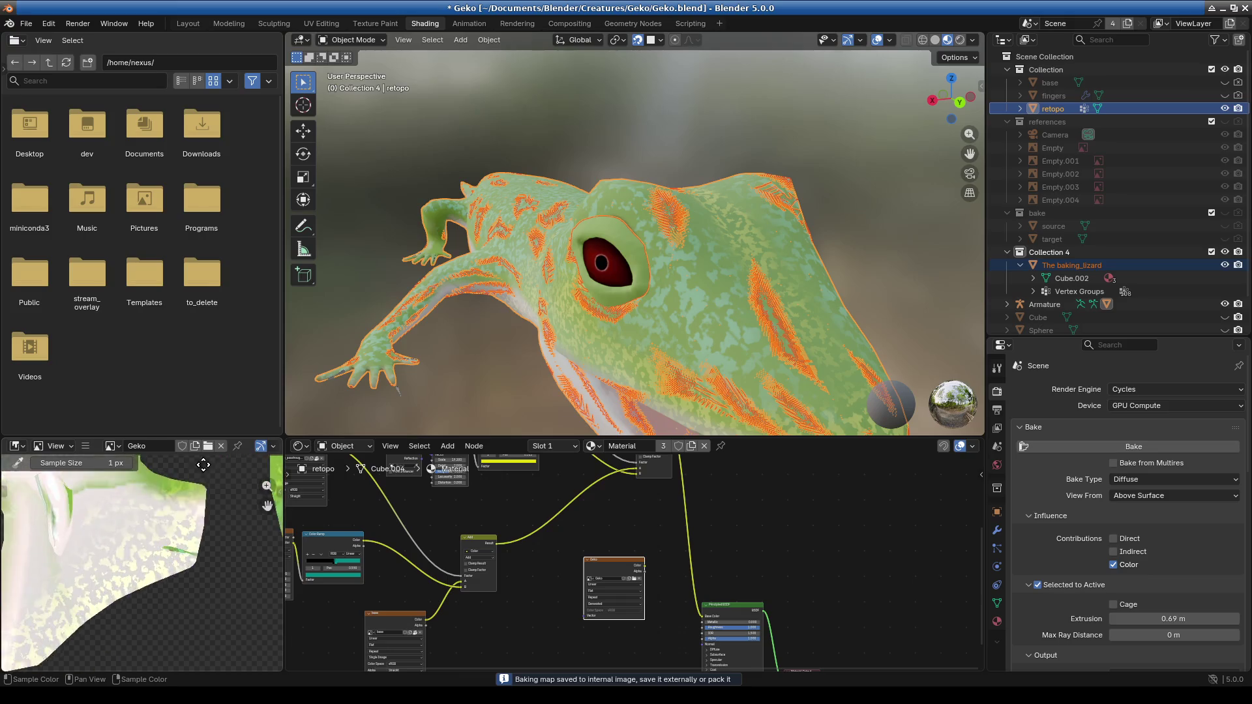
pyautogui.scroll(-3, 189, 566)
pyautogui.scroll(2, 183, 565)
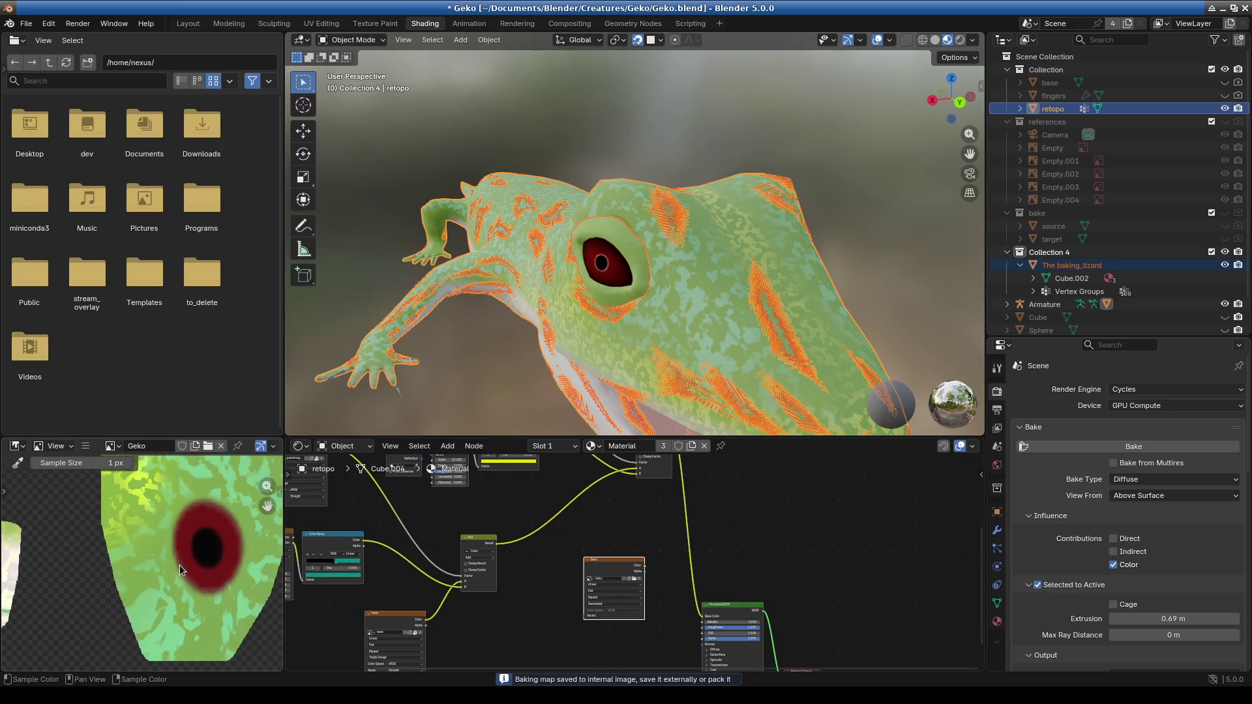
pyautogui.click(610, 260)
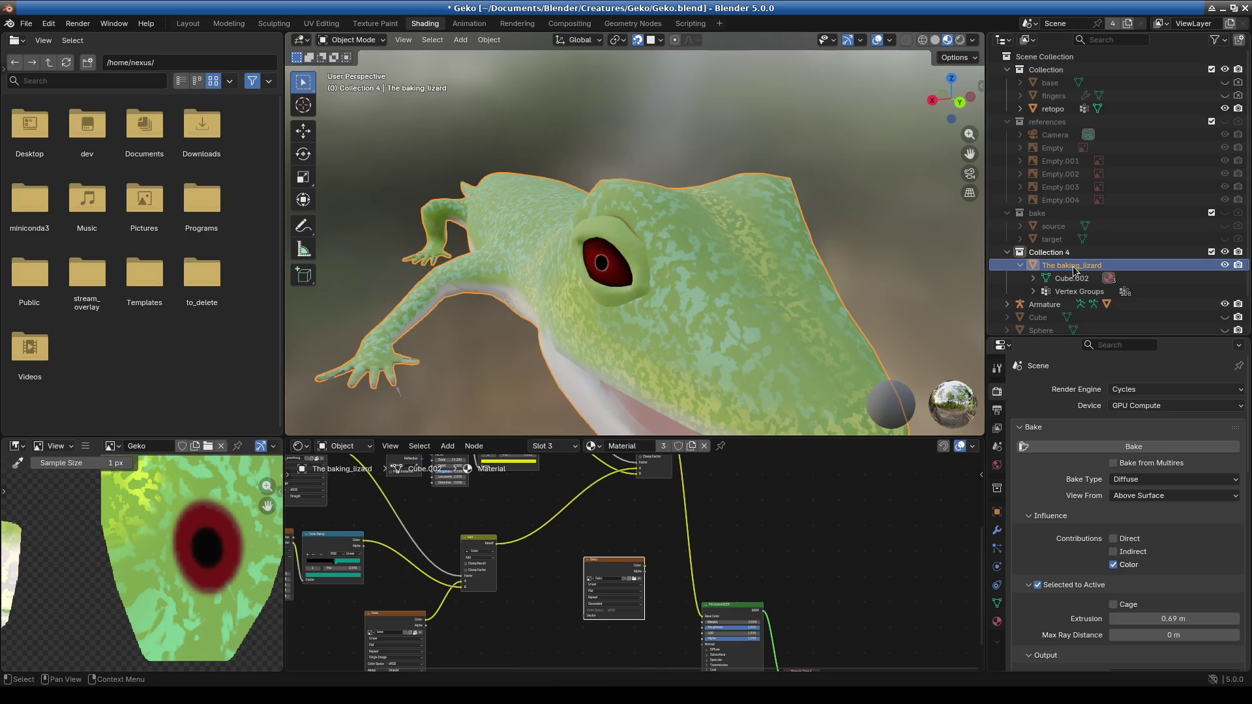
# In Edit Mode, merge the vertices above the lizard's eye At Center.
pyautogui.click(351, 40)
pyautogui.click(352, 66)
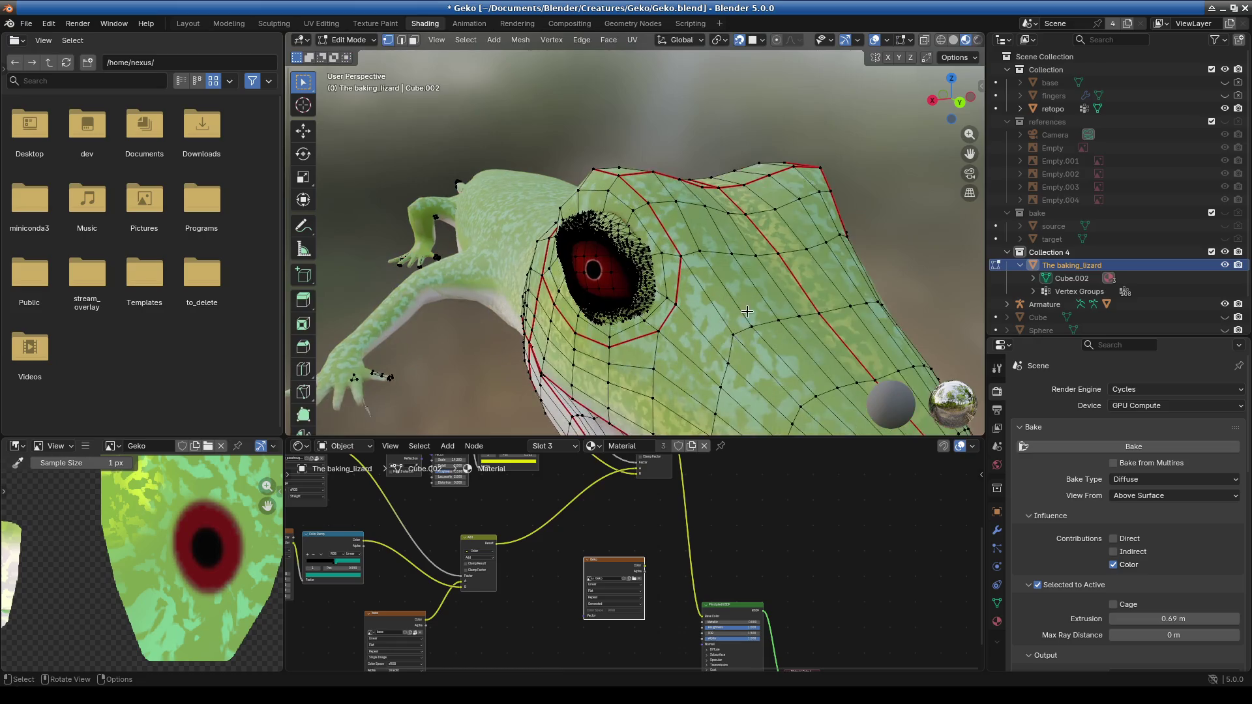
pyautogui.scroll(5, 691, 350)
pyautogui.scroll(3, 691, 350)
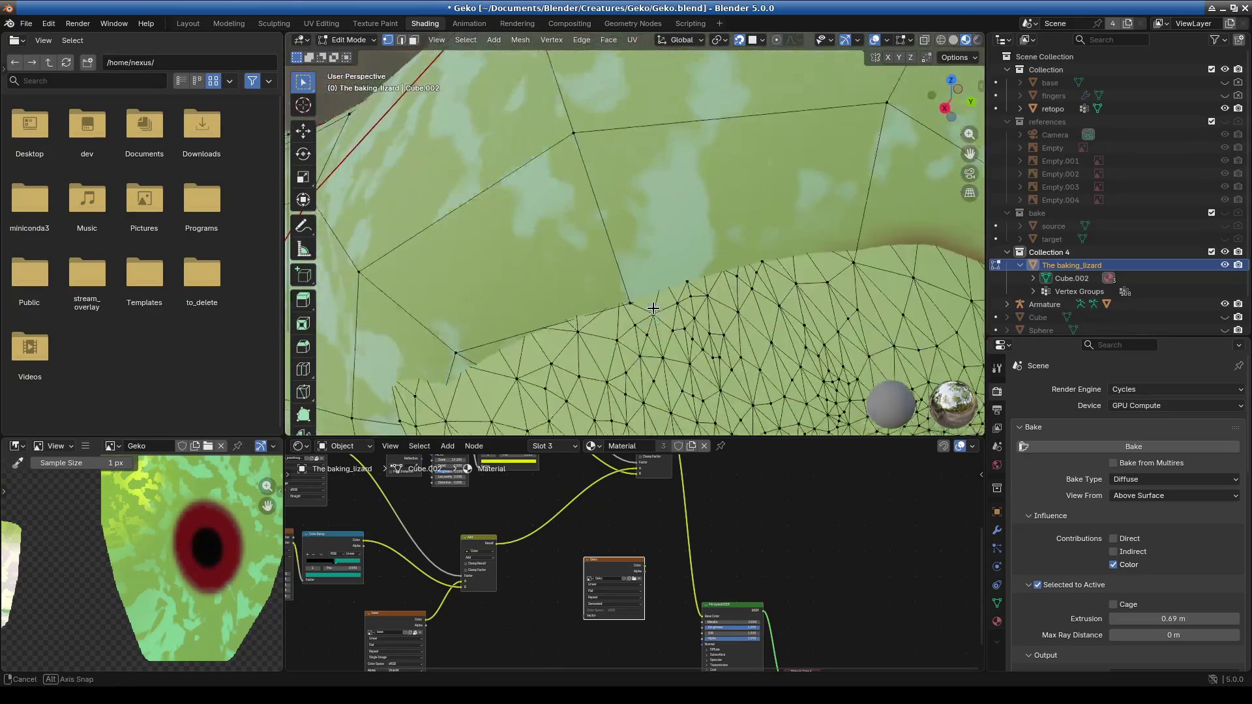
pyautogui.moveTo(610, 248)
pyautogui.mouseDown()
pyautogui.moveTo(658, 294)
pyautogui.moveTo(635, 289)
pyautogui.mouseUp()
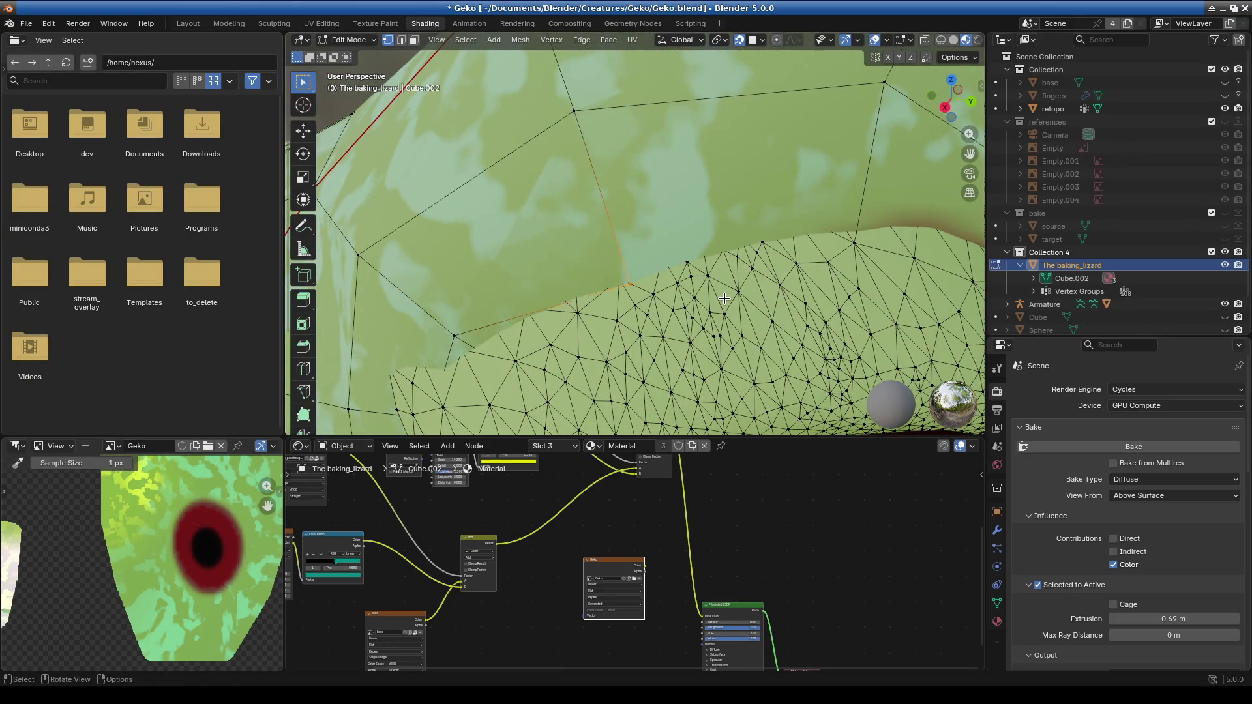
pyautogui.press('m')
pyautogui.click(667, 303)
pyautogui.scroll(-4, 723, 344)
pyautogui.moveTo(723, 343)
pyautogui.mouseDown(button='middle')
pyautogui.moveTo(710, 327)
pyautogui.moveTo(651, 316)
pyautogui.moveTo(670, 298)
pyautogui.moveTo(509, 313)
pyautogui.mouseUp(button='middle')
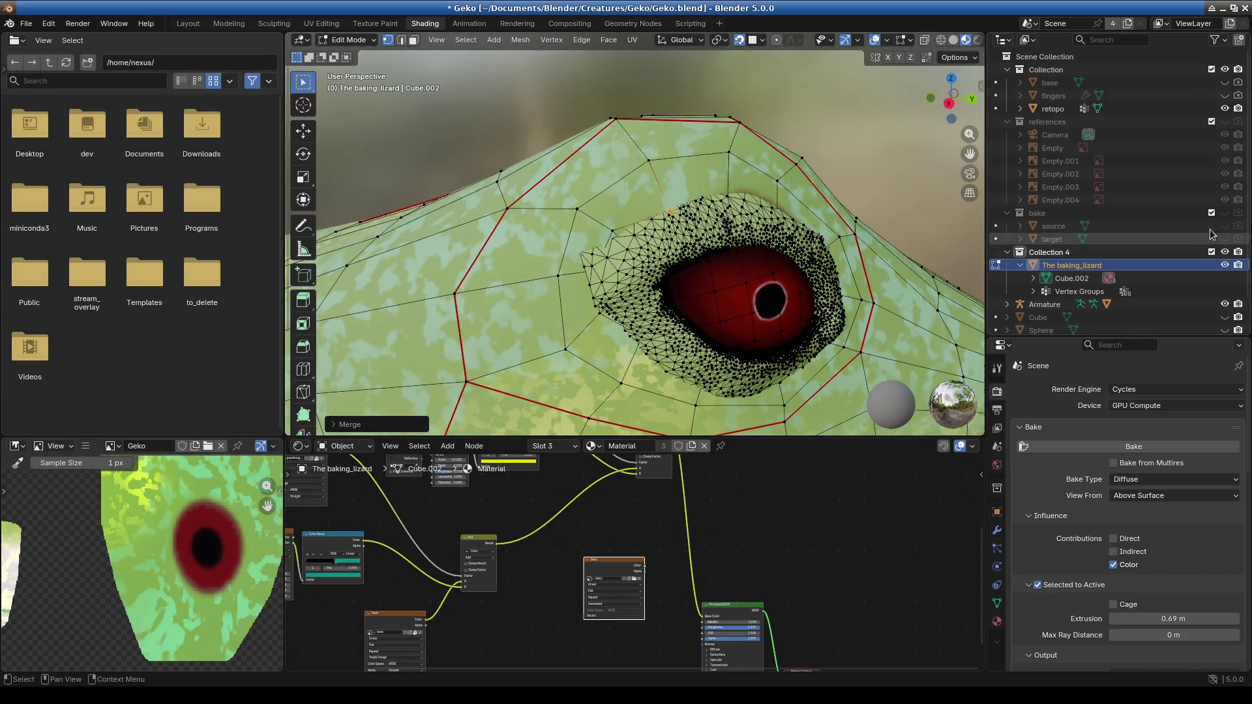
# Hide retopo and inspect the merged area around the eye and upper head.
pyautogui.click(1224, 108)
pyautogui.moveTo(671, 300)
pyautogui.mouseDown(button='middle')
pyautogui.moveTo(520, 288)
pyautogui.moveTo(588, 272)
pyautogui.mouseUp(button='middle')
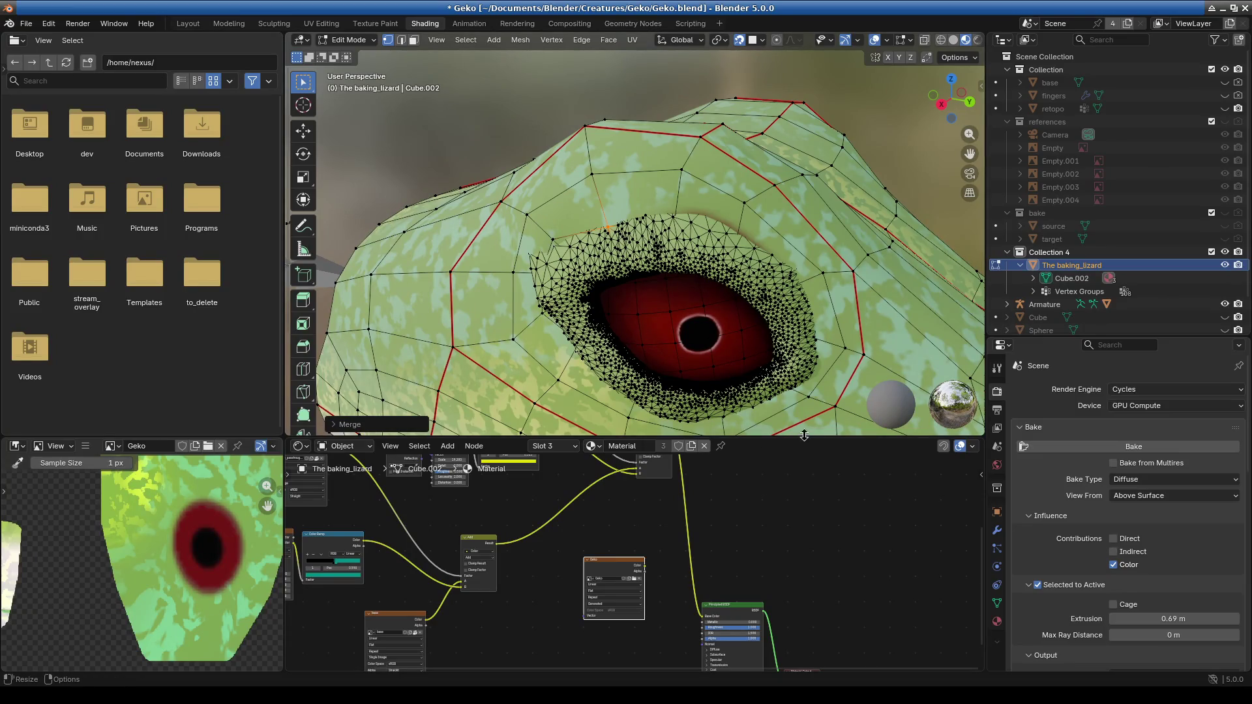
pyautogui.moveTo(804, 435); pyautogui.dragTo(804, 522)
pyautogui.moveTo(750, 470)
pyautogui.mouseDown(button='middle')
pyautogui.moveTo(637, 410)
pyautogui.moveTo(774, 350)
pyautogui.moveTo(620, 372)
pyautogui.moveTo(648, 343)
pyautogui.moveTo(780, 293)
pyautogui.moveTo(847, 299)
pyautogui.moveTo(657, 341)
pyautogui.moveTo(585, 339)
pyautogui.mouseUp(button='middle')
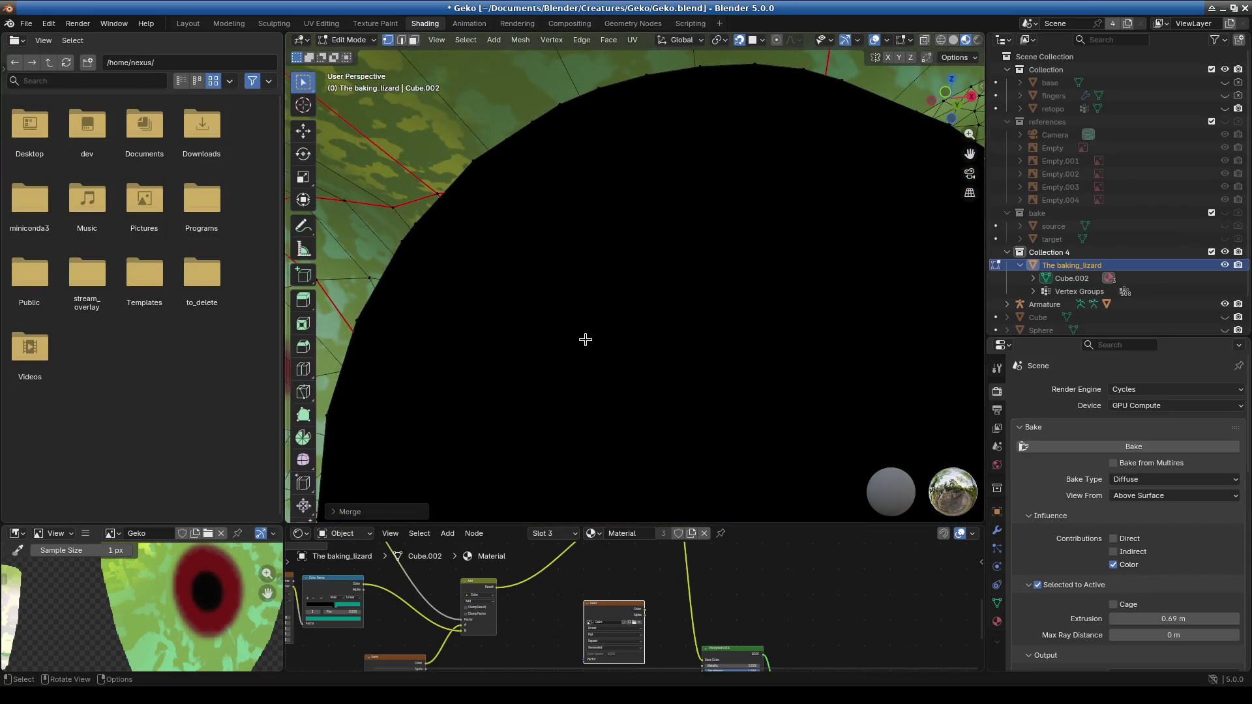
pyautogui.moveTo(419, 286)
pyautogui.mouseDown(button='middle')
pyautogui.moveTo(419, 209)
pyautogui.moveTo(456, 265)
pyautogui.mouseUp(button='middle')
pyautogui.scroll(-5, 491, 321)
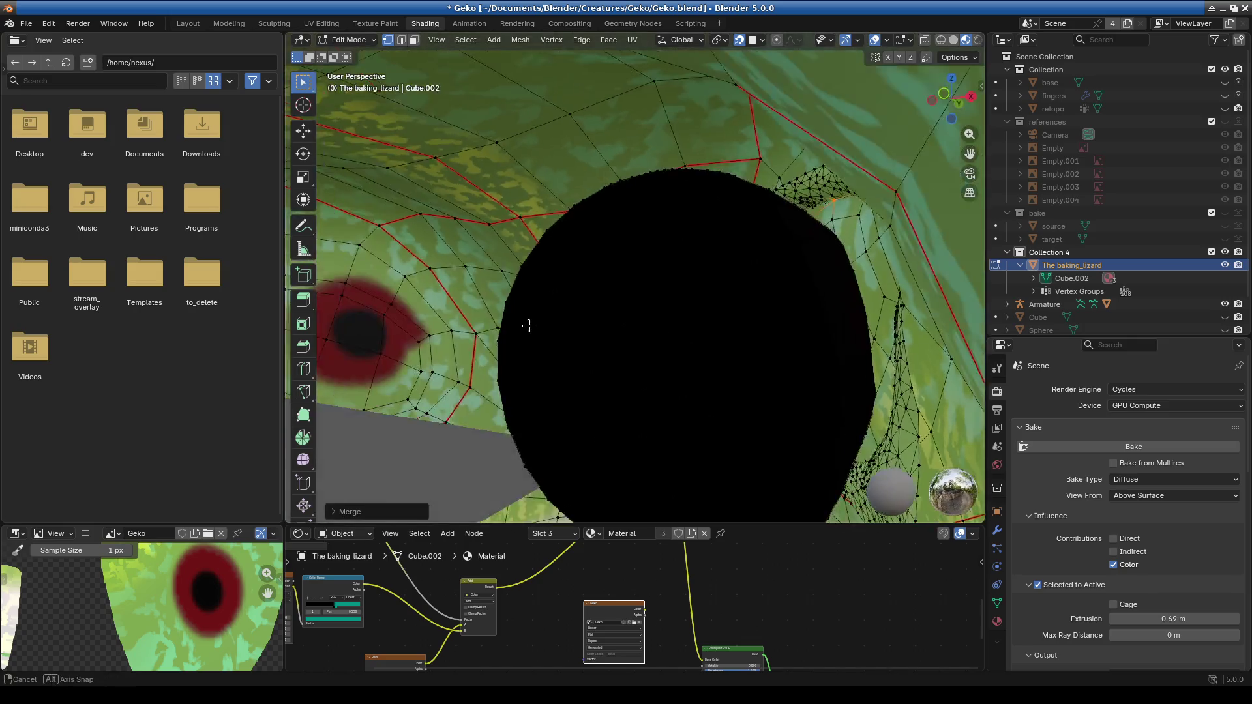
pyautogui.moveTo(491, 320)
pyautogui.mouseDown(button='middle')
pyautogui.moveTo(593, 341)
pyautogui.moveTo(737, 330)
pyautogui.moveTo(738, 349)
pyautogui.moveTo(701, 338)
pyautogui.moveTo(663, 355)
pyautogui.moveTo(585, 282)
pyautogui.moveTo(709, 355)
pyautogui.moveTo(687, 273)
pyautogui.mouseUp(button='middle')
pyautogui.moveTo(490, 287)
pyautogui.mouseDown(button='middle')
pyautogui.moveTo(601, 335)
pyautogui.moveTo(564, 321)
pyautogui.moveTo(587, 346)
pyautogui.moveTo(522, 363)
pyautogui.moveTo(750, 391)
pyautogui.moveTo(676, 369)
pyautogui.moveTo(593, 366)
pyautogui.moveTo(609, 389)
pyautogui.moveTo(589, 413)
pyautogui.moveTo(648, 381)
pyautogui.mouseUp(button='middle')
pyautogui.scroll(5, 665, 335)
pyautogui.scroll(-2, 651, 360)
pyautogui.scroll(-5, 609, 369)
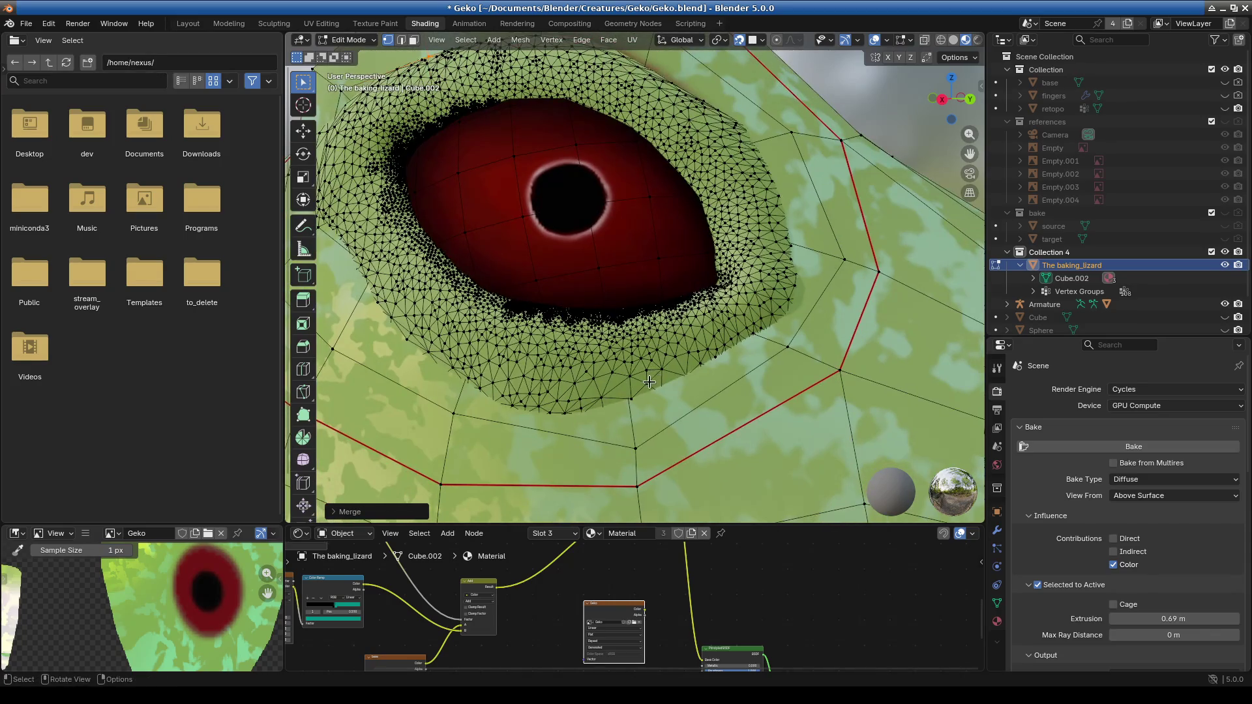
pyautogui.moveTo(657, 313); pyautogui.dragTo(679, 354, button='middle')
# Show retopo and hide The baking_lizard, leaving only the retopo mesh visible.
pyautogui.click(1225, 108)
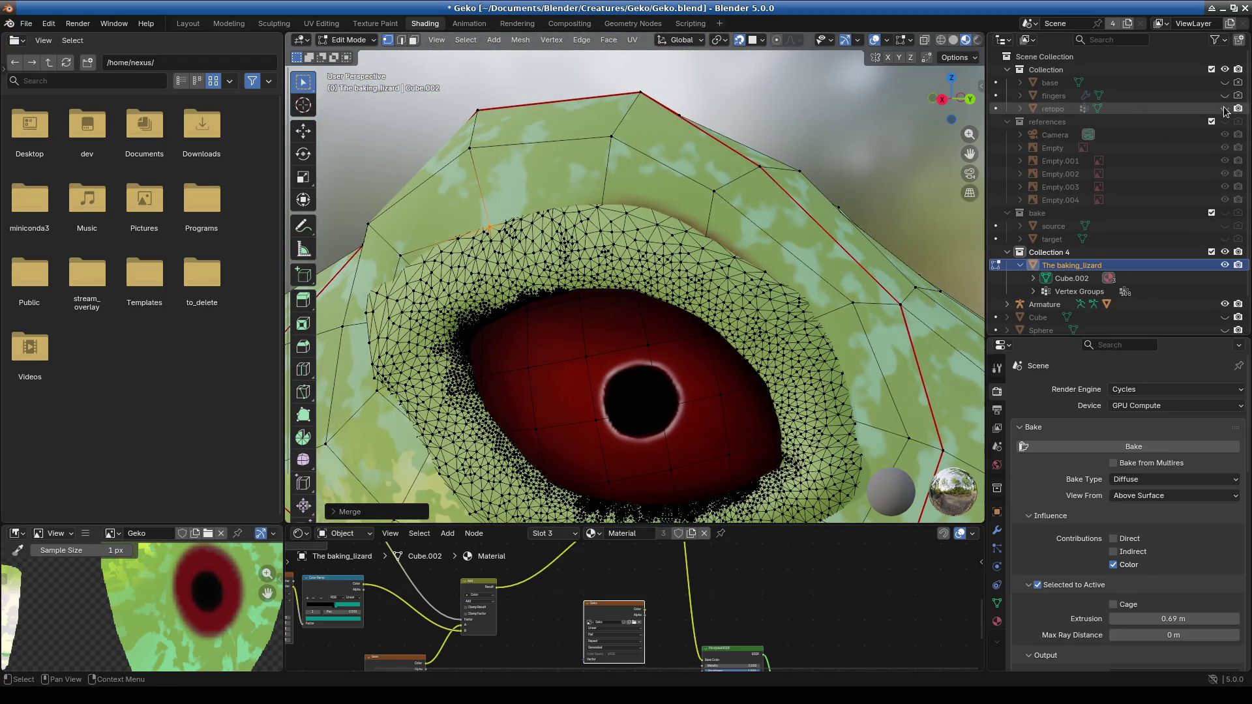
pyautogui.click(1224, 265)
pyautogui.moveTo(676, 327)
pyautogui.mouseDown(button='middle')
pyautogui.moveTo(646, 352)
pyautogui.moveTo(600, 335)
pyautogui.moveTo(613, 329)
pyautogui.mouseUp(button='middle')
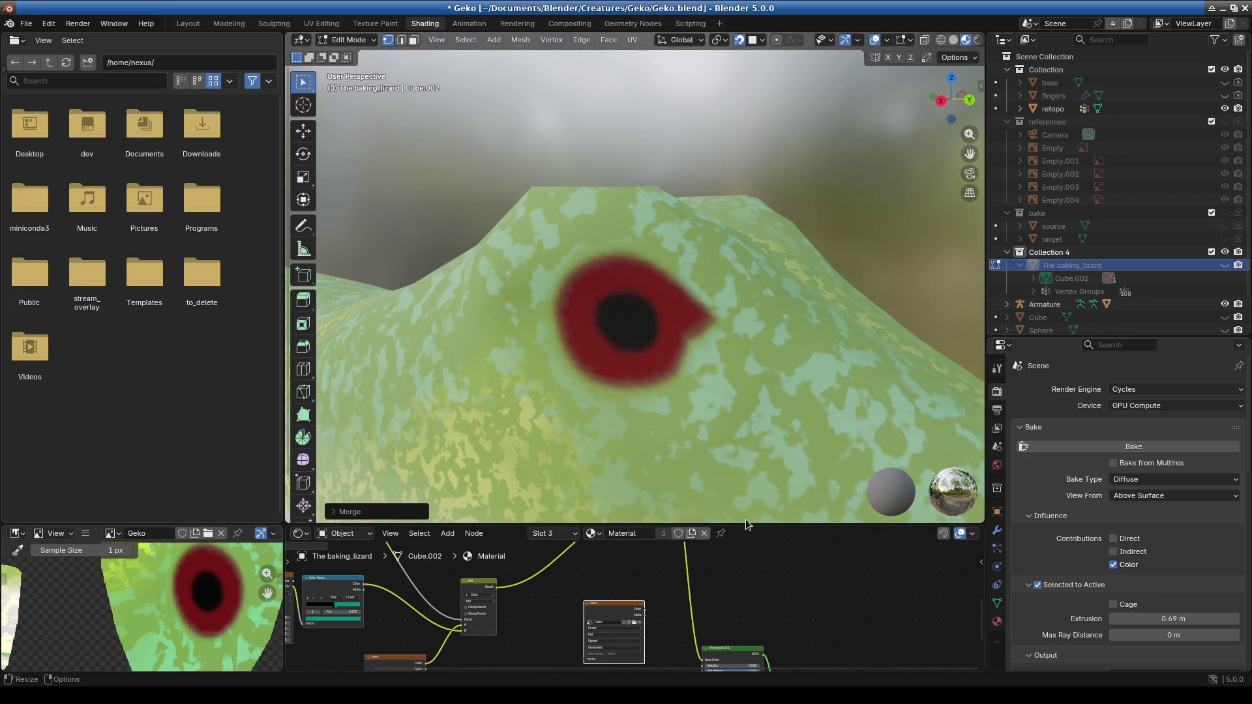
# Unhide The baking_lizard, make retopo the active target, and re-bake the colour onto Geko.
pyautogui.moveTo(760, 527); pyautogui.dragTo(756, 184)
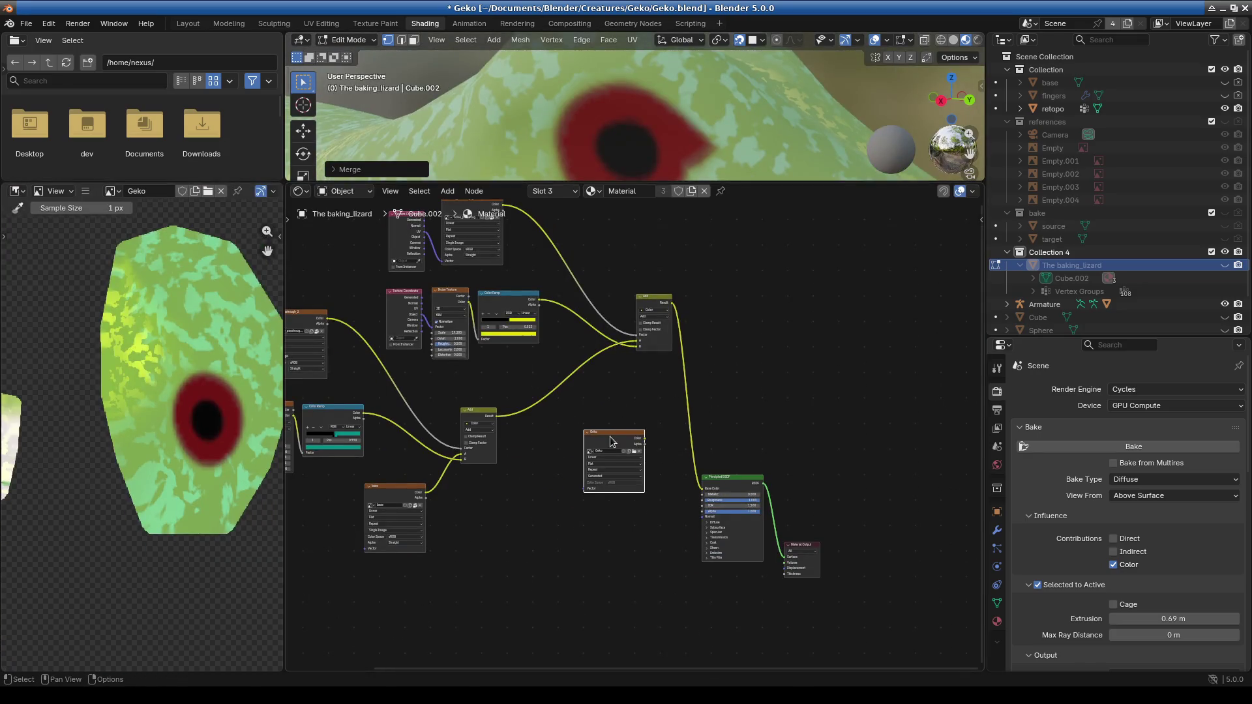
pyautogui.click(1225, 265)
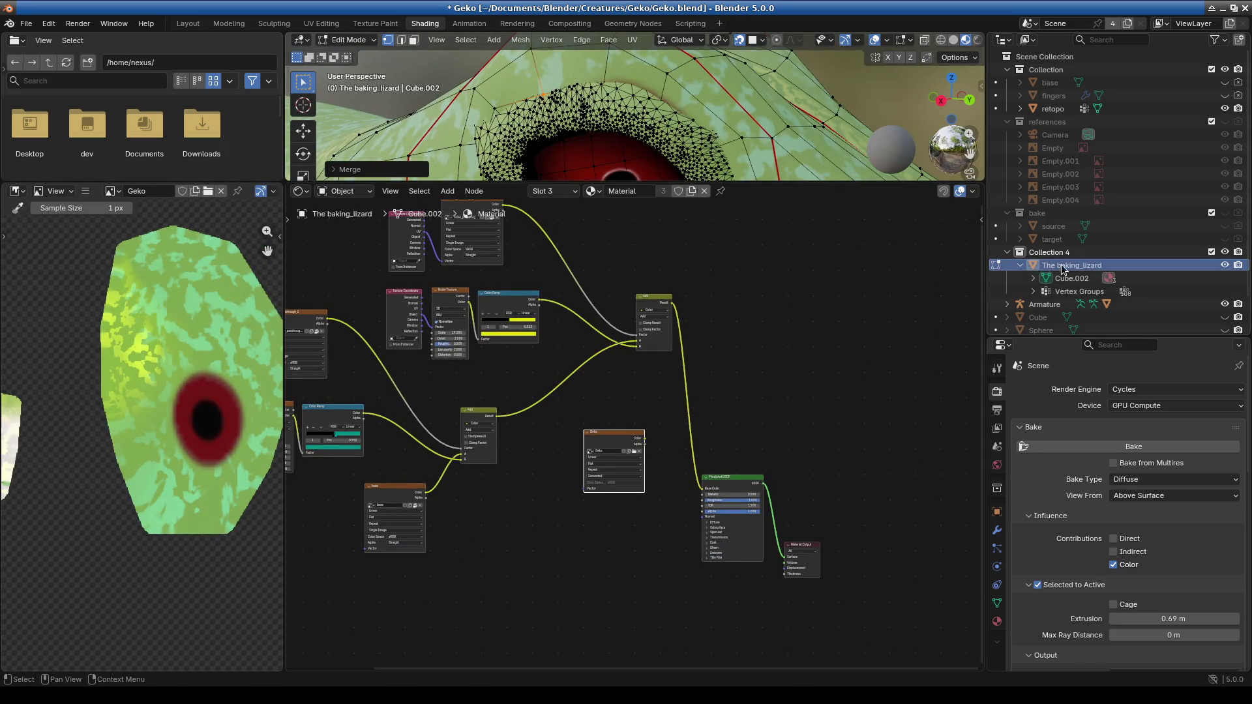
pyautogui.keyDown('ctrl'); pyautogui.click(1052, 108); pyautogui.keyUp('ctrl')
pyautogui.click(1087, 447)
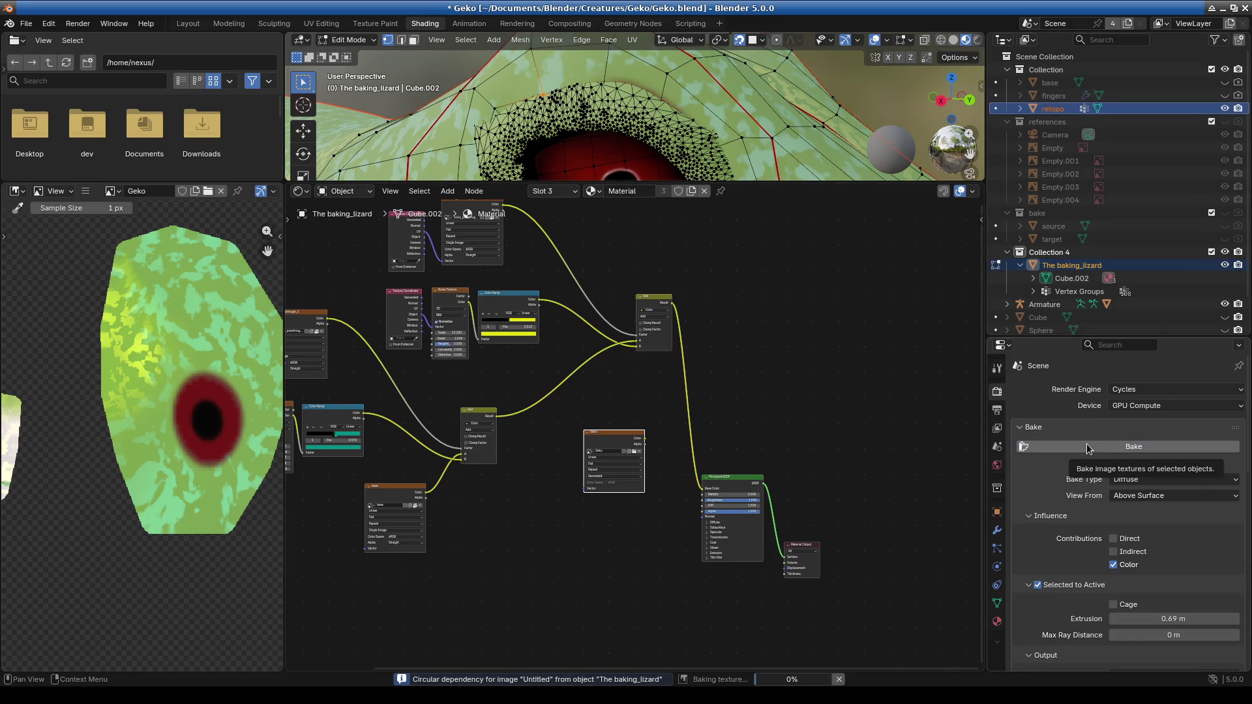
pyautogui.scroll(3, 198, 464)
pyautogui.moveTo(198, 464)
pyautogui.mouseDown(button='middle')
pyautogui.moveTo(85, 504)
pyautogui.moveTo(142, 560)
pyautogui.mouseUp(button='middle')
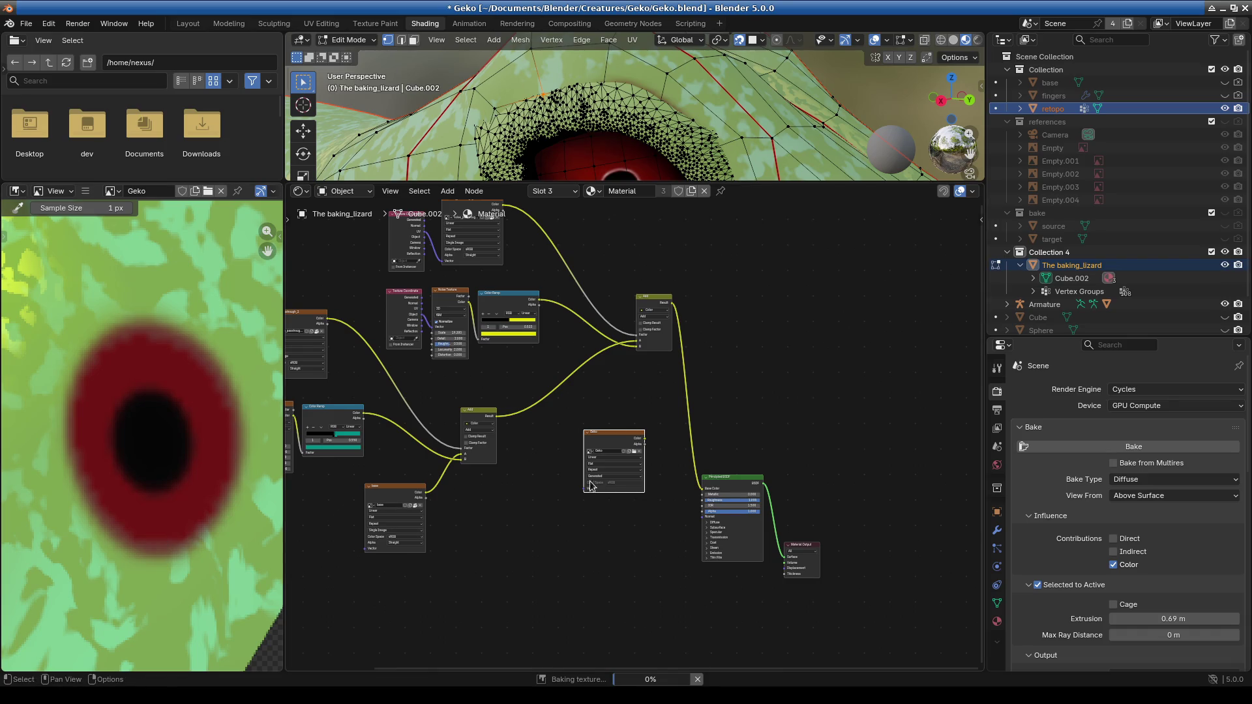
# Bring the Add and Geko nodes into view and connect the Geko image colour to Base Color.
pyautogui.moveTo(510, 524)
pyautogui.mouseDown(button='middle')
pyautogui.moveTo(579, 589)
pyautogui.moveTo(633, 597)
pyautogui.moveTo(637, 587)
pyautogui.mouseUp(button='middle')
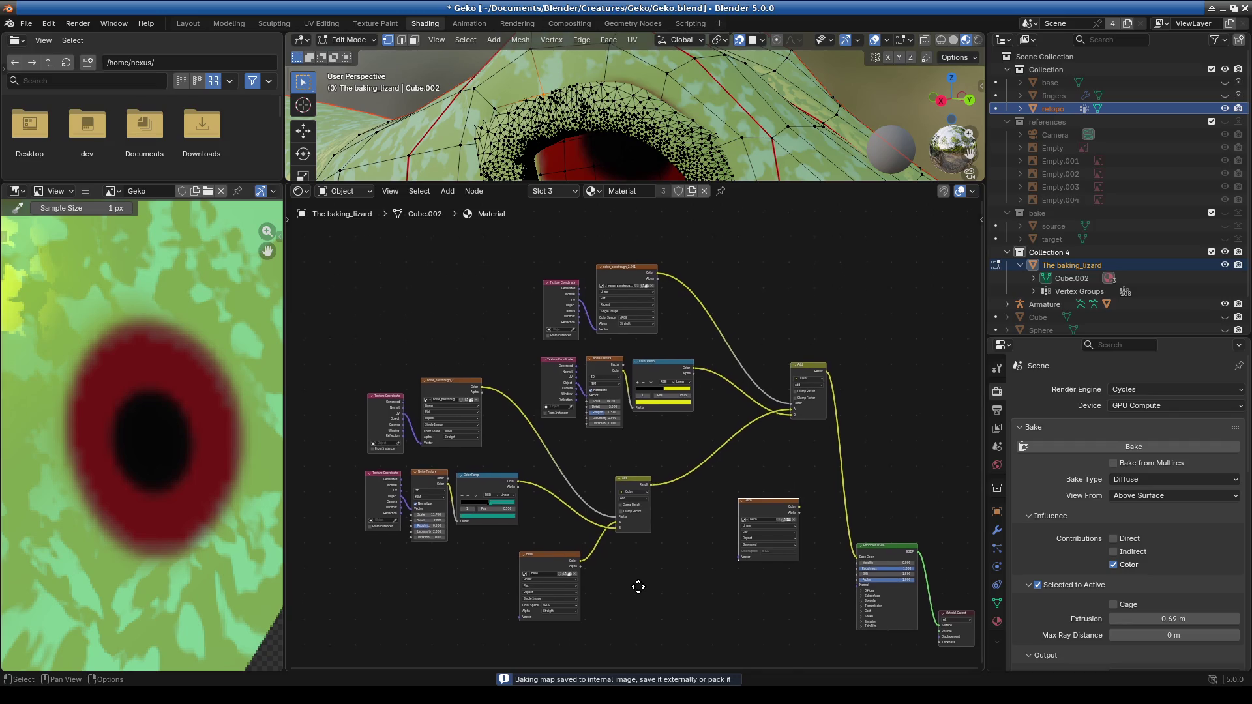
pyautogui.scroll(2, 632, 470)
pyautogui.scroll(2, 539, 557)
pyautogui.moveTo(538, 558)
pyautogui.mouseDown(button='middle')
pyautogui.moveTo(559, 378)
pyautogui.moveTo(548, 626)
pyautogui.moveTo(580, 659)
pyautogui.mouseUp(button='middle')
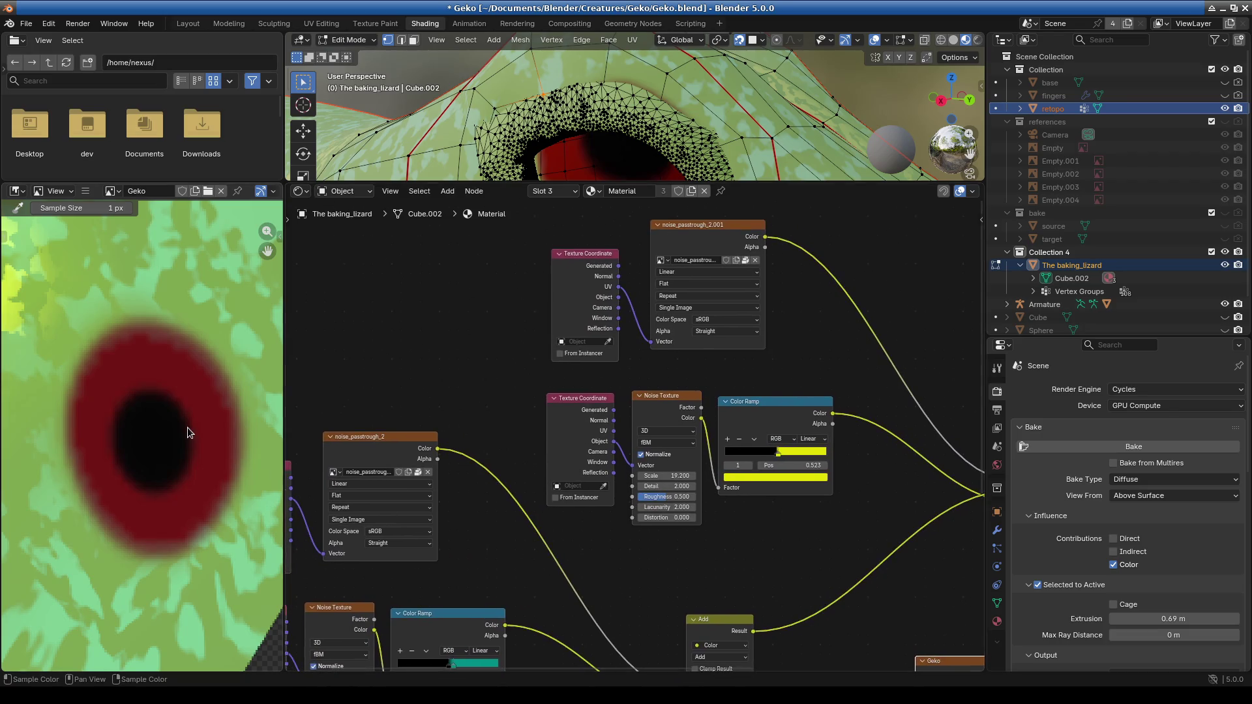
pyautogui.scroll(-10, 187, 432)
pyautogui.moveTo(112, 473); pyautogui.dragTo(149, 438, button='middle')
pyautogui.scroll(6, 149, 438)
pyautogui.moveTo(192, 489)
pyautogui.mouseDown(button='middle')
pyautogui.moveTo(227, 516)
pyautogui.moveTo(153, 508)
pyautogui.mouseUp(button='middle')
pyautogui.moveTo(802, 590)
pyautogui.mouseDown(button='middle')
pyautogui.moveTo(730, 430)
pyautogui.moveTo(692, 437)
pyautogui.moveTo(580, 507)
pyautogui.moveTo(676, 491)
pyautogui.moveTo(665, 526)
pyautogui.moveTo(619, 376)
pyautogui.mouseUp(button='middle')
pyautogui.scroll(-1, 676, 492)
pyautogui.scroll(-2, 619, 376)
pyautogui.scroll(4, 560, 449)
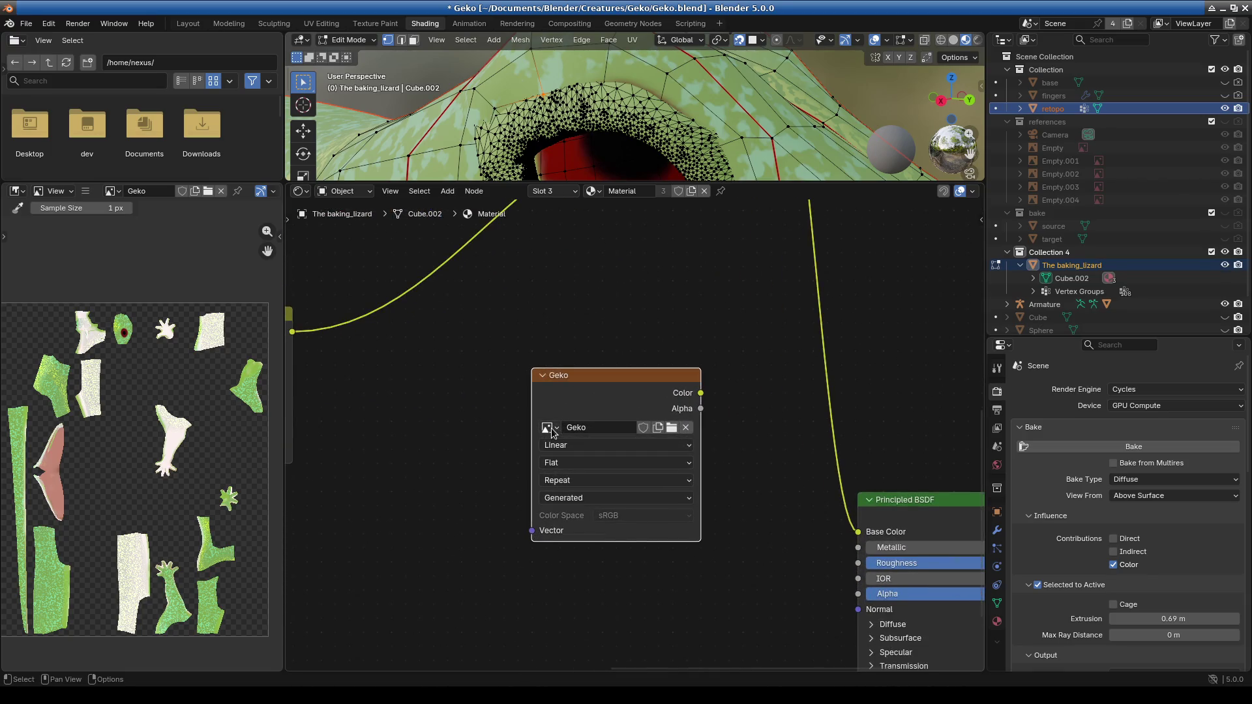
pyautogui.moveTo(700, 393); pyautogui.dragTo(858, 531)
# Hide The baking_lizard and enlarge the 3D view to examine the lizard head.
pyautogui.click(1226, 266)
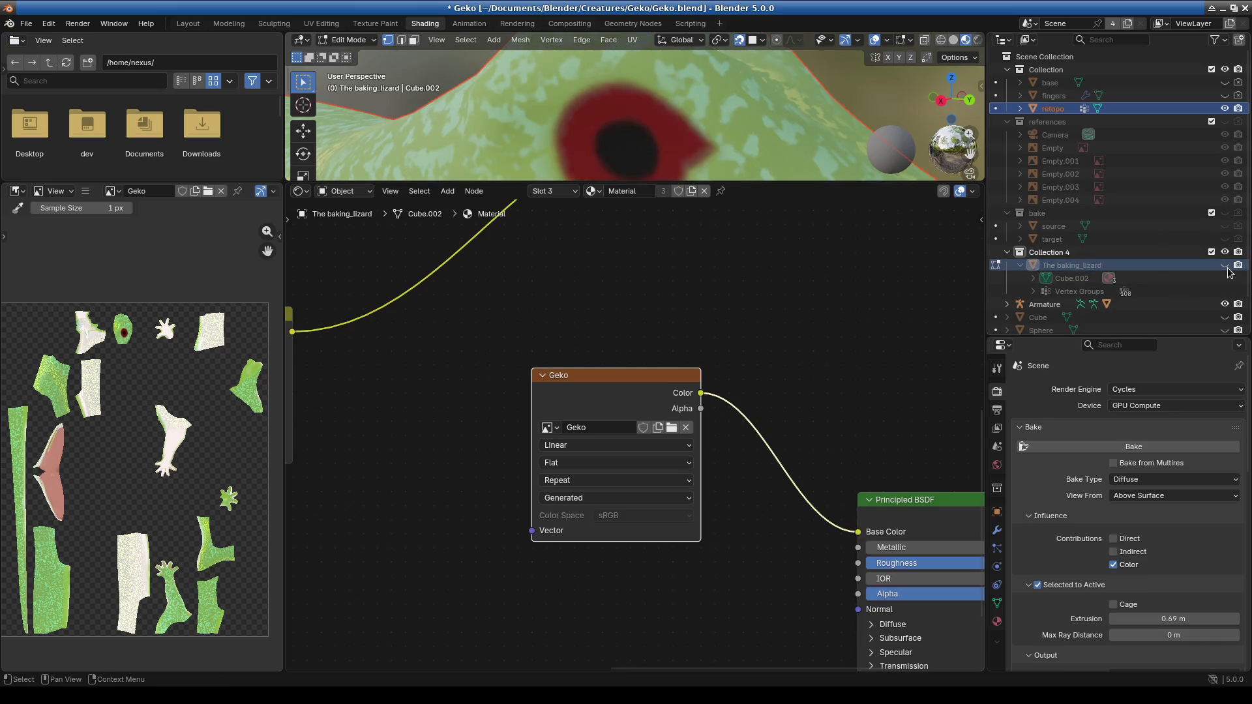
pyautogui.moveTo(788, 183); pyautogui.dragTo(789, 522)
pyautogui.moveTo(730, 404)
pyautogui.mouseDown(button='middle')
pyautogui.moveTo(699, 371)
pyautogui.moveTo(830, 358)
pyautogui.moveTo(721, 352)
pyautogui.mouseUp(button='middle')
pyautogui.scroll(-4, 790, 319)
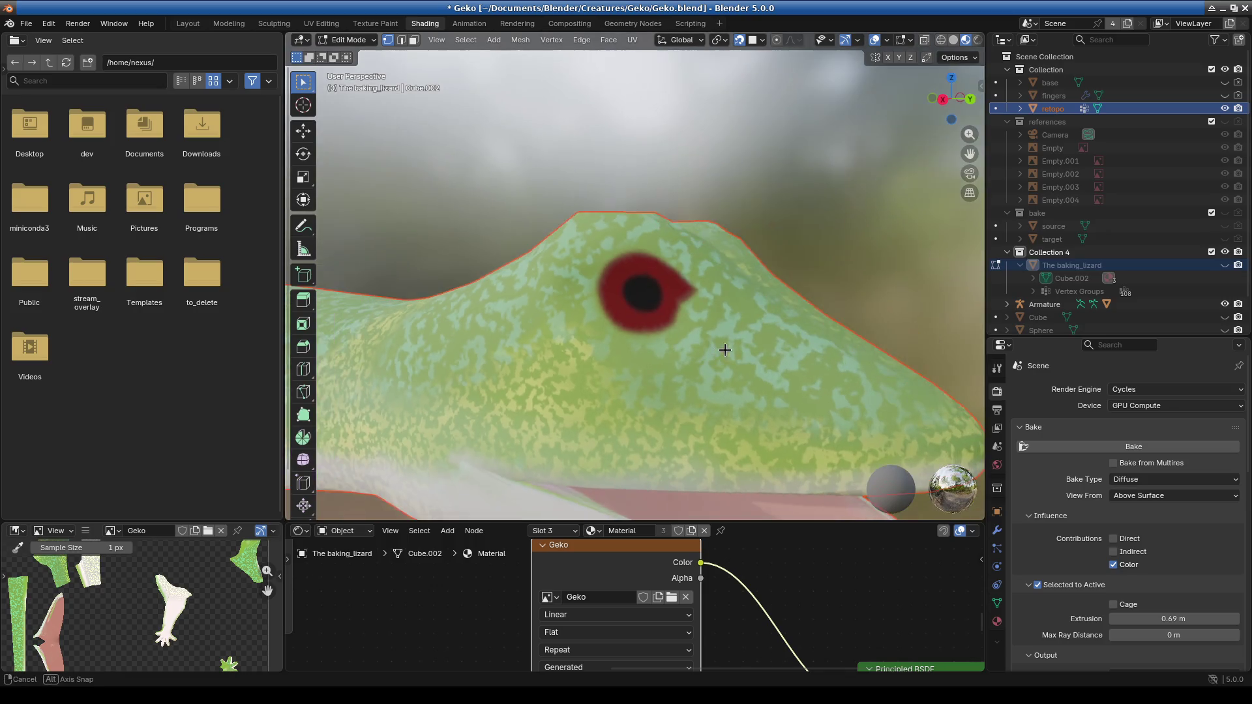
pyautogui.moveTo(730, 438)
pyautogui.mouseDown(button='middle')
pyautogui.moveTo(631, 427)
pyautogui.moveTo(642, 411)
pyautogui.mouseUp(button='middle')
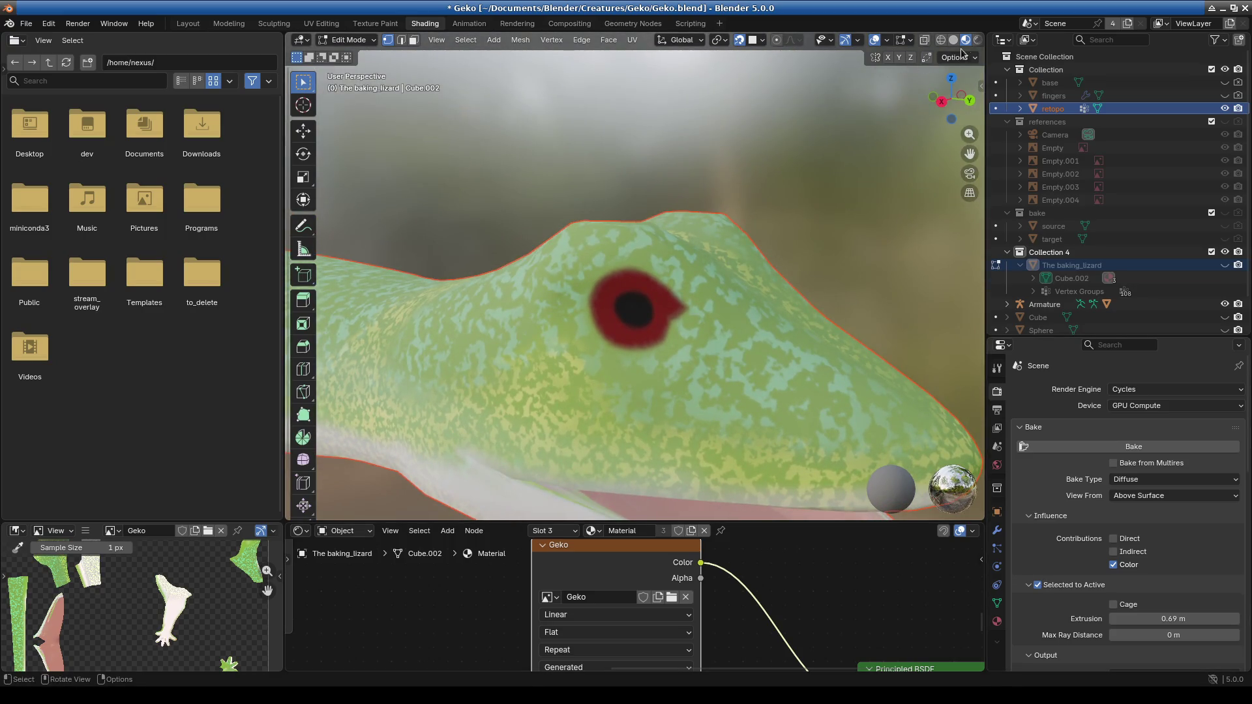
# Toggle face-normal display in the mesh edit overlays and check the head from the side.
pyautogui.click(909, 41)
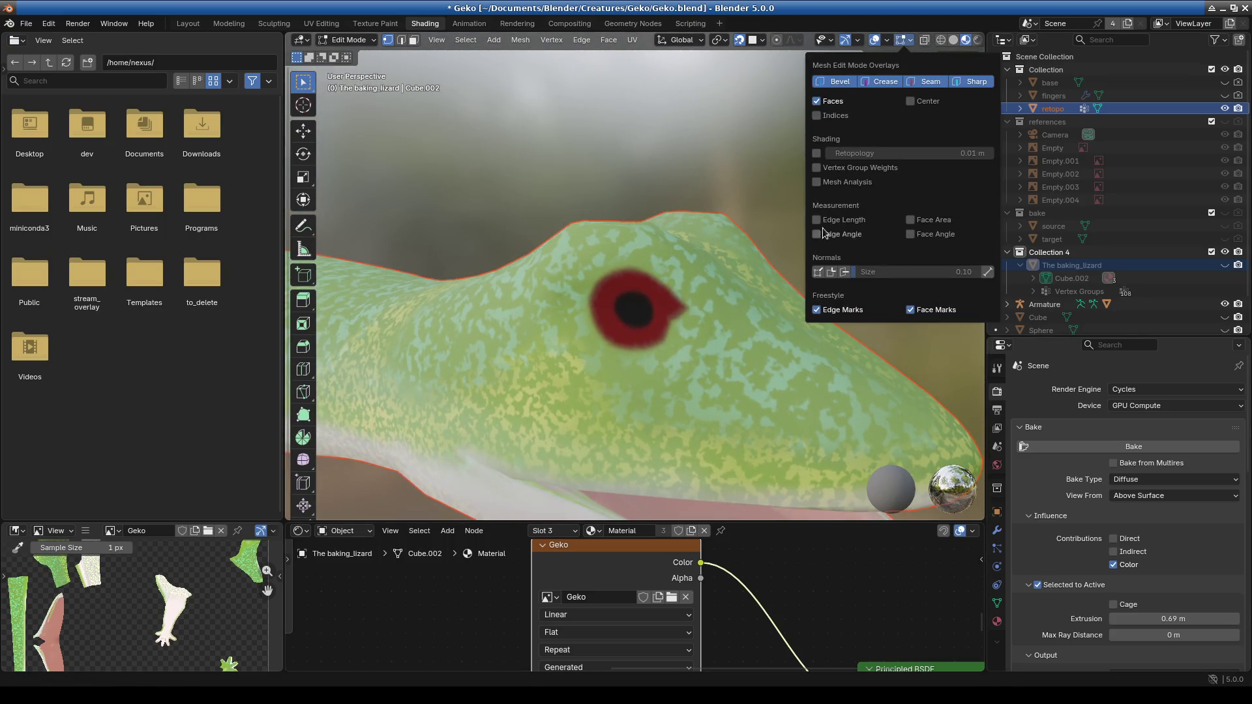
pyautogui.click(909, 42)
pyautogui.click(909, 41)
pyautogui.click(846, 273)
pyautogui.click(846, 273)
pyautogui.click(846, 273)
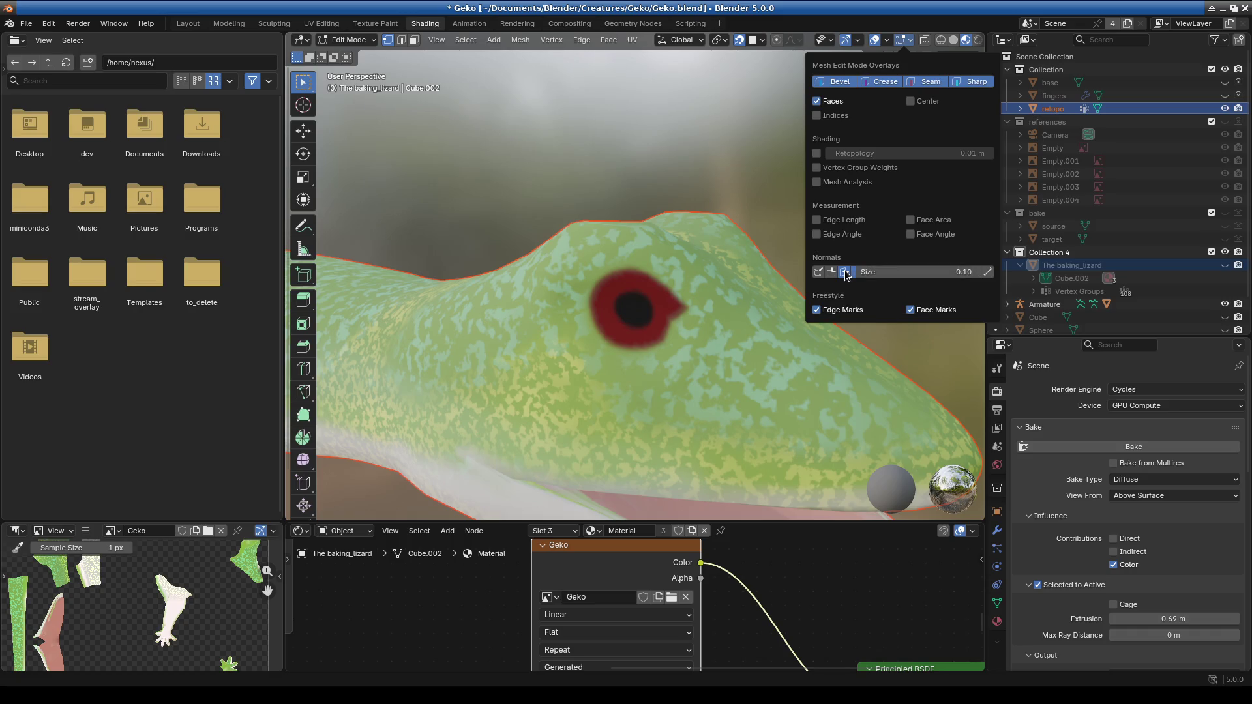
pyautogui.moveTo(581, 402)
pyautogui.mouseDown(button='middle')
pyautogui.moveTo(763, 358)
pyautogui.moveTo(626, 400)
pyautogui.moveTo(636, 391)
pyautogui.mouseUp(button='middle')
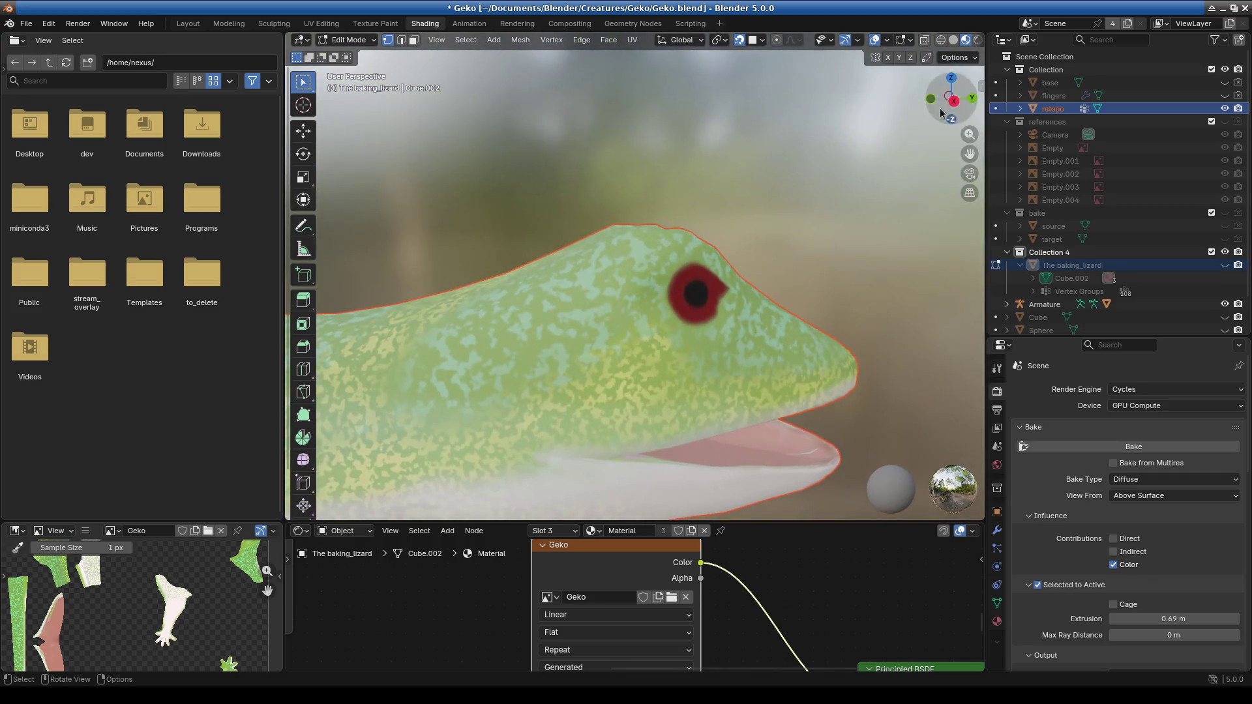
# Widen the 3D view and switch to the Layout workspace.
pyautogui.click(857, 40)
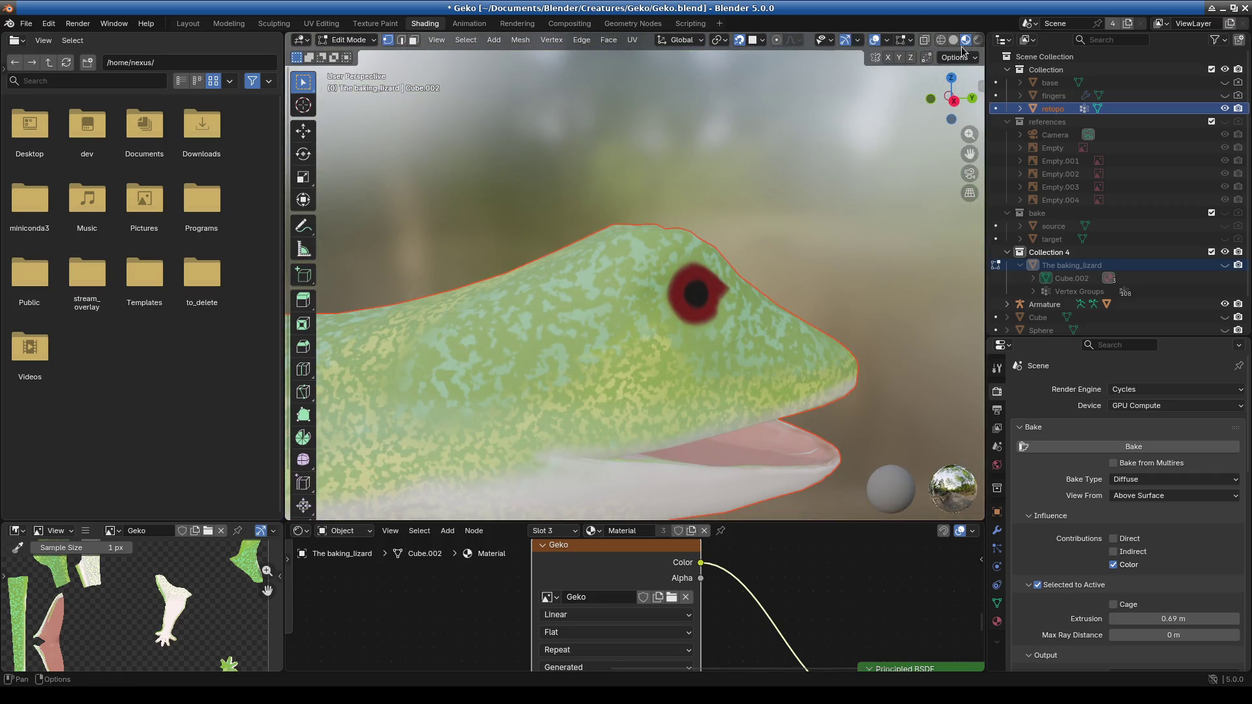
pyautogui.moveTo(288, 196); pyautogui.dragTo(206, 196)
pyautogui.click(188, 23)
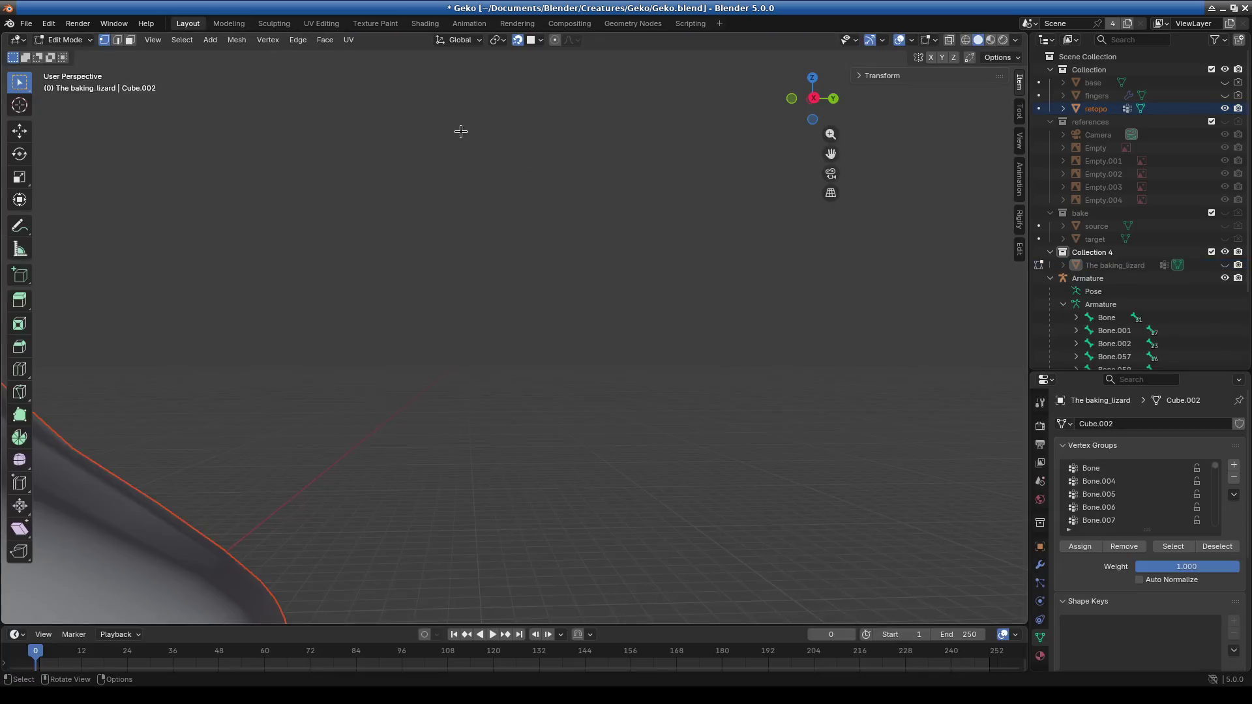
# Switch to Material Preview shading, enable Face Orientation, and zoom in on the gecko's head.
pyautogui.click(990, 41)
pyautogui.keyDown('shift'); pyautogui.moveTo(377, 344); pyautogui.dragTo(735, 323, button='middle'); pyautogui.keyUp('shift')
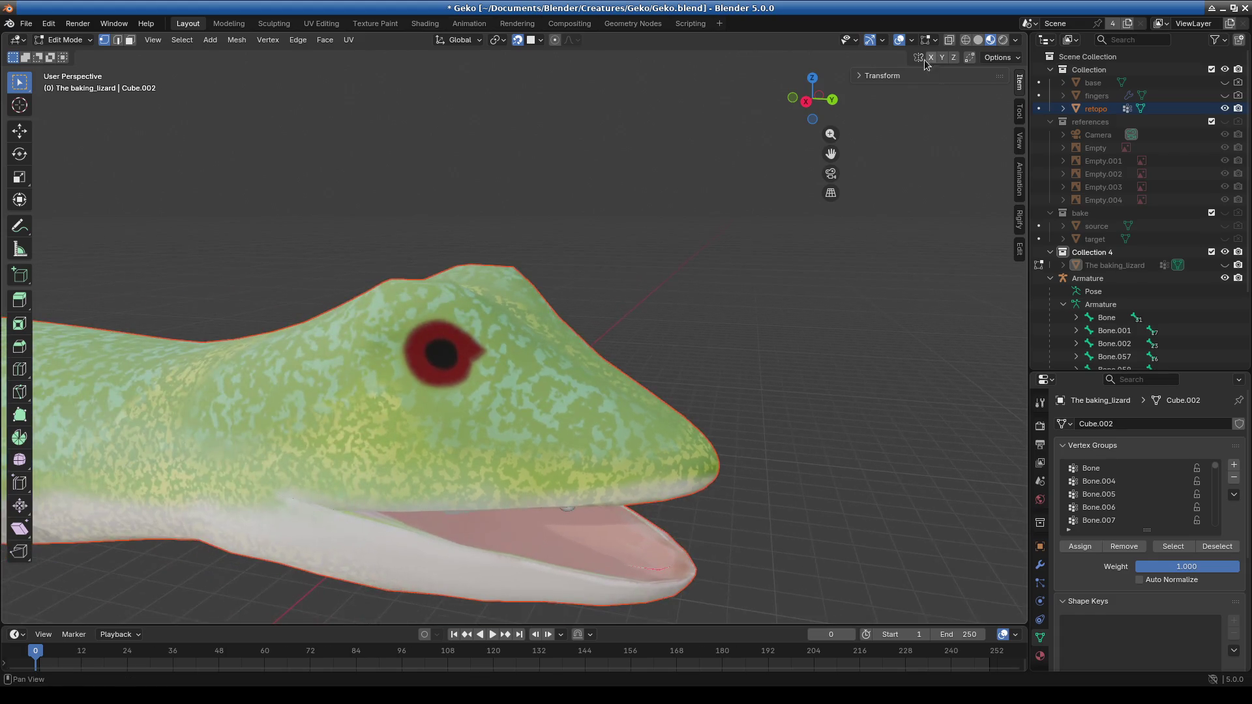
pyautogui.click(912, 39)
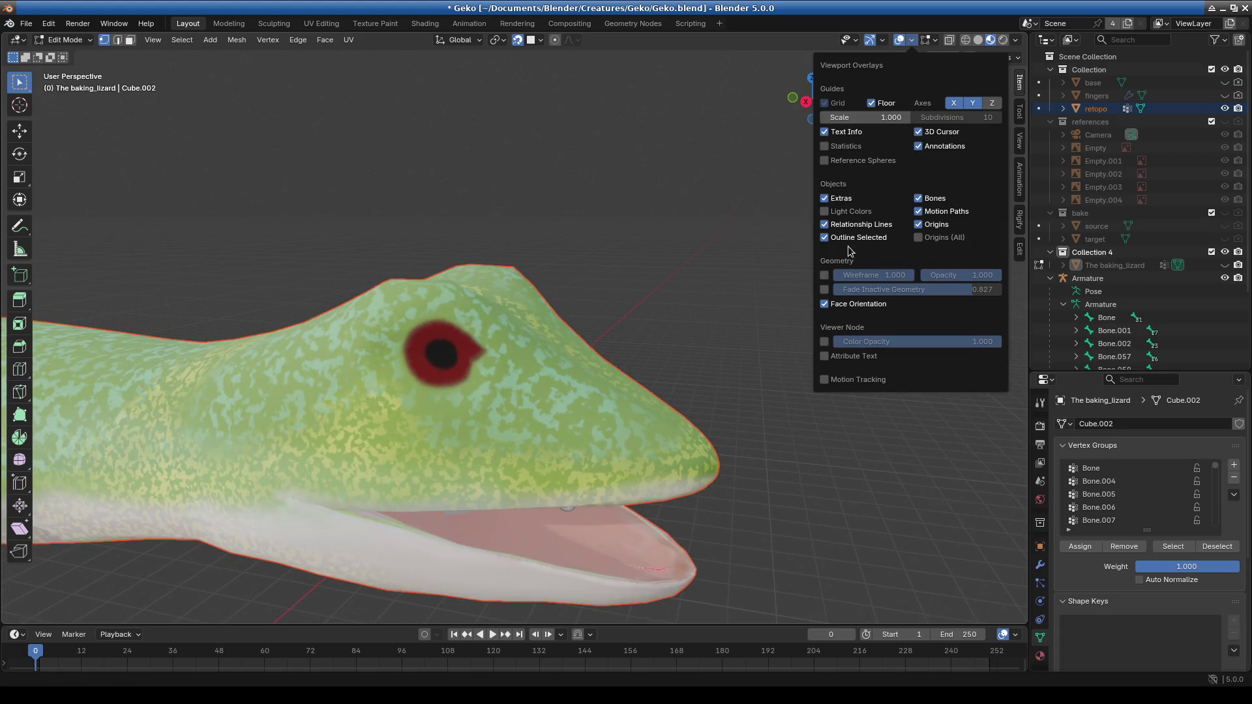
pyautogui.click(824, 304)
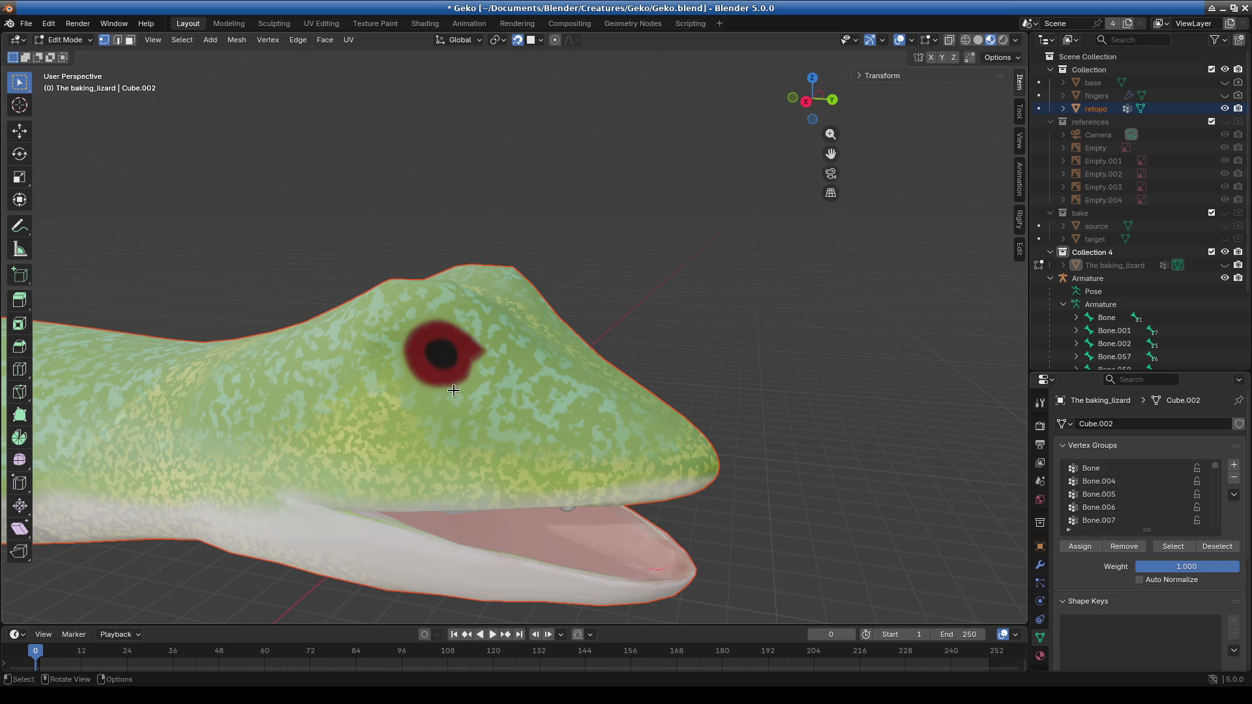
pyautogui.scroll(6, 603, 380)
pyautogui.scroll(-8, 602, 381)
pyautogui.moveTo(447, 447)
pyautogui.mouseDown(button='middle')
pyautogui.moveTo(470, 425)
pyautogui.moveTo(598, 409)
pyautogui.moveTo(554, 406)
pyautogui.moveTo(569, 381)
pyautogui.mouseUp(button='middle')
pyautogui.scroll(5, 543, 418)
pyautogui.scroll(5, 569, 380)
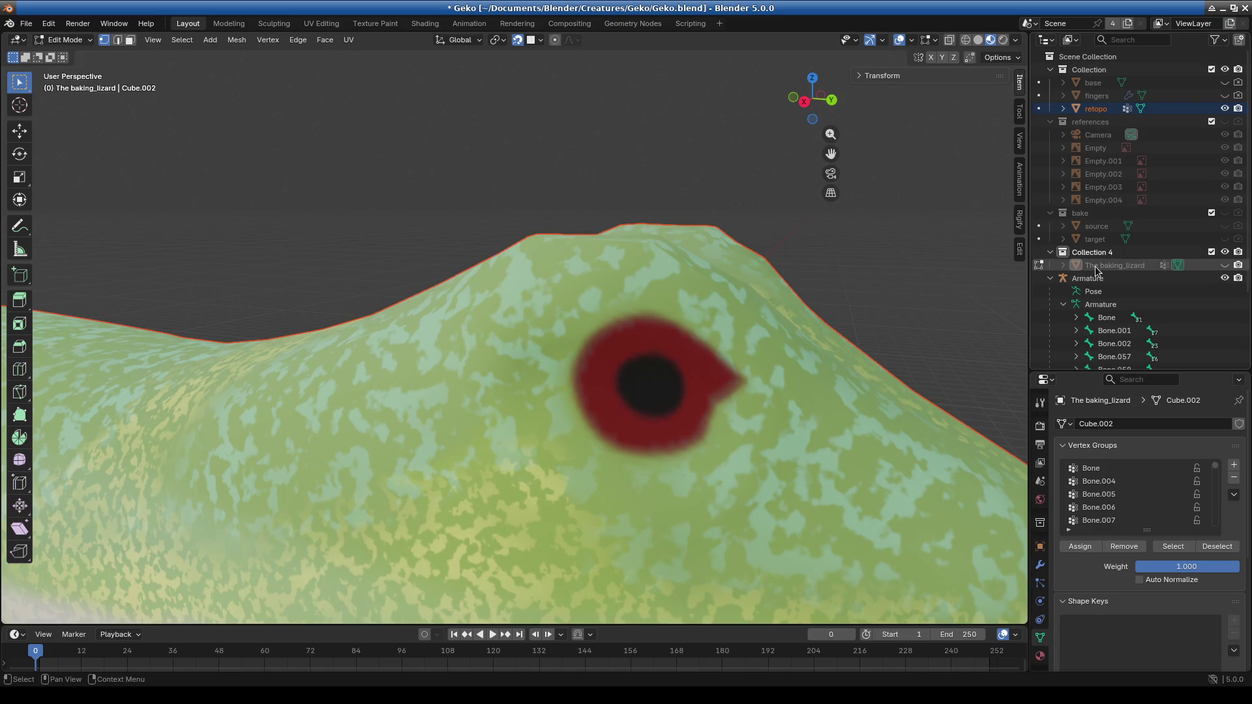
pyautogui.click(1200, 265)
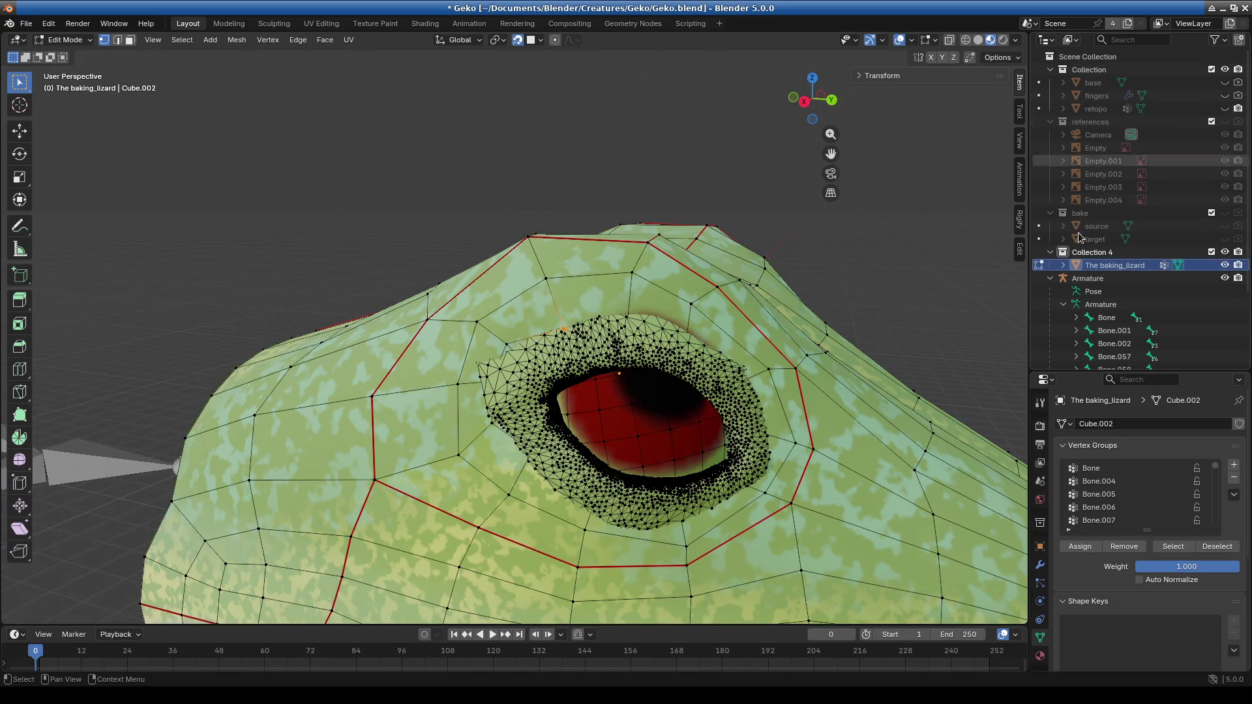
# Orbit close around the lizard's eye sphere to inspect the mesh.
pyautogui.scroll(5, 551, 362)
pyautogui.moveTo(551, 362)
pyautogui.mouseDown(button='middle')
pyautogui.moveTo(710, 346)
pyautogui.moveTo(687, 346)
pyautogui.moveTo(623, 415)
pyautogui.moveTo(630, 400)
pyautogui.moveTo(559, 383)
pyautogui.moveTo(586, 386)
pyautogui.mouseUp(button='middle')
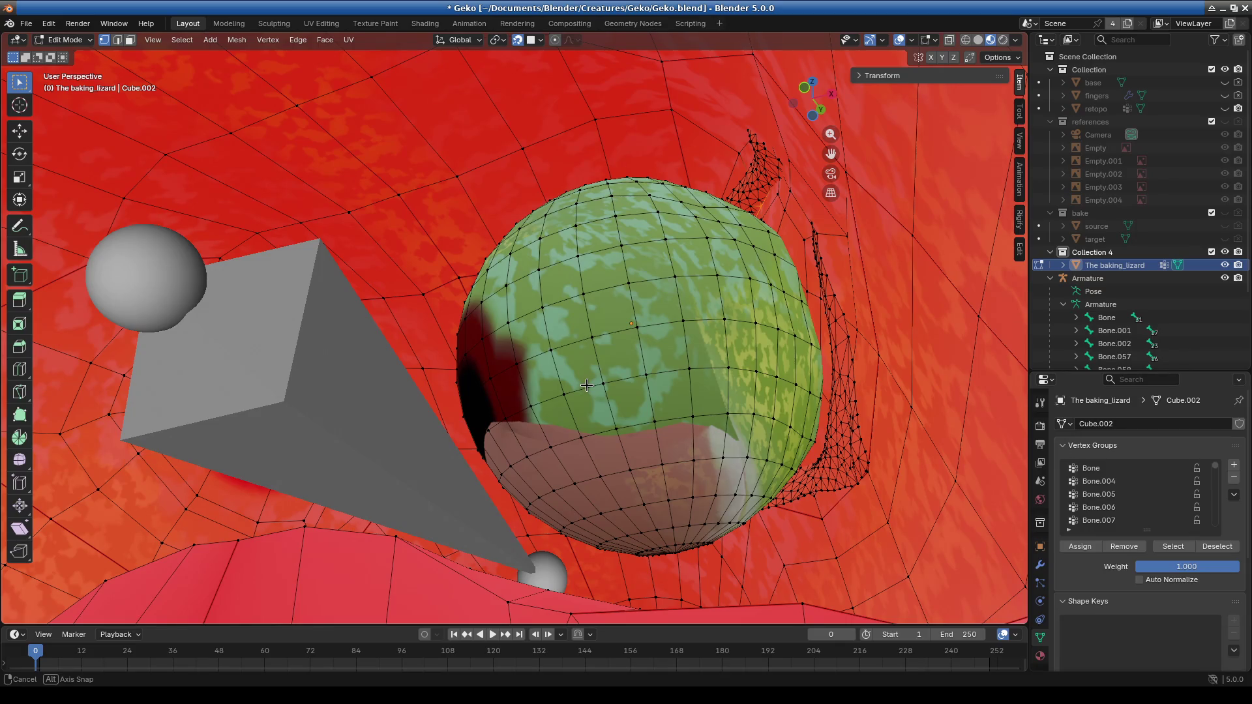
pyautogui.moveTo(586, 385)
pyautogui.mouseDown(button='middle')
pyautogui.moveTo(475, 399)
pyautogui.moveTo(427, 463)
pyautogui.mouseUp(button='middle')
pyautogui.scroll(-3, 427, 463)
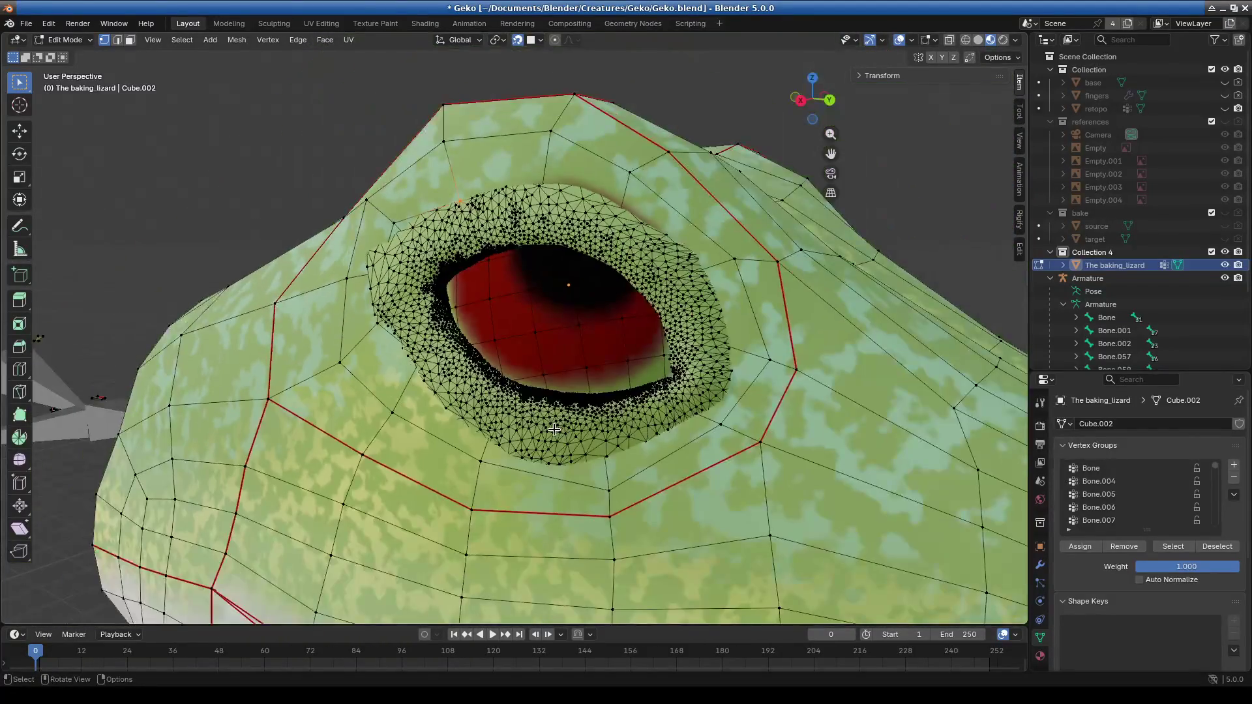
pyautogui.moveTo(563, 431)
pyautogui.mouseDown(button='middle')
pyautogui.moveTo(580, 423)
pyautogui.moveTo(496, 427)
pyautogui.moveTo(593, 418)
pyautogui.mouseUp(button='middle')
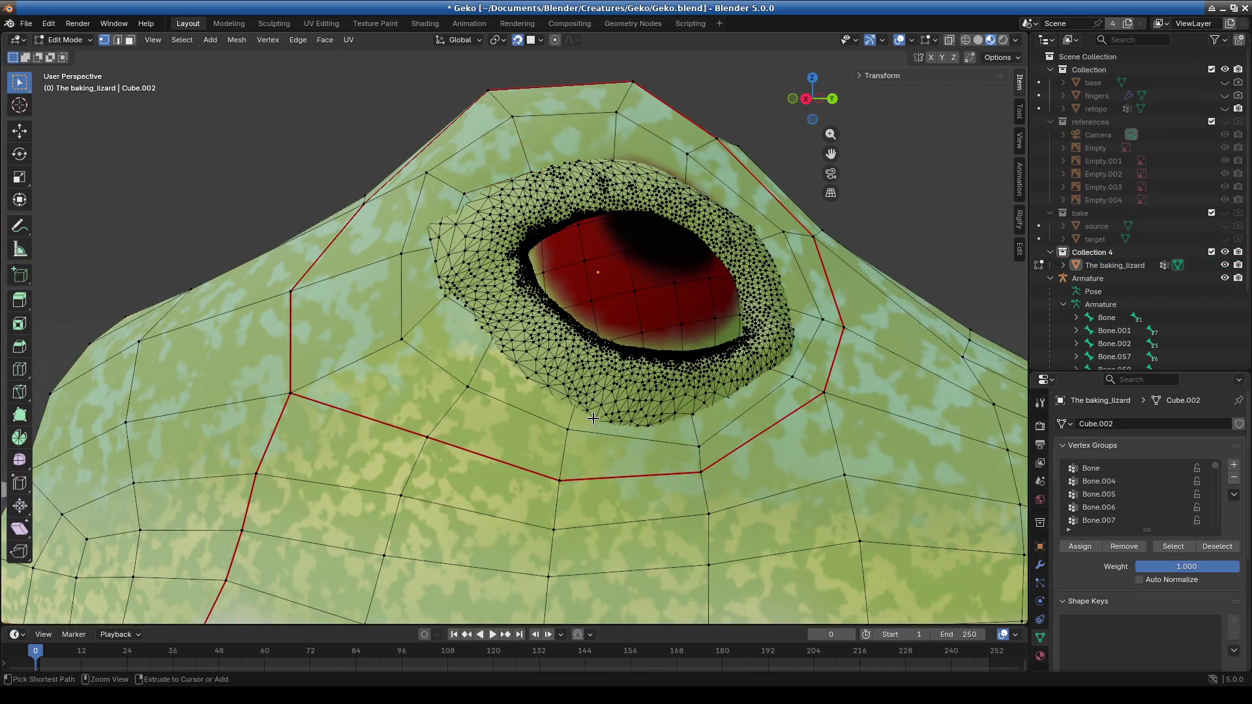
# Return to Object Mode with retopo and The baking_lizard both selected, The baking_lizard active.
pyautogui.press('Tab')
pyautogui.click(593, 421)
pyautogui.click(593, 422)
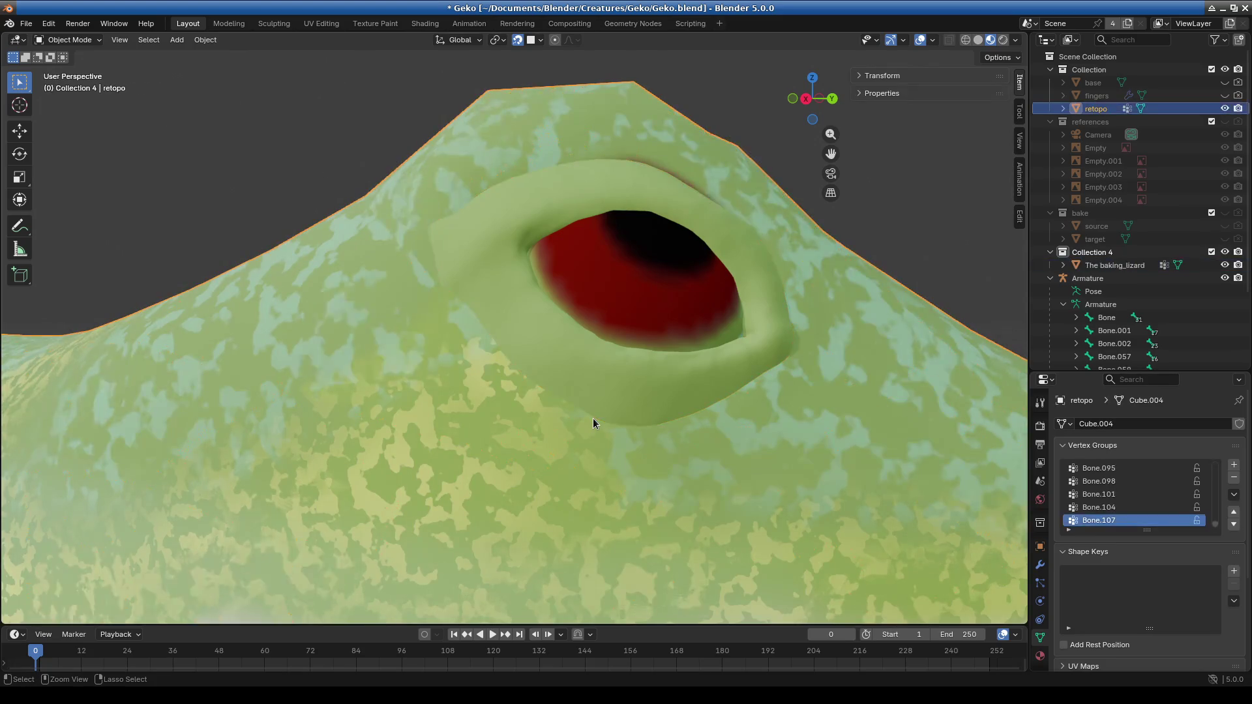
pyautogui.keyDown('shift'); pyautogui.click(593, 422); pyautogui.keyUp('shift')
pyautogui.click(593, 422)
pyautogui.click(592, 422)
pyautogui.click(593, 422)
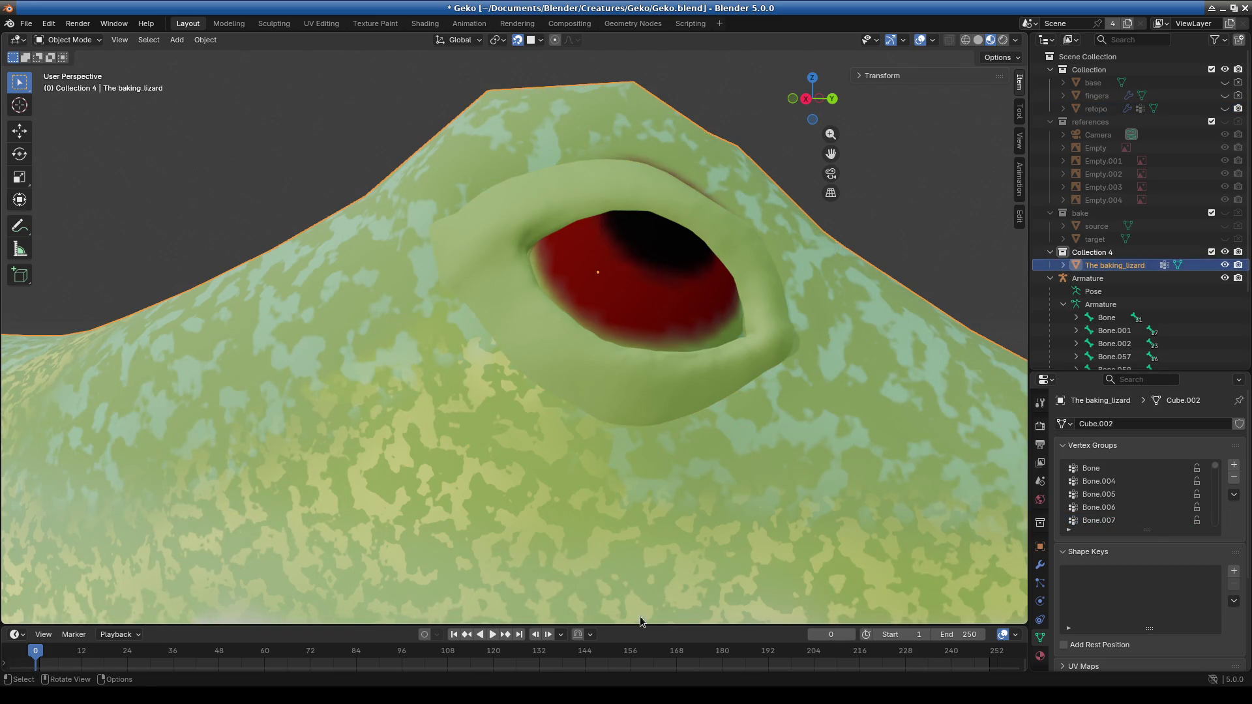
# In the Shading workspace, enlarge the node editor and confirm the eye material stays assigned.
pyautogui.click(424, 23)
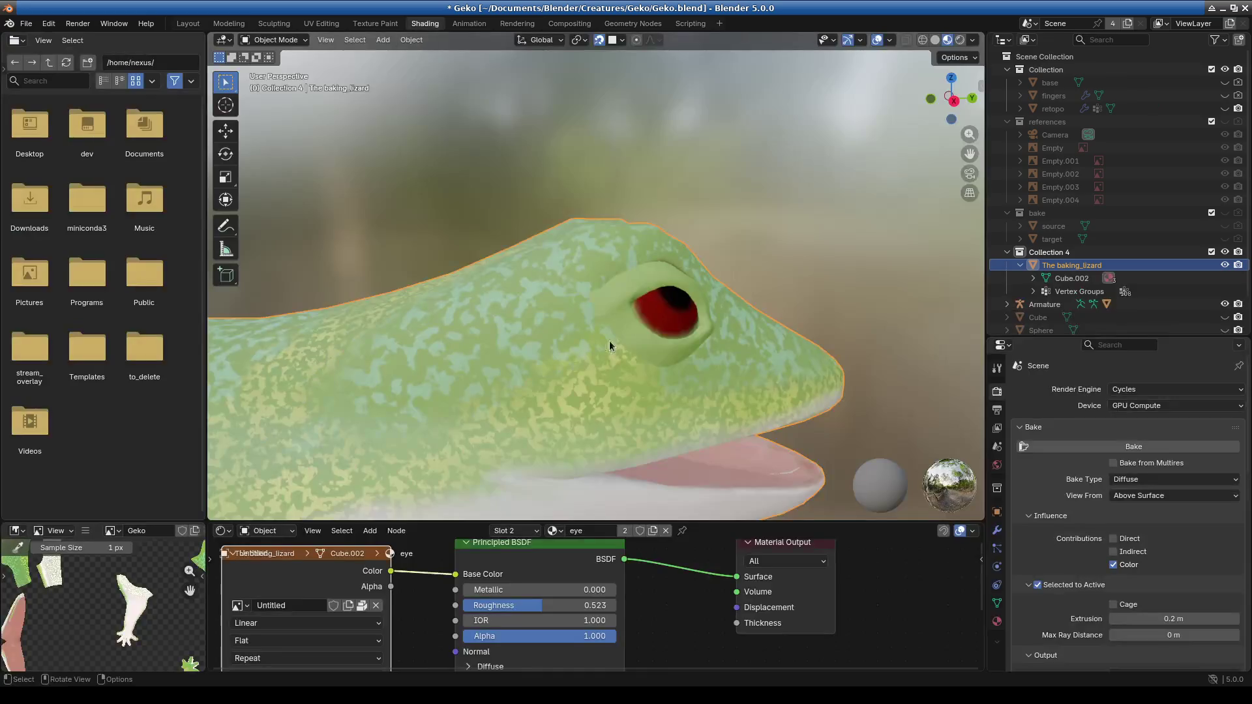
pyautogui.moveTo(715, 519)
pyautogui.mouseDown()
pyautogui.moveTo(716, 210)
pyautogui.moveTo(717, 223)
pyautogui.mouseUp()
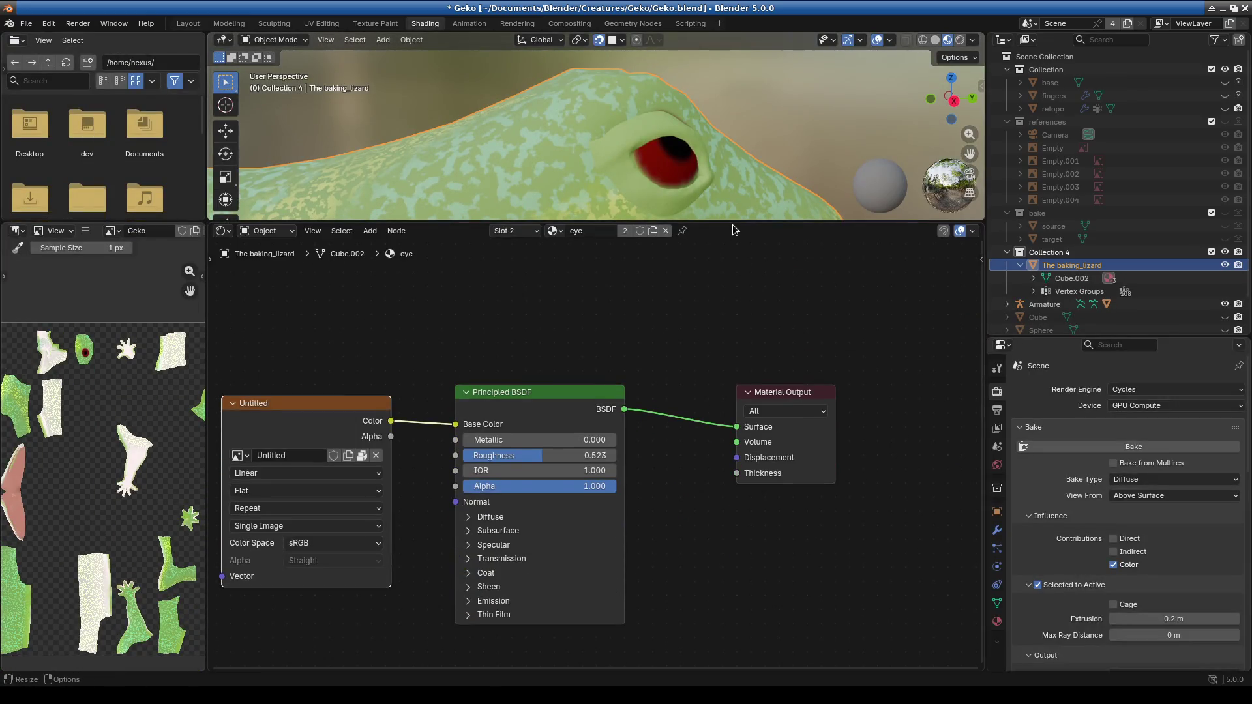
pyautogui.scroll(-2, 667, 442)
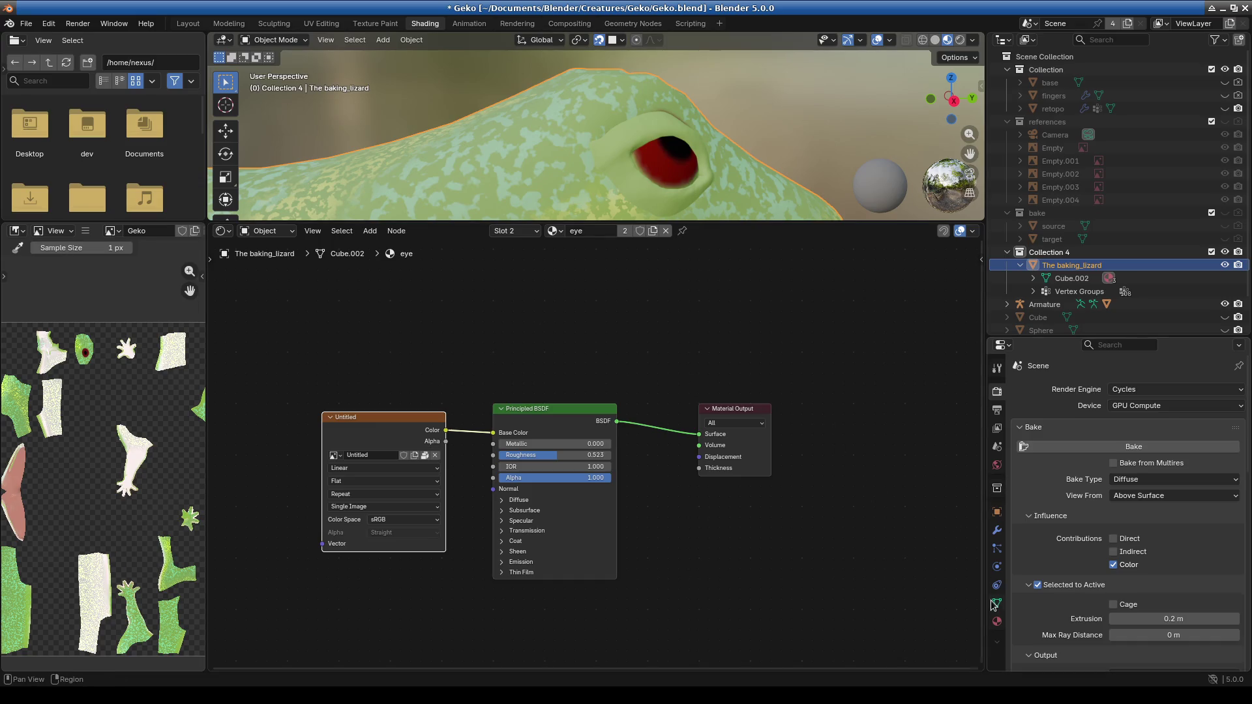
pyautogui.moveTo(813, 223)
pyautogui.mouseDown()
pyautogui.moveTo(809, 484)
pyautogui.moveTo(809, 264)
pyautogui.mouseUp()
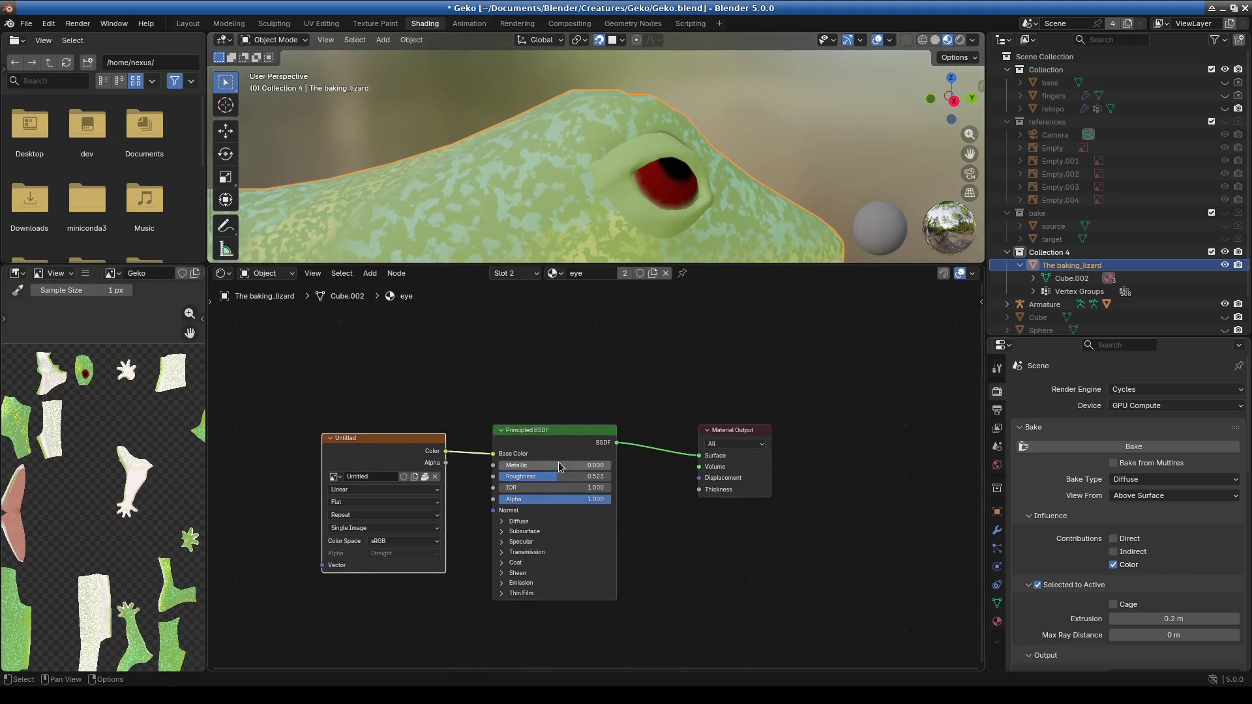
pyautogui.click(555, 274)
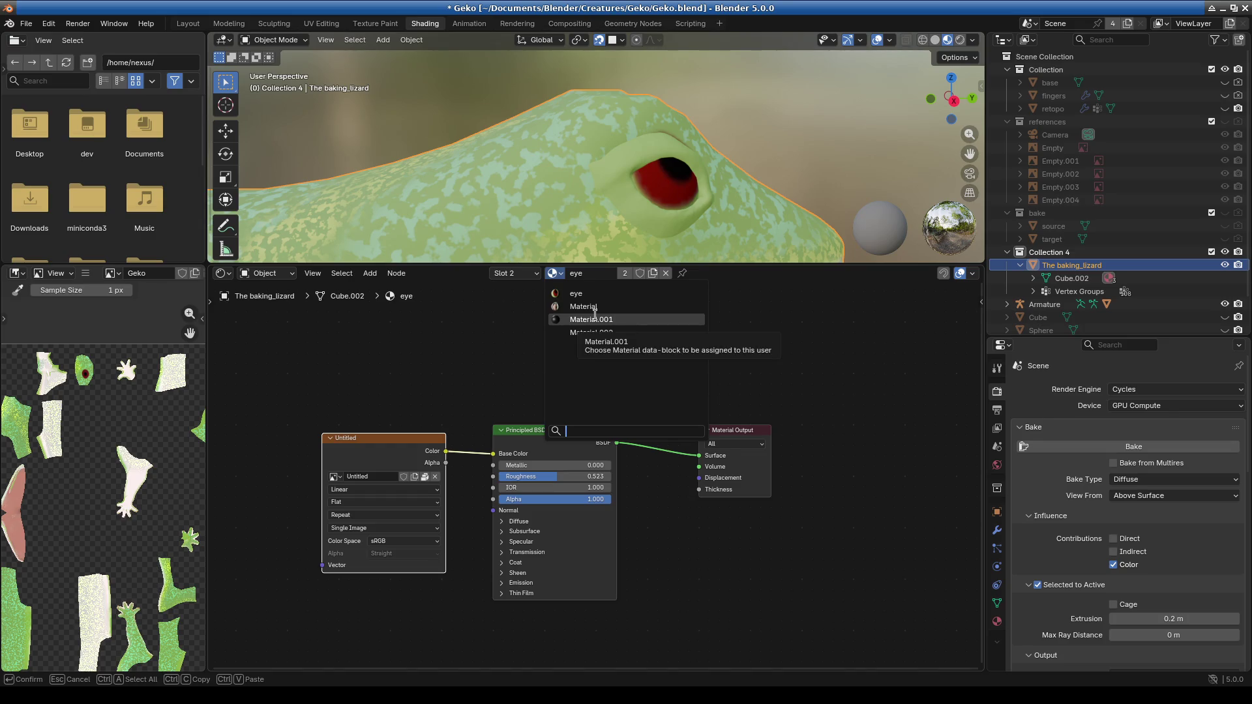
pyautogui.click(598, 304)
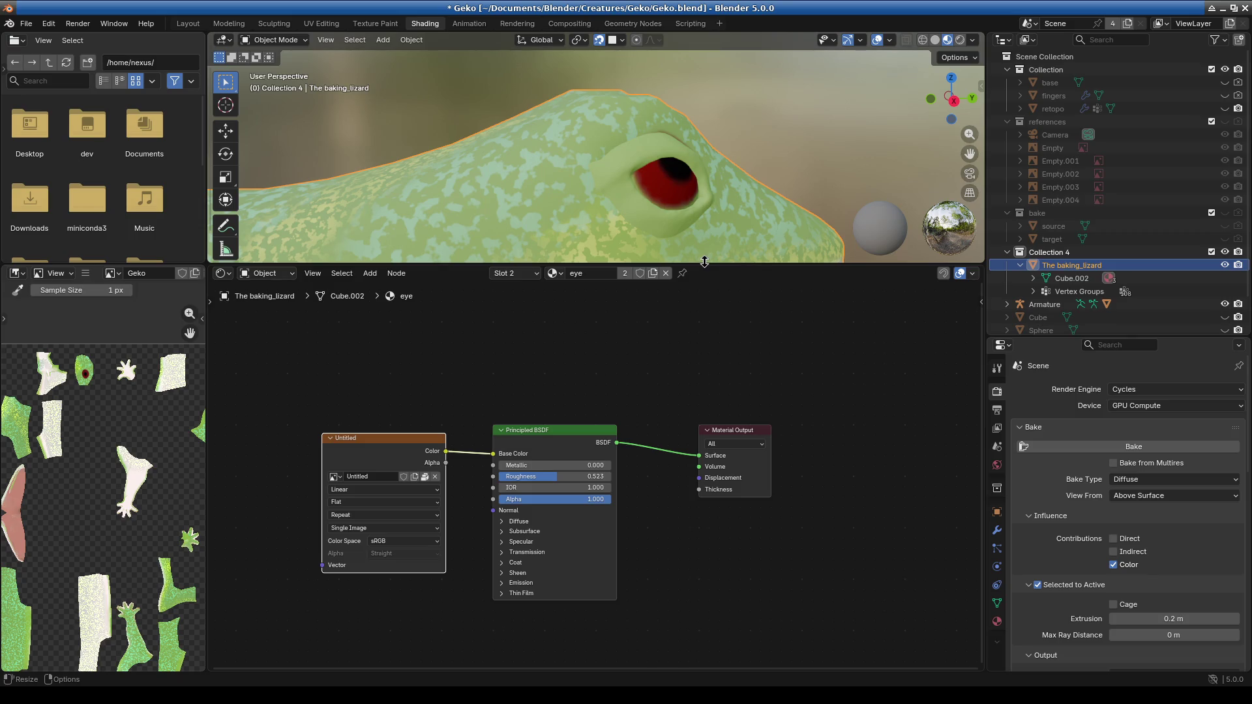
pyautogui.moveTo(691, 251); pyautogui.dragTo(586, 218, button='middle')
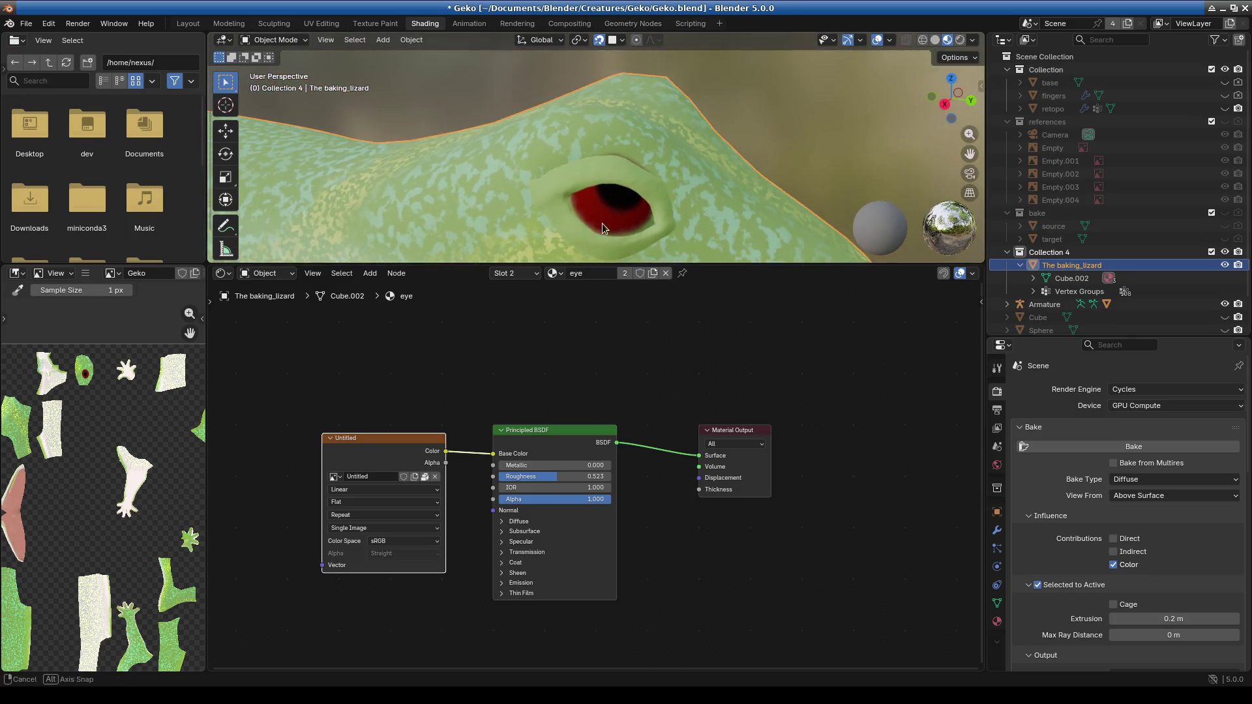
# Browse the Image Editor's image list, then give the 3D viewport its room back.
pyautogui.click(112, 273)
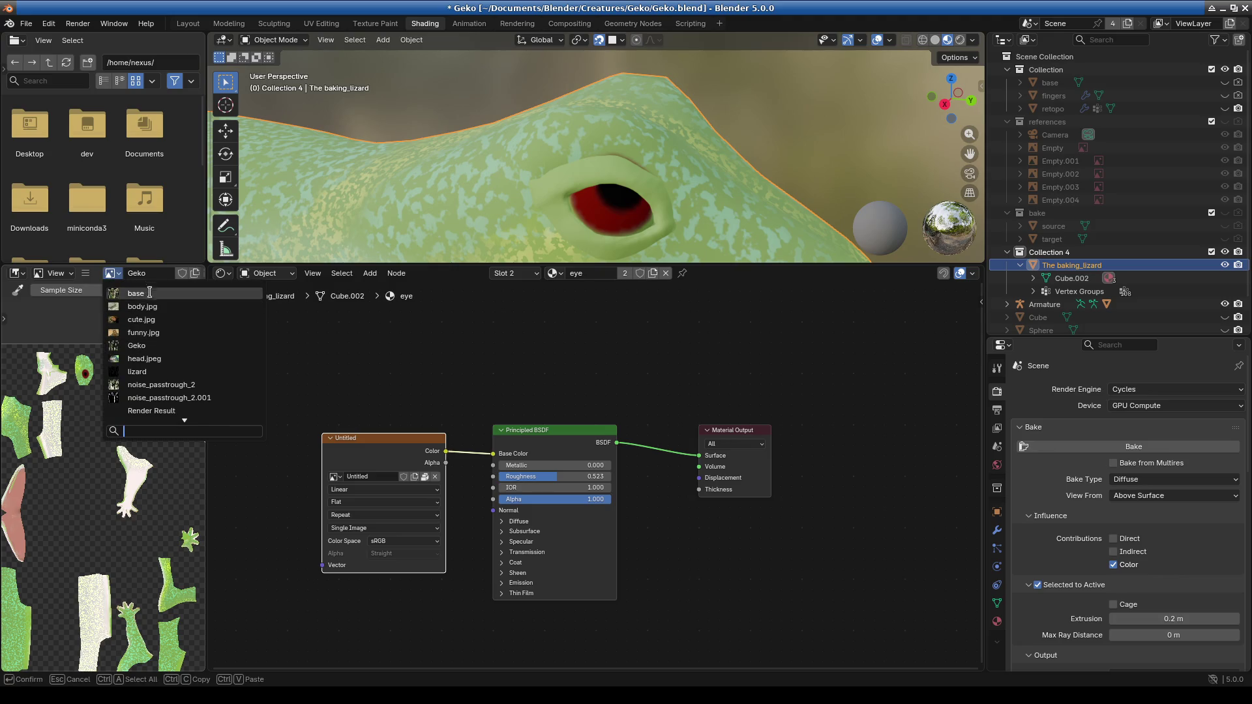
pyautogui.scroll(-3, 156, 375)
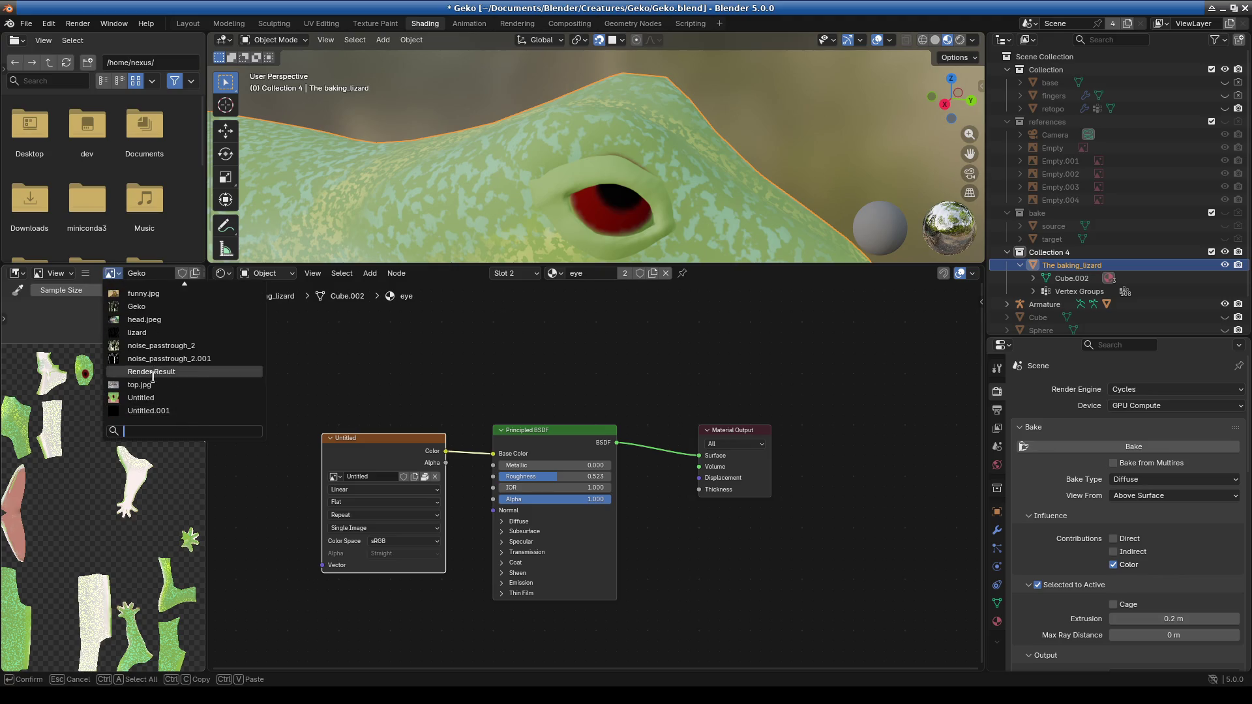
pyautogui.scroll(2, 158, 388)
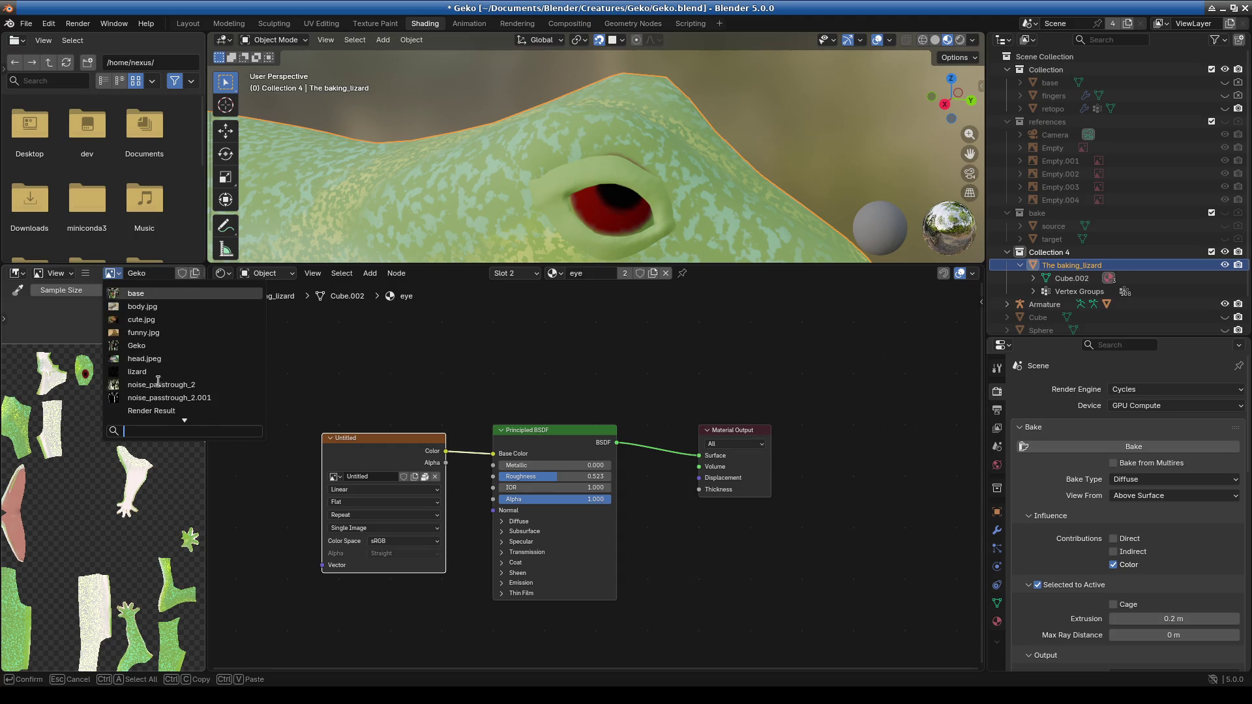
pyautogui.scroll(1, 159, 345)
pyautogui.scroll(-3, 162, 351)
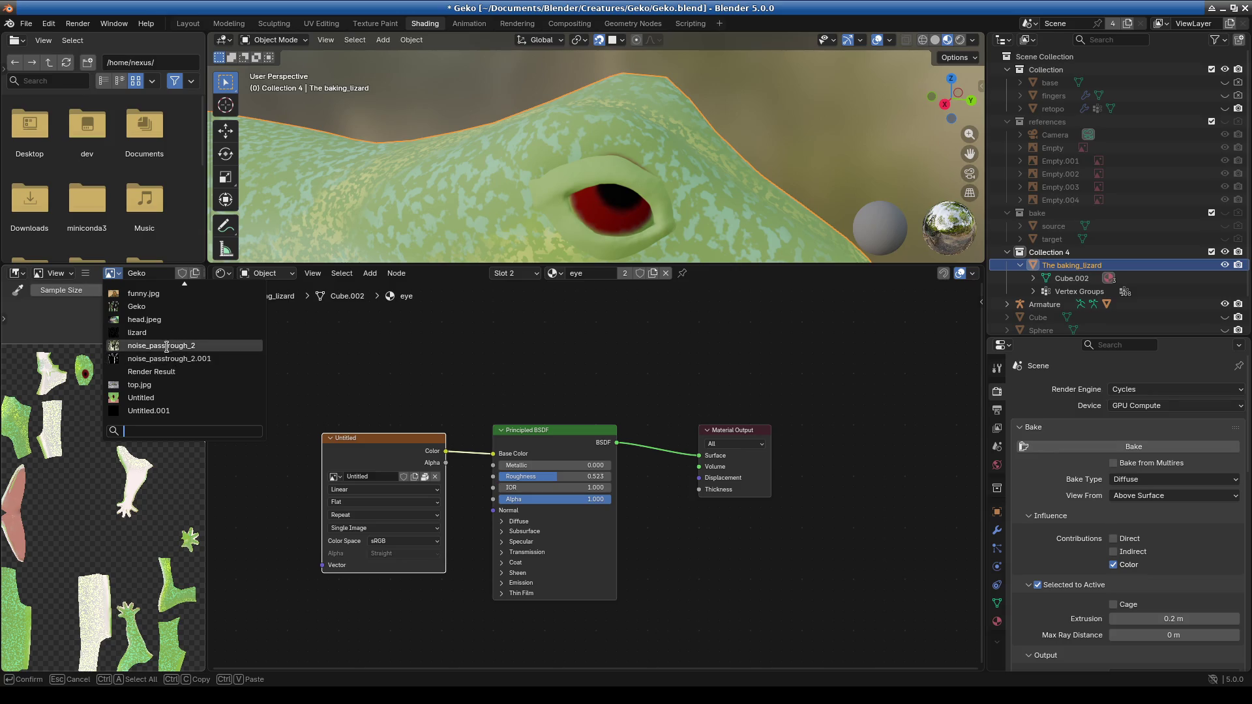
pyautogui.scroll(9, 167, 404)
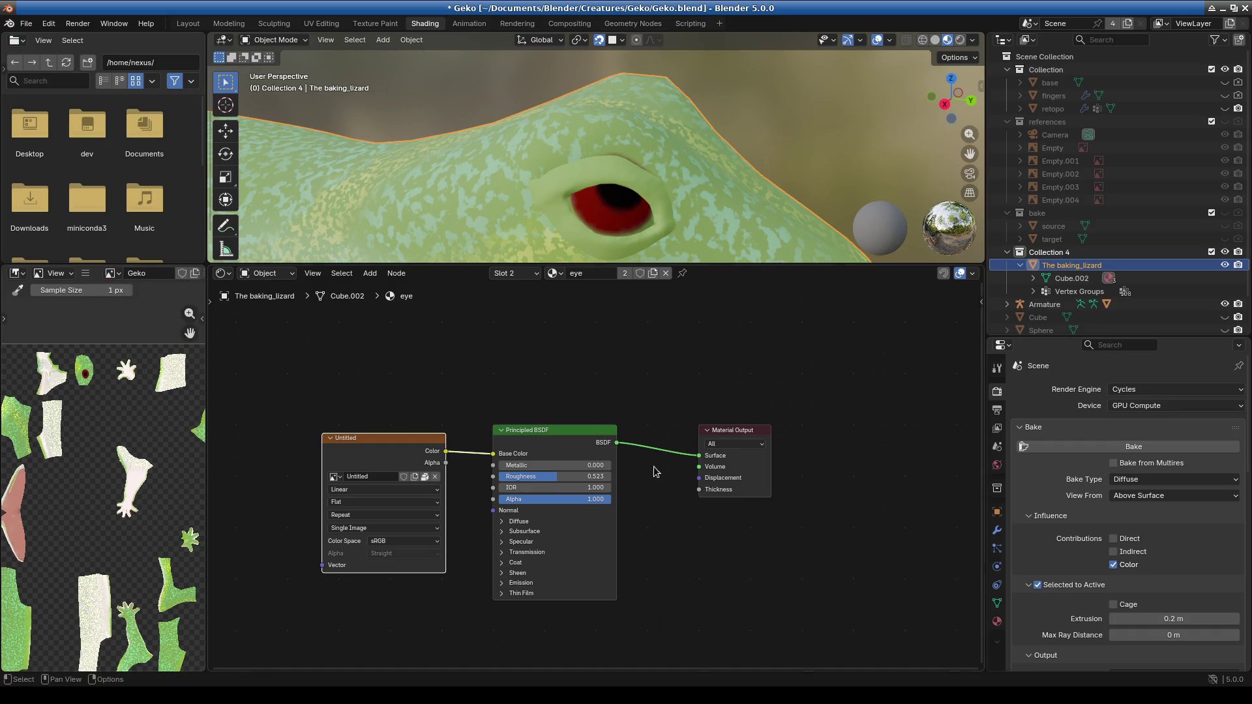
pyautogui.moveTo(479, 264); pyautogui.dragTo(482, 519)
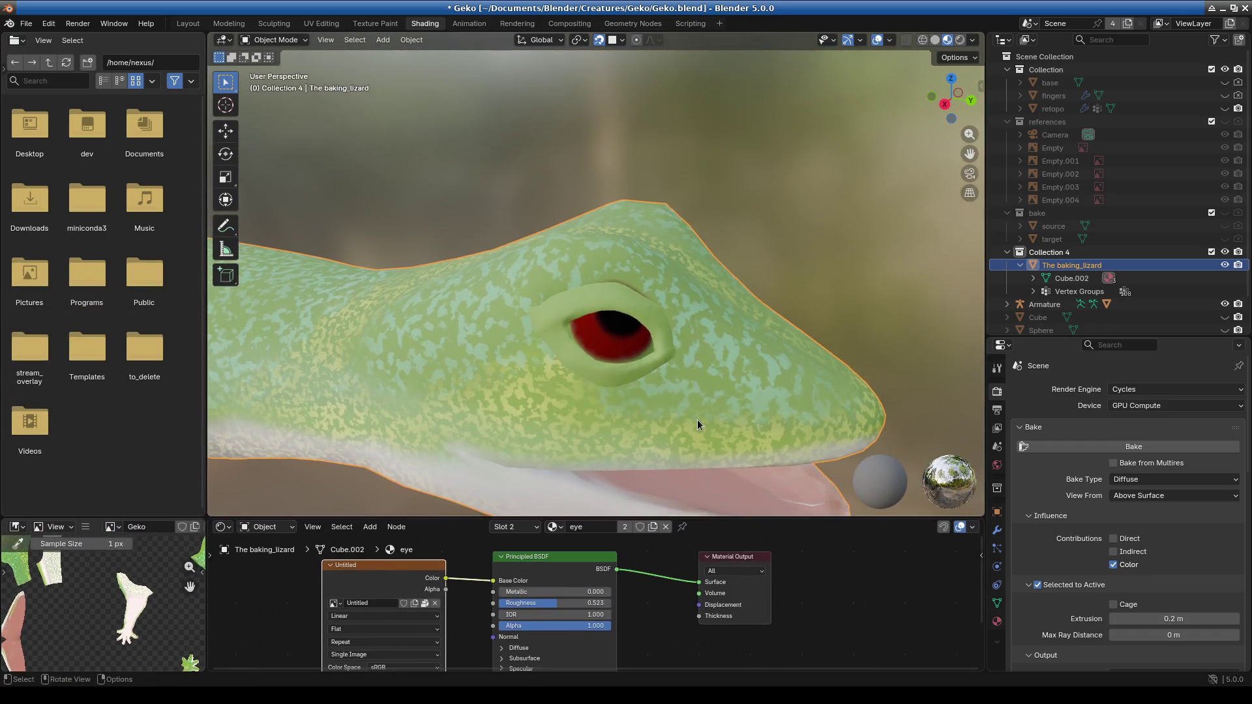
pyautogui.scroll(-3, 698, 425)
pyautogui.scroll(3, 646, 377)
pyautogui.scroll(5, 525, 333)
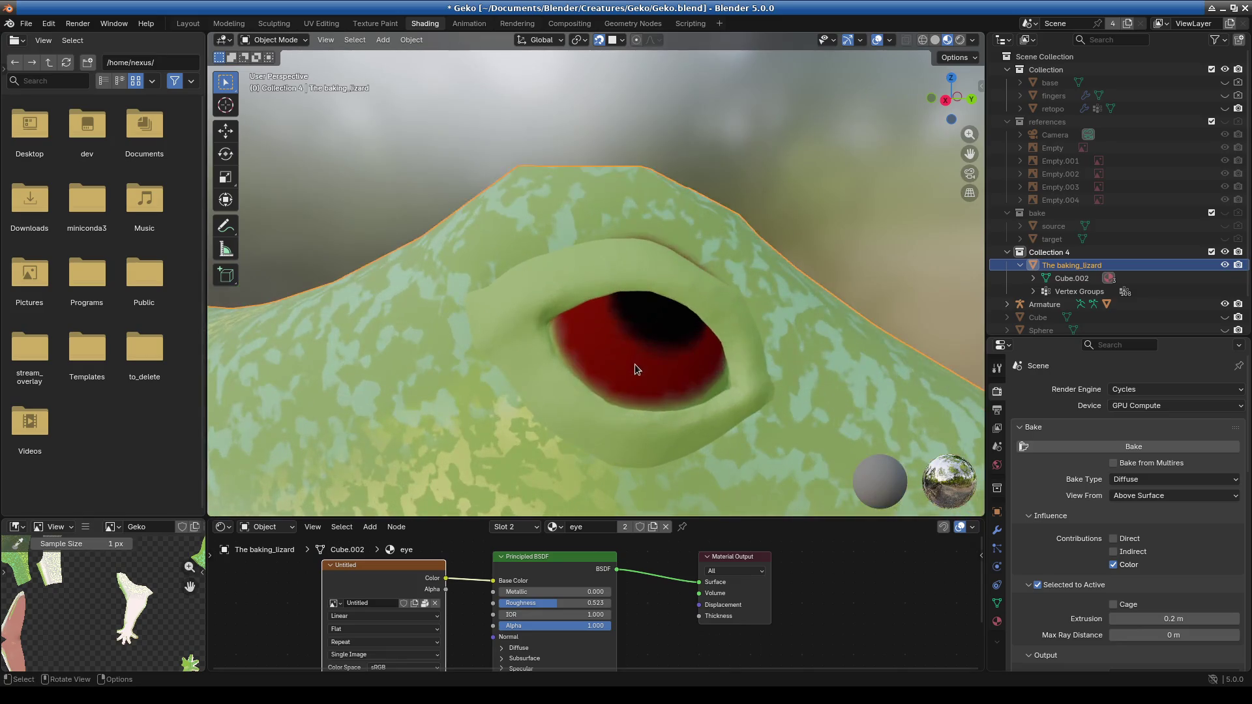
pyautogui.click(26, 23)
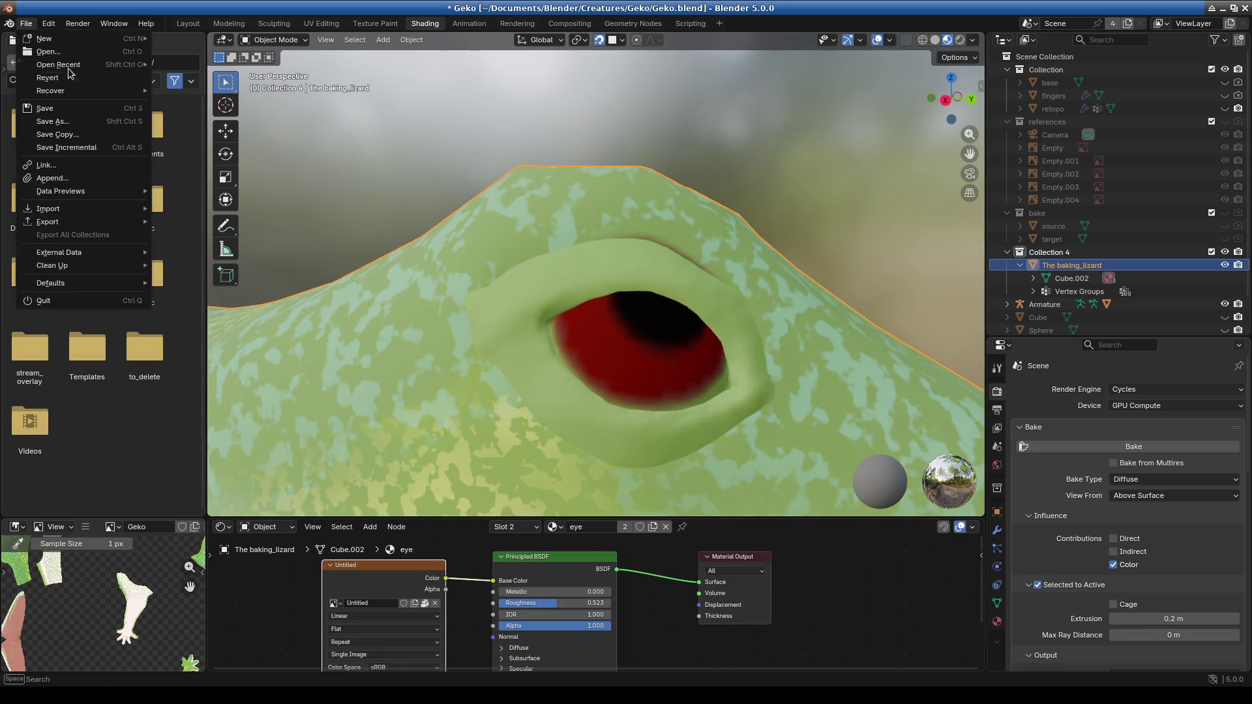
# Recover the last session, discarding the current unsaved changes.
pyautogui.moveTo(69, 65)
pyautogui.click(249, 77)
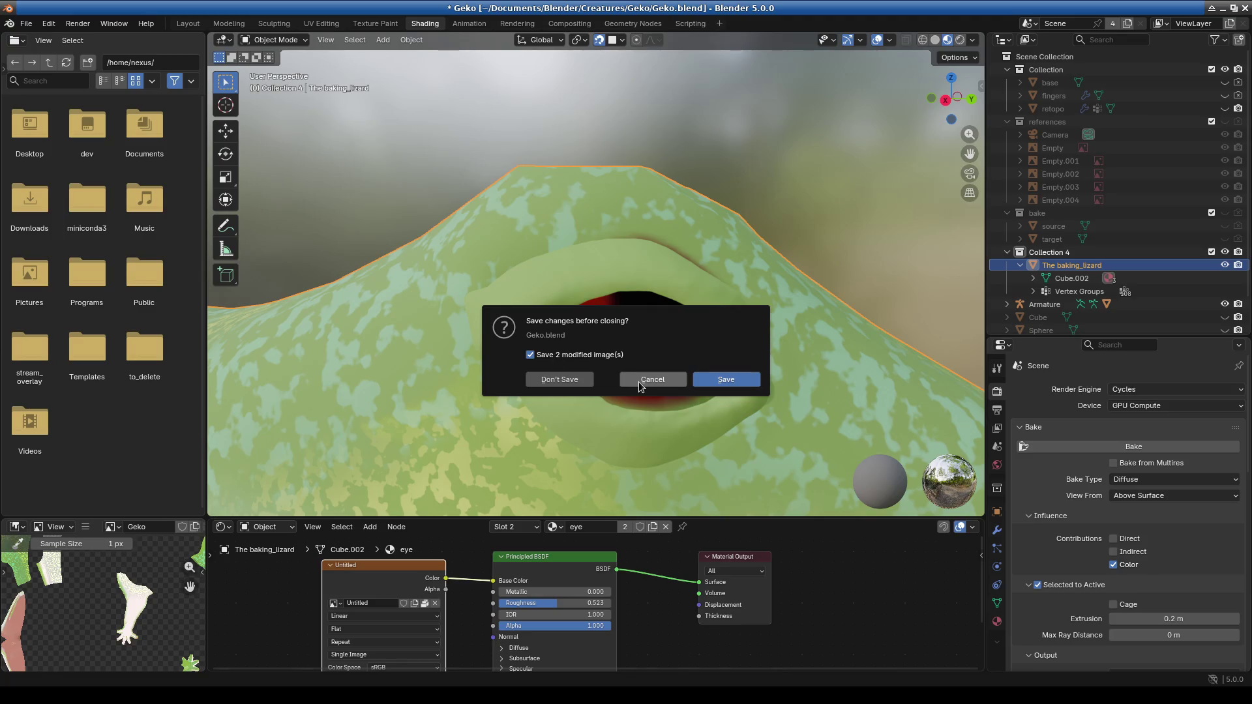
pyautogui.click(638, 379)
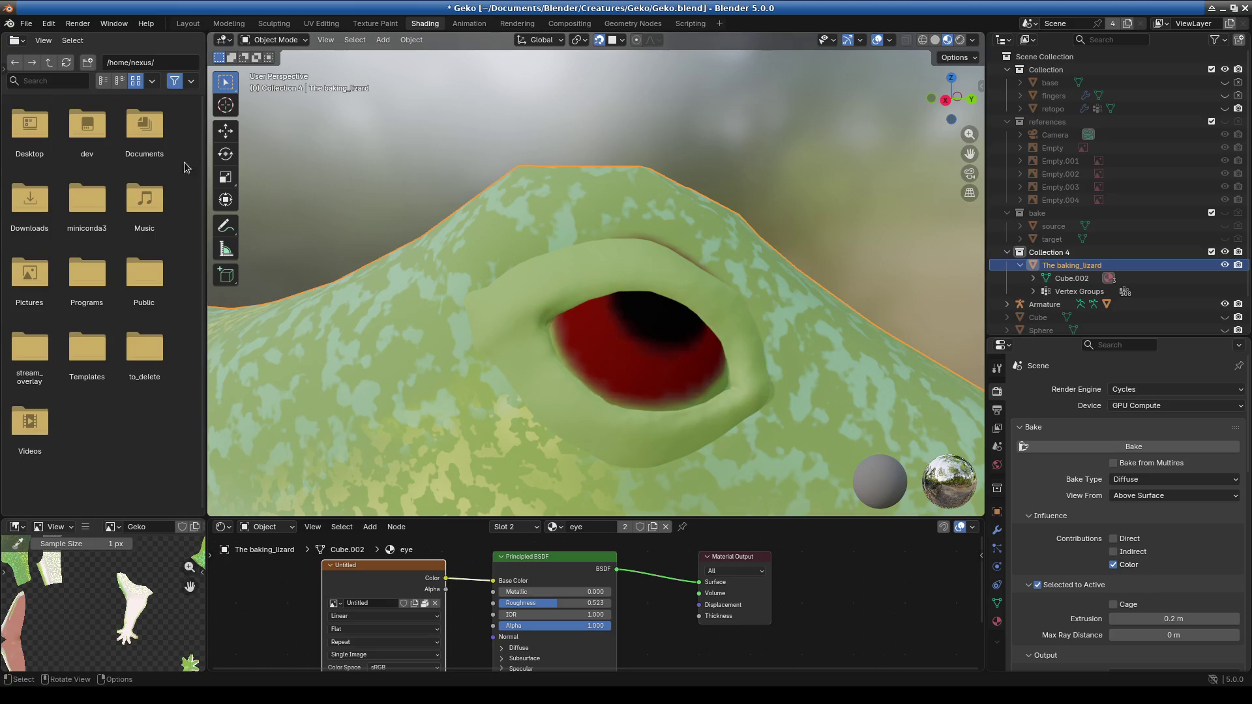
pyautogui.click(26, 24)
pyautogui.moveTo(71, 95)
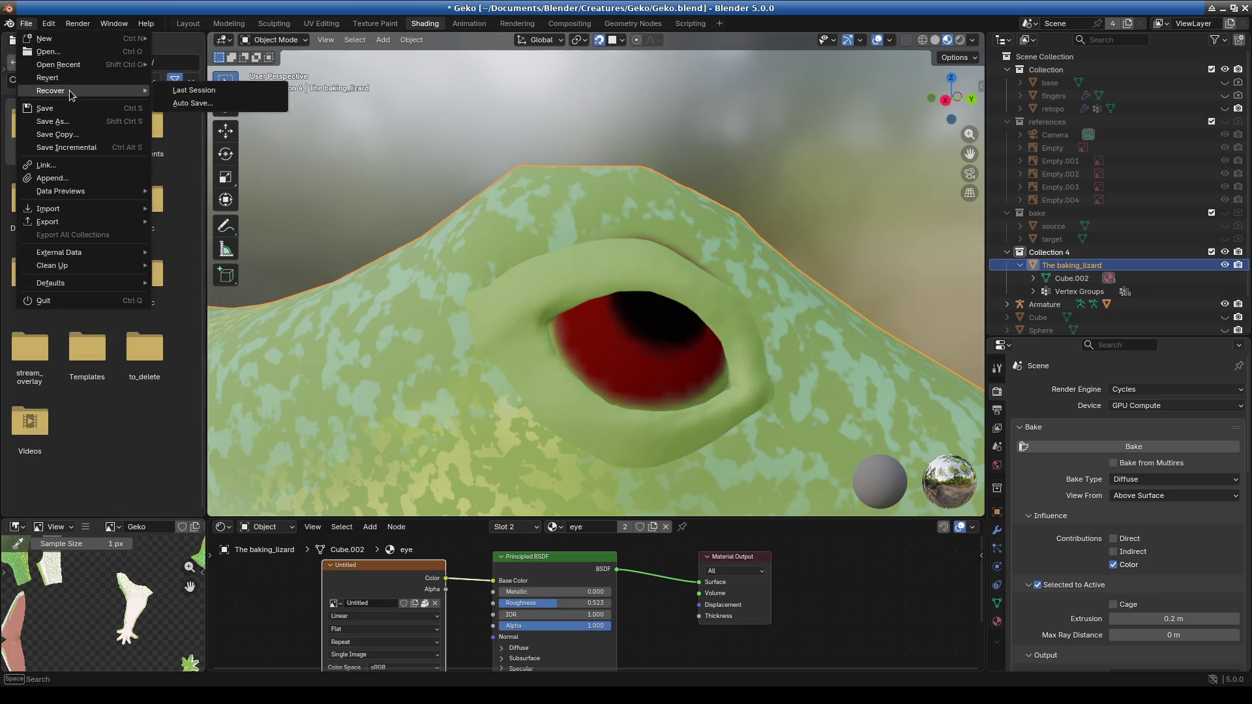
pyautogui.click(274, 91)
pyautogui.click(561, 384)
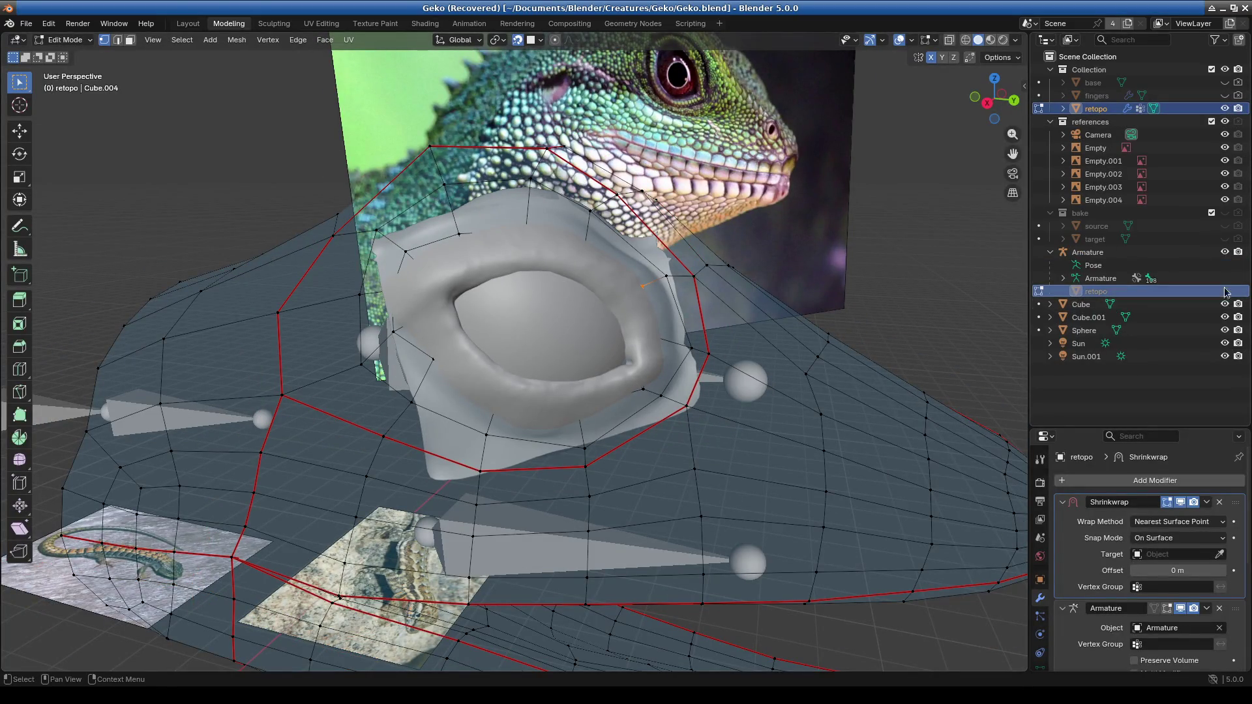
# Switch the viewport to Material Preview and orbit around the textured eye patch.
pyautogui.click(990, 41)
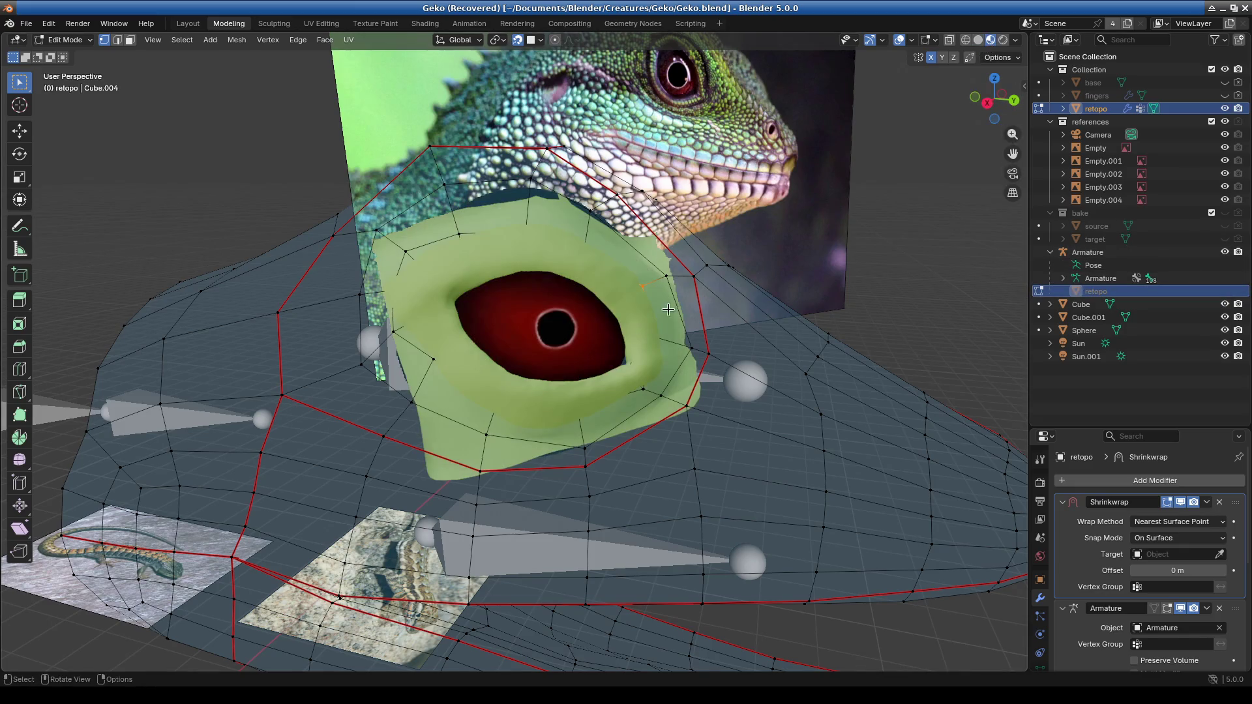
pyautogui.scroll(-4, 668, 309)
pyautogui.moveTo(668, 309); pyautogui.dragTo(587, 365, button='middle')
pyautogui.scroll(5, 556, 400)
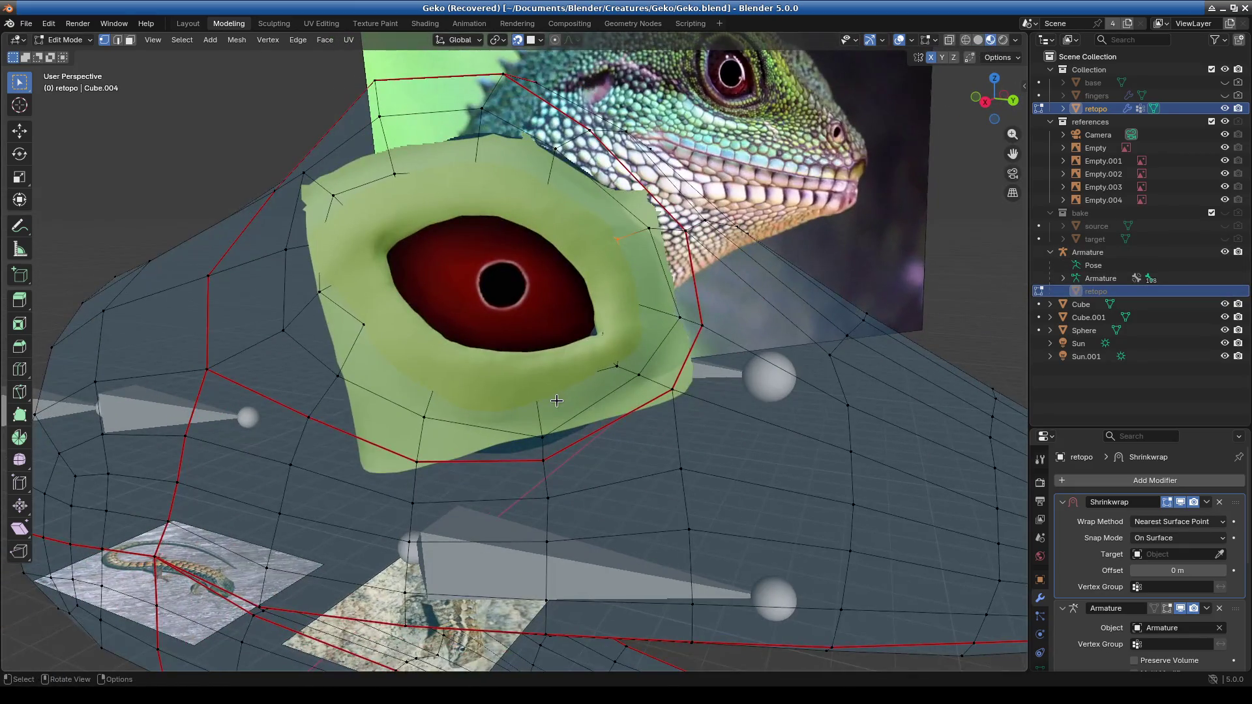
pyautogui.moveTo(560, 415); pyautogui.dragTo(428, 346, button='middle')
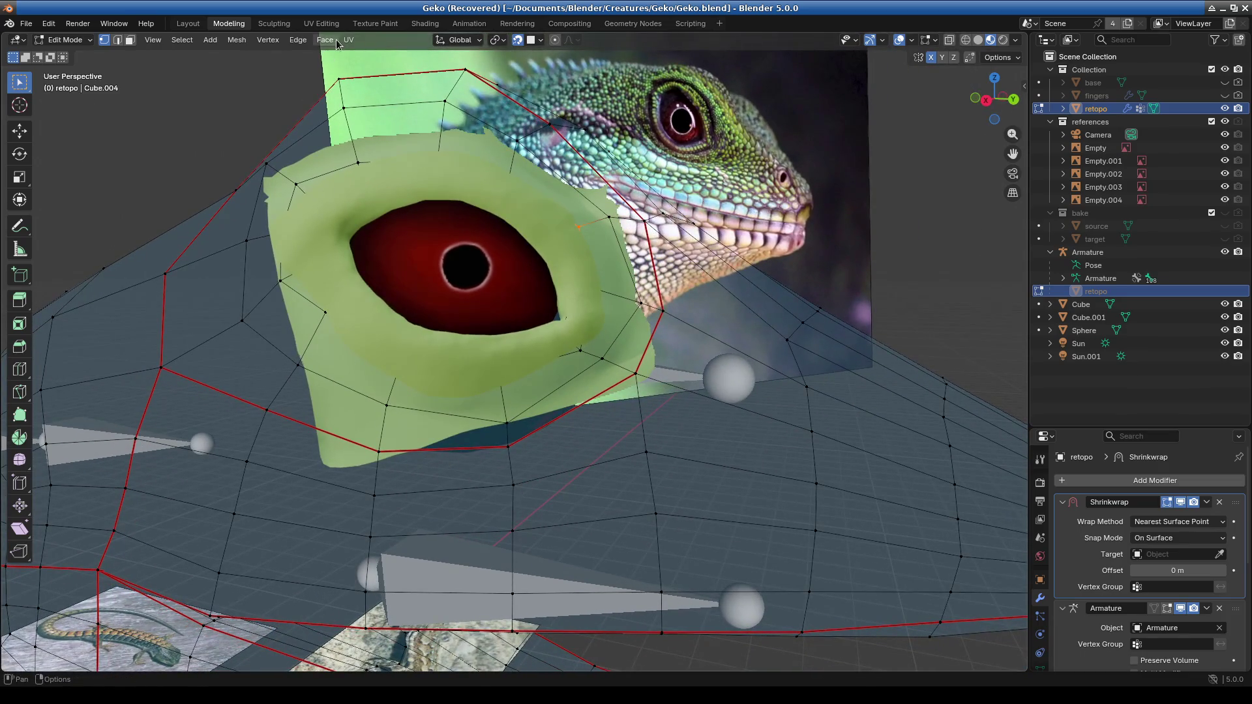
pyautogui.click(425, 24)
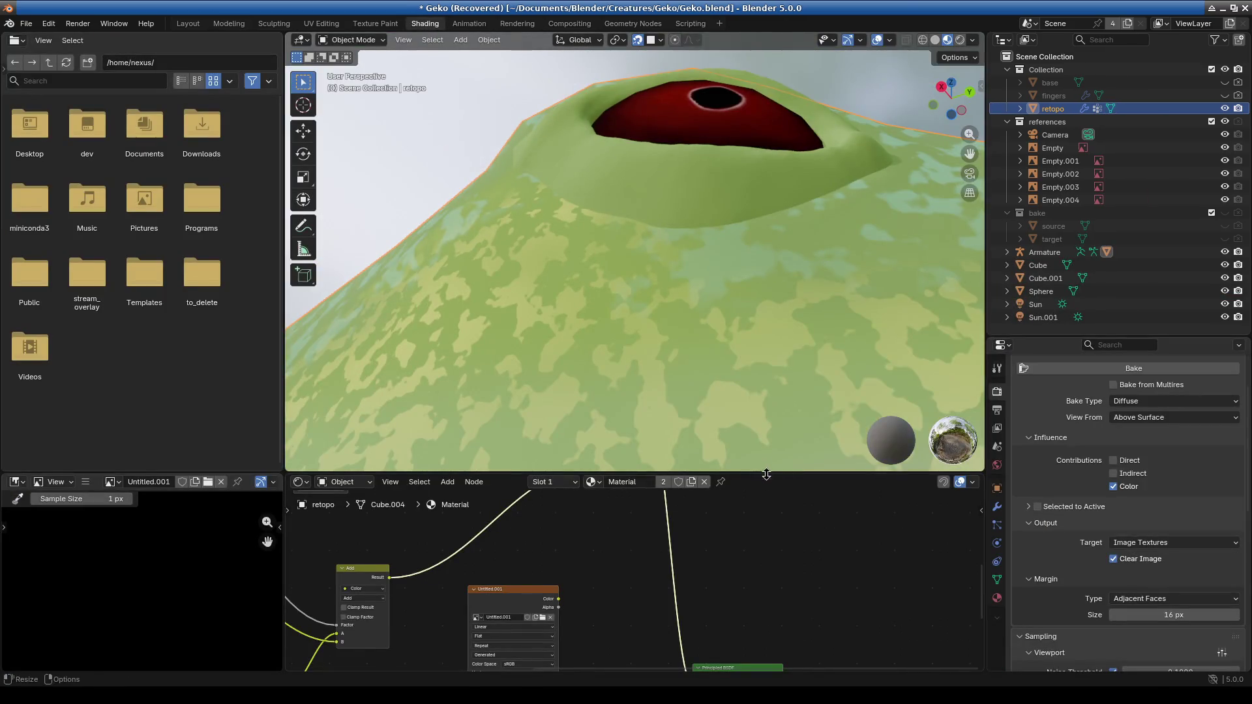
# Move the image texture node away from the shader, then restore the 3D view size.
pyautogui.moveTo(766, 474); pyautogui.dragTo(766, 188)
pyautogui.scroll(5, 665, 332)
pyautogui.moveTo(457, 334); pyautogui.dragTo(522, 420)
pyautogui.moveTo(761, 188); pyautogui.dragTo(761, 551)
pyautogui.moveTo(703, 386)
pyautogui.mouseDown(button='middle')
pyautogui.moveTo(699, 498)
pyautogui.moveTo(556, 522)
pyautogui.moveTo(659, 470)
pyautogui.moveTo(591, 408)
pyautogui.mouseUp(button='middle')
# Hide Sphere, Sun and Sun.001, and toggle Cube and Cube.001 visibility to inspect the eye.
pyautogui.moveTo(1224, 291)
pyautogui.mouseDown()
pyautogui.moveTo(1226, 318)
pyautogui.moveTo(1227, 294)
pyautogui.mouseUp()
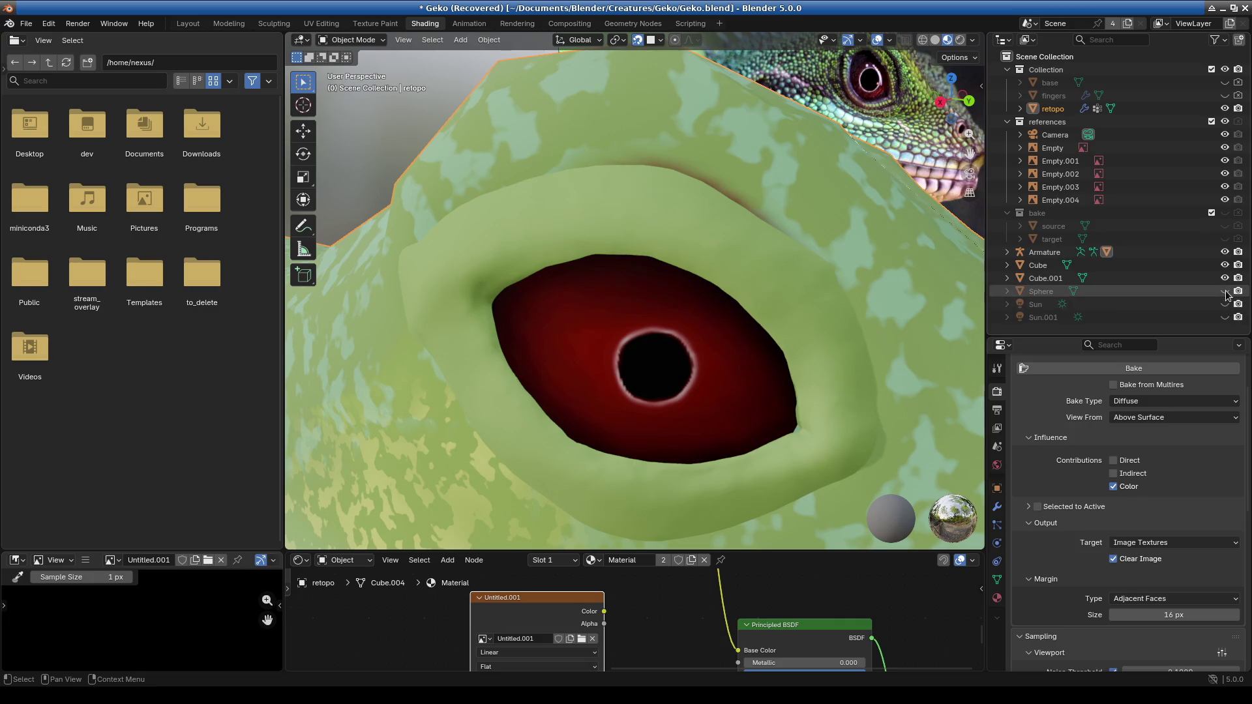
pyautogui.click(1225, 278)
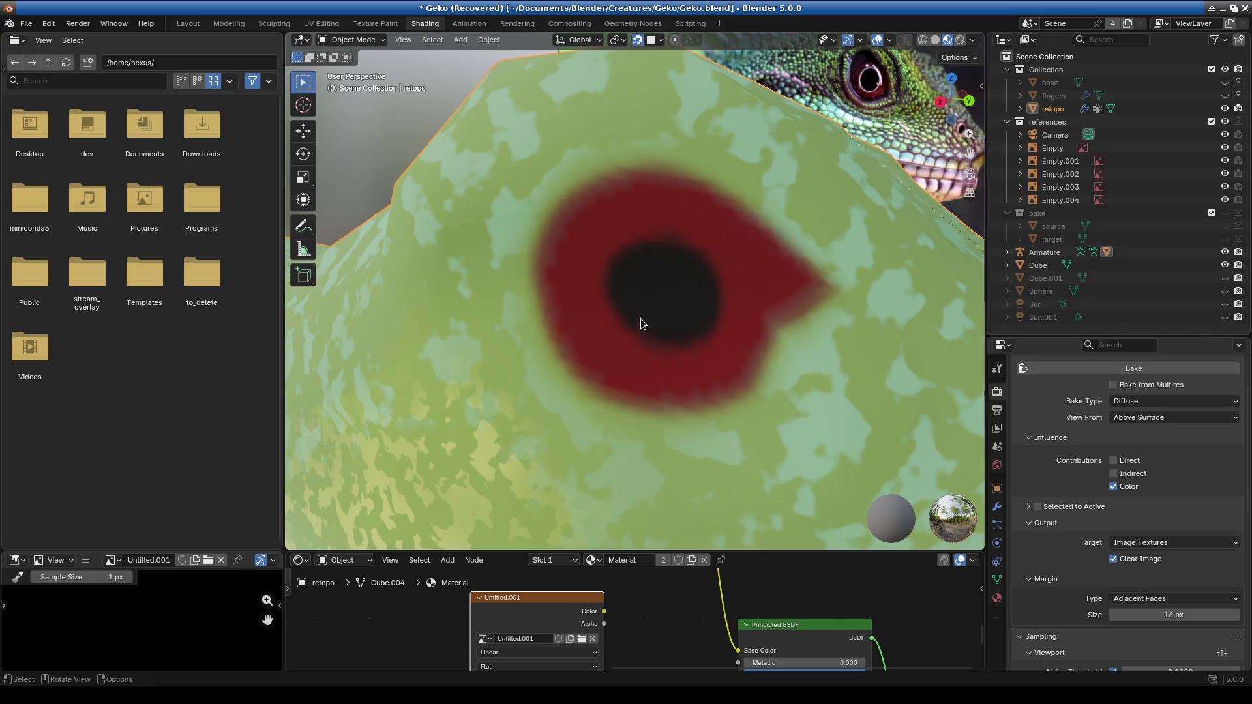
pyautogui.scroll(-5, 640, 319)
pyautogui.moveTo(627, 337)
pyautogui.mouseDown(button='middle')
pyautogui.moveTo(725, 335)
pyautogui.moveTo(753, 310)
pyautogui.moveTo(653, 330)
pyautogui.mouseUp(button='middle')
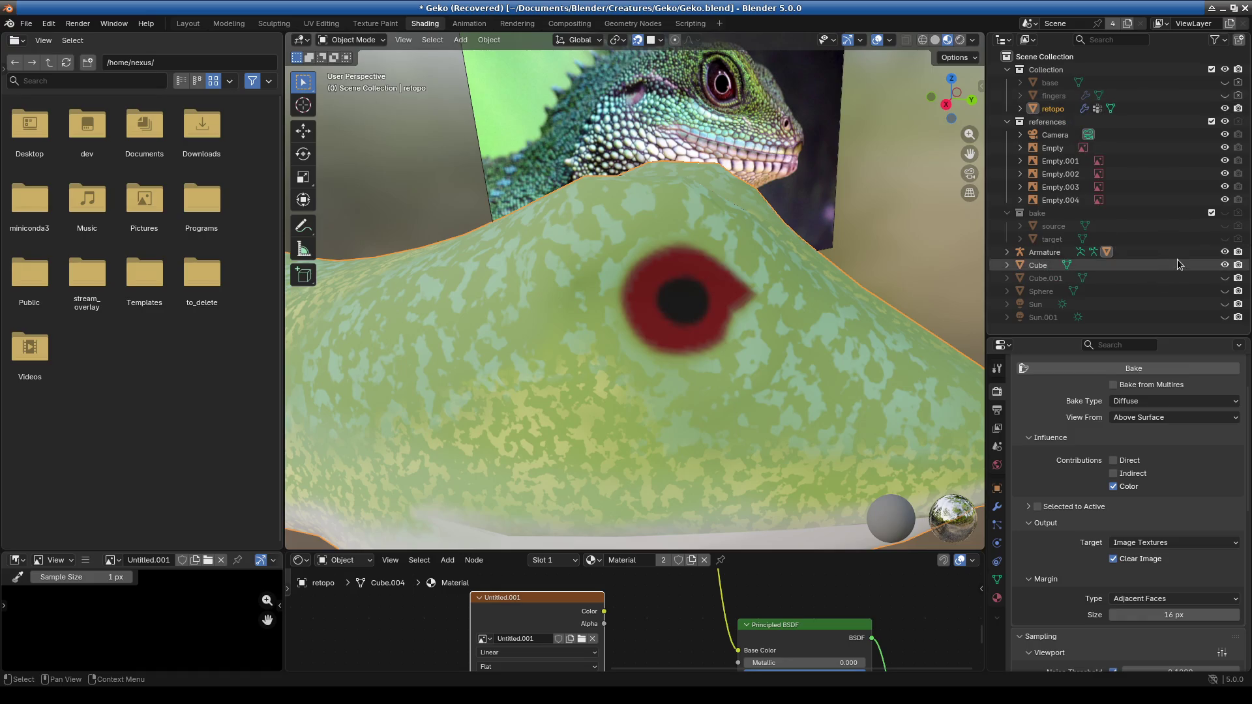
pyautogui.click(1226, 267)
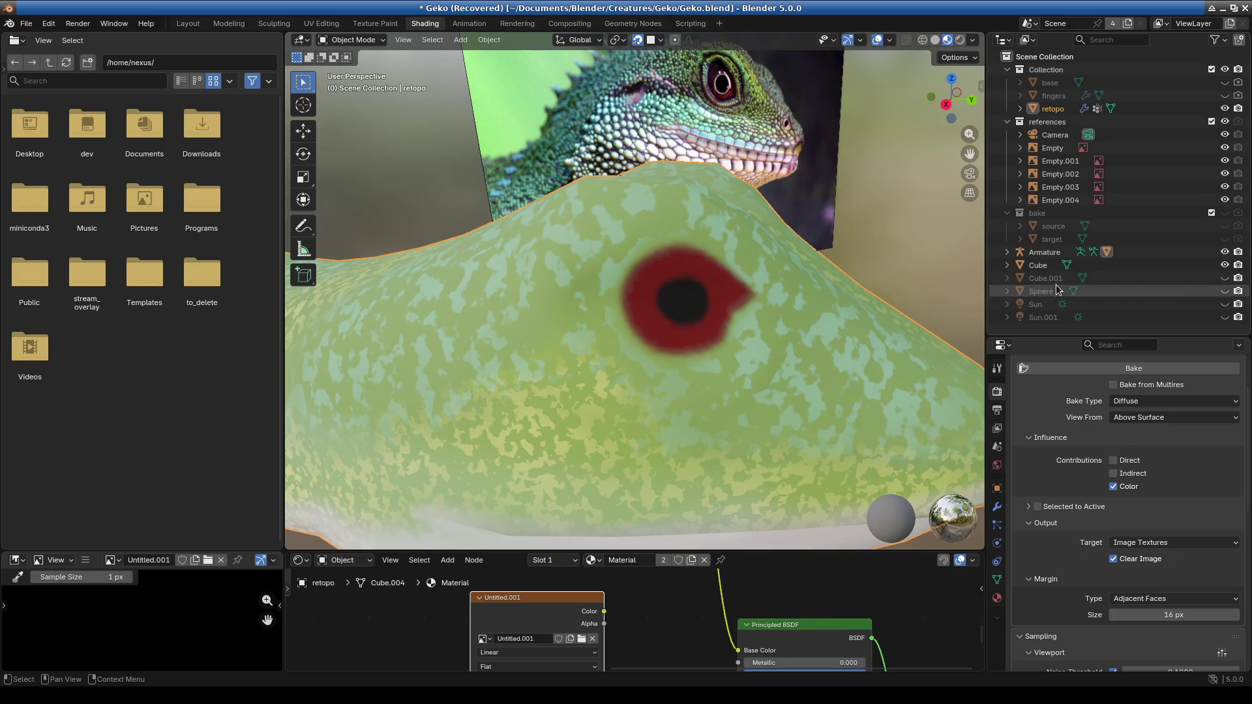
pyautogui.click(1224, 279)
pyautogui.click(1223, 279)
pyautogui.click(1224, 279)
# Rename Cube.001 to 'eye' and put the retopo mesh into Edit Mode.
pyautogui.doubleClick(1045, 278)
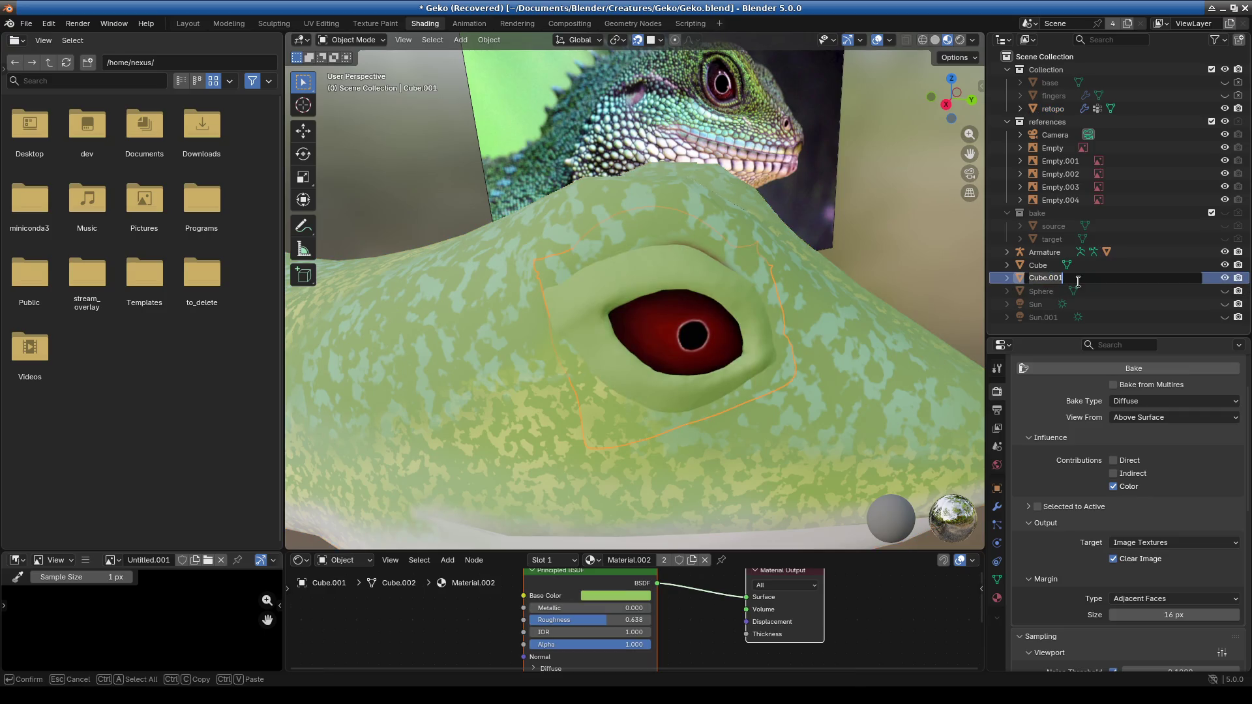
pyautogui.write('eye')
pyautogui.press('Return')
pyautogui.moveTo(710, 364); pyautogui.dragTo(649, 290, button='middle')
pyautogui.click(622, 192)
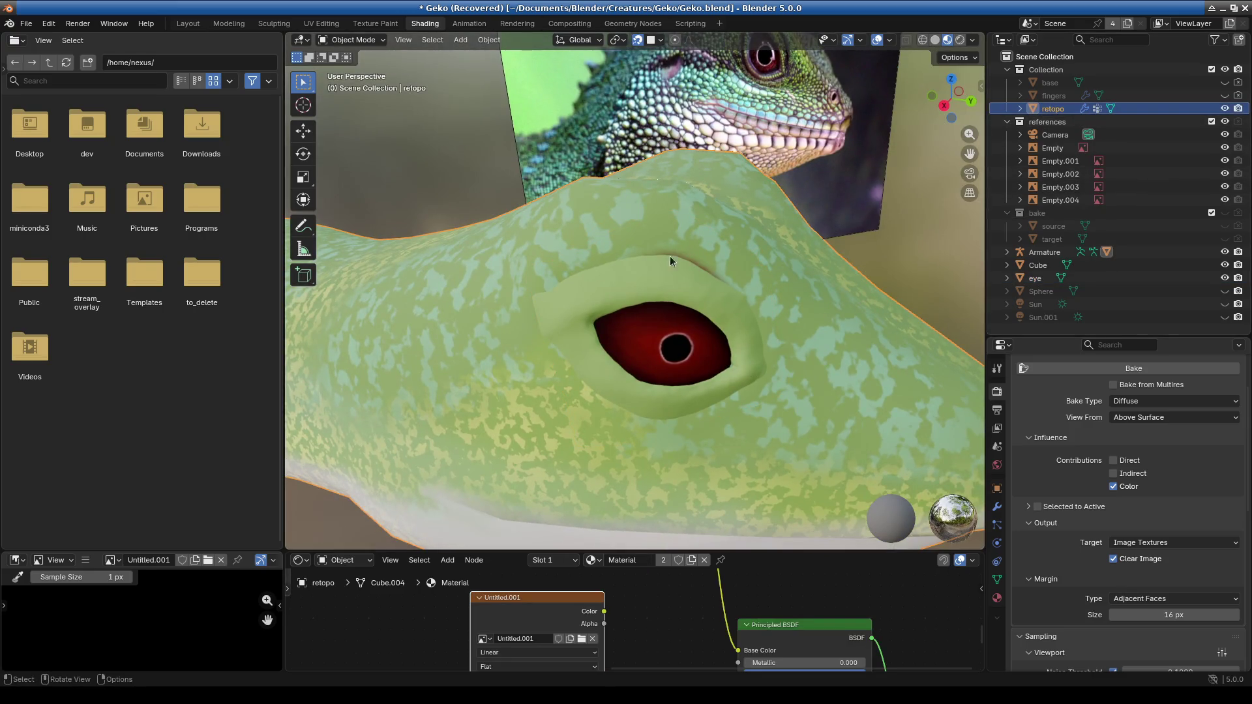
pyautogui.click(338, 46)
pyautogui.click(355, 69)
pyautogui.moveTo(671, 346); pyautogui.dragTo(681, 327, button='middle')
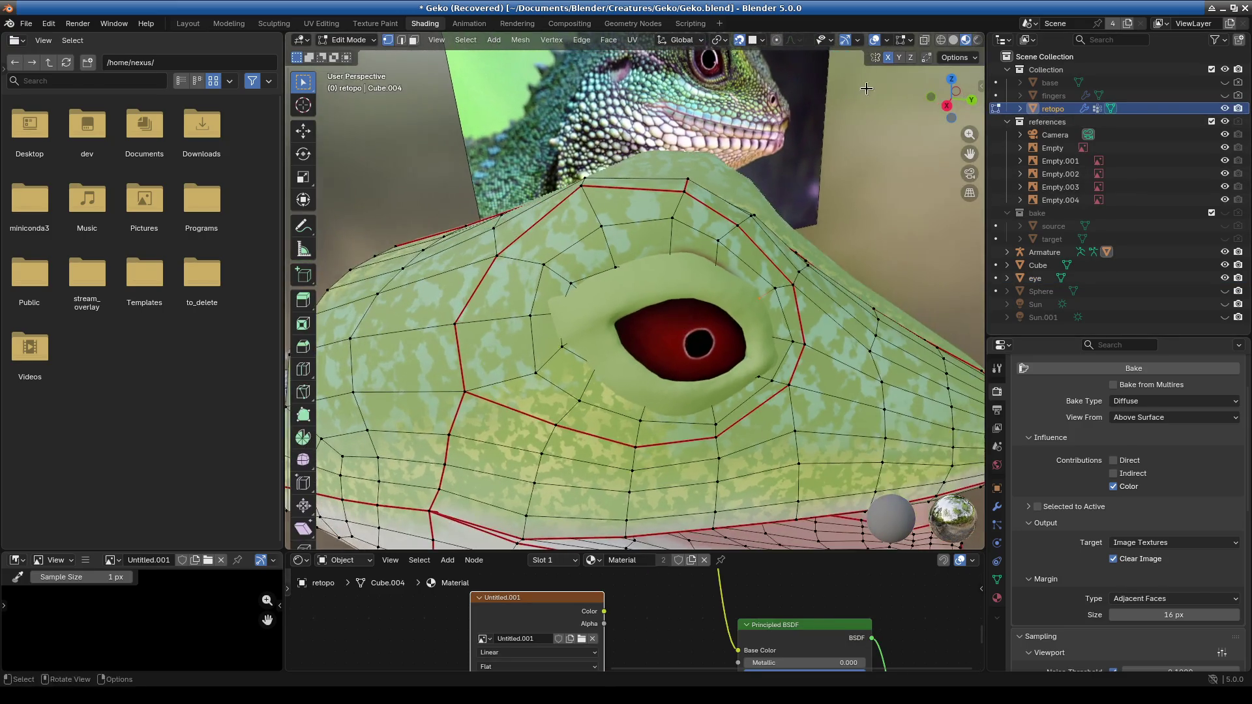
# In the Layout workspace, turn on X-ray and face selection around the retopo eye.
pyautogui.click(189, 23)
pyautogui.moveTo(503, 261); pyautogui.dragTo(461, 409, button='middle')
pyautogui.scroll(-4, 461, 408)
pyautogui.scroll(6, 503, 307)
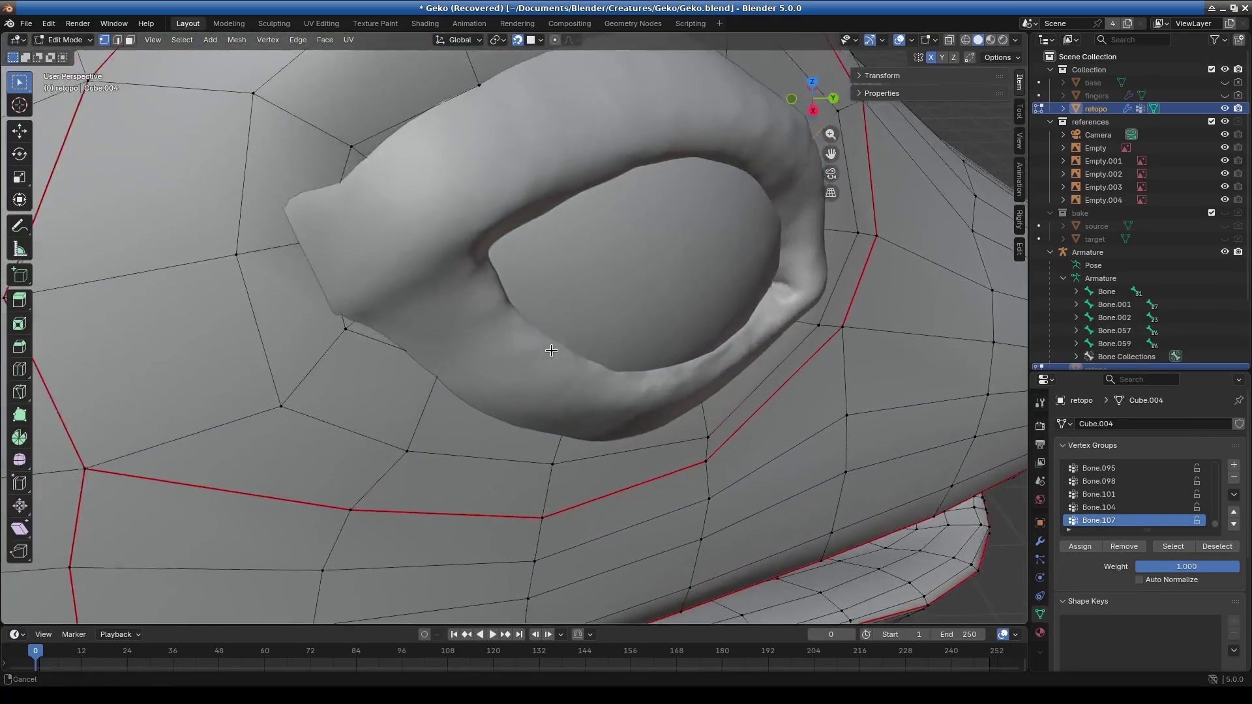
pyautogui.click(1015, 40)
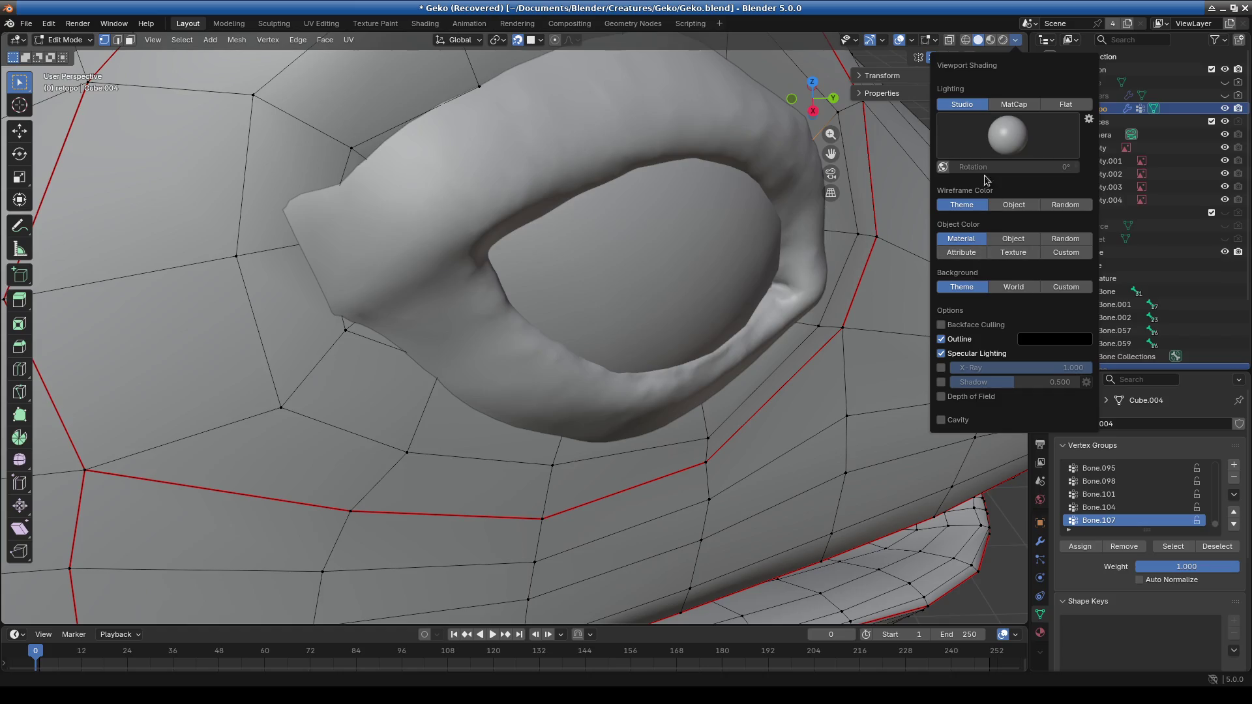
pyautogui.click(948, 40)
pyautogui.click(935, 40)
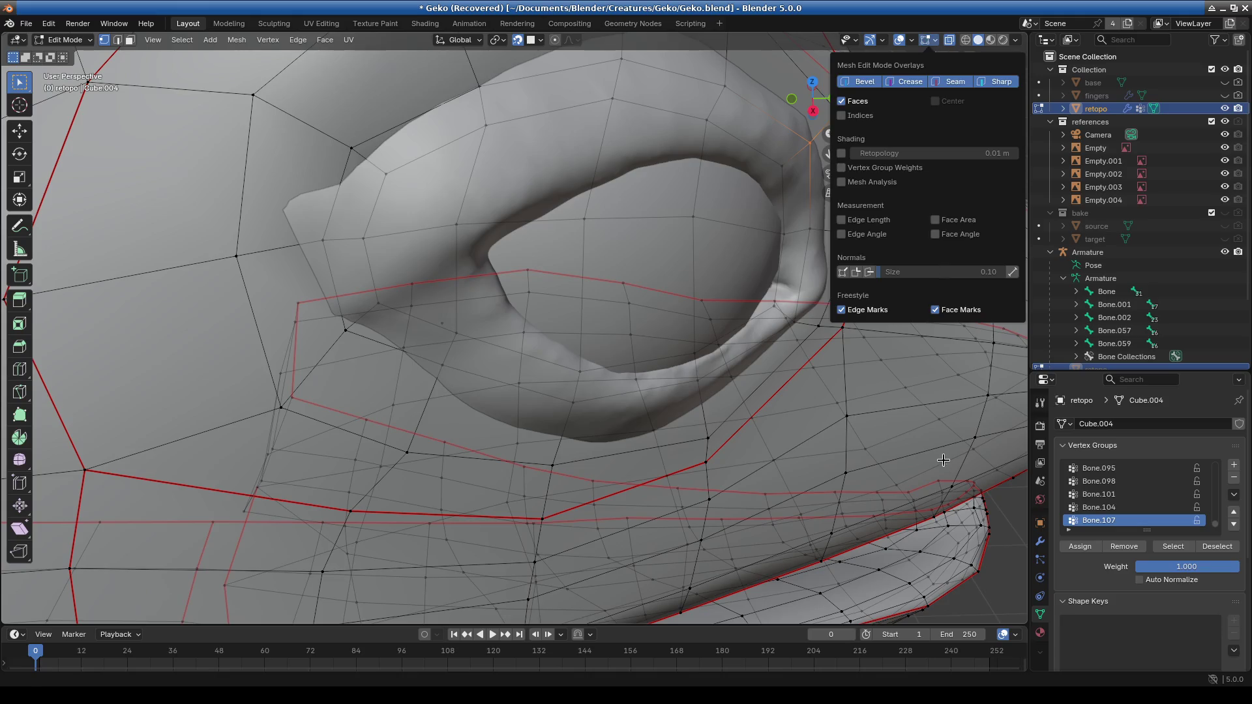
pyautogui.press('3')
pyautogui.scroll(-4, 822, 356)
pyautogui.moveTo(652, 339)
pyautogui.mouseDown(button='middle')
pyautogui.moveTo(603, 349)
pyautogui.moveTo(648, 305)
pyautogui.mouseUp(button='middle')
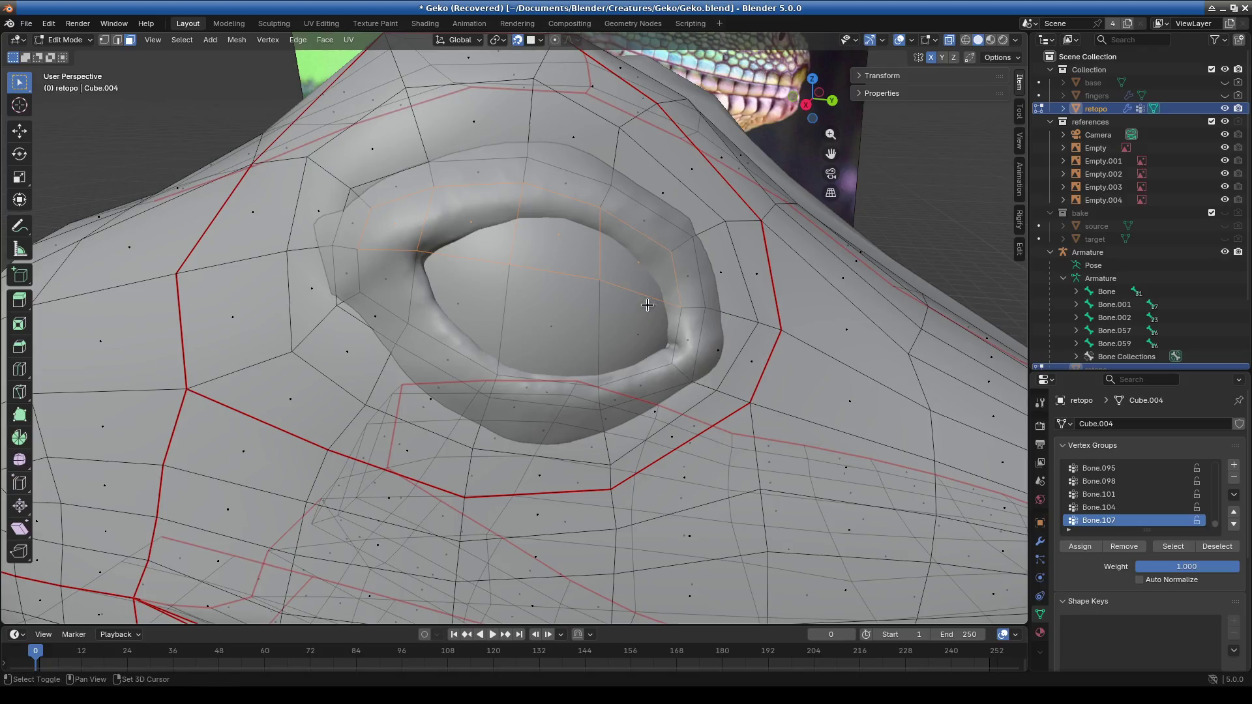
pyautogui.press('Escape')
pyautogui.moveTo(403, 286); pyautogui.dragTo(564, 321, button='middle')
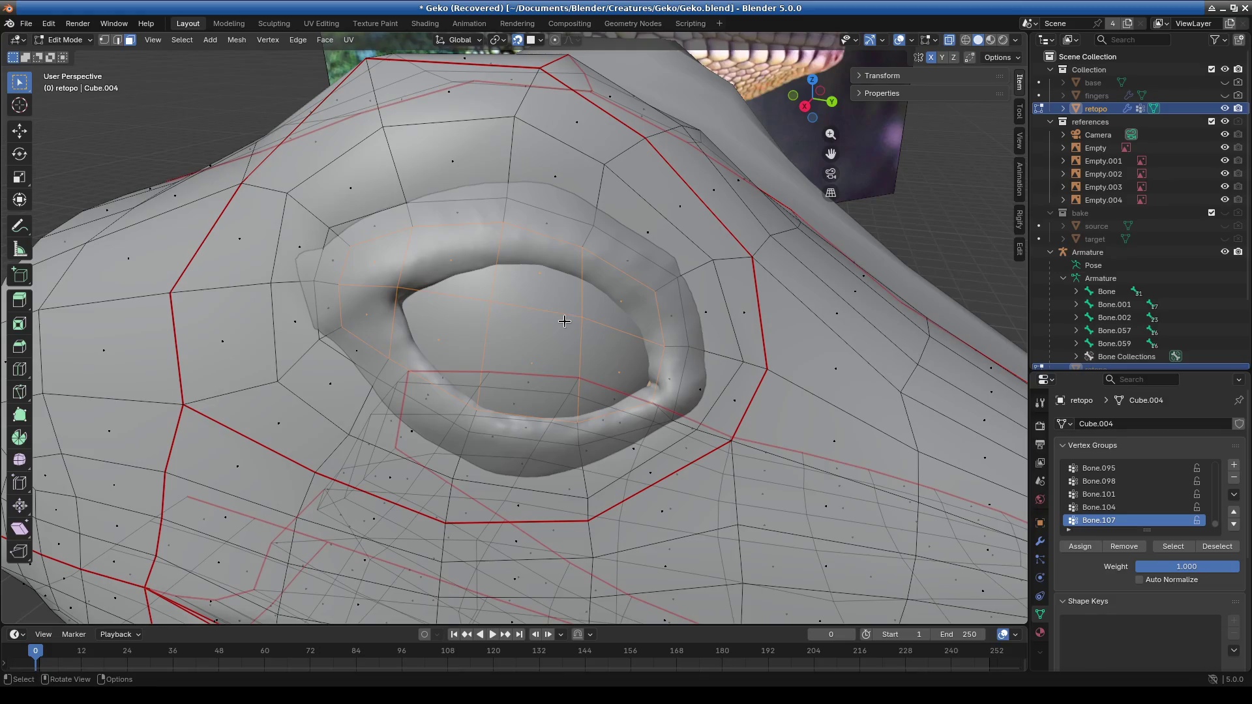
# Move the selected eye faces onto the sculpted surface and pick a face below the eye.
pyautogui.press('g')
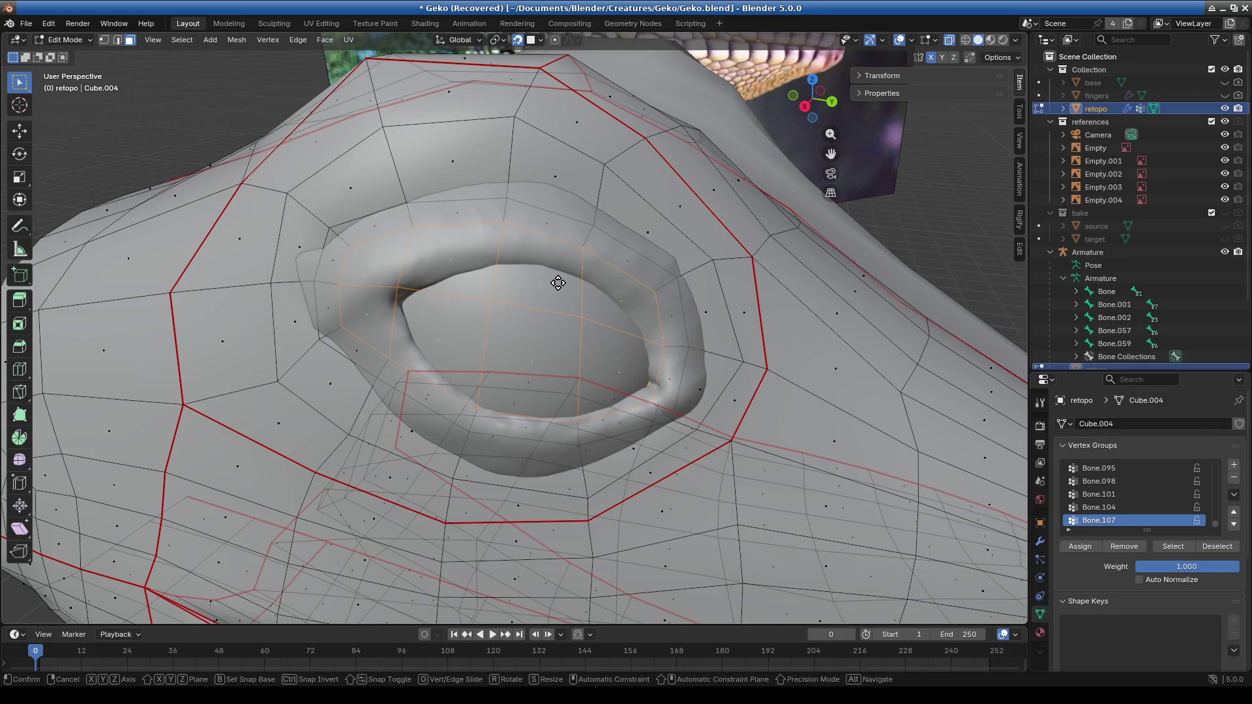
pyautogui.click(592, 241)
pyautogui.moveTo(591, 240); pyautogui.dragTo(580, 325, button='middle')
pyautogui.moveTo(625, 289); pyautogui.dragTo(624, 287)
pyautogui.moveTo(624, 287)
pyautogui.mouseDown(button='middle')
pyautogui.moveTo(581, 261)
pyautogui.moveTo(633, 326)
pyautogui.moveTo(598, 327)
pyautogui.mouseUp(button='middle')
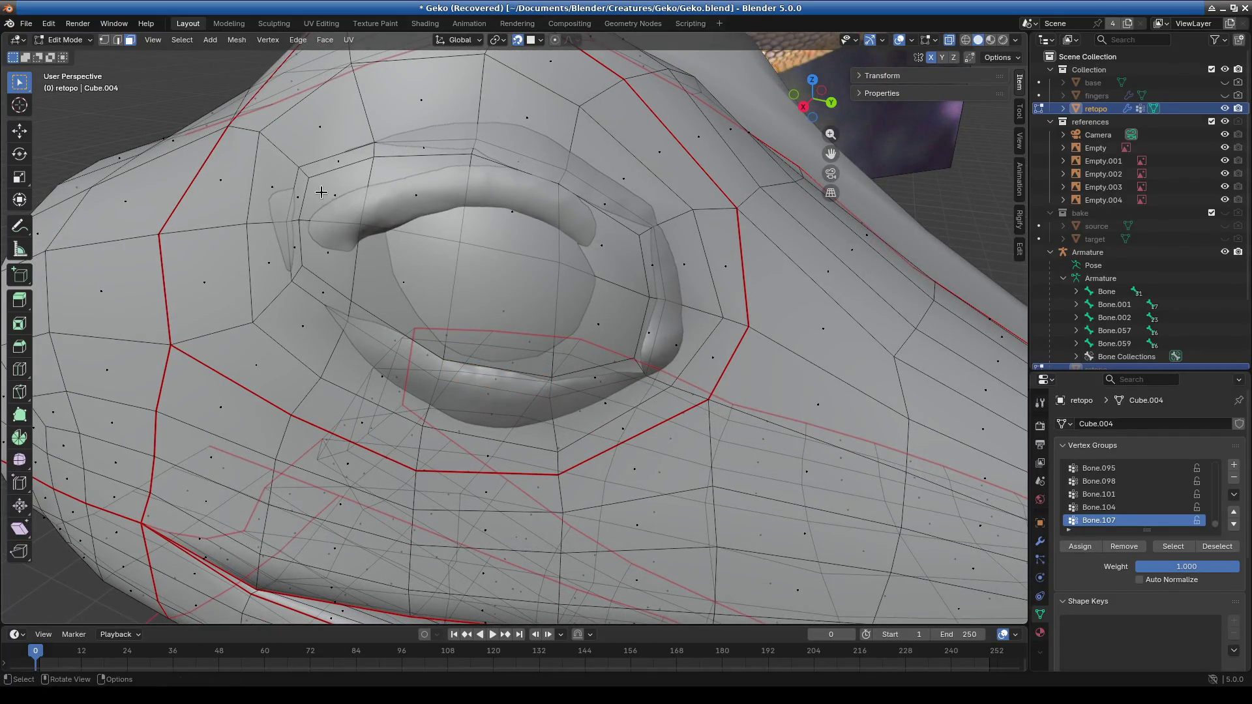
# Select the ring of faces around the eye and inset it.
pyautogui.keyDown('shift'); pyautogui.click(591, 232); pyautogui.keyUp('shift')
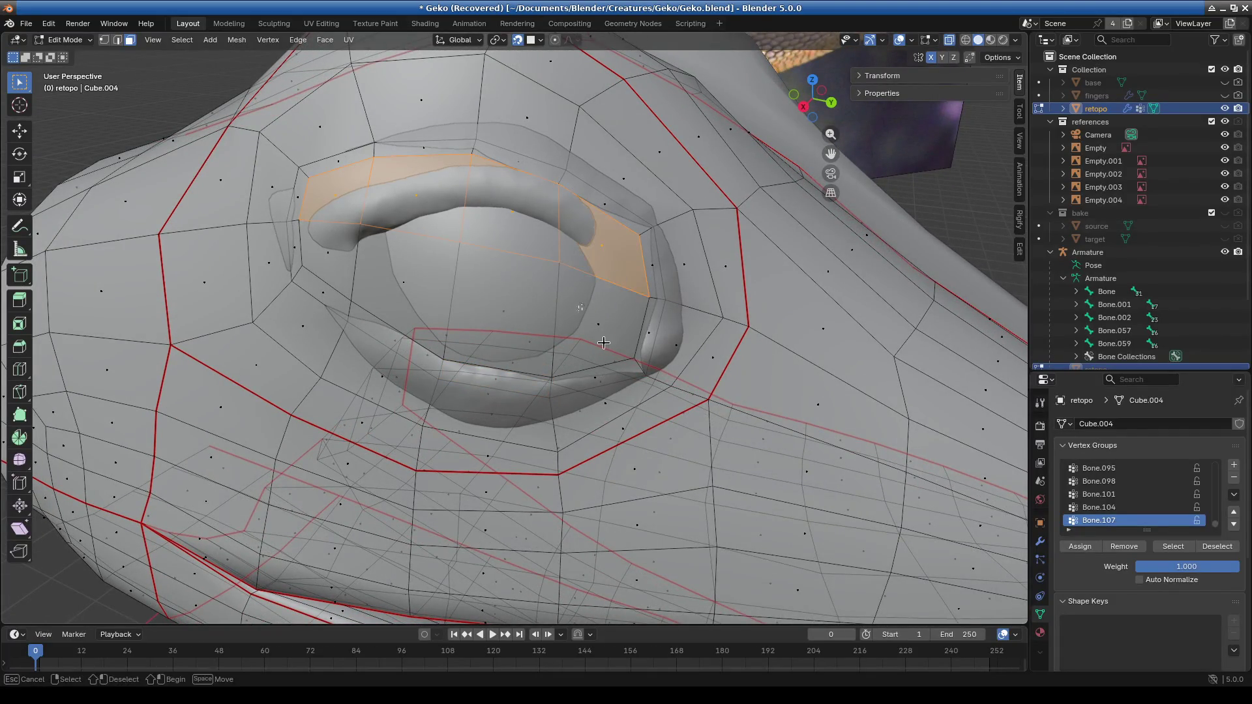
pyautogui.keyDown('shift'); pyautogui.click(598, 319); pyautogui.keyUp('shift')
pyautogui.moveTo(509, 294); pyautogui.dragTo(540, 322)
pyautogui.keyDown('shift'); pyautogui.click(394, 281); pyautogui.keyUp('shift')
pyautogui.keyDown('shift'); pyautogui.click(343, 270); pyautogui.keyUp('shift')
pyautogui.press('i')
pyautogui.click(541, 310)
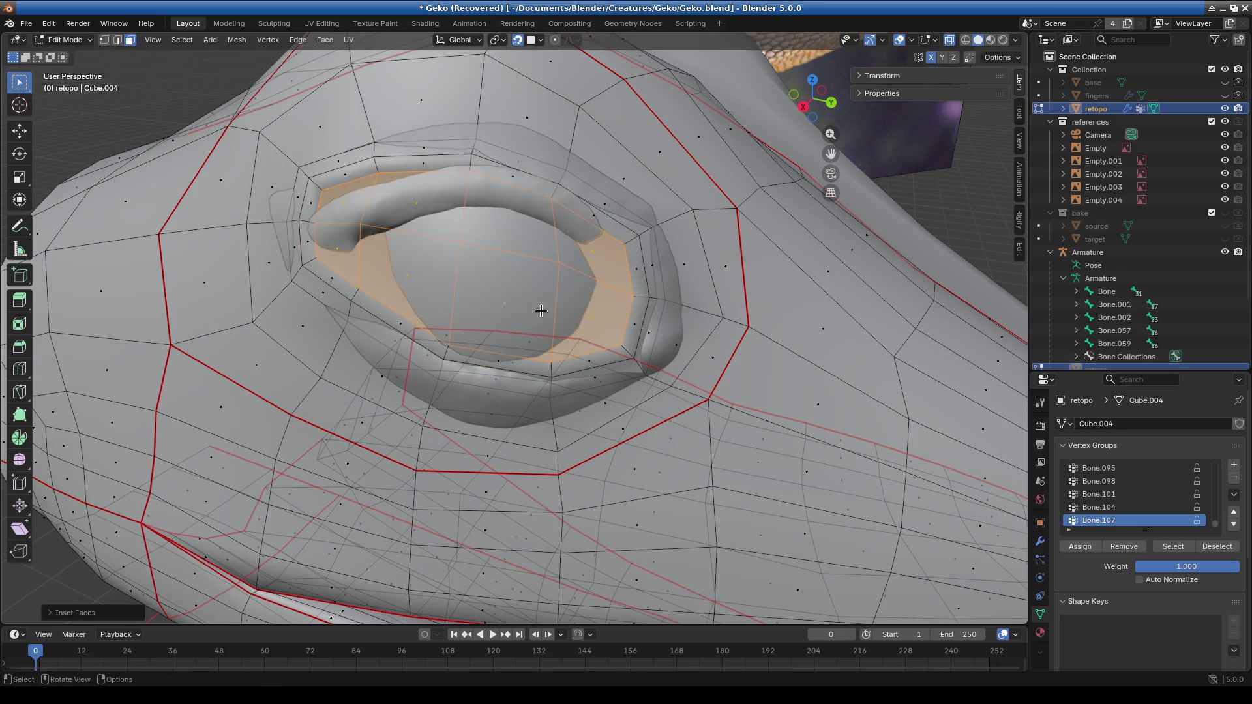
# Move, scale and pull out the inset eye faces to fit the eye.
pyautogui.press('g')
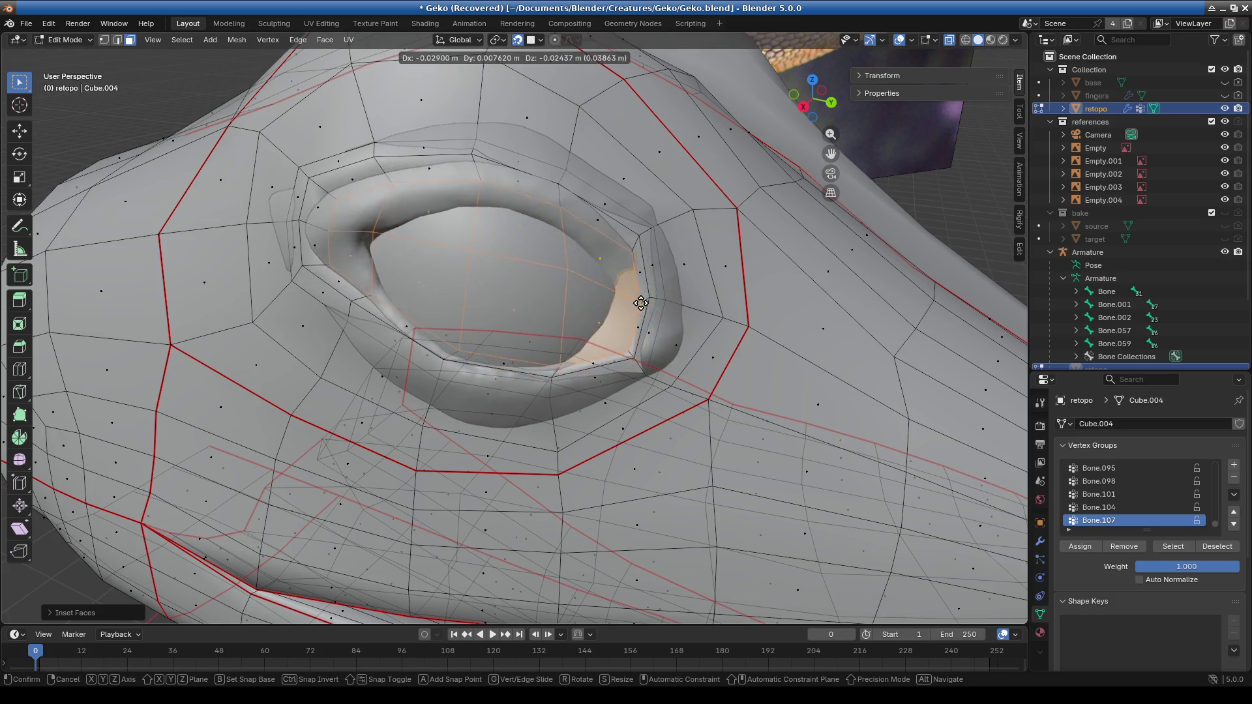
pyautogui.click(639, 300)
pyautogui.press('s')
pyautogui.click(749, 330)
pyautogui.press('g')
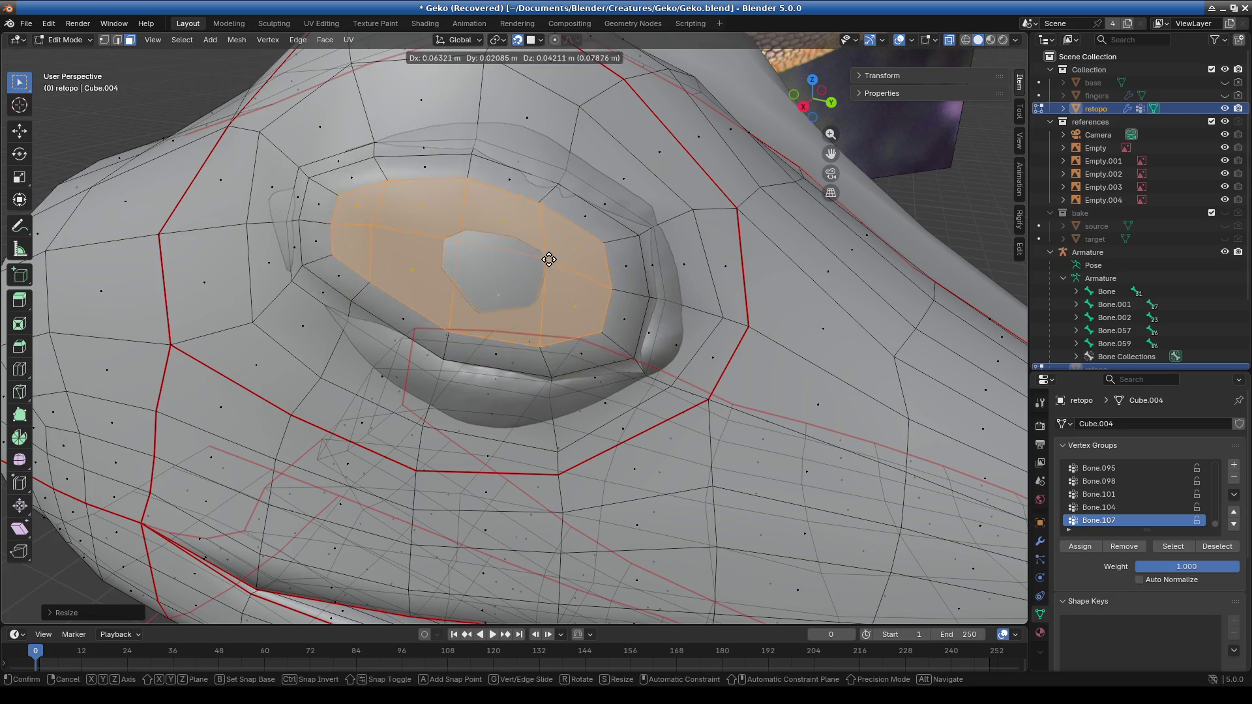
pyautogui.click(553, 271)
# In vertex mode, move the vertices below the eye and at the eyelid corner.
pyautogui.moveTo(553, 272); pyautogui.dragTo(472, 310, button='middle')
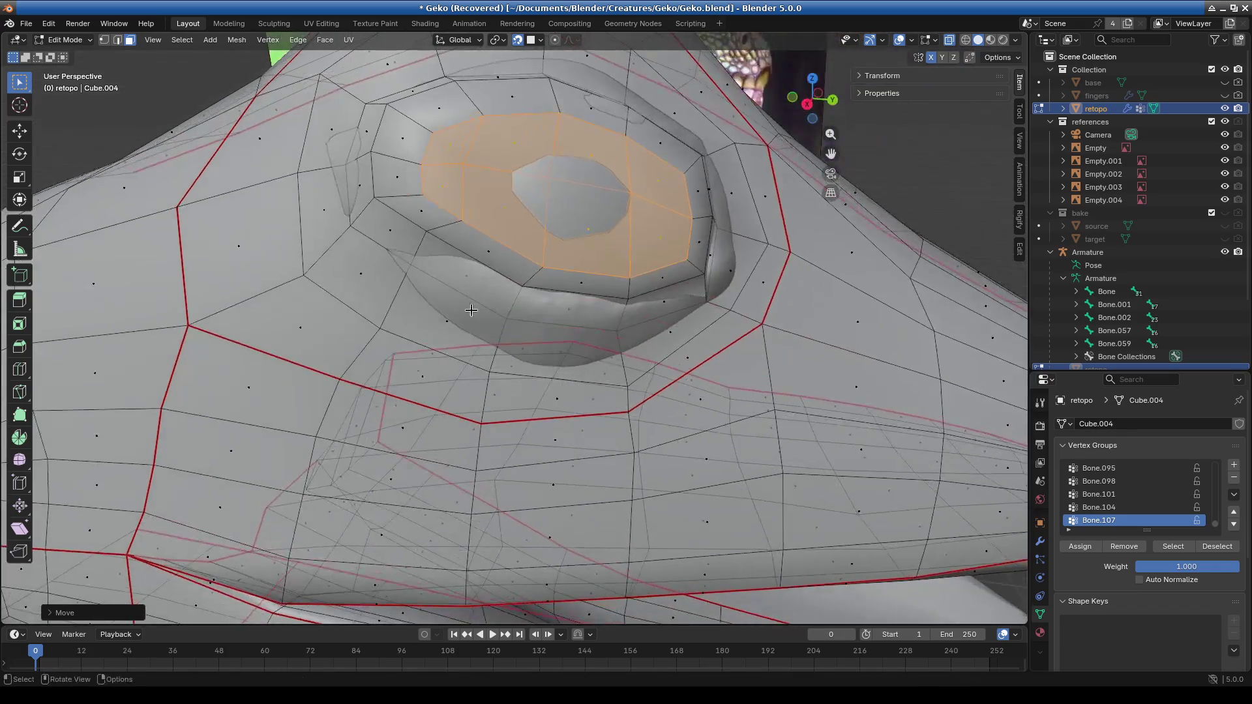
pyautogui.click(103, 40)
pyautogui.scroll(5, 496, 302)
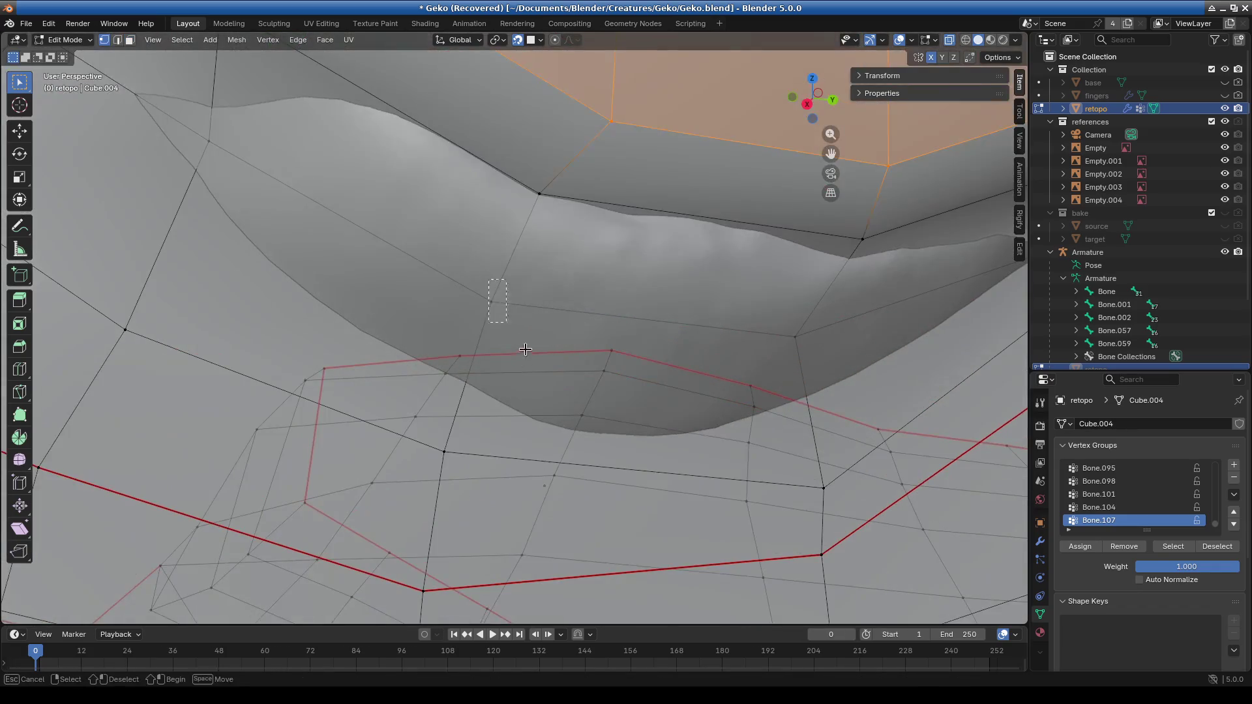
pyautogui.press('g')
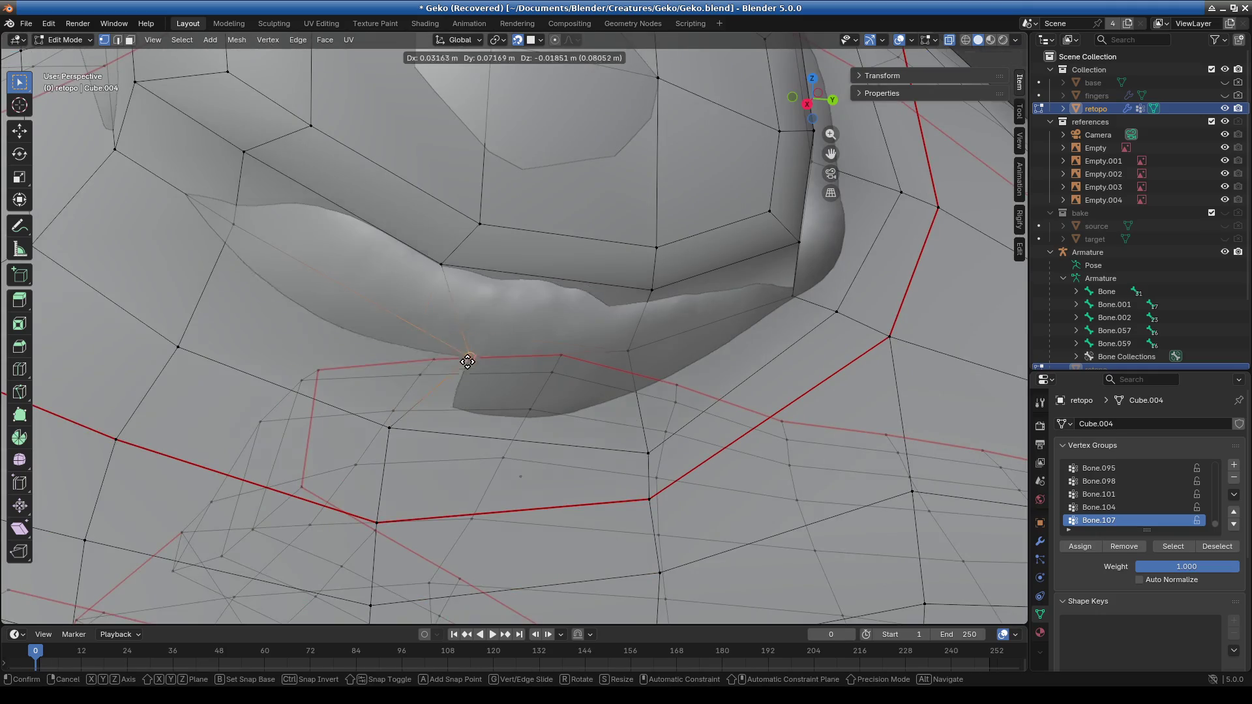
pyautogui.click(420, 377)
pyautogui.moveTo(645, 388); pyautogui.dragTo(645, 388)
pyautogui.press('g')
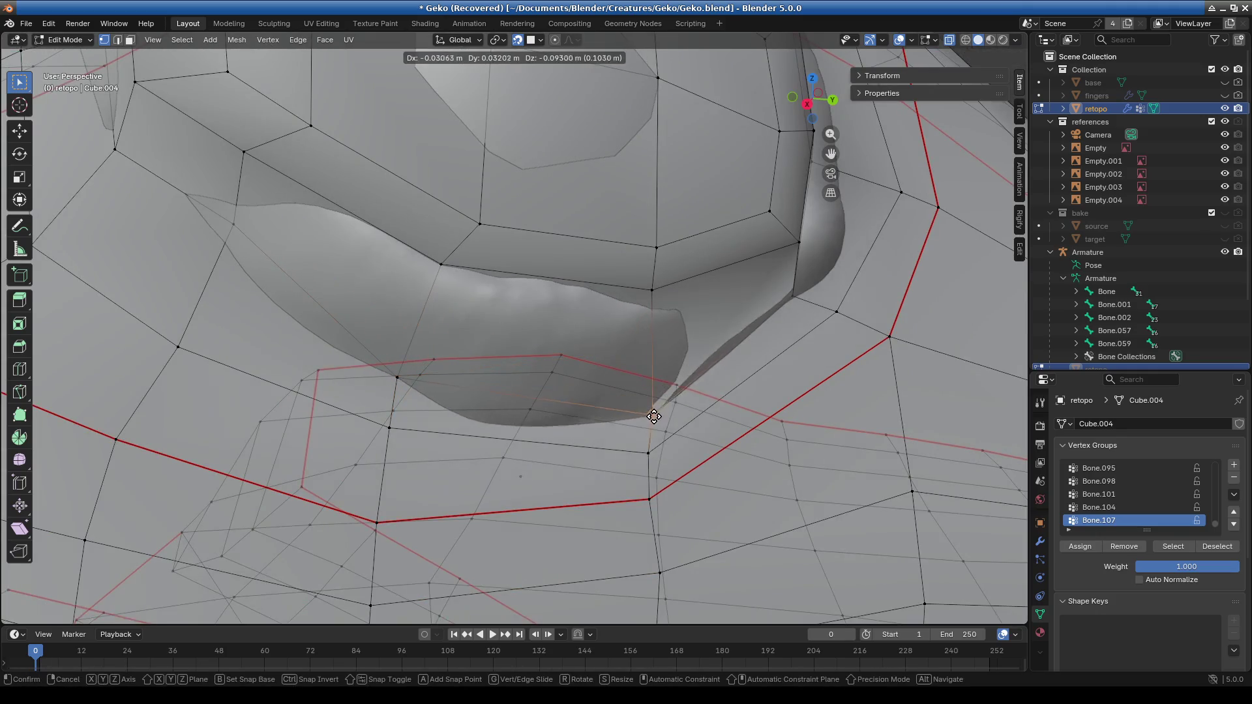
pyautogui.click(660, 427)
pyautogui.moveTo(660, 426)
pyautogui.mouseDown(button='middle')
pyautogui.moveTo(756, 294)
pyautogui.moveTo(456, 381)
pyautogui.mouseUp(button='middle')
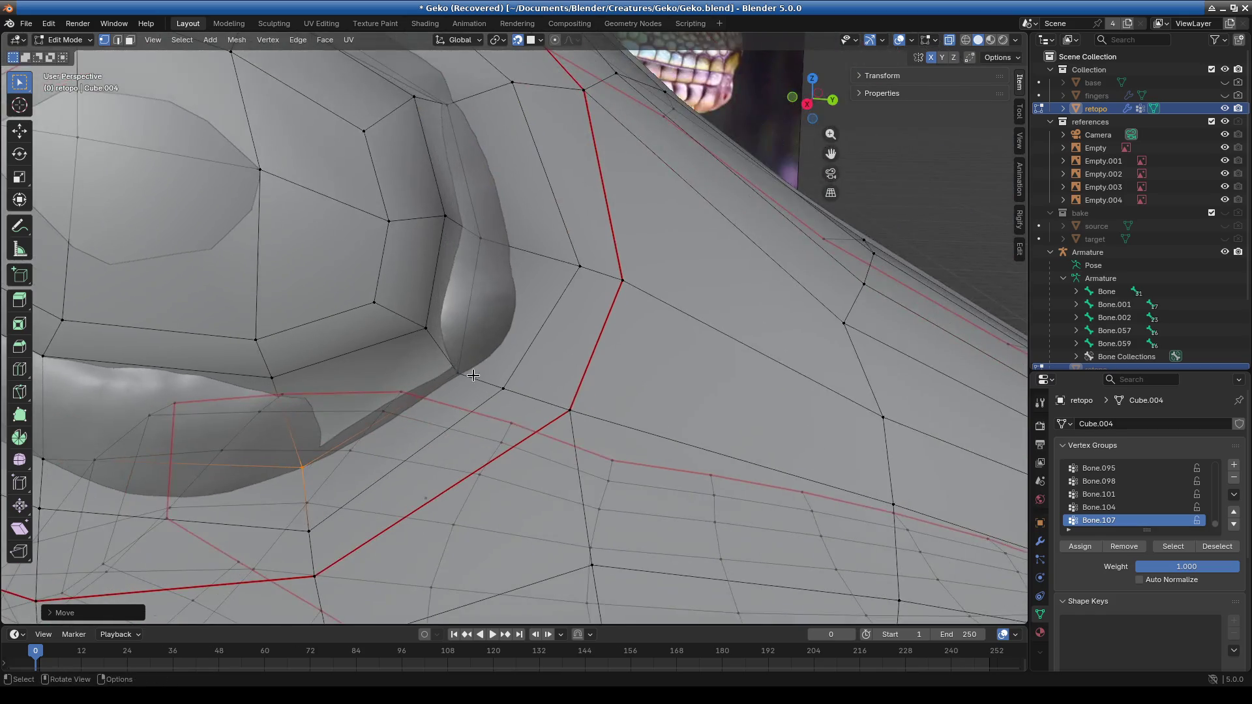
pyautogui.click(466, 379)
pyautogui.press('g')
pyautogui.click(476, 364)
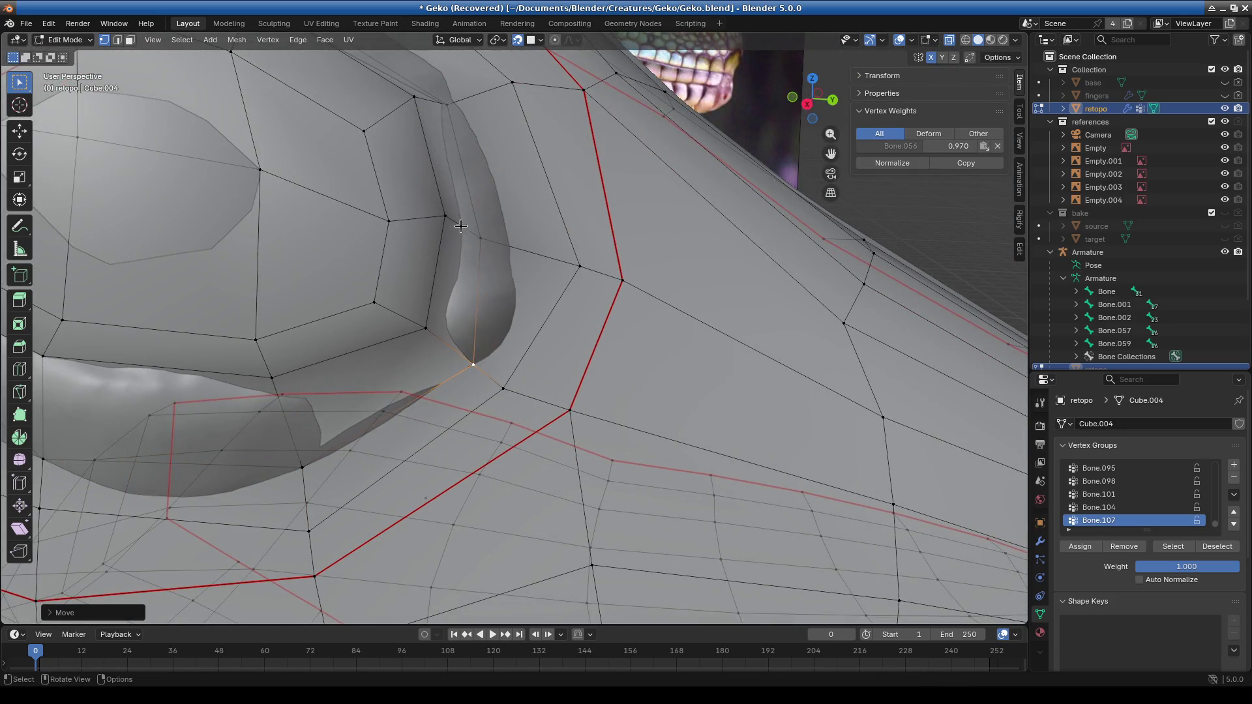
# Reposition the next eyelid vertices beside the eye onto the sculpt.
pyautogui.click(481, 238)
pyautogui.press('g')
pyautogui.click(501, 236)
pyautogui.click(444, 215)
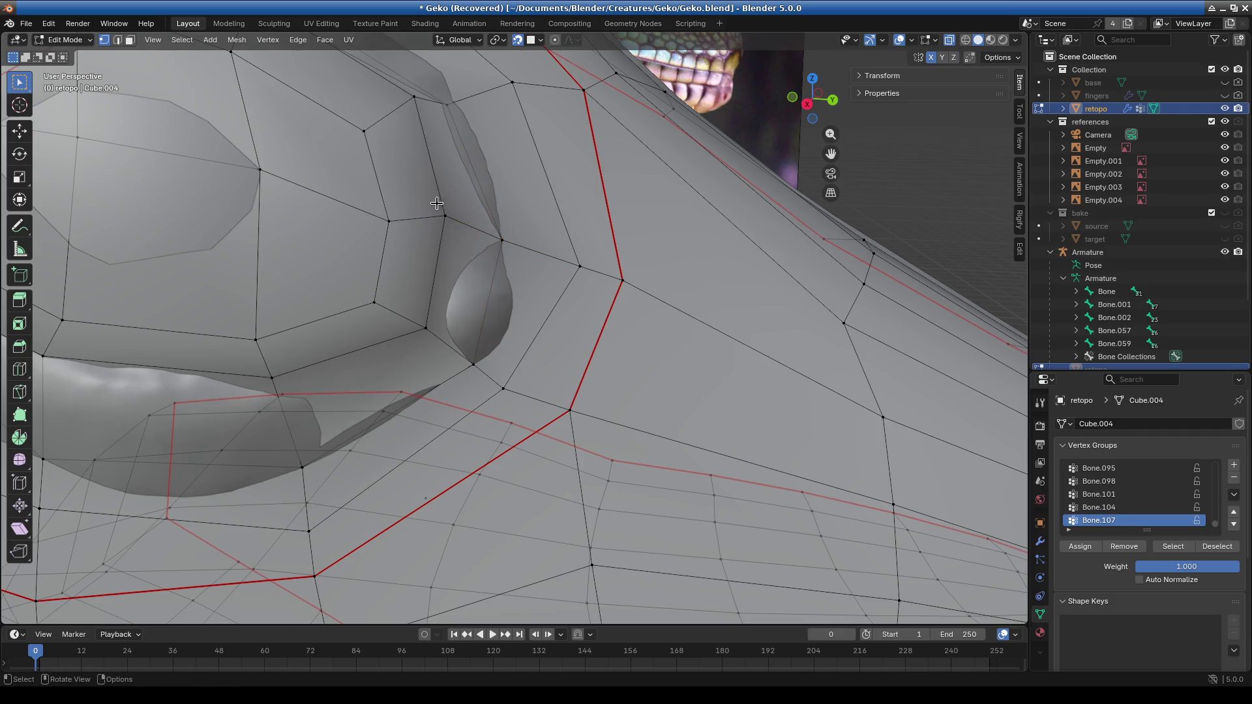
pyautogui.press('g')
pyautogui.click(449, 220)
pyautogui.scroll(-4, 431, 97)
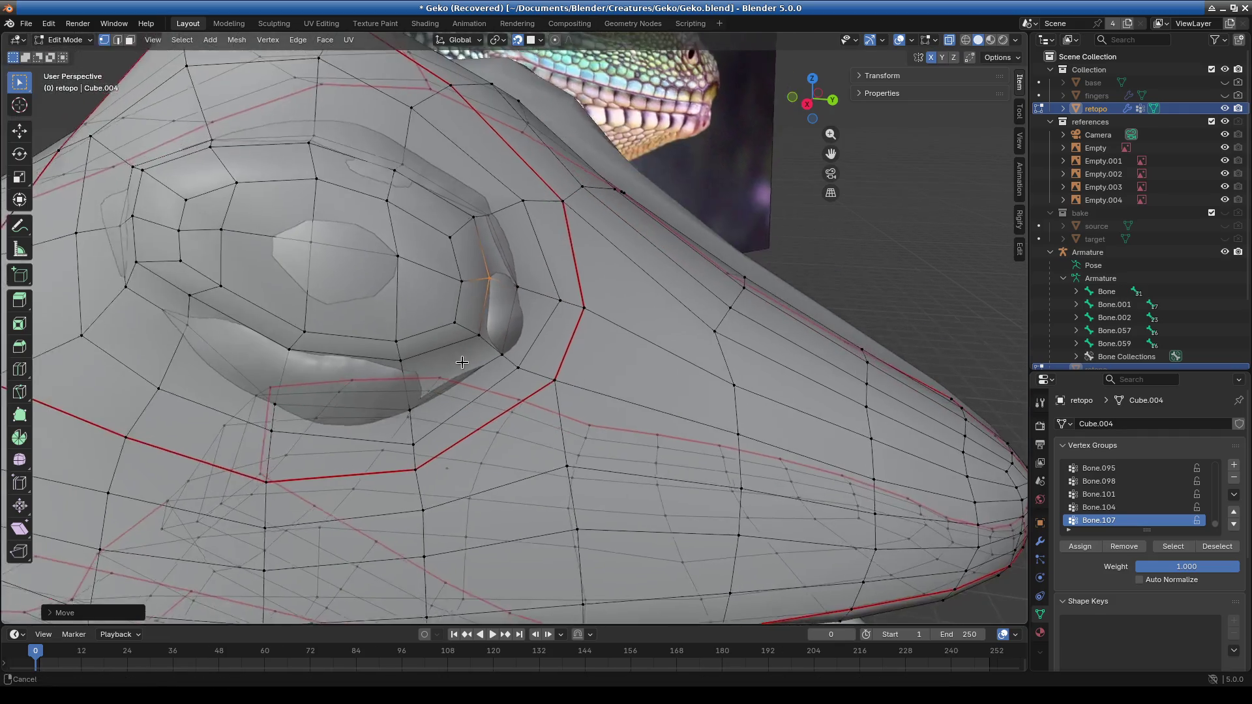
pyautogui.keyDown('shift'); pyautogui.moveTo(543, 67); pyautogui.dragTo(635, 352, button='middle'); pyautogui.keyUp('shift')
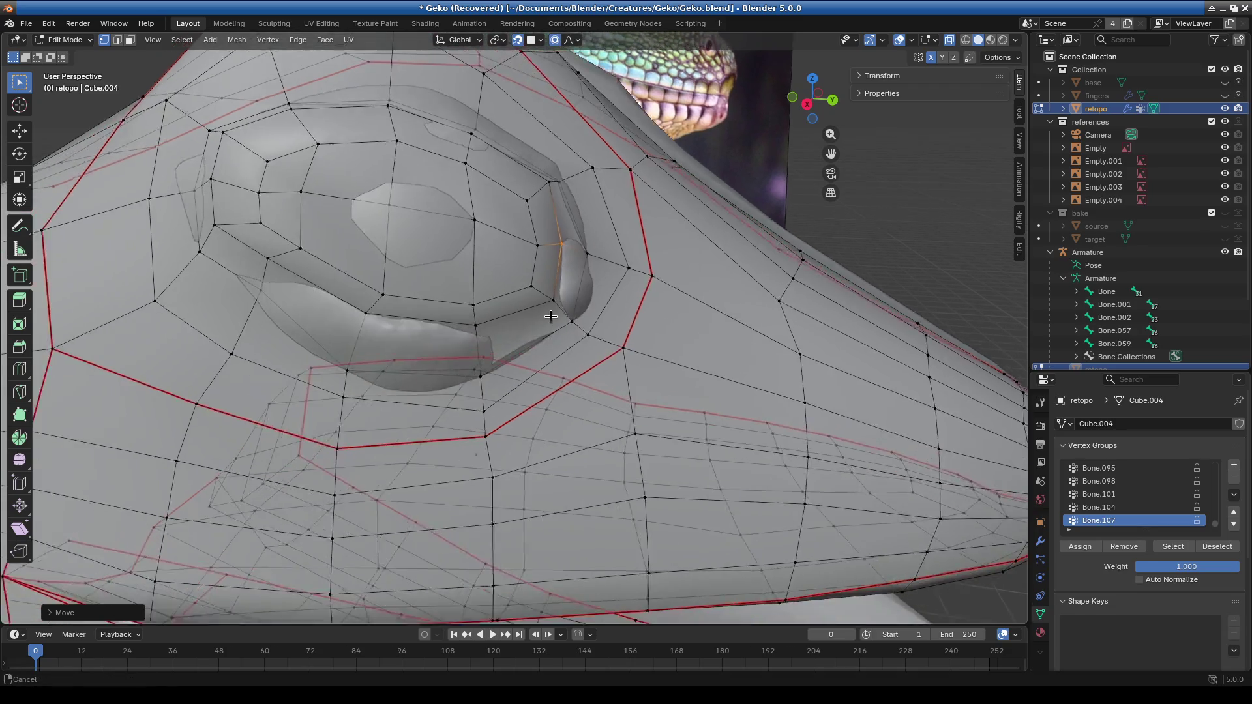
pyautogui.scroll(4, 635, 352)
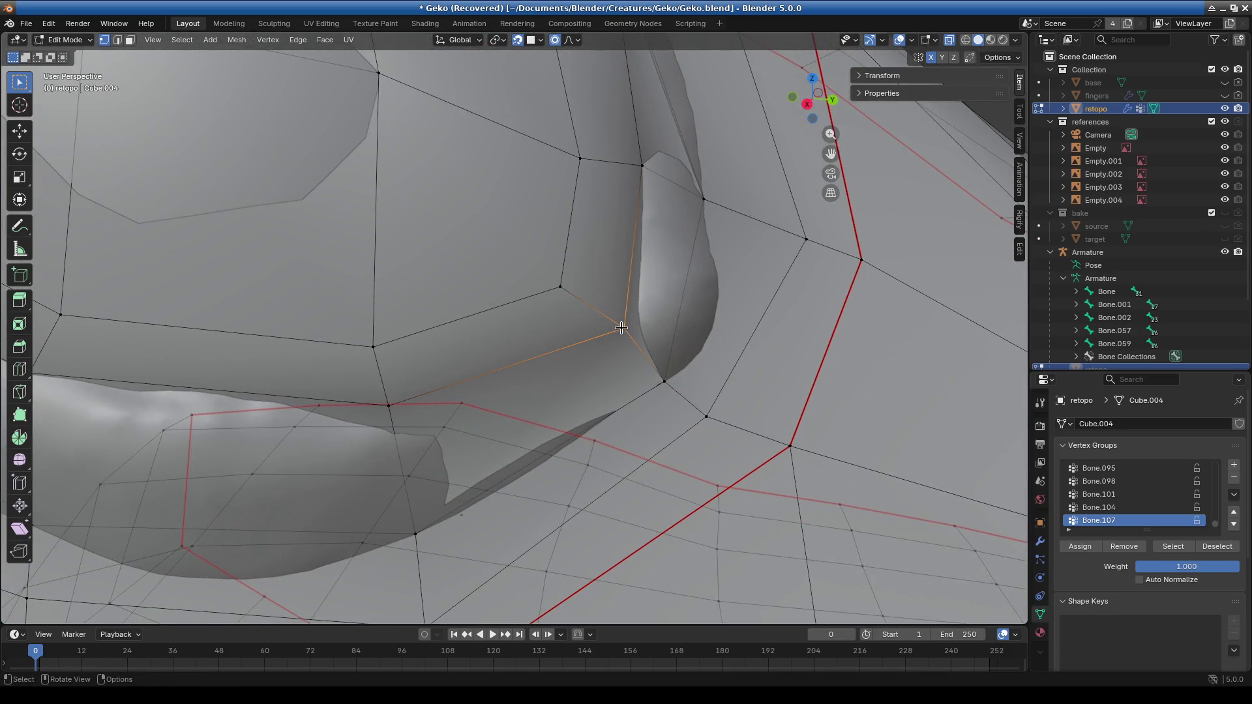
# Move the eye-corner vertex and one near the eye with proportional falloff.
pyautogui.press('g')
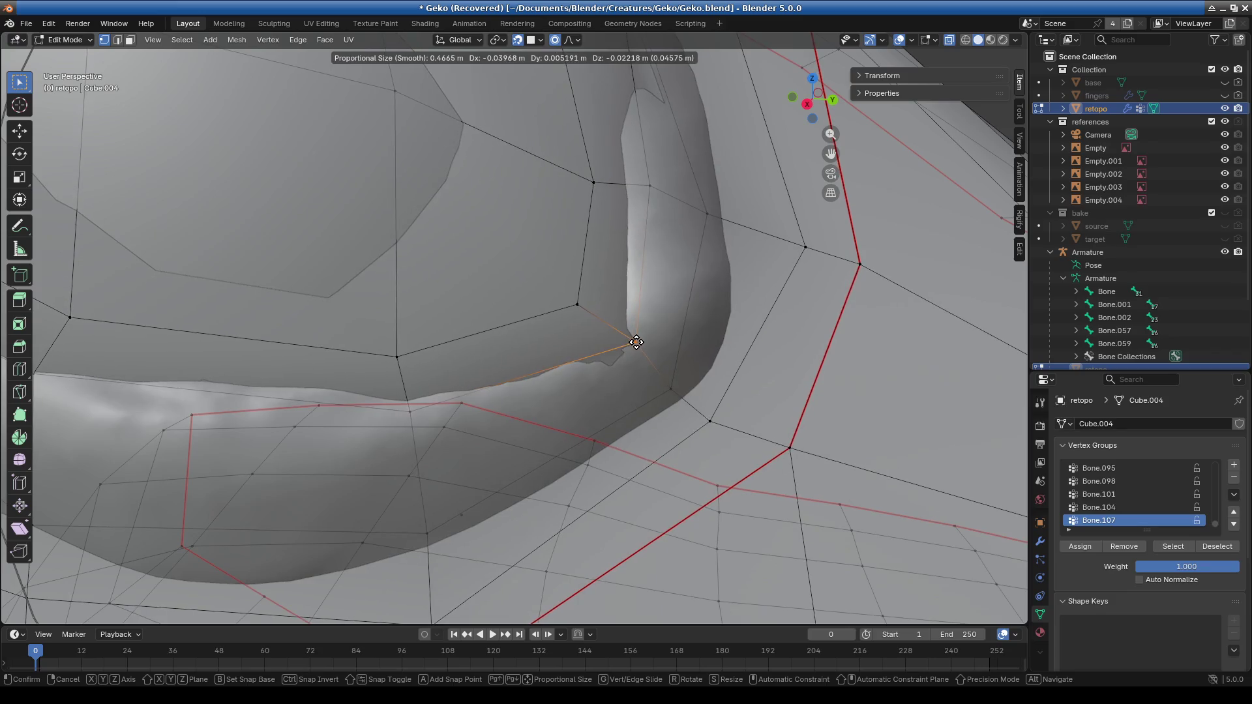
pyautogui.click(636, 342)
pyautogui.scroll(-5, 635, 342)
pyautogui.scroll(4, 415, 326)
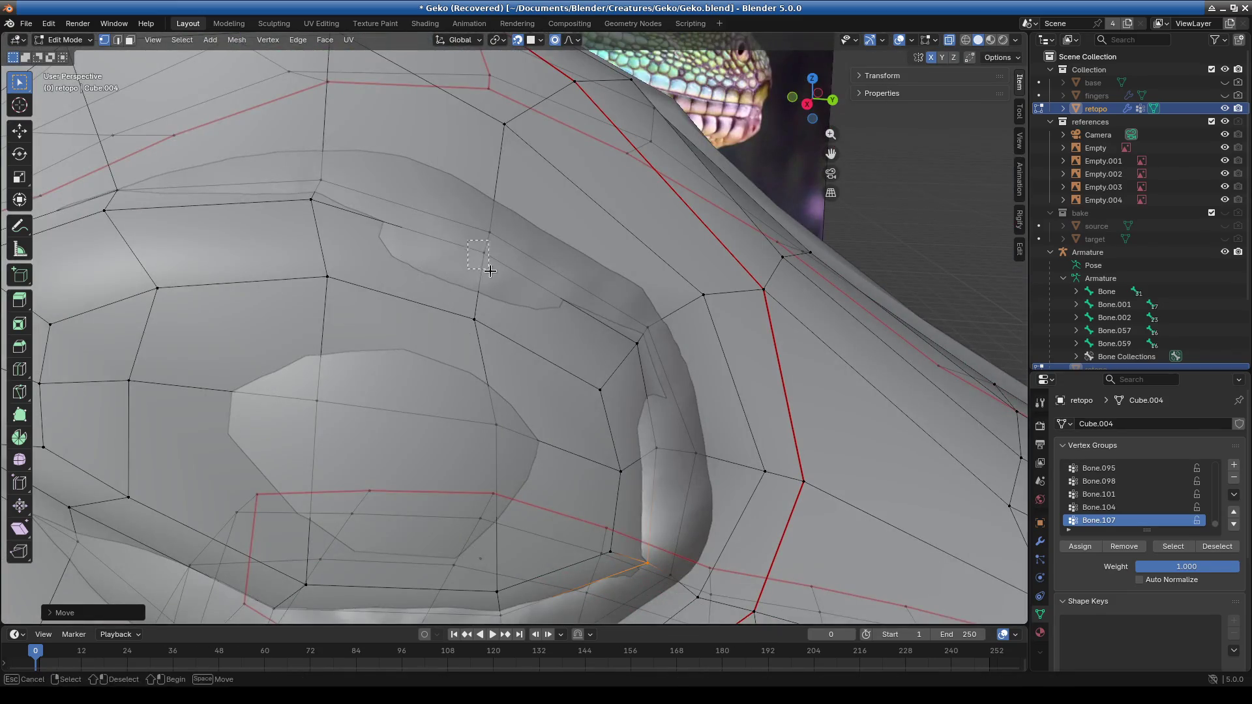
pyautogui.moveTo(490, 271); pyautogui.dragTo(492, 254)
pyautogui.moveTo(307, 280)
pyautogui.keyDown('shift'); pyautogui.mouseDown(button='middle')
pyautogui.moveTo(546, 292)
pyautogui.moveTo(483, 259)
pyautogui.mouseUp(button='middle'); pyautogui.keyUp('shift')
pyautogui.click(434, 246)
pyautogui.press('g')
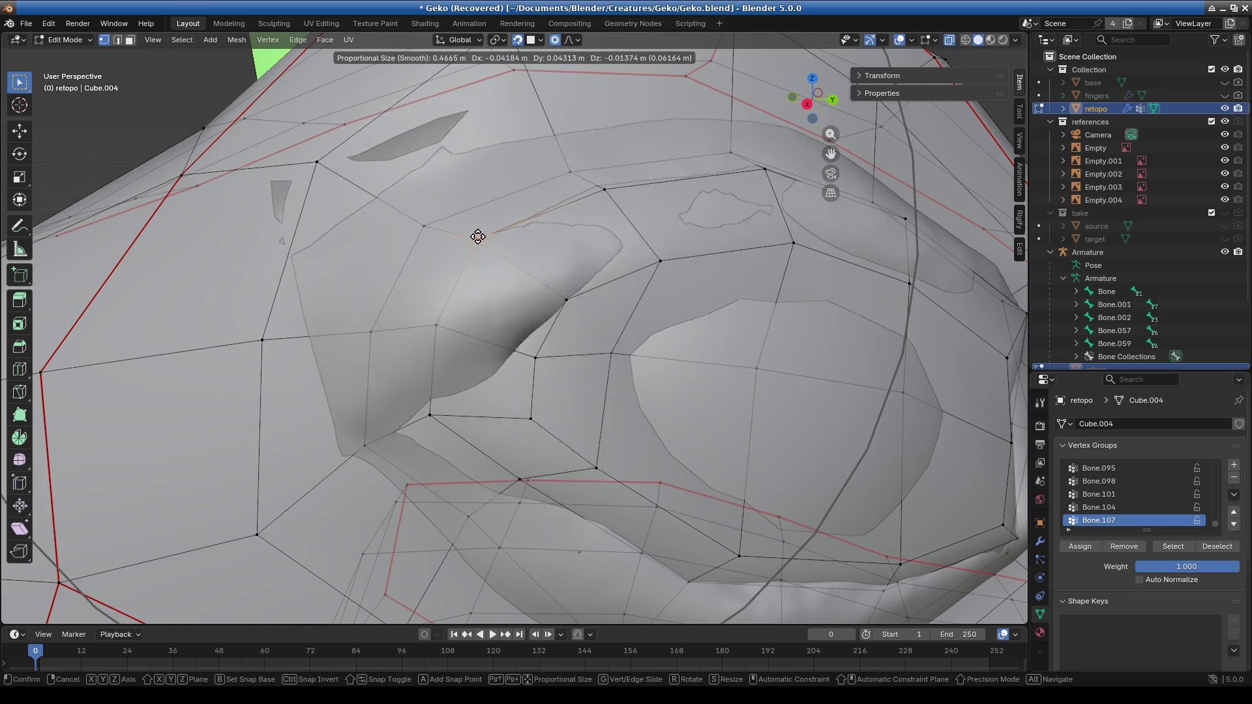
# Finish the pending move, then reposition a socket vertex from a more frontal view.
pyautogui.click(465, 238)
pyautogui.moveTo(464, 240); pyautogui.dragTo(471, 305, button='middle')
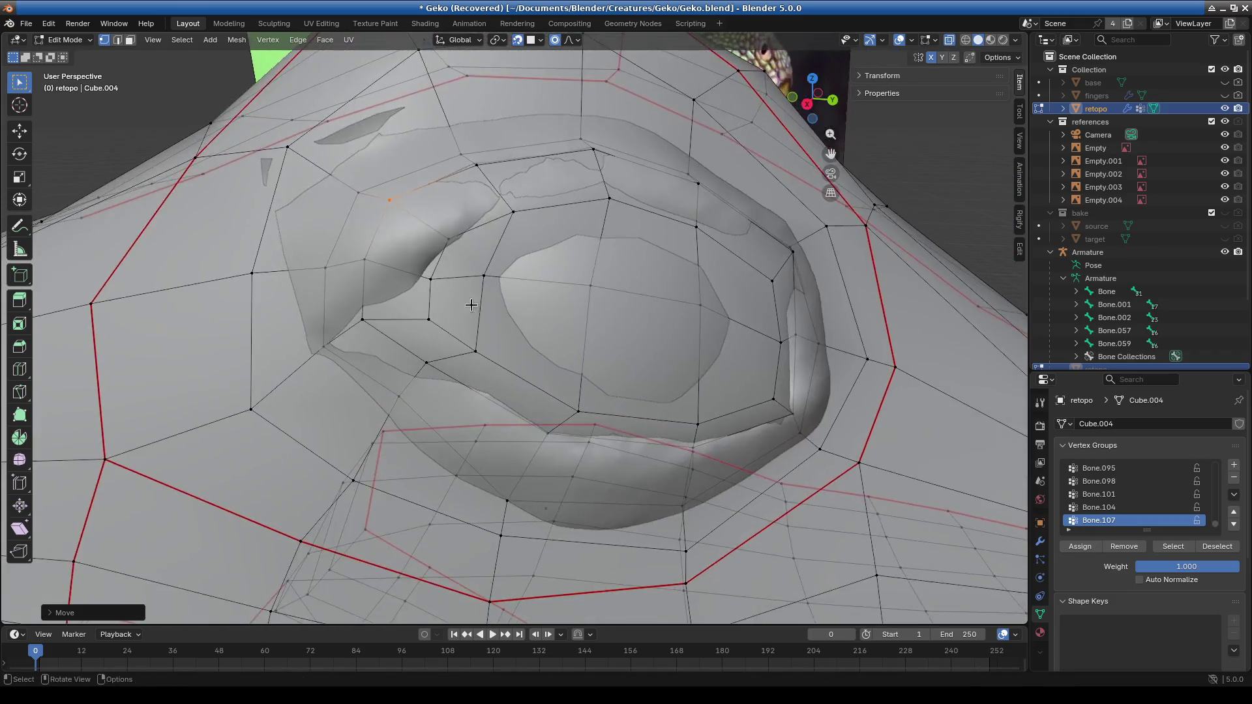
pyautogui.scroll(5, 471, 305)
pyautogui.moveTo(314, 234); pyautogui.dragTo(326, 304, button='middle')
pyautogui.press('g')
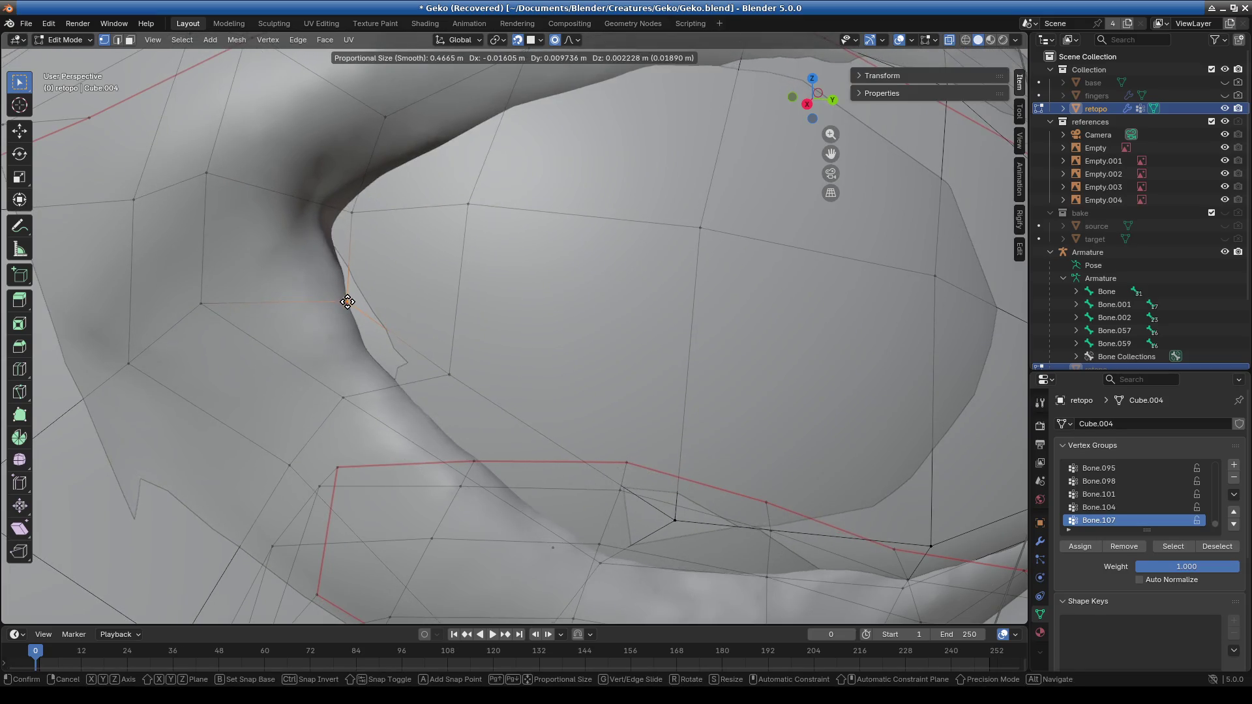
pyautogui.click(392, 330)
# Pull a lower eyelid rim vertex into place with a tighter proportional falloff.
pyautogui.moveTo(480, 405); pyautogui.dragTo(480, 405)
pyautogui.press('g')
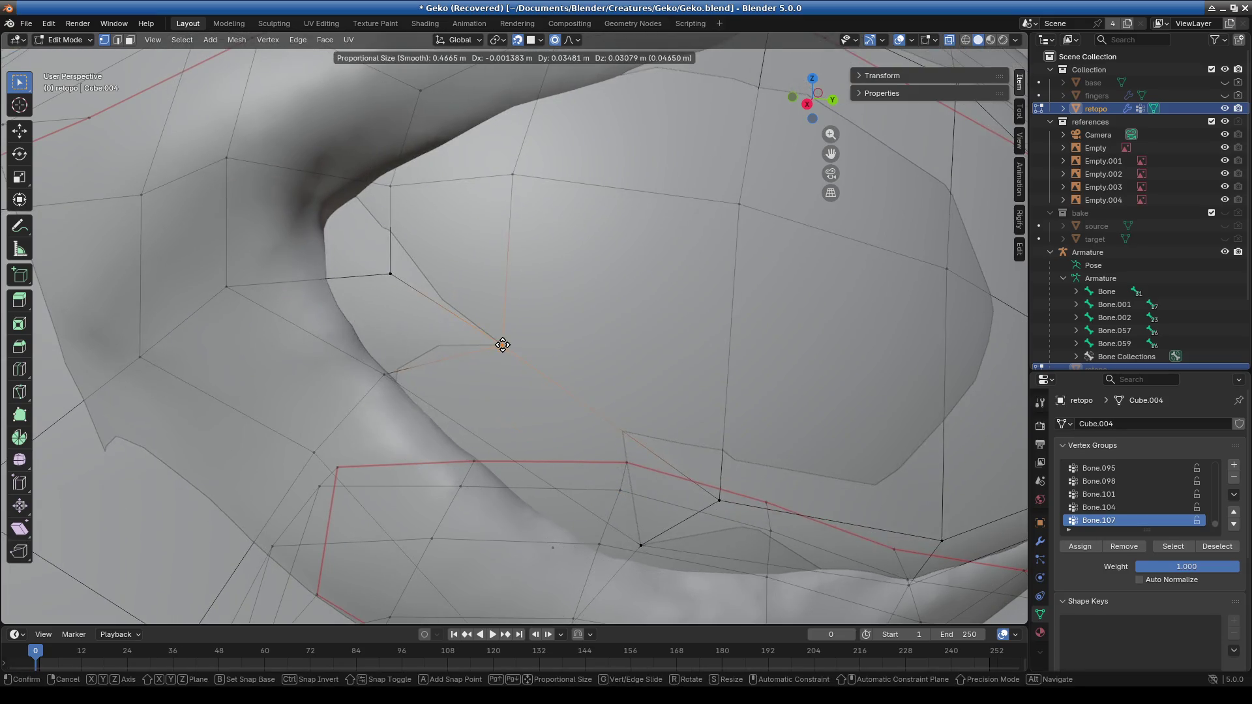
pyautogui.scroll(11, 444, 398)
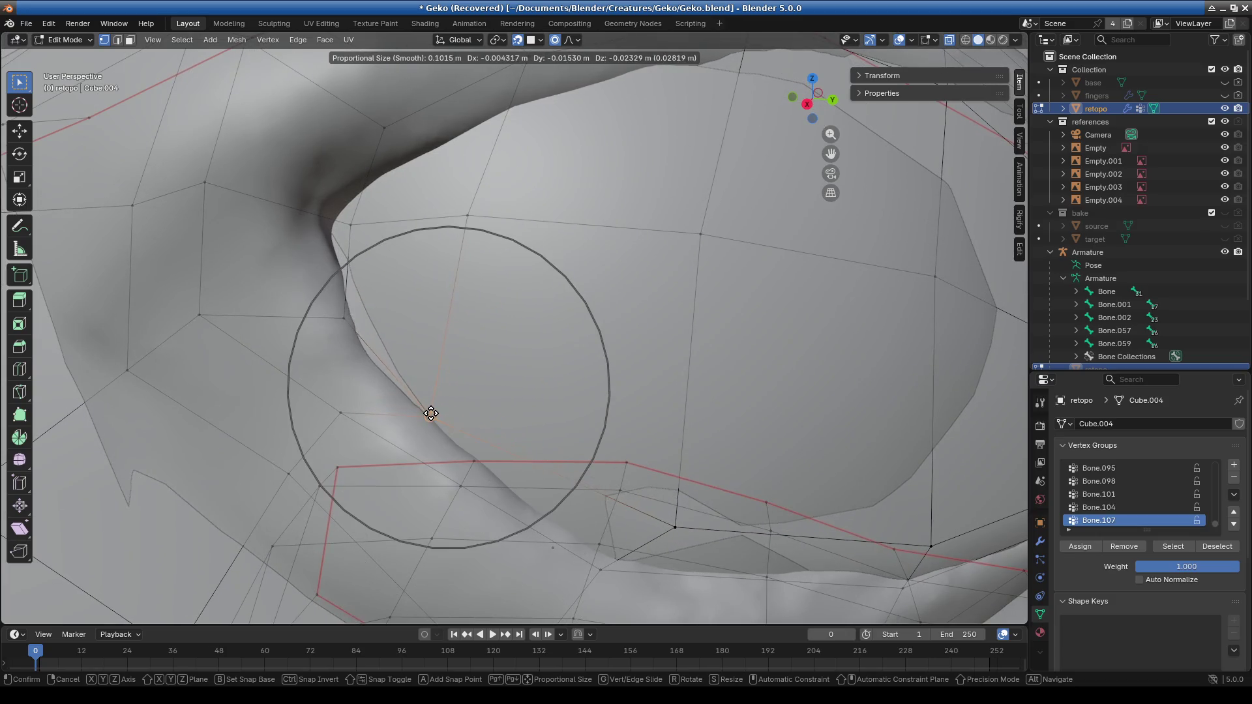
pyautogui.click(428, 414)
# Move upper eyelid vertices down along the lid and onto its top edge.
pyautogui.moveTo(486, 297)
pyautogui.keyDown('shift'); pyautogui.mouseDown(button='middle')
pyautogui.moveTo(453, 341)
pyautogui.moveTo(446, 378)
pyautogui.mouseUp(button='middle'); pyautogui.keyUp('shift')
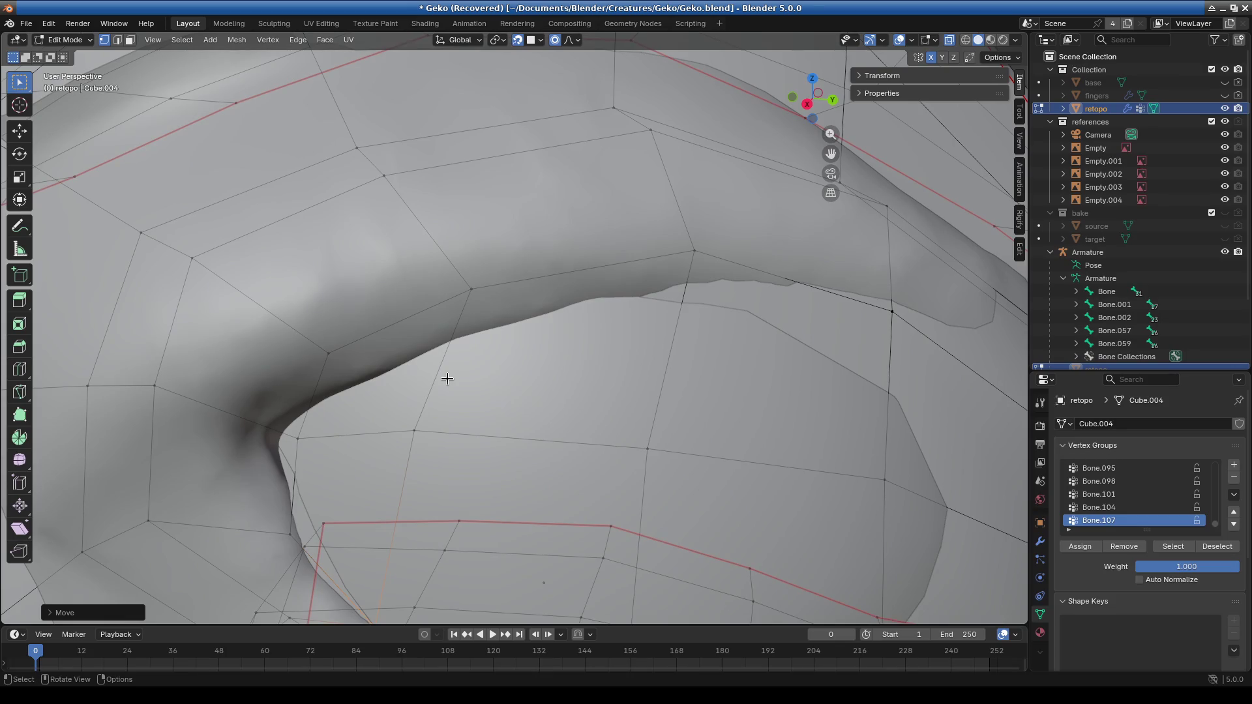
pyautogui.keyDown('shift'); pyautogui.moveTo(577, 347); pyautogui.dragTo(534, 260, button='middle'); pyautogui.keyUp('shift')
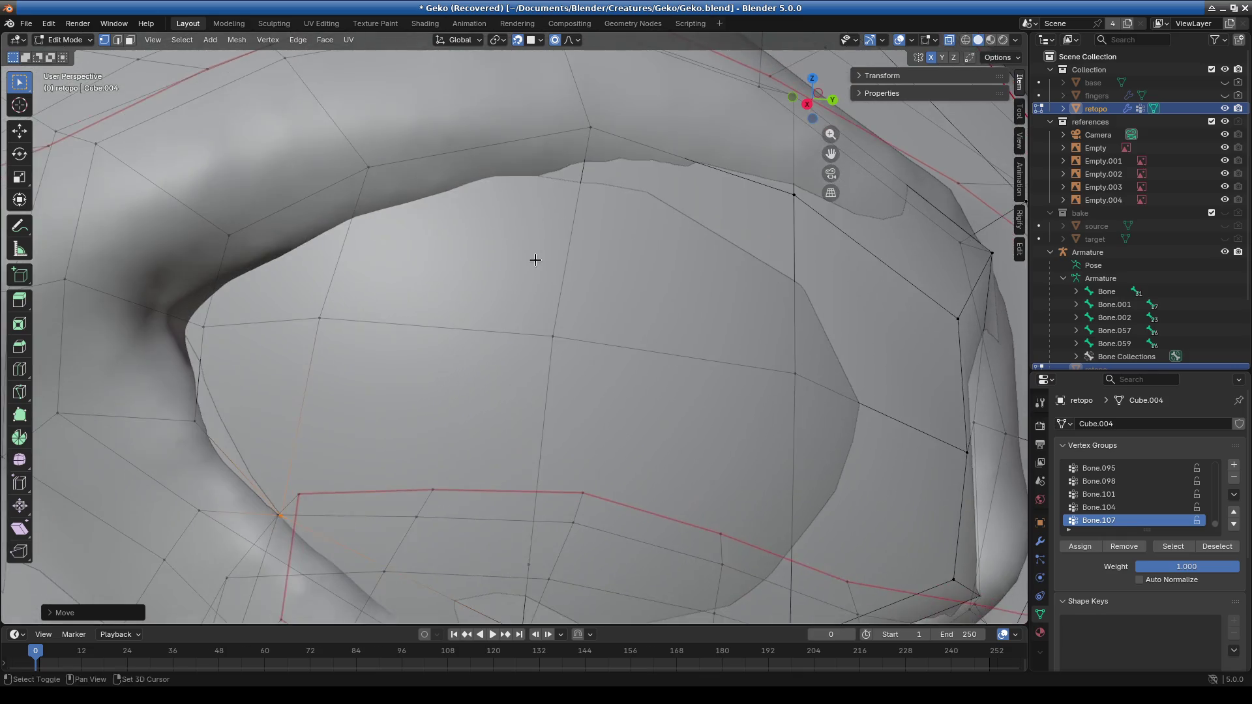
pyautogui.click(229, 238)
pyautogui.press('g')
pyautogui.click(240, 272)
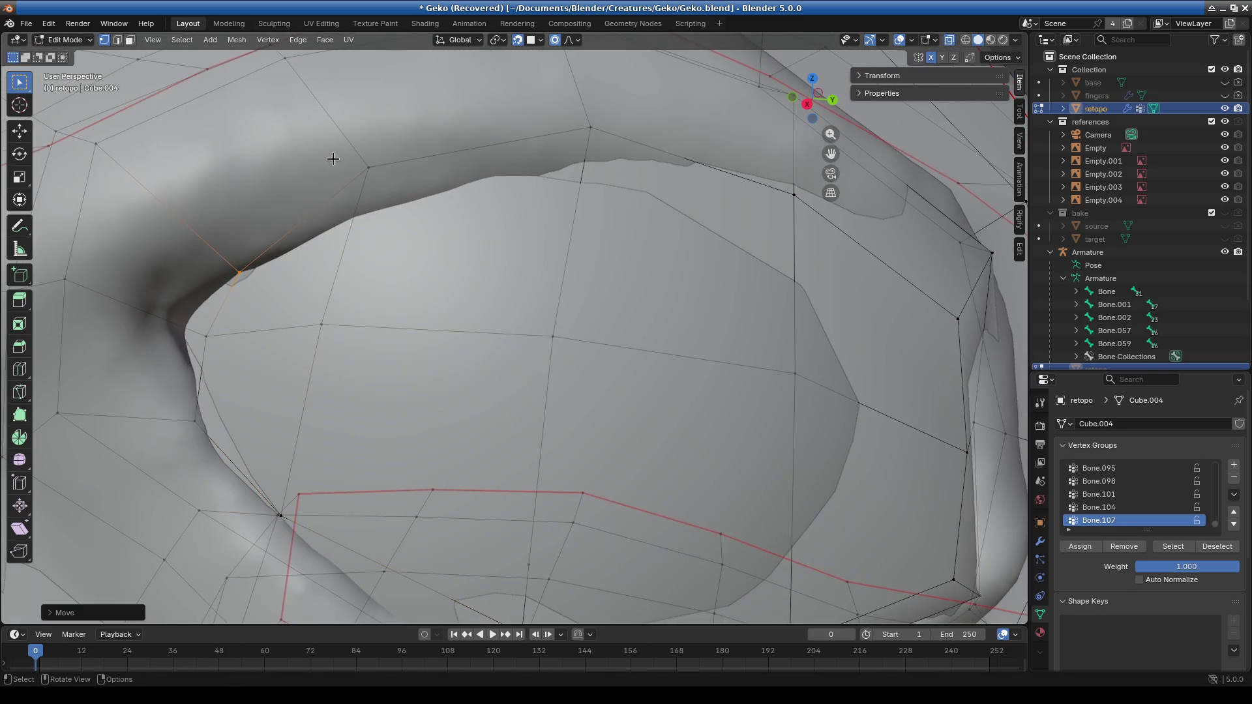
pyautogui.press('g')
pyautogui.click(370, 238)
pyautogui.click(590, 128)
pyautogui.press('g')
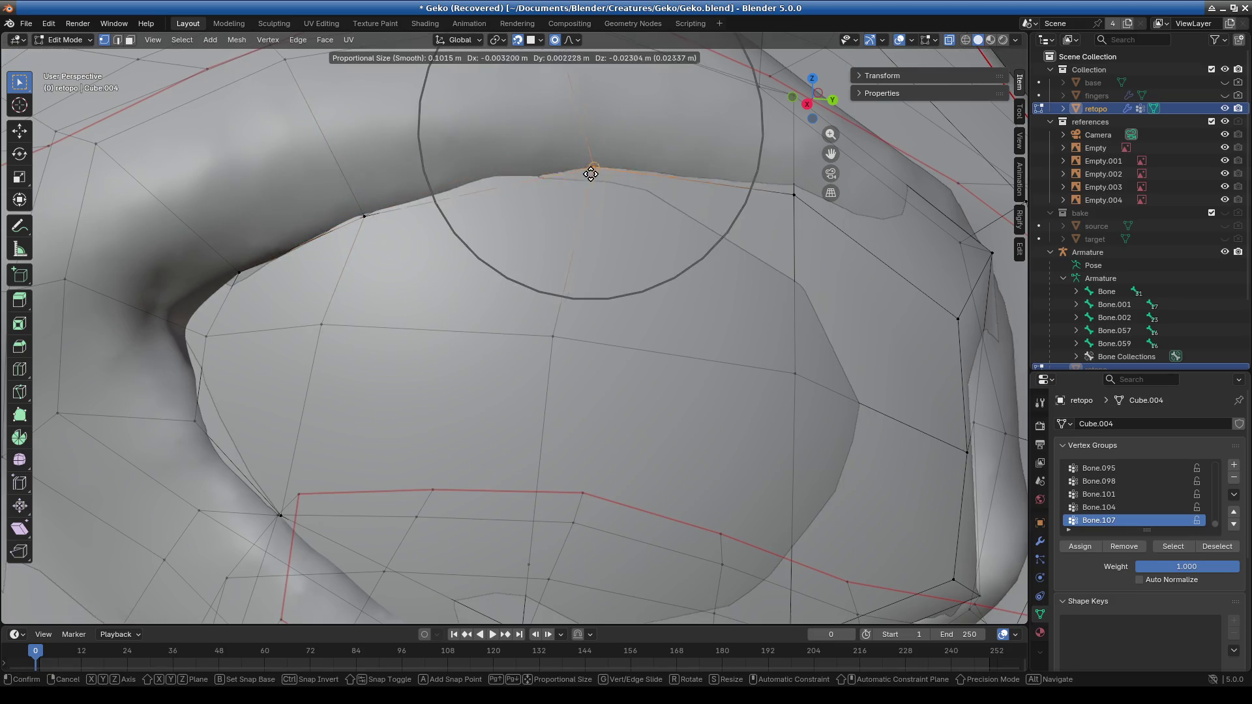
pyautogui.moveTo(581, 172)
pyautogui.keyDown('shift'); pyautogui.mouseDown(button='middle')
pyautogui.moveTo(508, 196)
pyautogui.moveTo(439, 196)
pyautogui.mouseUp(button='middle'); pyautogui.keyUp('shift')
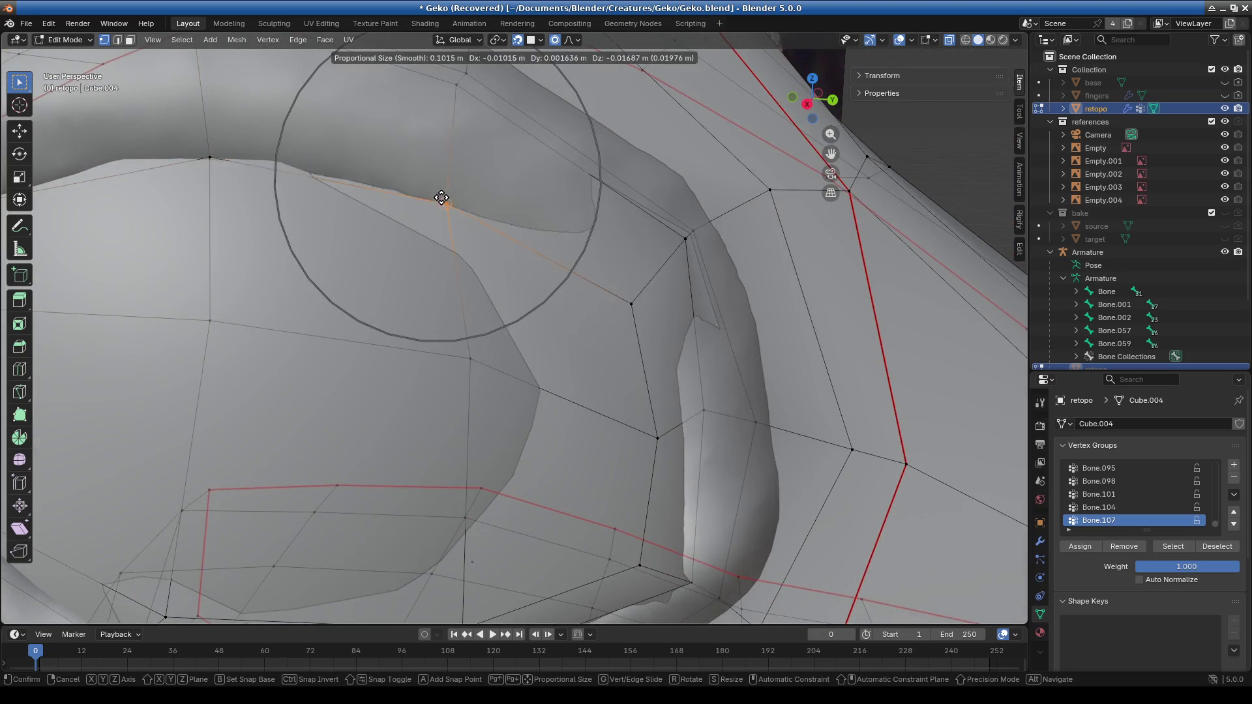
pyautogui.click(429, 213)
# Reposition a neighbouring rim vertex, framing the selection to refine its placement.
pyautogui.keyDown('shift'); pyautogui.moveTo(620, 300); pyautogui.dragTo(575, 288, button='middle'); pyautogui.keyUp('shift')
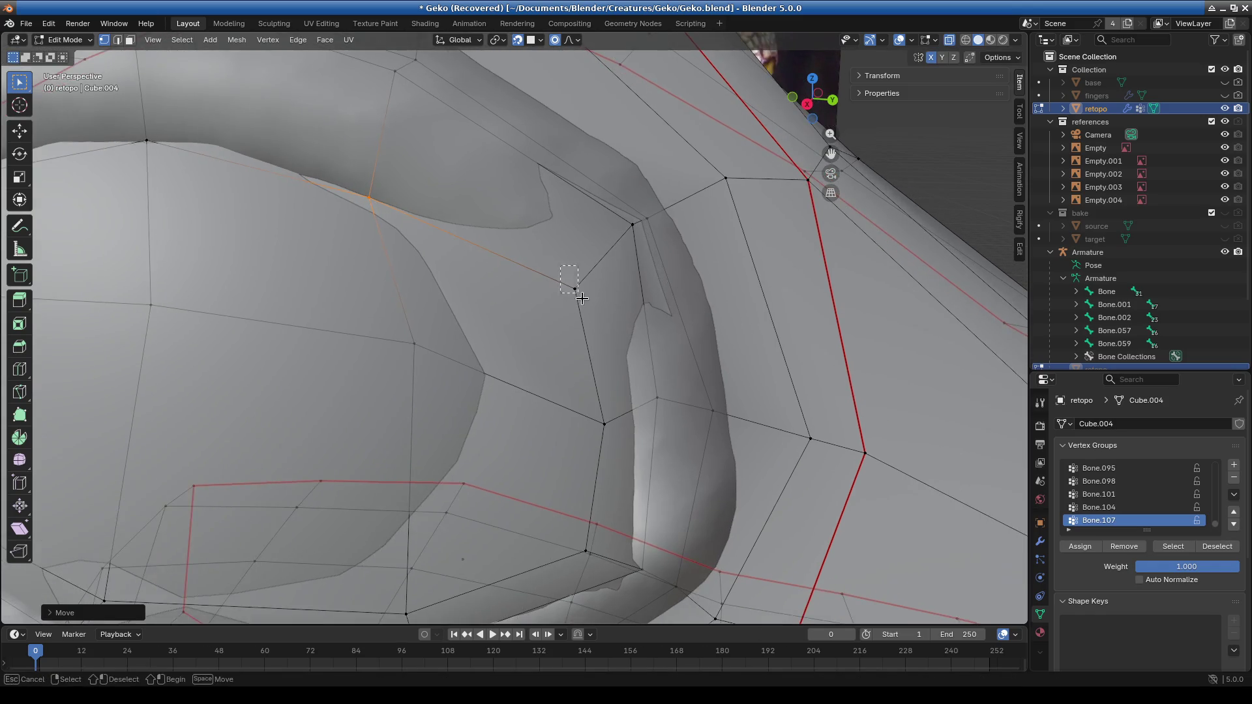
pyautogui.click(587, 292)
pyautogui.press('g')
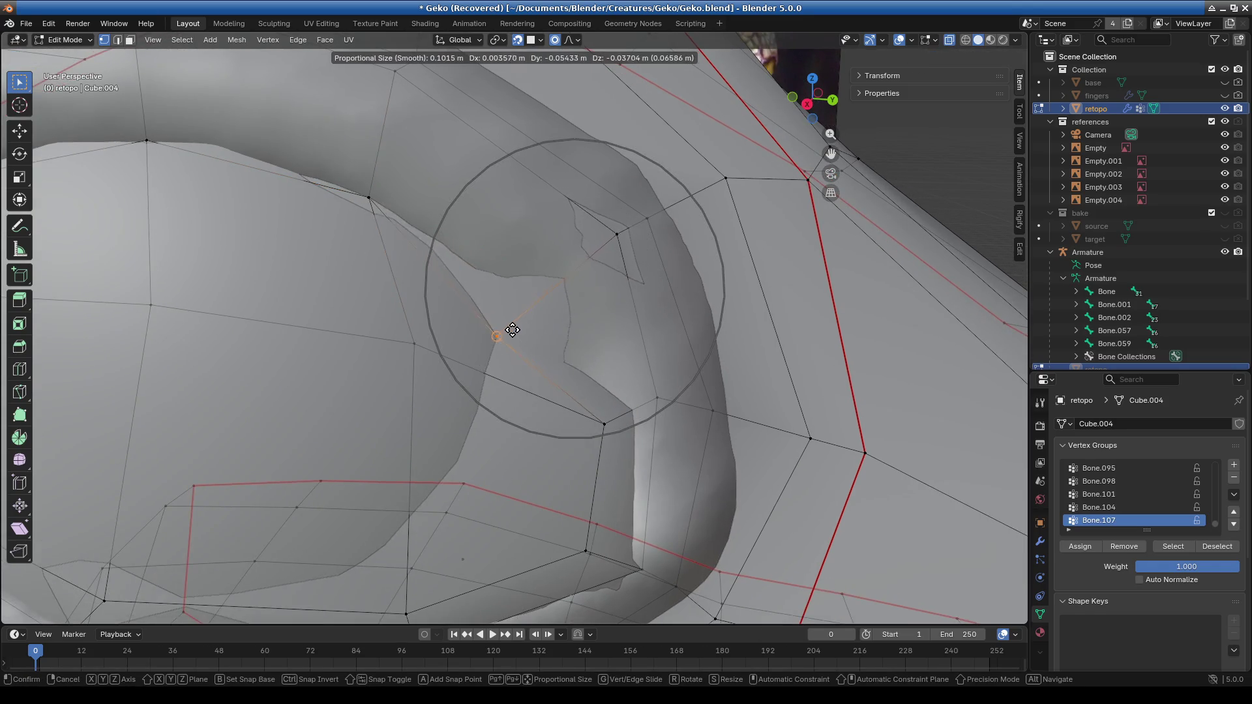
pyautogui.click(508, 325)
pyautogui.keyDown('shift'); pyautogui.moveTo(789, 339); pyautogui.dragTo(477, 347, button='middle'); pyautogui.keyUp('shift')
pyautogui.press('KP_Decimal')
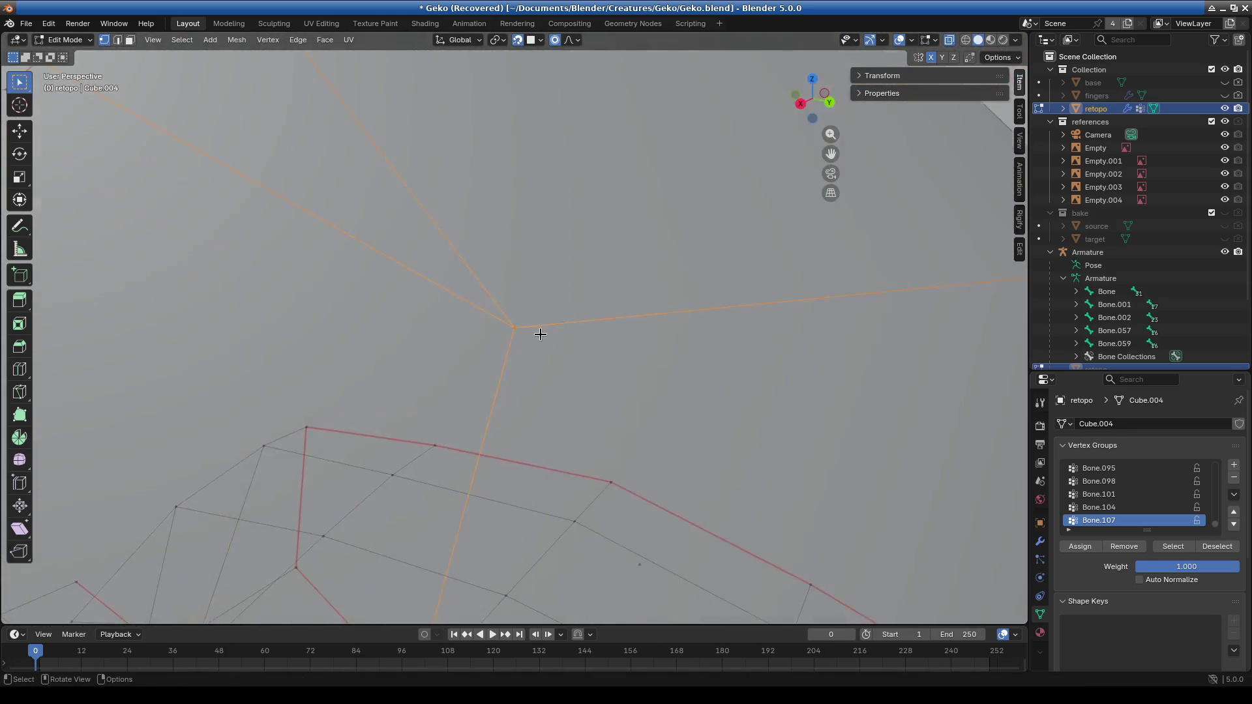
pyautogui.scroll(-8, 475, 349)
pyautogui.scroll(3, 498, 329)
pyautogui.scroll(1, 498, 329)
pyautogui.press('g')
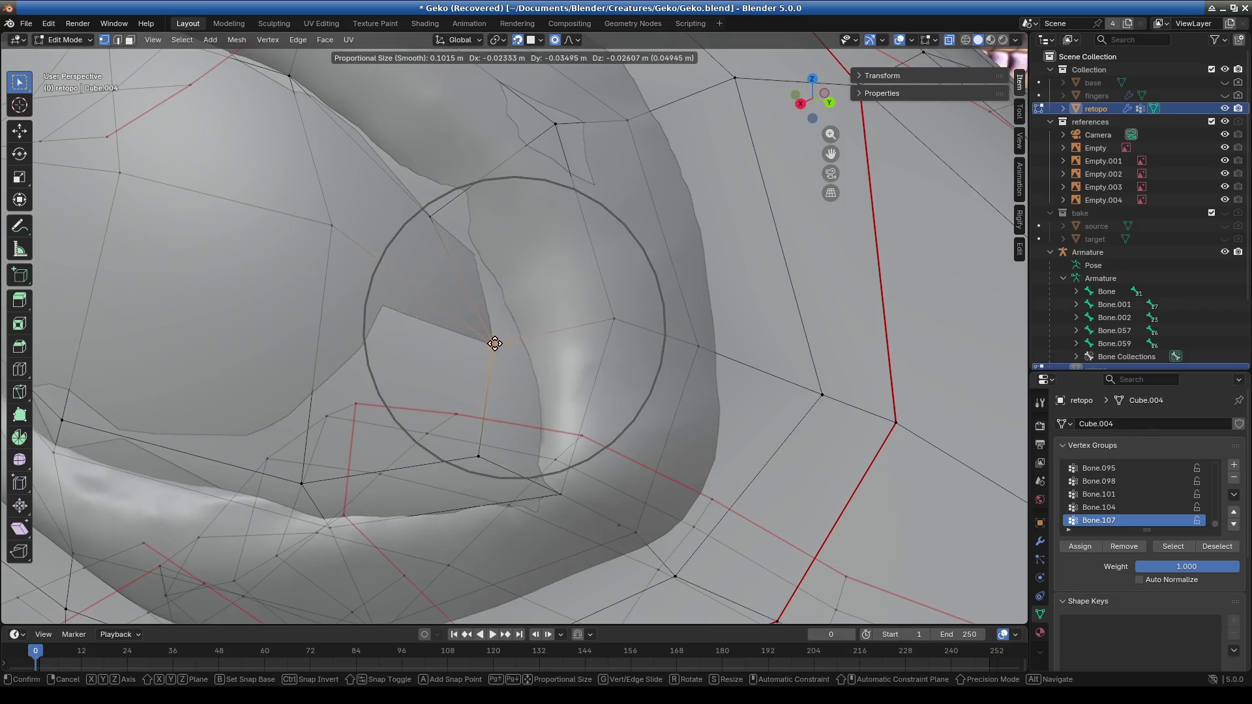
pyautogui.click(503, 288)
# Pull the eye-socket vertices lower and select the next eyelid rim vertex.
pyautogui.scroll(-3, 502, 288)
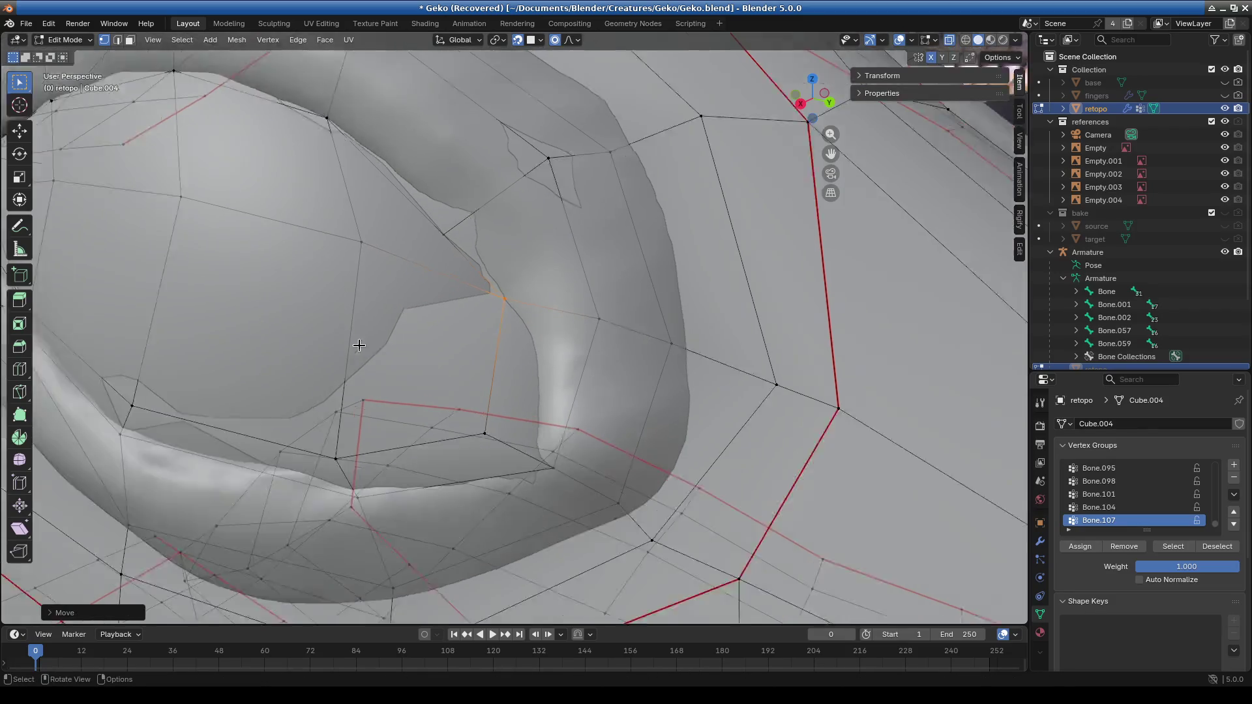
pyautogui.moveTo(232, 259); pyautogui.dragTo(222, 294)
pyautogui.click(90, 278)
pyautogui.moveTo(105, 275); pyautogui.dragTo(96, 304)
pyautogui.press('g')
pyautogui.click(404, 326)
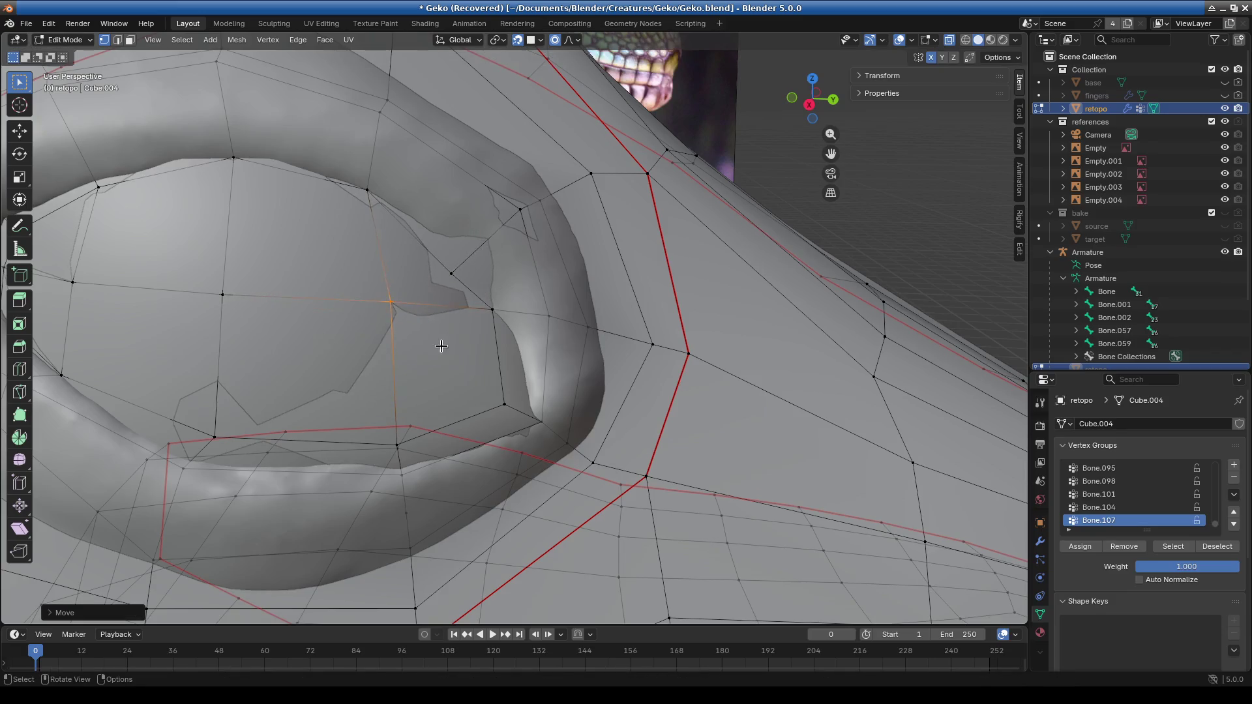
pyautogui.moveTo(404, 326); pyautogui.dragTo(378, 348, button='middle')
pyautogui.moveTo(481, 273); pyautogui.dragTo(483, 270)
# Set the eyelid vertex with falloff and drop a vertex inside the eye lower.
pyautogui.press('g')
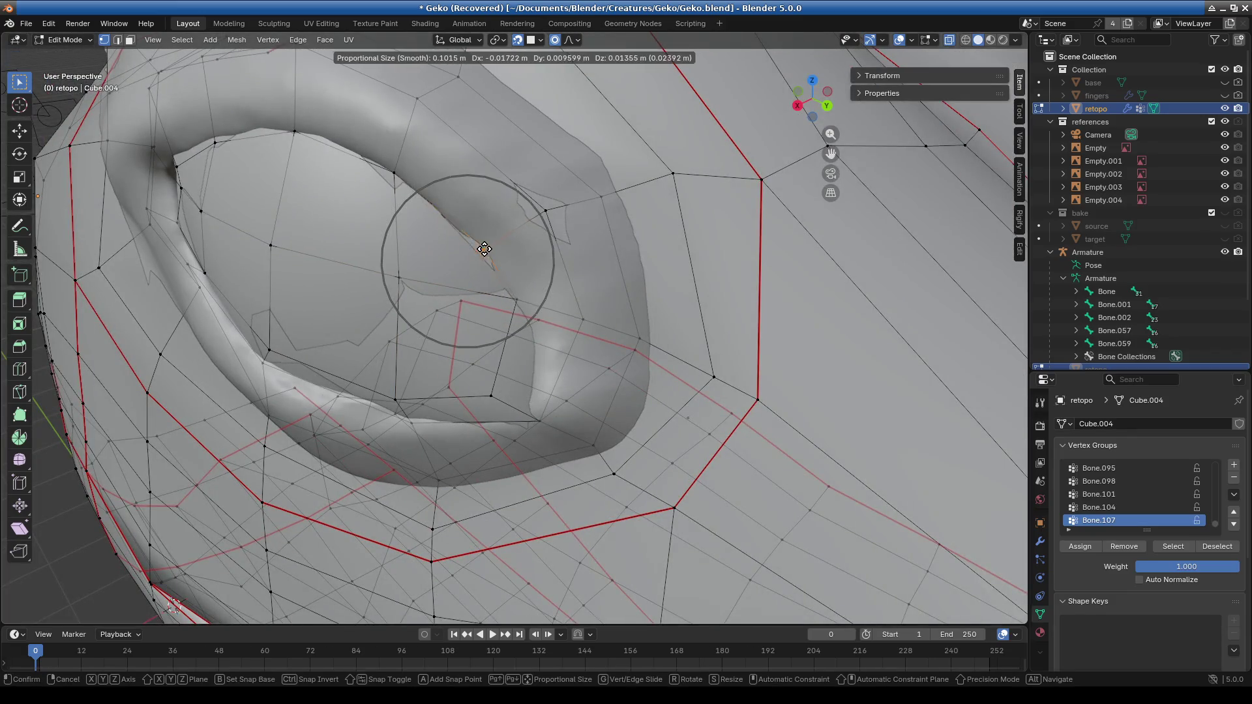
pyautogui.click(485, 254)
pyautogui.scroll(5, 495, 261)
pyautogui.moveTo(519, 173); pyautogui.dragTo(554, 222)
pyautogui.press('g')
pyautogui.click(539, 280)
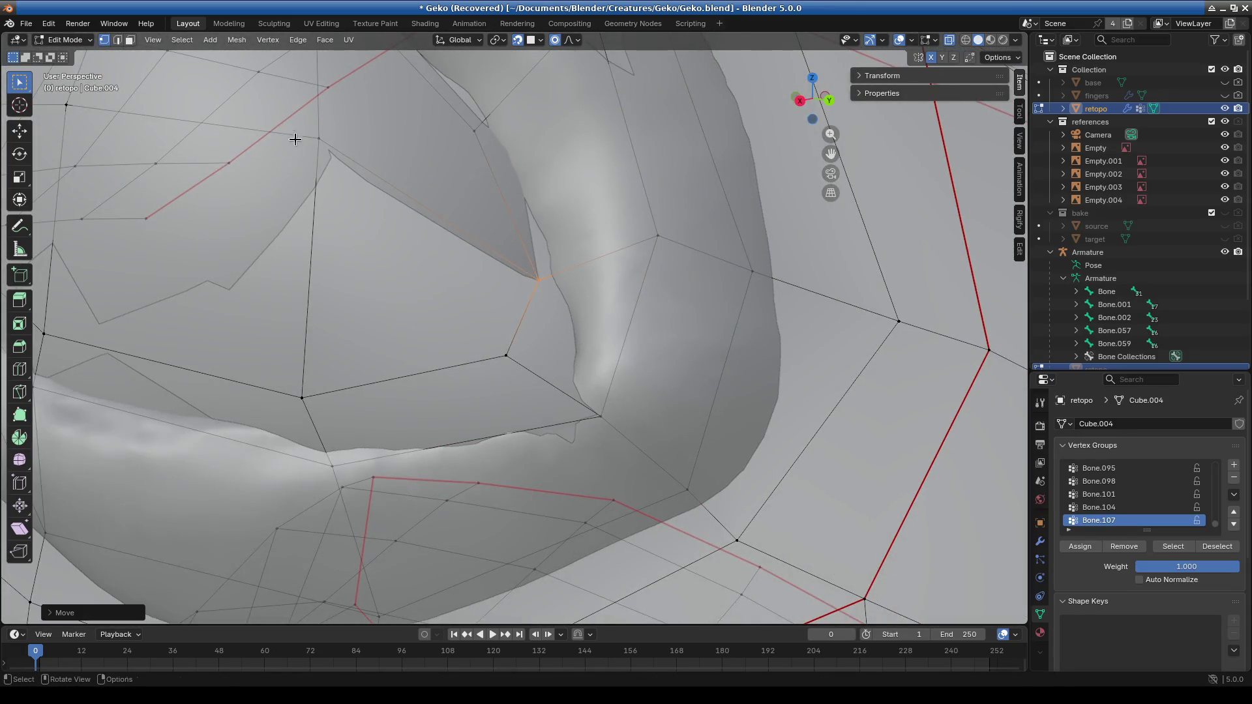
# Move an upper-left vertex and a lower vertex down onto the eyeball.
pyautogui.click(299, 136)
pyautogui.press('g')
pyautogui.click(311, 235)
pyautogui.moveTo(555, 308); pyautogui.dragTo(555, 308)
pyautogui.press('g')
pyautogui.click(522, 356)
# Reposition two lower and lower-left vertices along the eye socket.
pyautogui.click(506, 355)
pyautogui.press('g')
pyautogui.click(508, 413)
pyautogui.click(332, 466)
pyautogui.press('g')
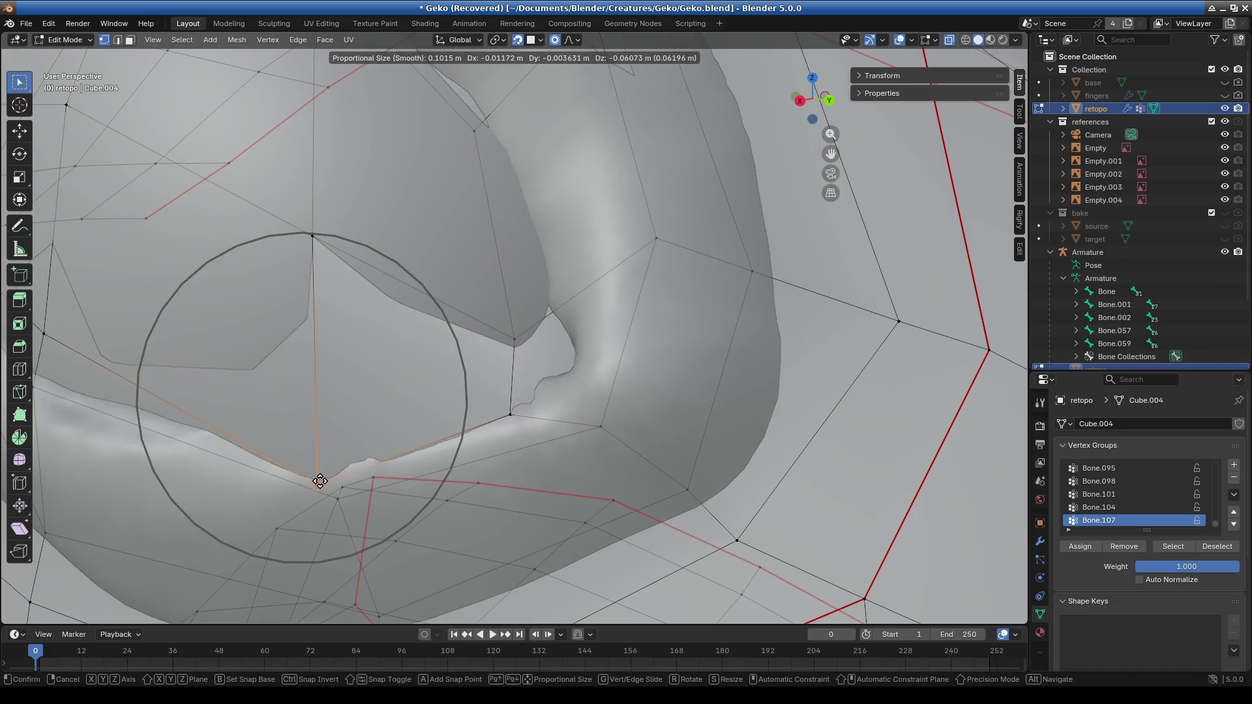
pyautogui.click(324, 455)
# Adjust a lower eyelid vertex and a box-selected vertex near the eye with falloff.
pyautogui.moveTo(174, 411)
pyautogui.keyDown('shift'); pyautogui.mouseDown(button='middle')
pyautogui.moveTo(311, 400)
pyautogui.moveTo(229, 363)
pyautogui.mouseUp(button='middle'); pyautogui.keyUp('shift')
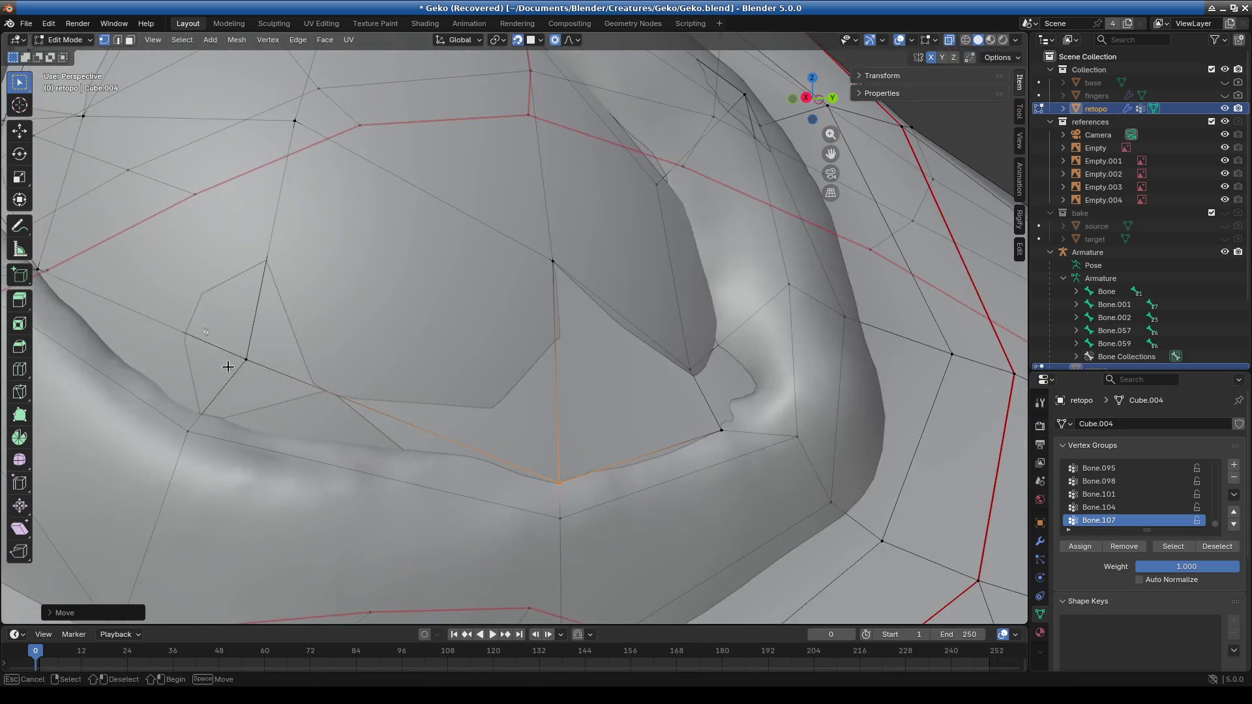
pyautogui.click(229, 364)
pyautogui.press('g')
pyautogui.click(185, 410)
pyautogui.moveTo(185, 410)
pyautogui.mouseDown(button='middle')
pyautogui.moveTo(274, 339)
pyautogui.moveTo(378, 369)
pyautogui.mouseUp(button='middle')
pyautogui.scroll(2, 388, 309)
pyautogui.press('b')
pyautogui.moveTo(301, 199); pyautogui.dragTo(348, 279)
pyautogui.press('g')
pyautogui.click(385, 330)
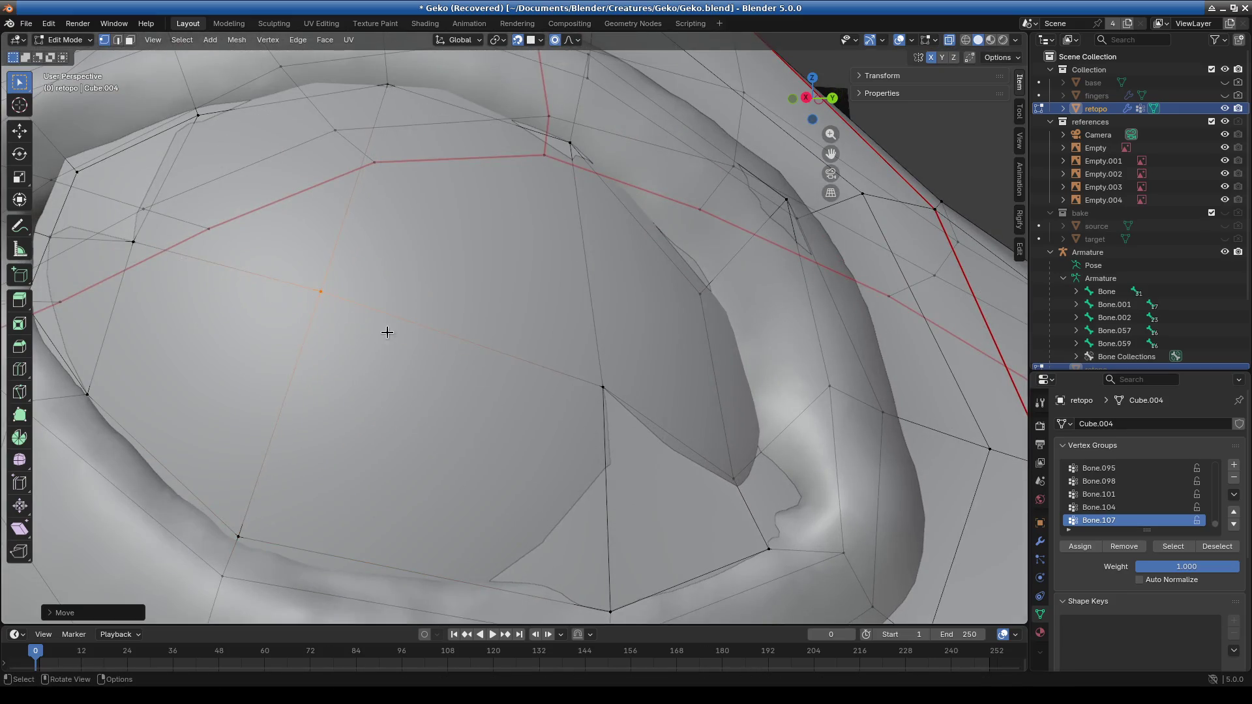
# Box-select the eye-corner vertex and pull it upward onto the eyelid.
pyautogui.scroll(-3, 386, 330)
pyautogui.scroll(-2, 500, 436)
pyautogui.scroll(4, 417, 392)
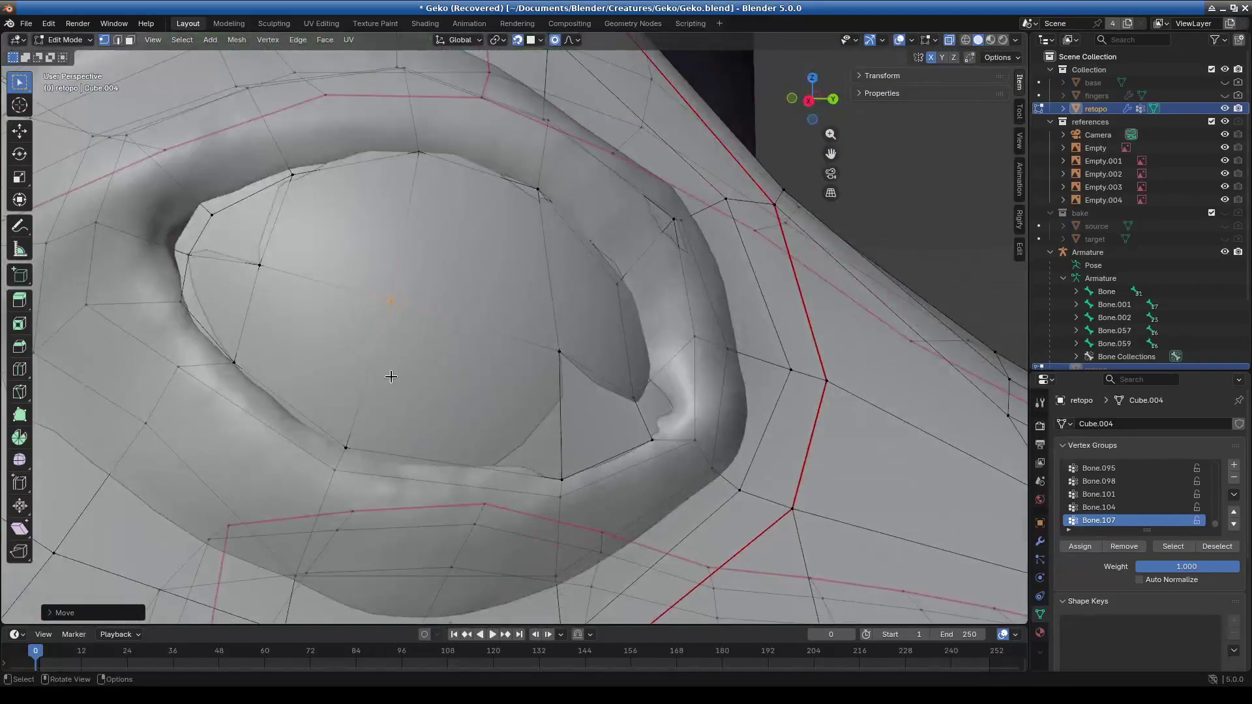
pyautogui.moveTo(417, 391); pyautogui.dragTo(366, 369, button='middle')
pyautogui.press('b')
pyautogui.moveTo(196, 340); pyautogui.dragTo(239, 375)
pyautogui.moveTo(239, 375); pyautogui.dragTo(526, 289, button='middle')
pyautogui.scroll(5, 526, 288)
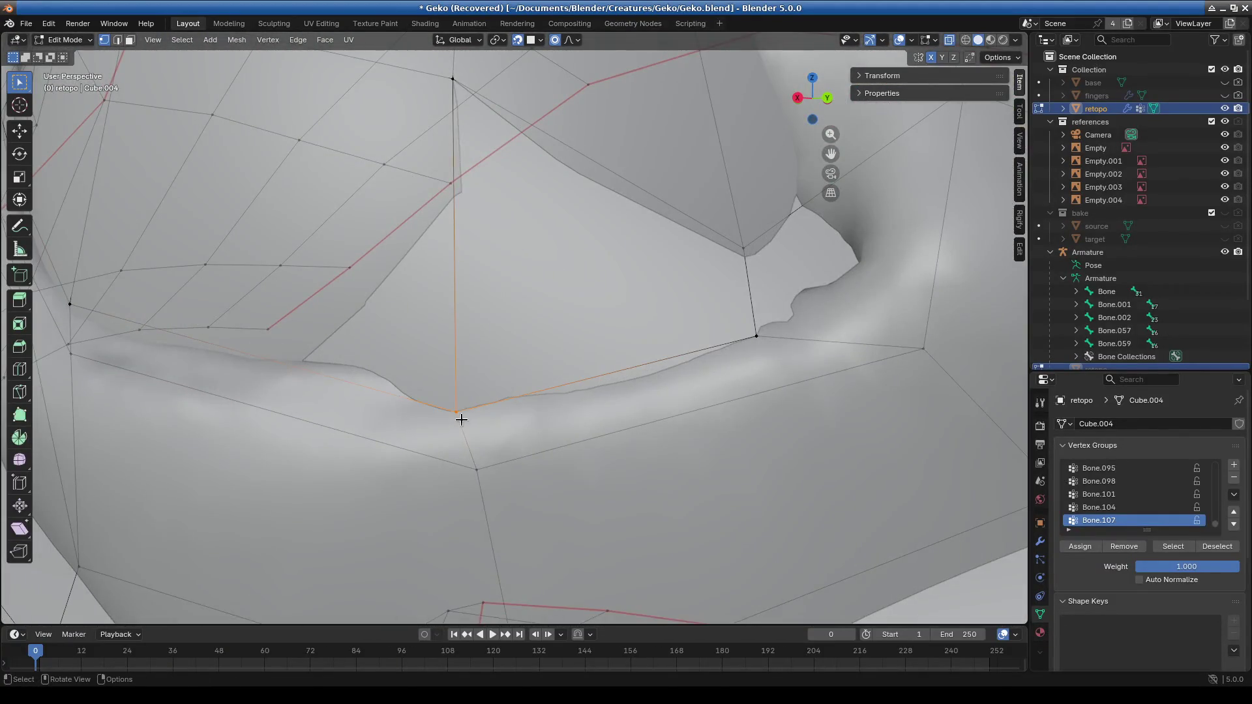
pyautogui.press('g')
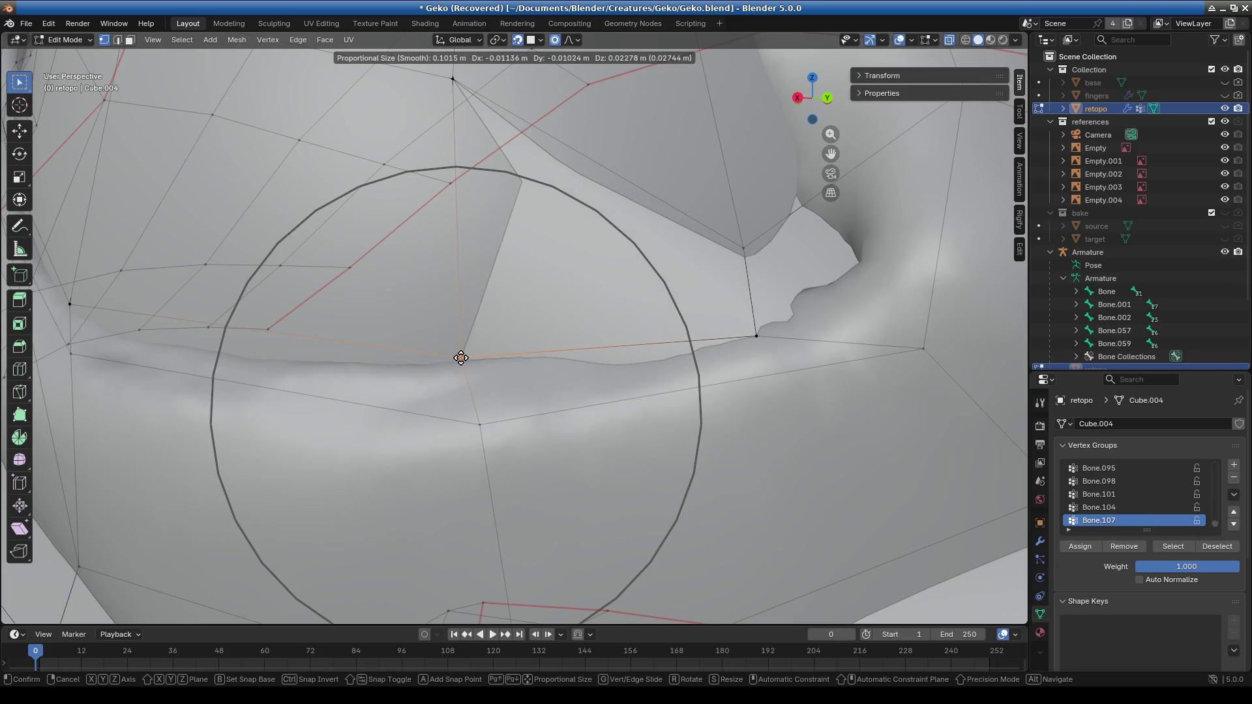
pyautogui.click(461, 358)
pyautogui.moveTo(547, 369)
pyautogui.mouseDown(button='middle')
pyautogui.moveTo(723, 335)
pyautogui.moveTo(573, 375)
pyautogui.mouseUp(button='middle')
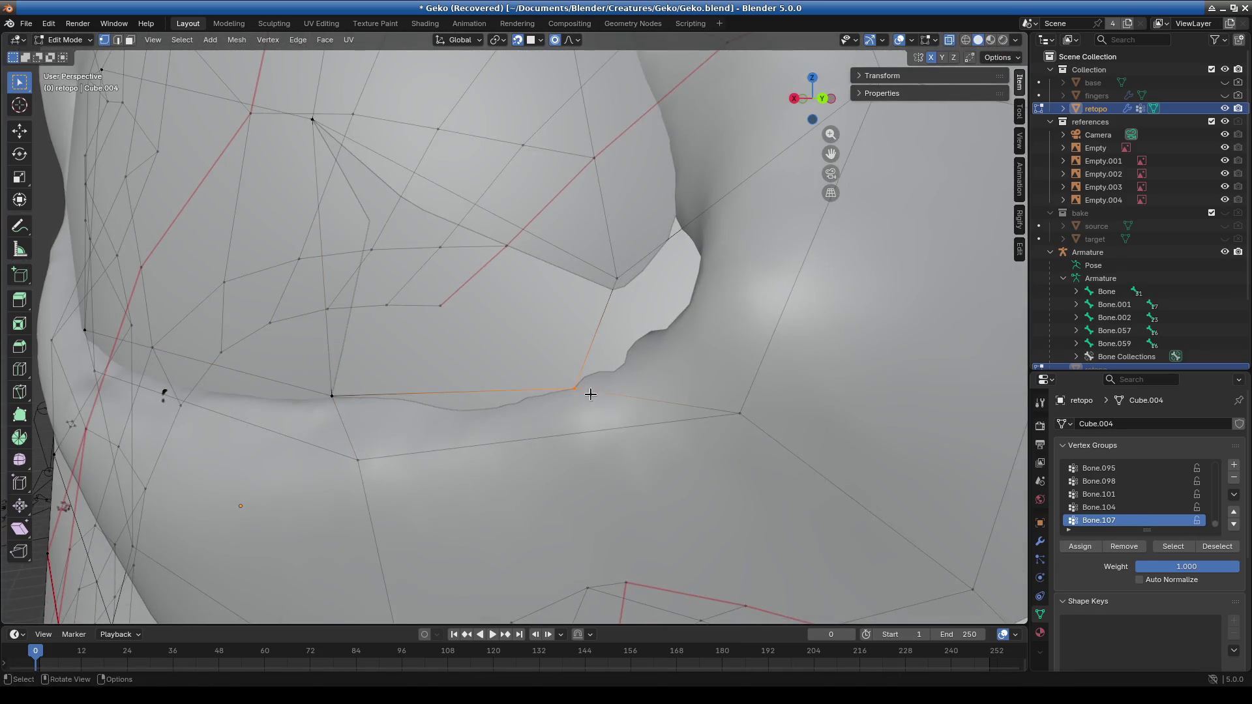
pyautogui.press('g')
pyautogui.click(567, 349)
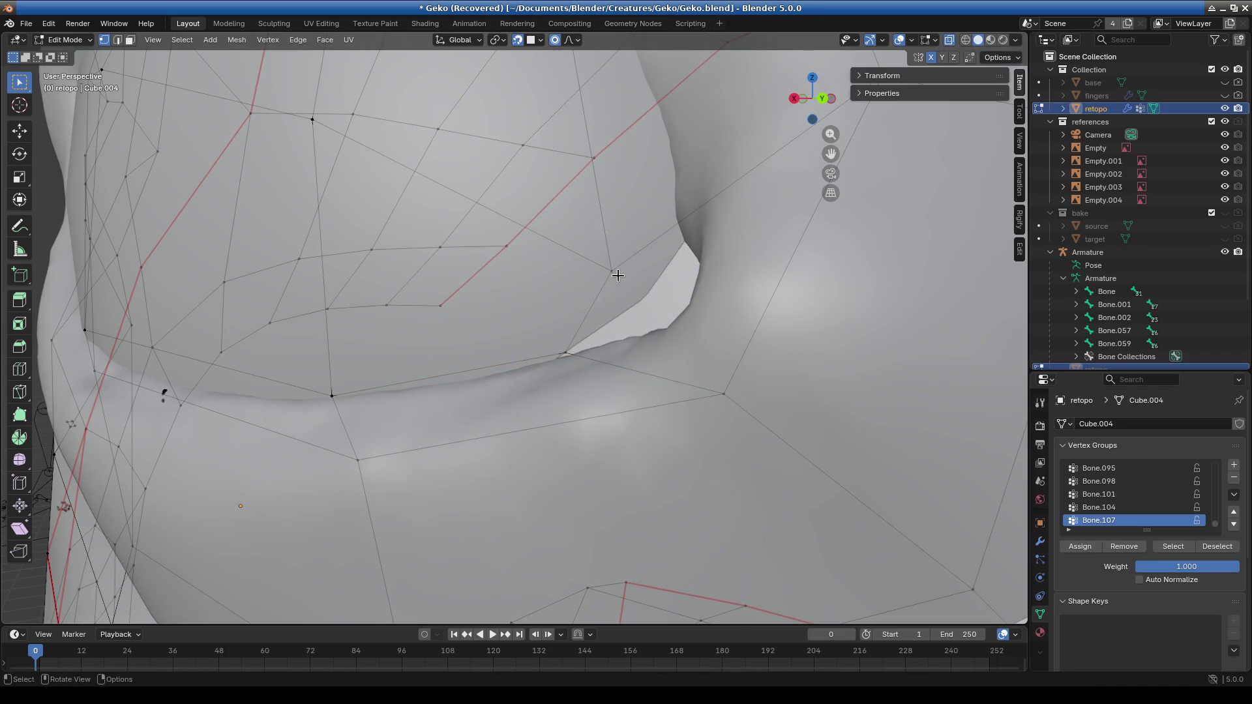
# Fine-tune the eye-corner and eyelid-edge vertices with small moves.
pyautogui.press('g')
pyautogui.click(635, 306)
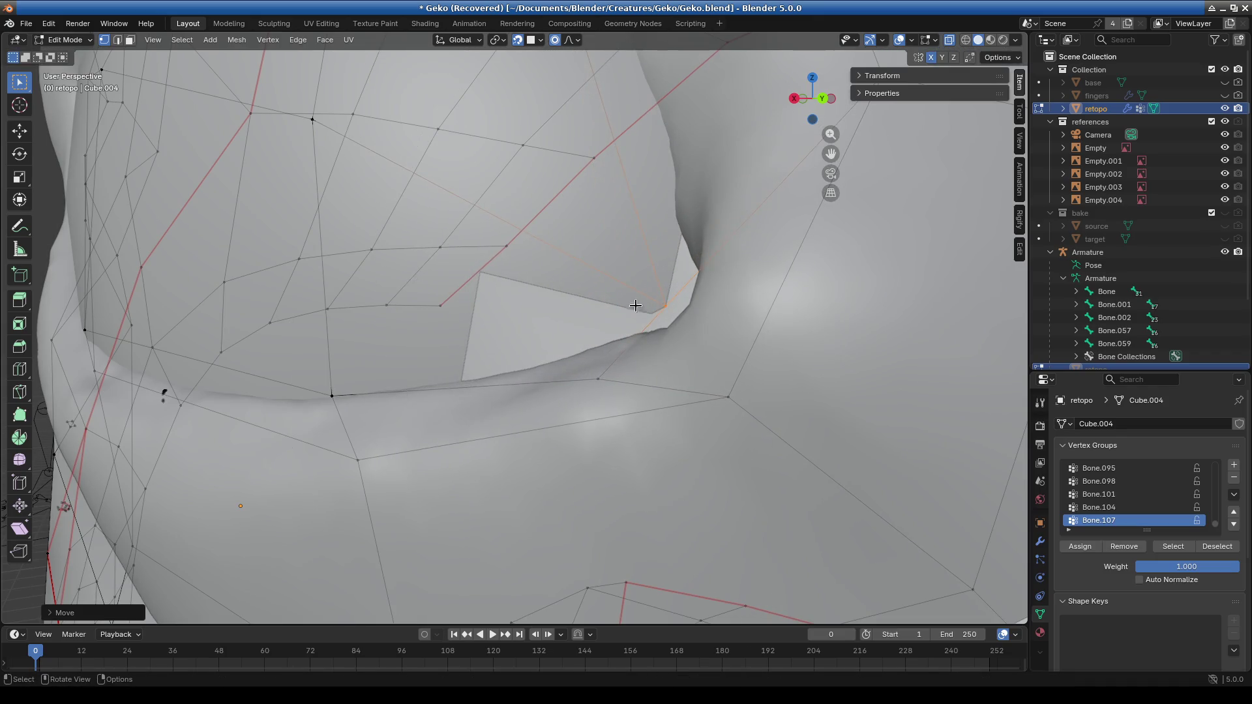
pyautogui.click(597, 375)
pyautogui.press('g')
pyautogui.click(587, 375)
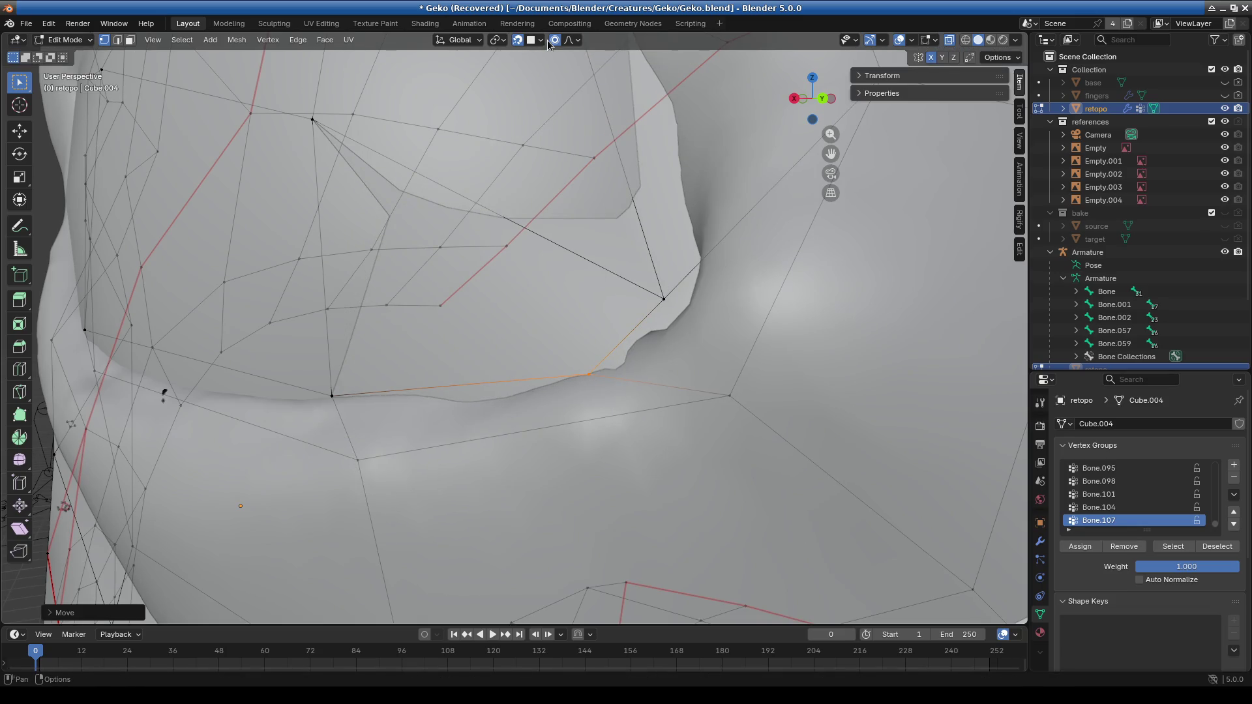
pyautogui.moveTo(685, 316); pyautogui.dragTo(684, 318)
pyautogui.press('g')
pyautogui.click(558, 385)
# Nudge the selected vertices down toward the eyelid in several small moves.
pyautogui.moveTo(558, 385)
pyautogui.mouseDown(button='middle')
pyautogui.moveTo(589, 366)
pyautogui.moveTo(531, 386)
pyautogui.moveTo(659, 411)
pyautogui.moveTo(683, 429)
pyautogui.moveTo(580, 362)
pyautogui.mouseUp(button='middle')
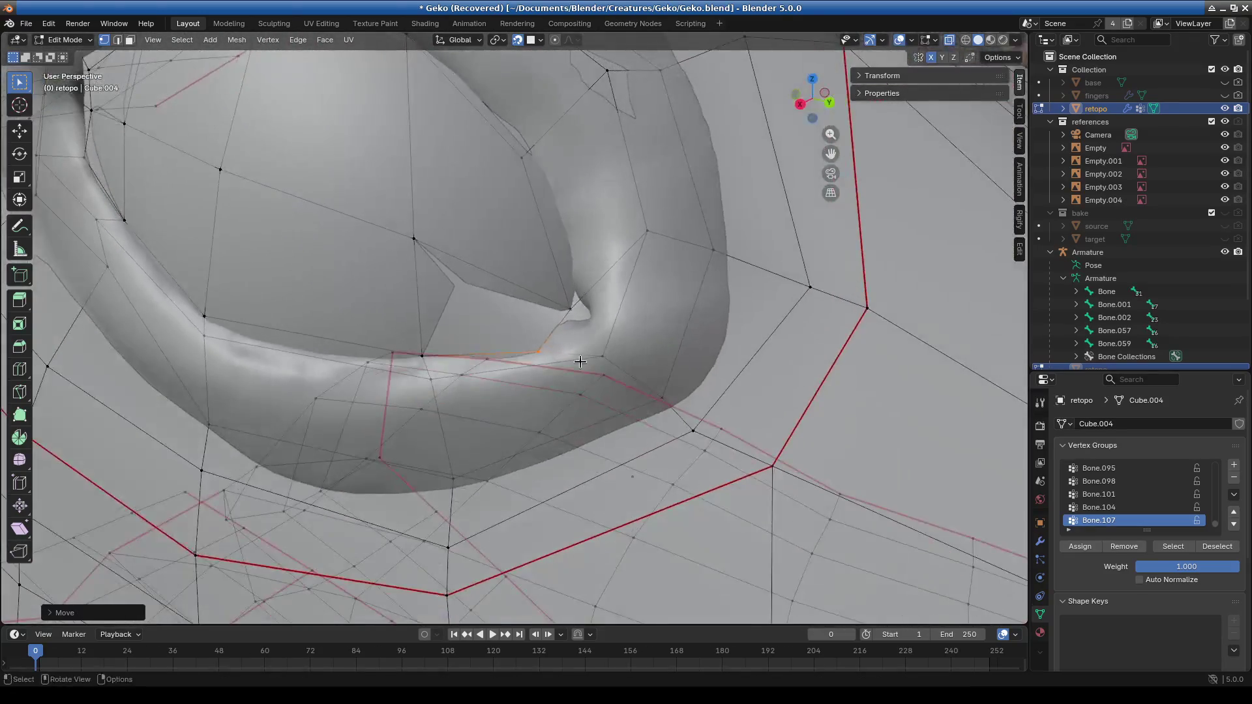
pyautogui.scroll(-4, 595, 320)
pyautogui.scroll(3, 603, 313)
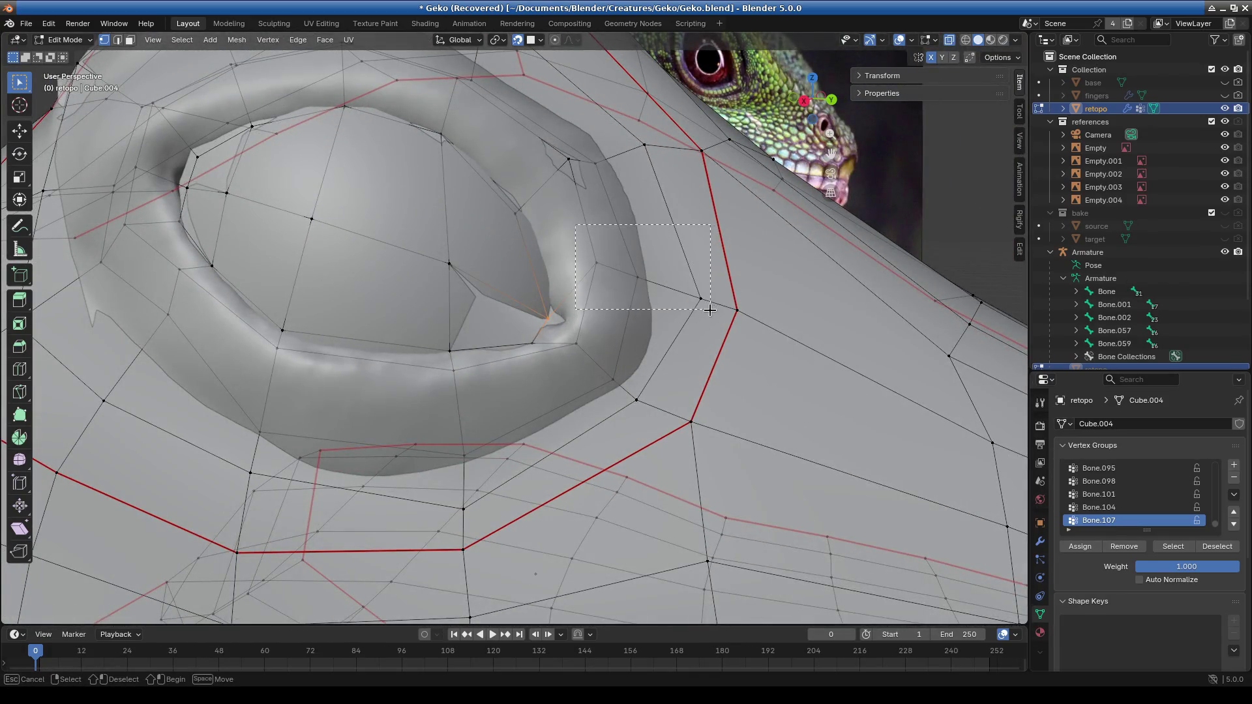
pyautogui.press('g')
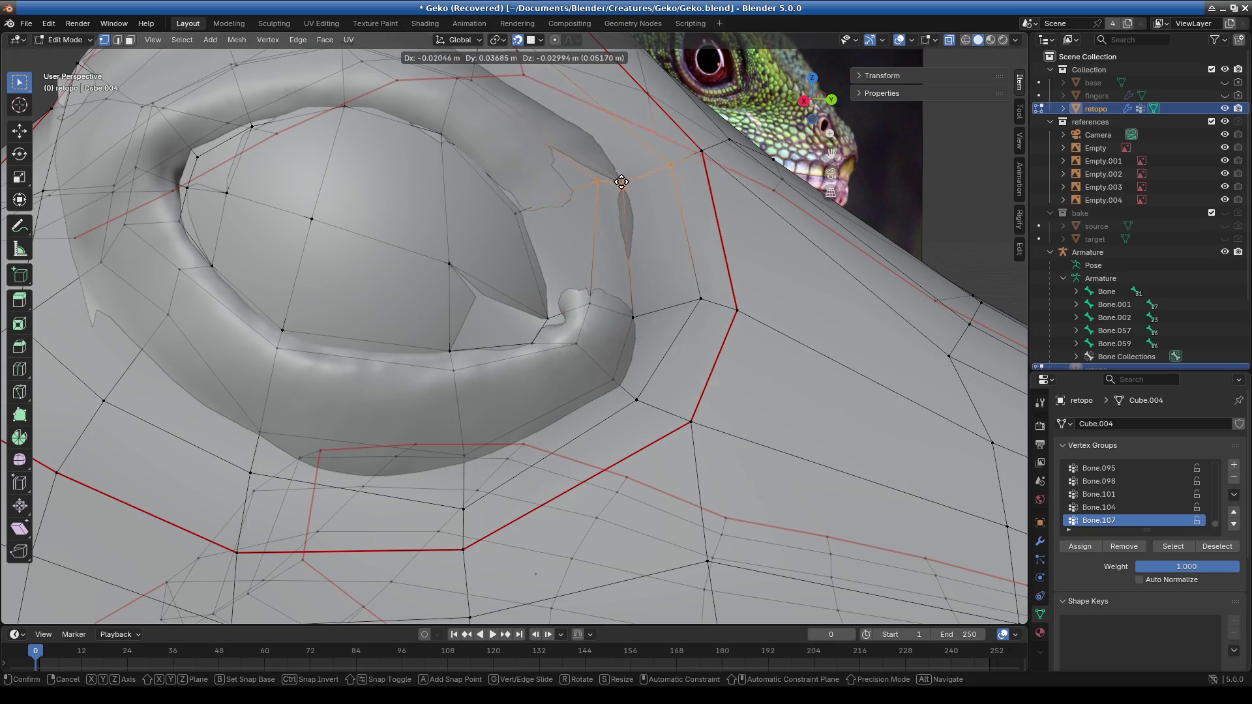
pyautogui.click(613, 213)
pyautogui.press('g')
pyautogui.click(617, 216)
pyautogui.press('g')
pyautogui.click(620, 219)
pyautogui.scroll(-5, 504, 168)
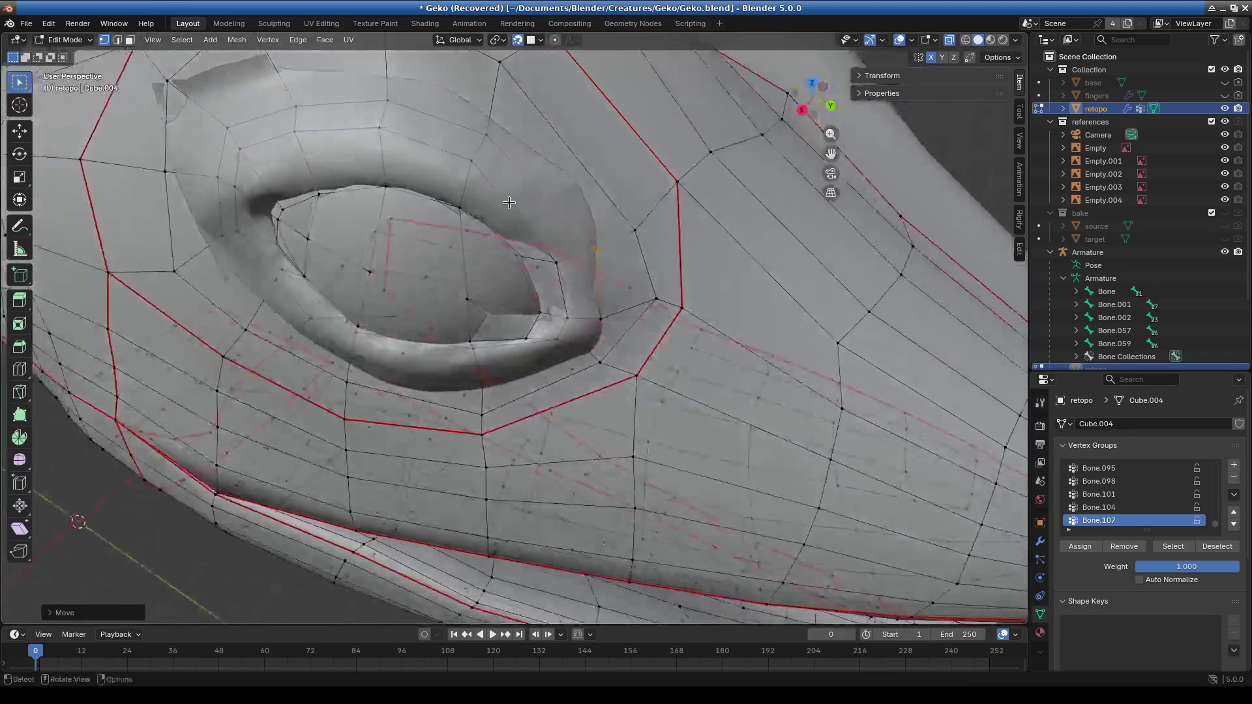
pyautogui.press('g')
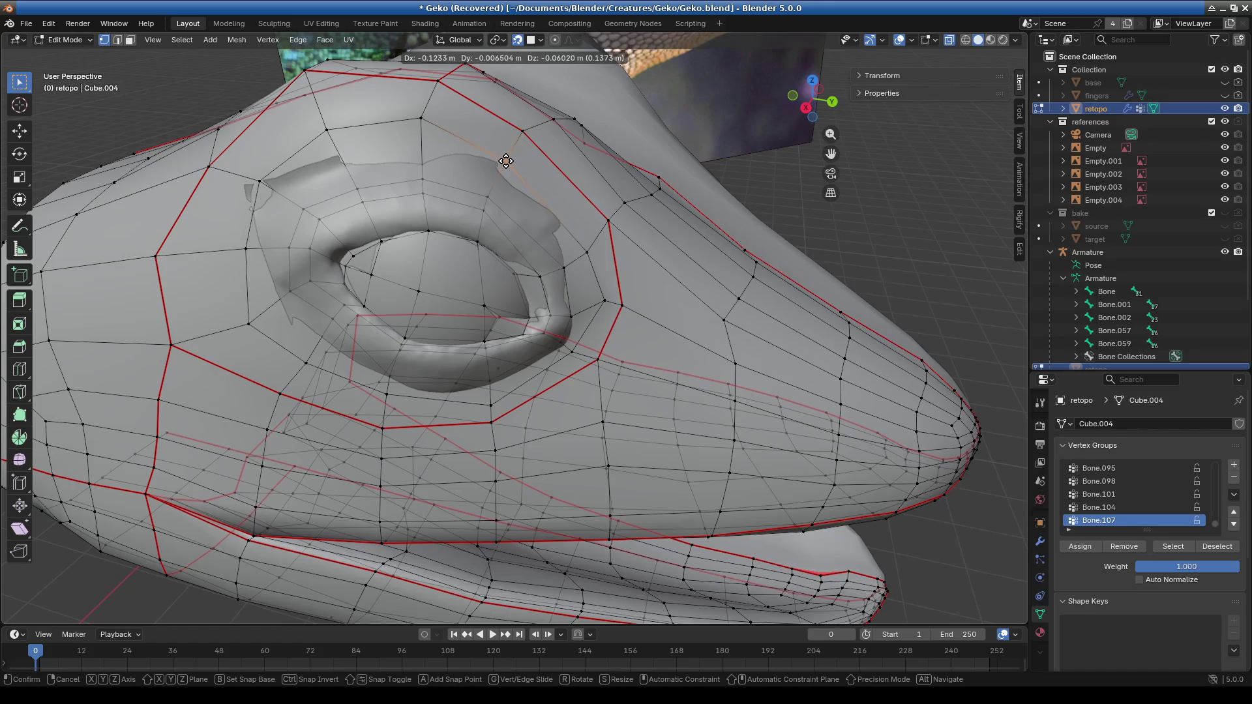
pyautogui.click(506, 161)
# Move the eye-corner vertices and a final eyelid vertex into place.
pyautogui.moveTo(506, 161); pyautogui.dragTo(513, 365, button='middle')
pyautogui.scroll(4, 514, 364)
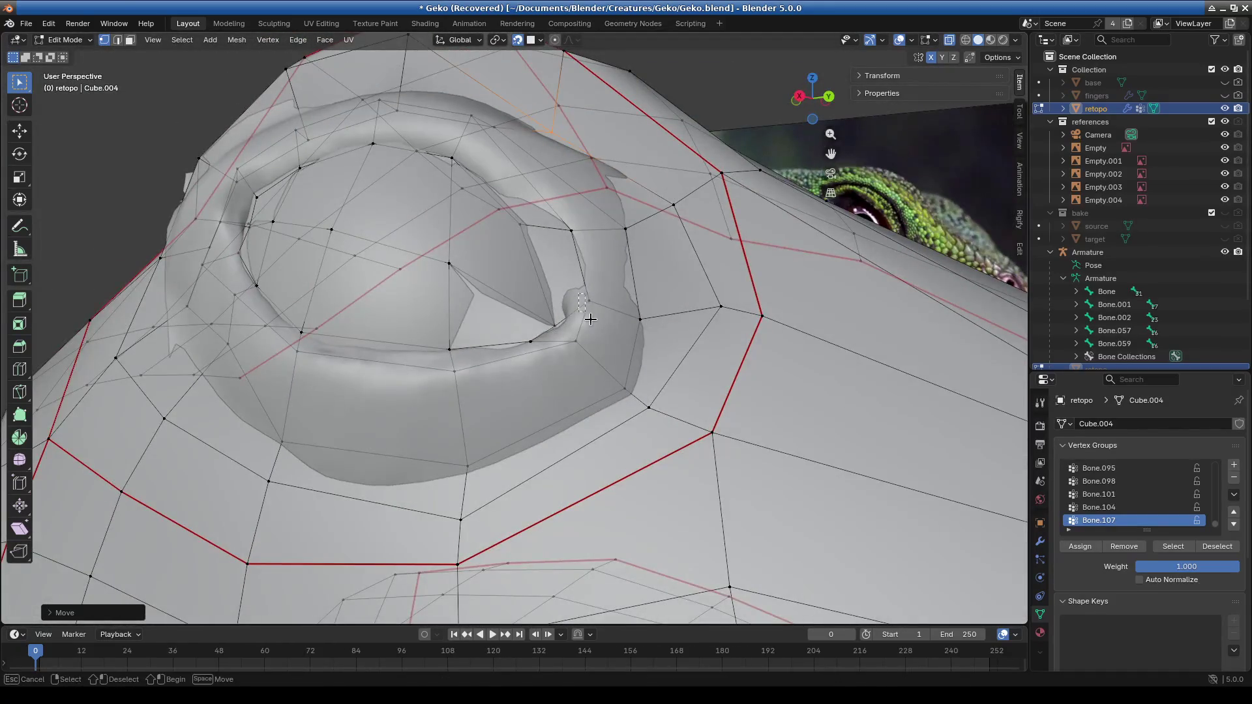
pyautogui.moveTo(579, 295); pyautogui.dragTo(590, 319)
pyautogui.press('g')
pyautogui.click(592, 316)
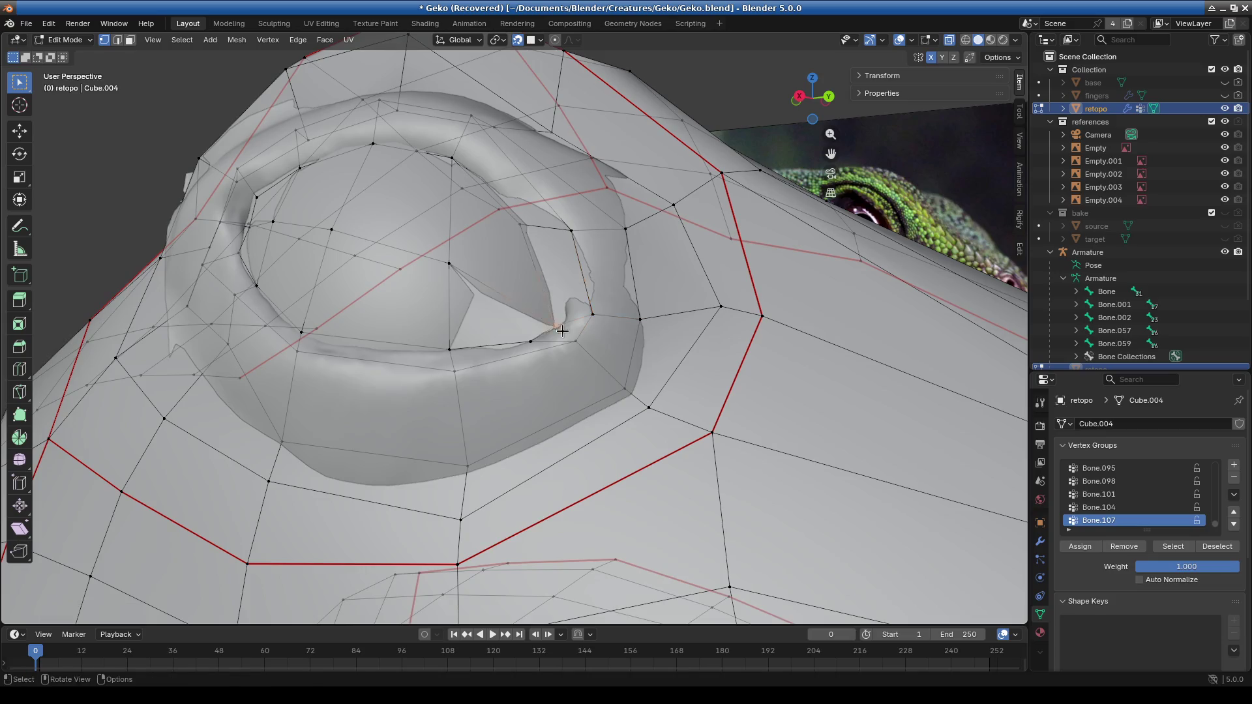
pyautogui.press('g')
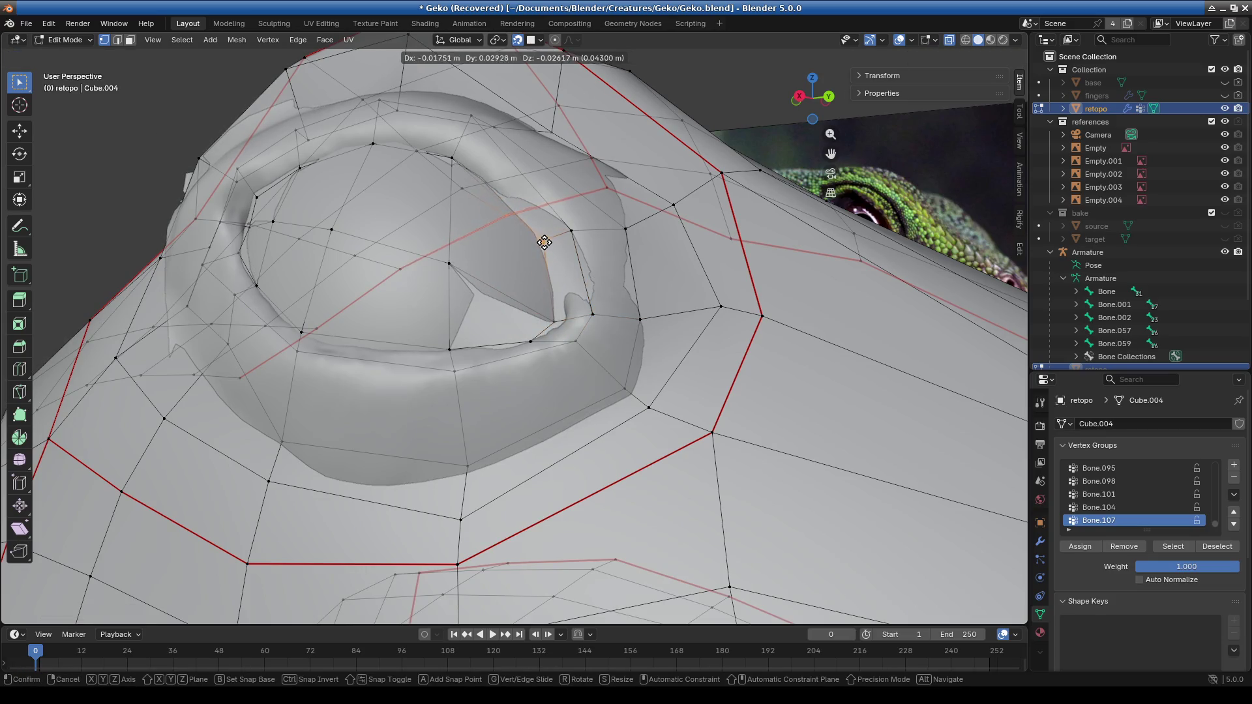
pyautogui.click(544, 242)
pyautogui.moveTo(544, 243)
pyautogui.mouseDown(button='middle')
pyautogui.moveTo(520, 271)
pyautogui.moveTo(592, 279)
pyautogui.moveTo(663, 245)
pyautogui.moveTo(619, 292)
pyautogui.mouseUp(button='middle')
pyautogui.moveTo(548, 287); pyautogui.dragTo(68, 257, button='middle')
pyautogui.click(19, 369)
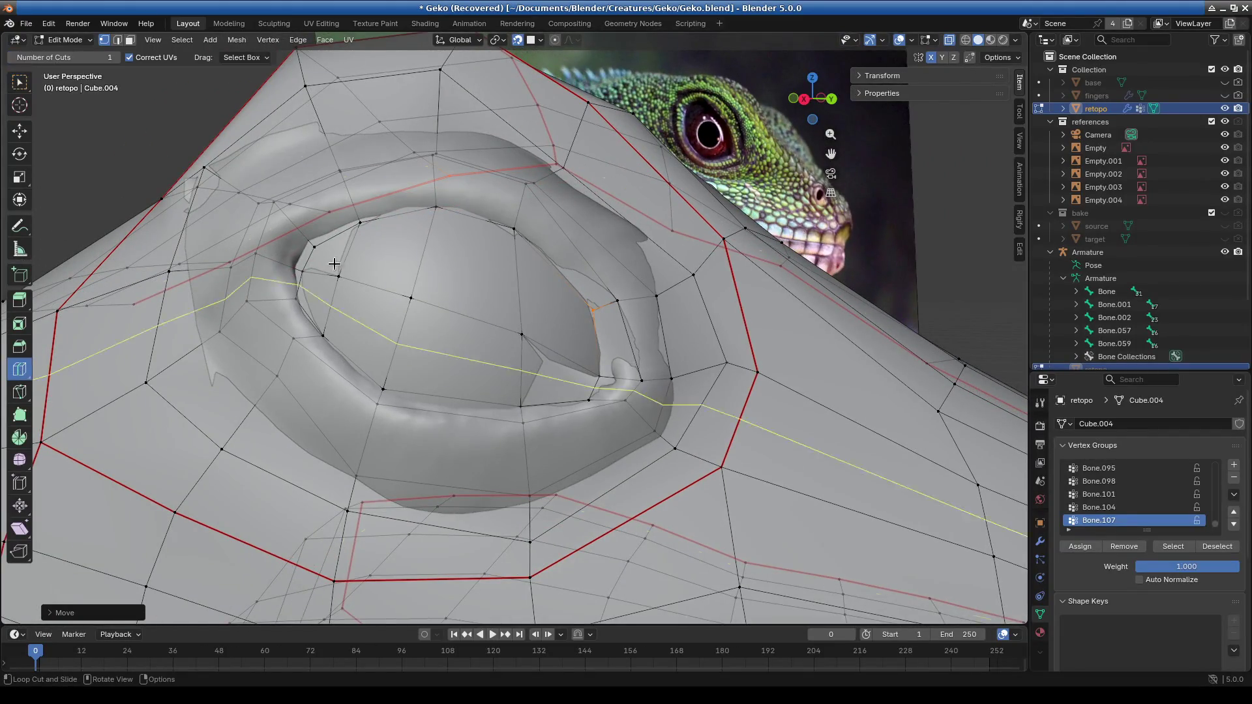
# Cut two new edge loops around the eye opening.
pyautogui.moveTo(432, 187); pyautogui.dragTo(433, 377)
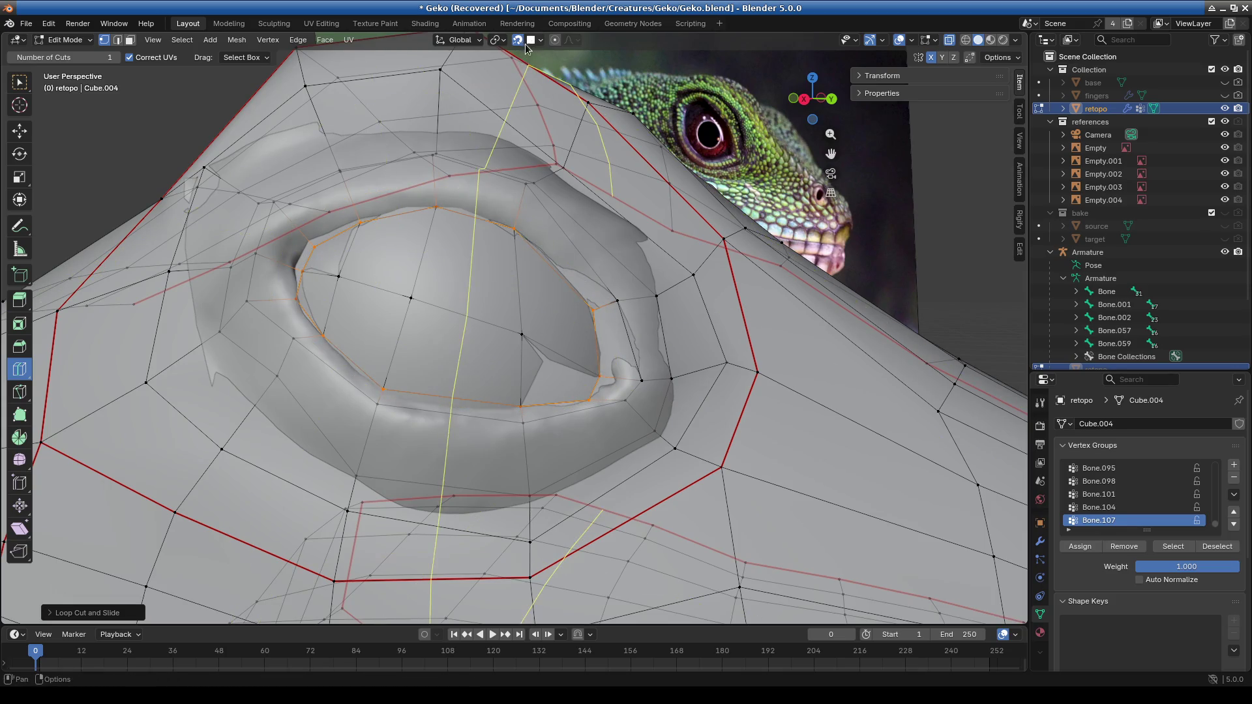
pyautogui.moveTo(438, 186); pyautogui.dragTo(437, 185)
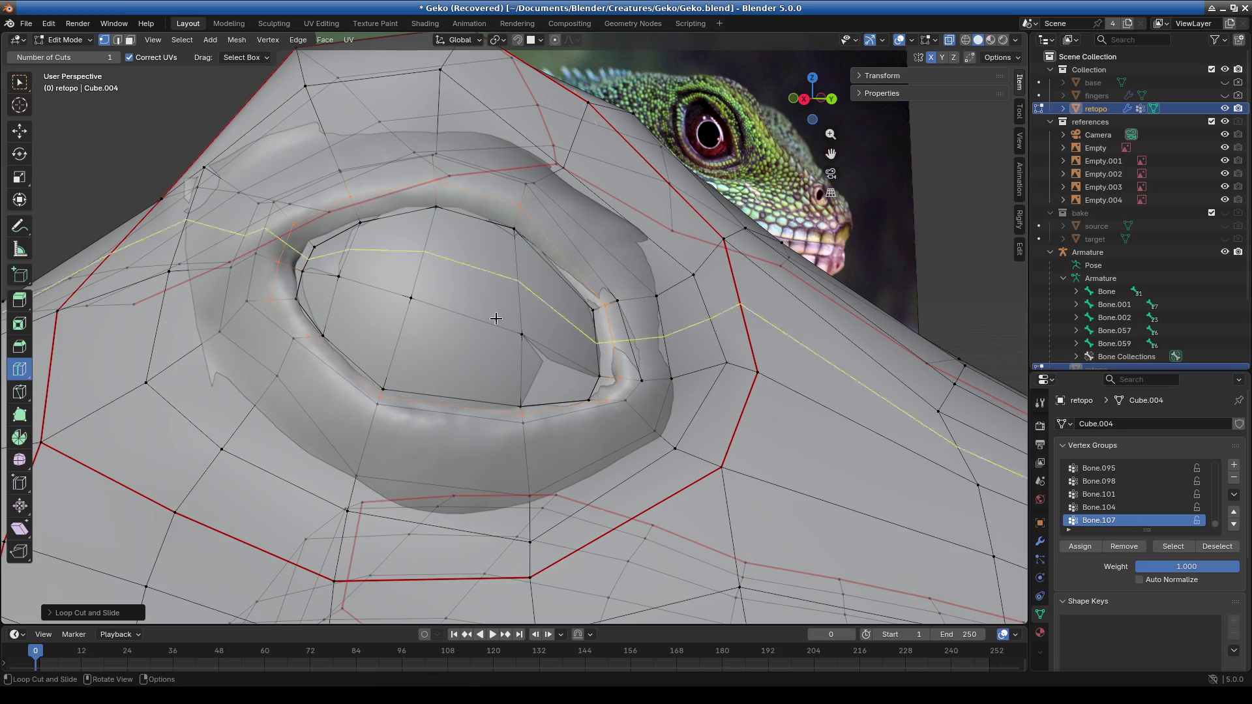
pyautogui.moveTo(447, 281); pyautogui.dragTo(424, 280, button='middle')
# Turn on snapping and move the new eye loop onto the inner eyelid rim.
pyautogui.click(516, 41)
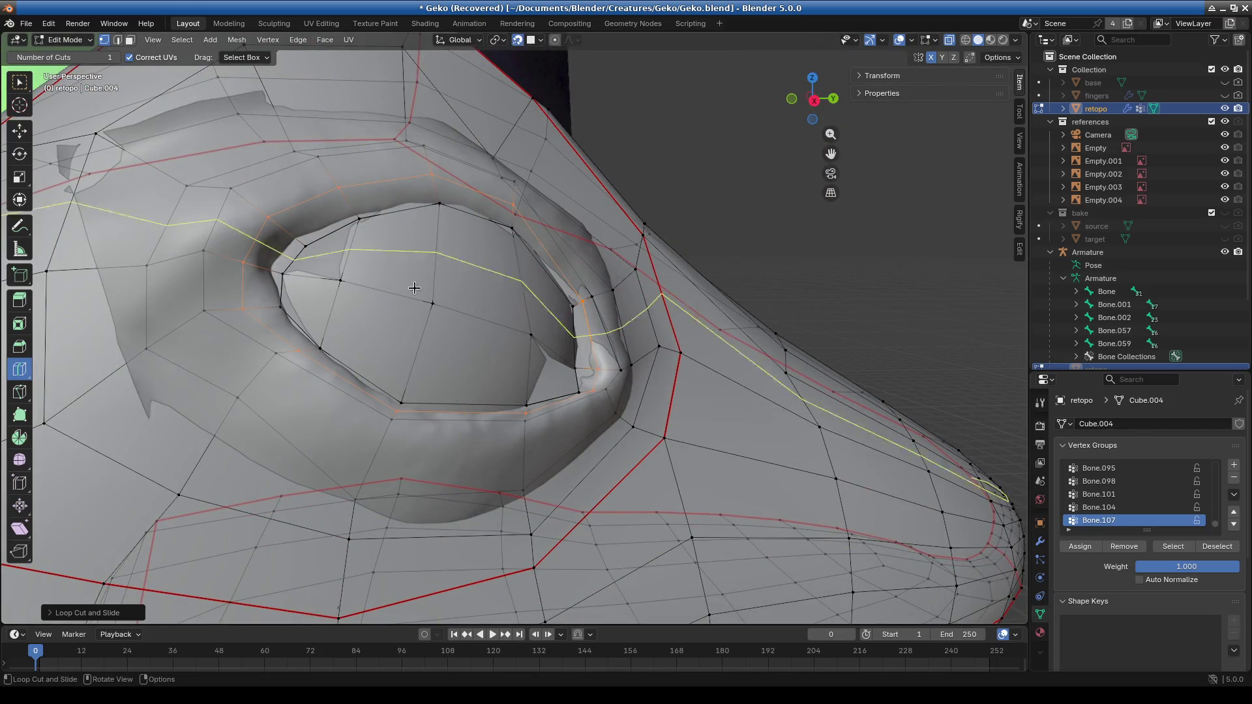
pyautogui.click(18, 87)
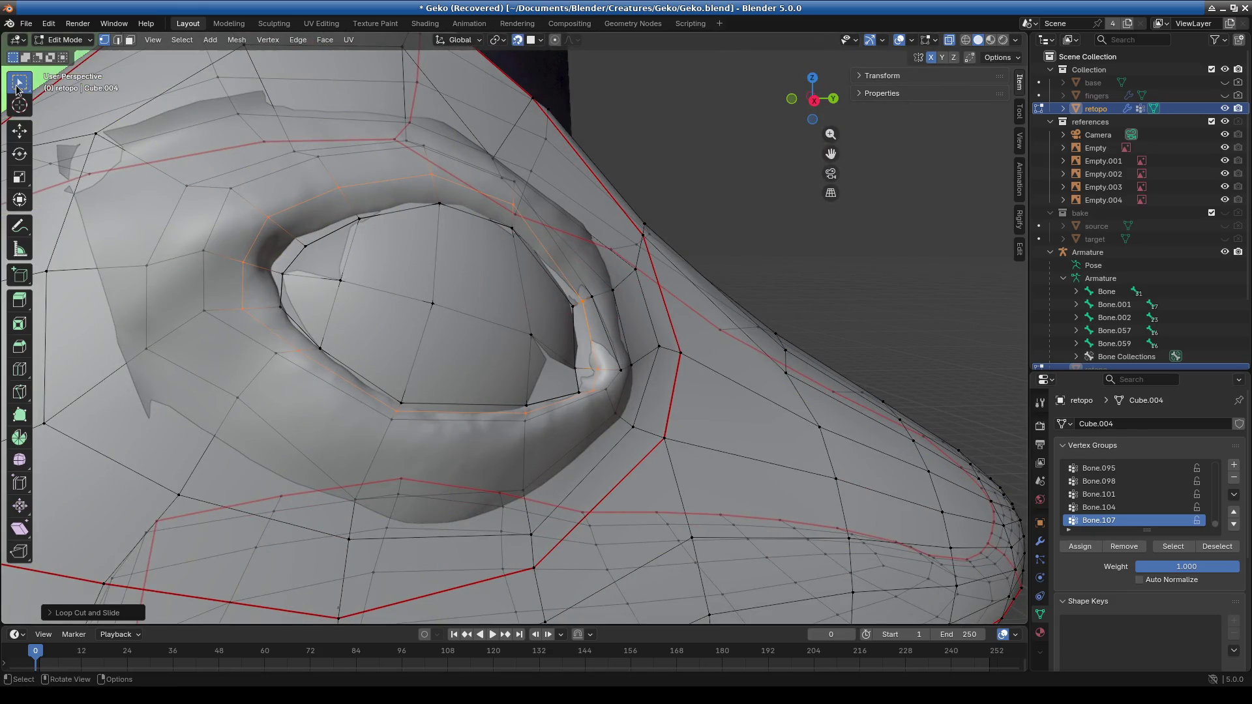
pyautogui.moveTo(457, 317); pyautogui.dragTo(410, 345, button='middle')
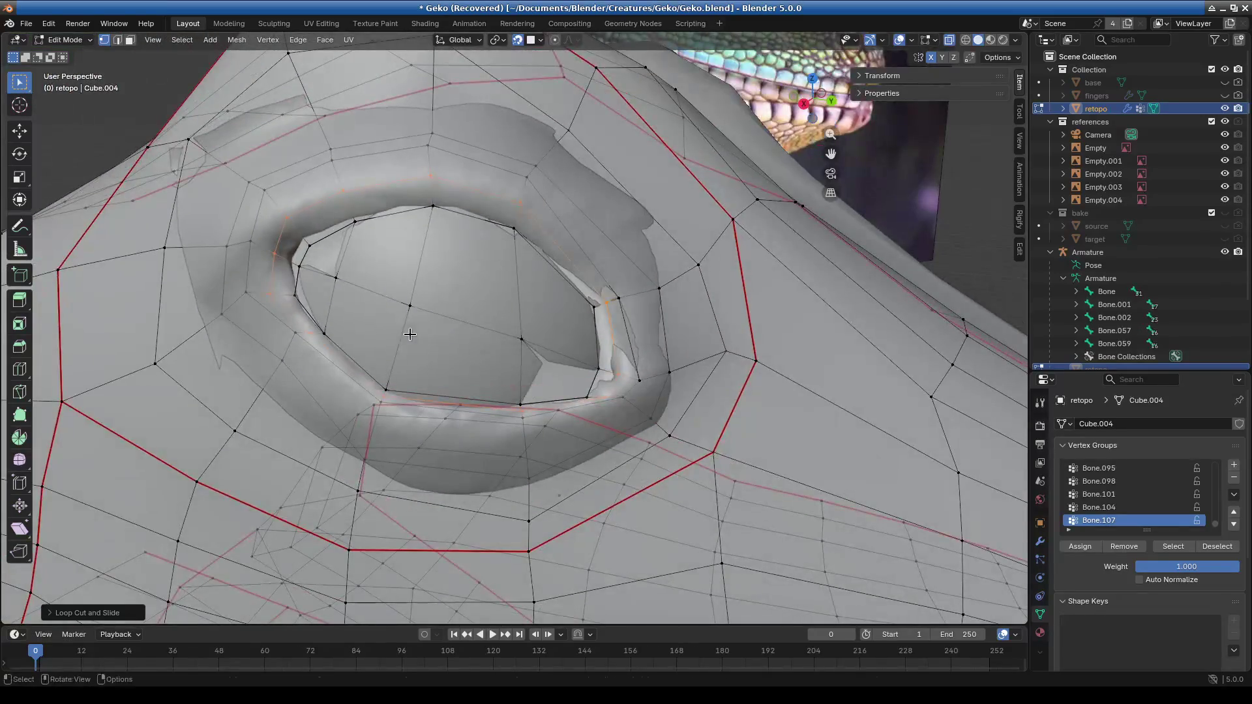
pyautogui.press('g')
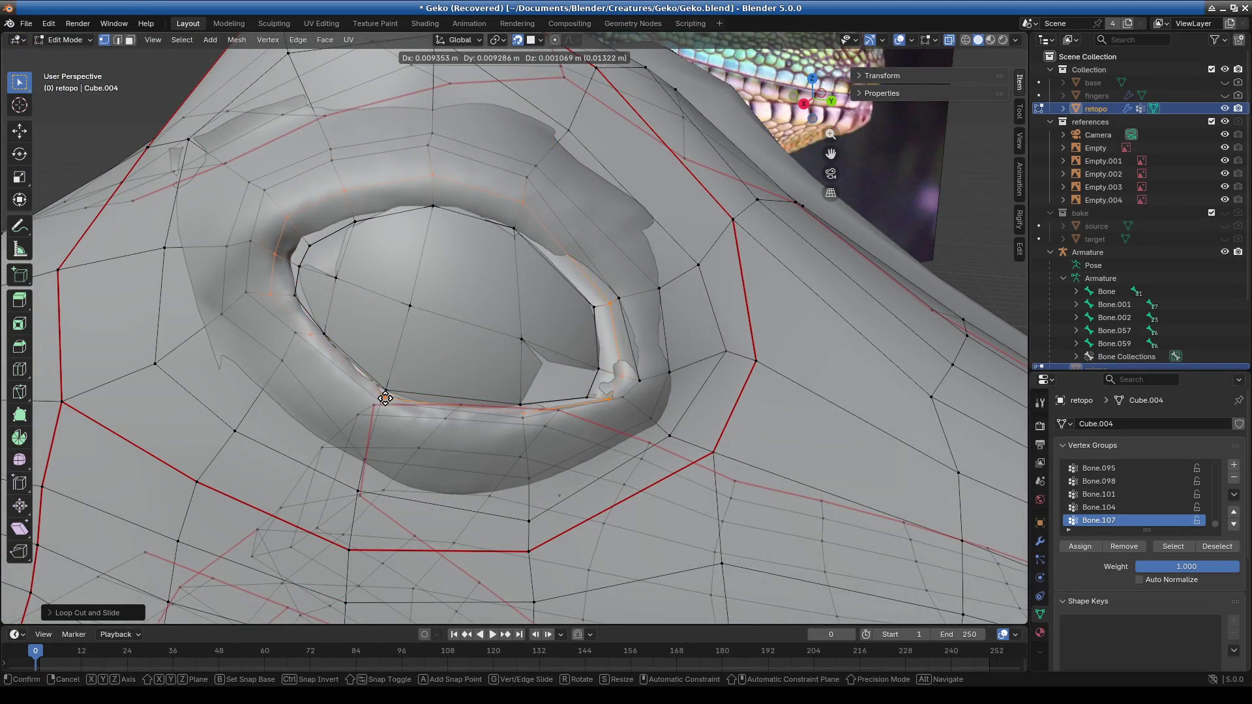
pyautogui.click(383, 395)
pyautogui.moveTo(384, 395); pyautogui.dragTo(782, 313, button='middle')
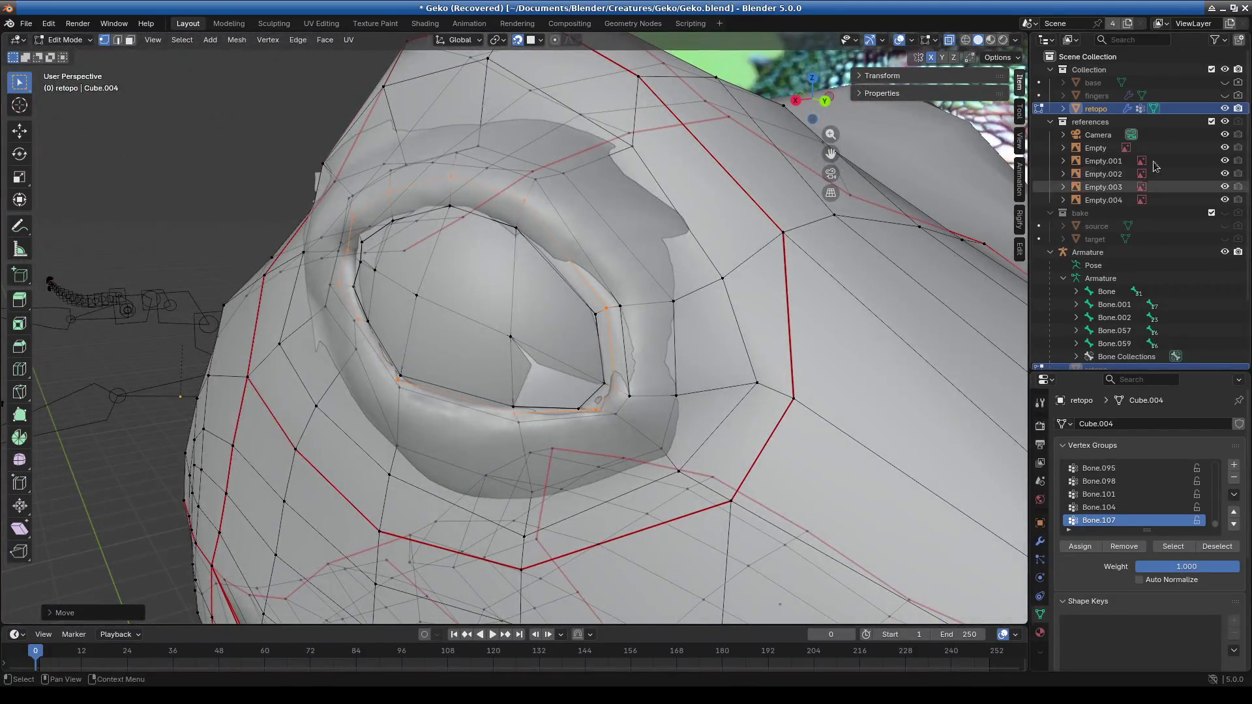
# Hide the Armature and the eye object in the Outliner, then inspect the socket.
pyautogui.click(1225, 252)
pyautogui.scroll(-3, 1214, 296)
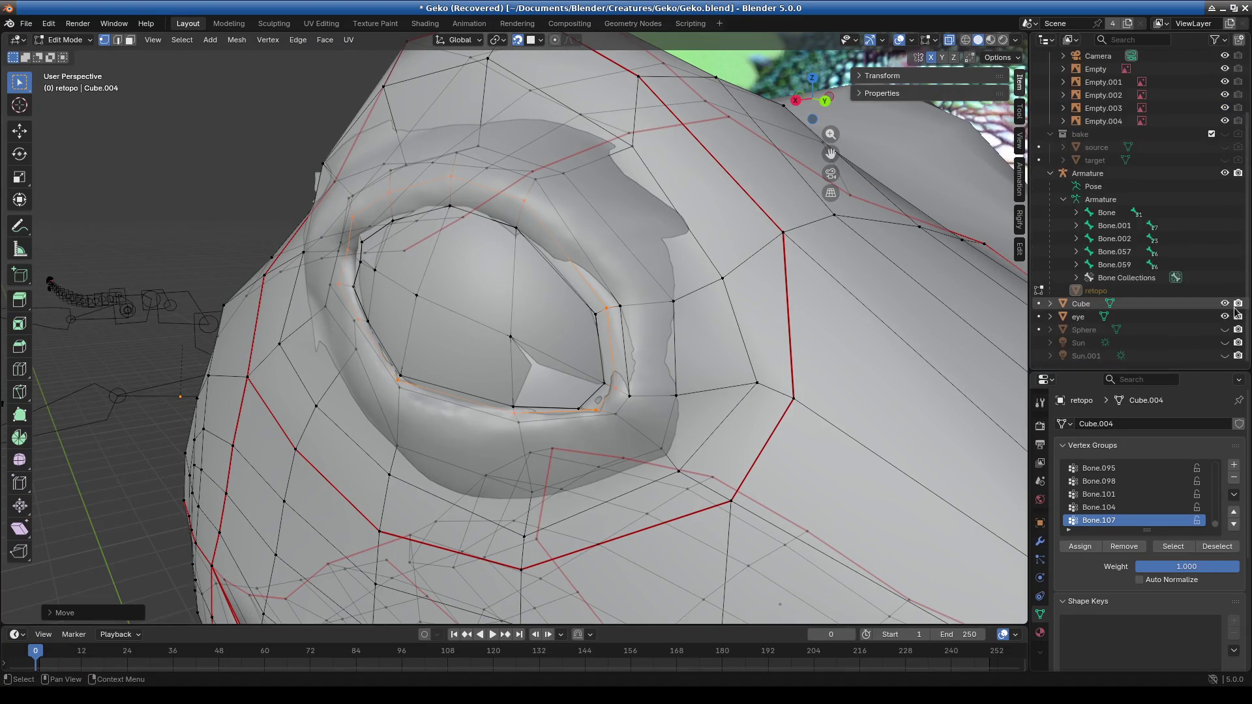
pyautogui.click(1225, 317)
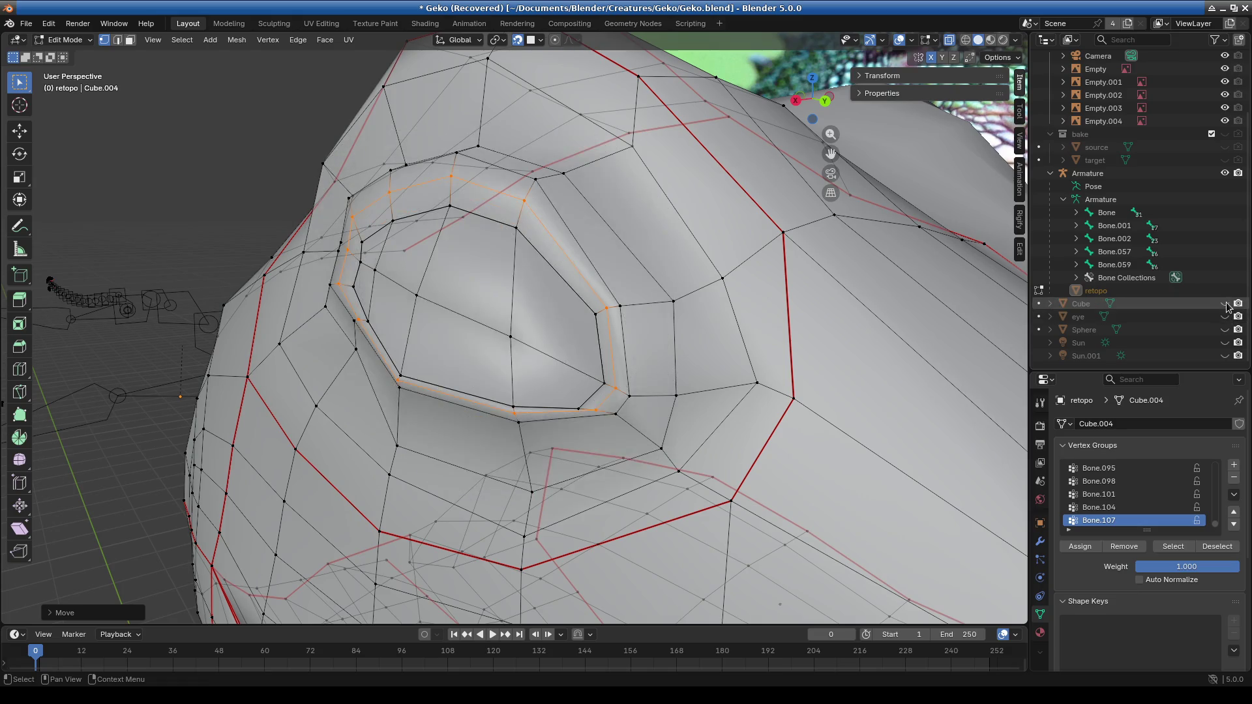
pyautogui.moveTo(687, 335)
pyautogui.mouseDown(button='middle')
pyautogui.moveTo(573, 330)
pyautogui.moveTo(501, 309)
pyautogui.moveTo(701, 347)
pyautogui.moveTo(388, 347)
pyautogui.moveTo(439, 299)
pyautogui.moveTo(467, 481)
pyautogui.moveTo(316, 456)
pyautogui.moveTo(444, 404)
pyautogui.moveTo(460, 390)
pyautogui.moveTo(450, 366)
pyautogui.moveTo(469, 371)
pyautogui.moveTo(456, 358)
pyautogui.moveTo(503, 406)
pyautogui.mouseUp(button='middle')
pyautogui.scroll(1, 503, 407)
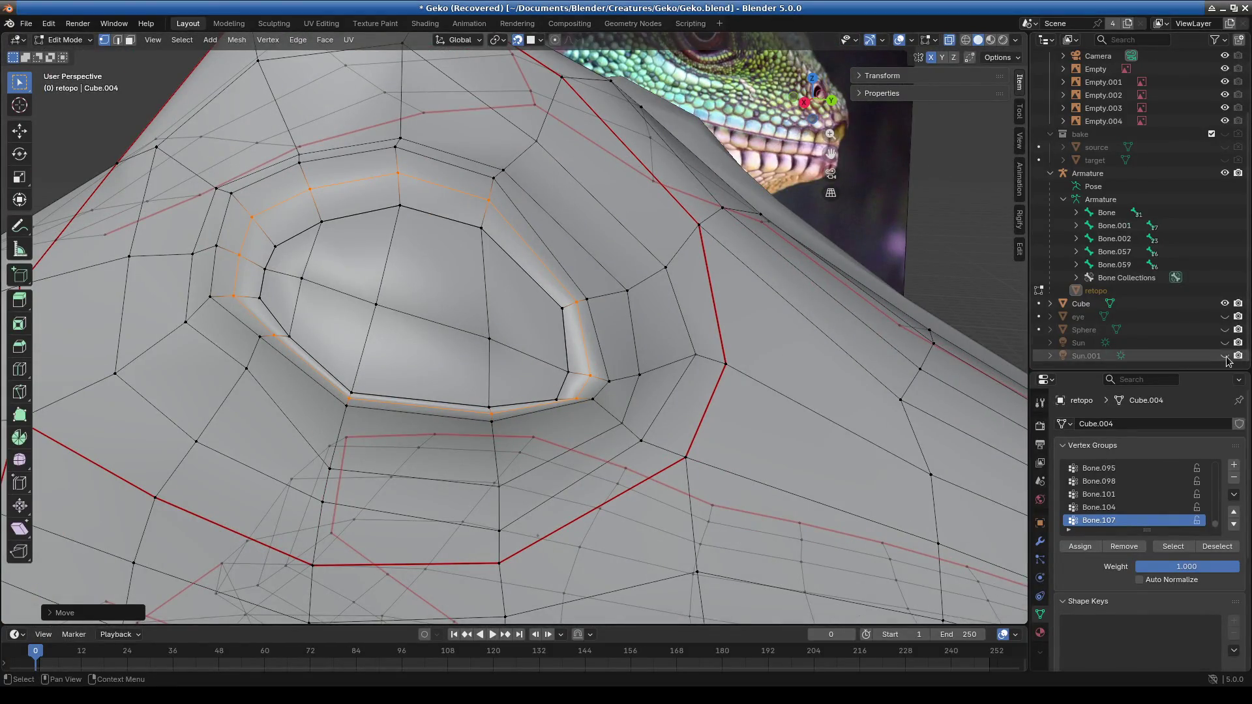
pyautogui.scroll(-3, 495, 365)
pyautogui.moveTo(495, 365); pyautogui.dragTo(509, 356, button='middle')
# Move the vertices just beside the gecko's eye onto the sculpted surface.
pyautogui.scroll(4, 285, 333)
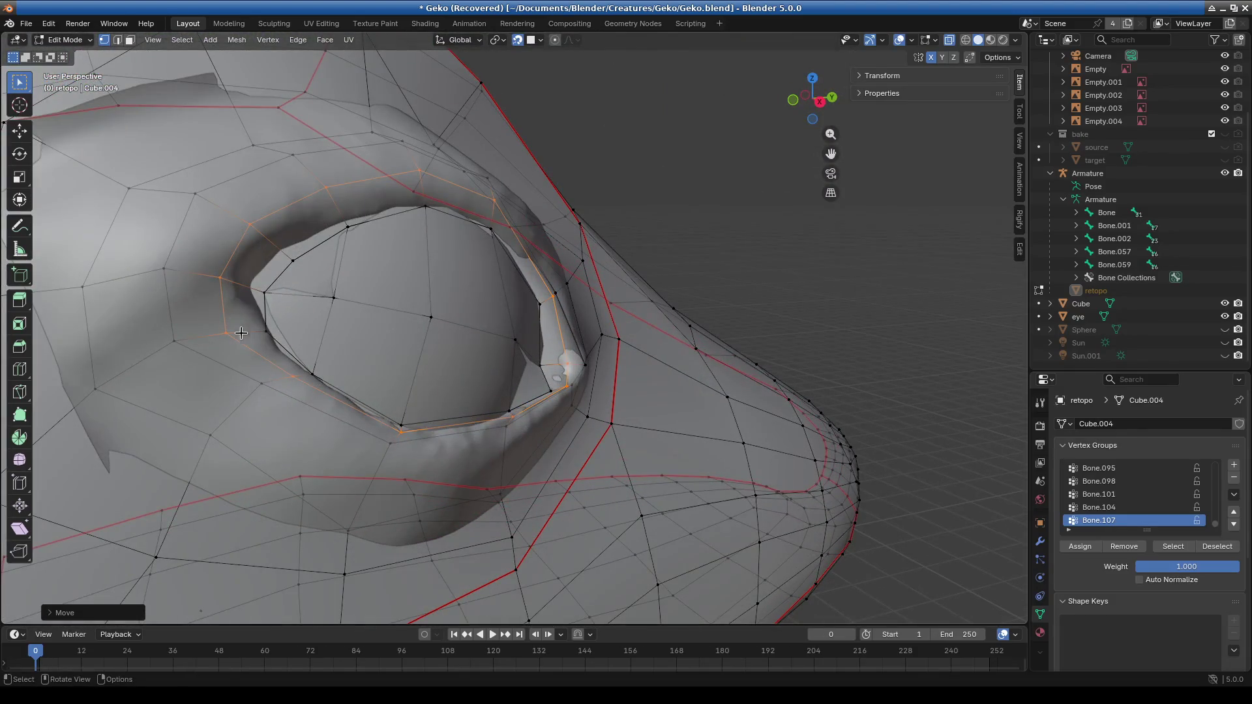
pyautogui.scroll(-2, 241, 333)
pyautogui.keyDown('shift'); pyautogui.moveTo(241, 333); pyautogui.dragTo(469, 345, button='middle'); pyautogui.keyUp('shift')
pyautogui.moveTo(276, 291); pyautogui.dragTo(331, 324)
pyautogui.press('g')
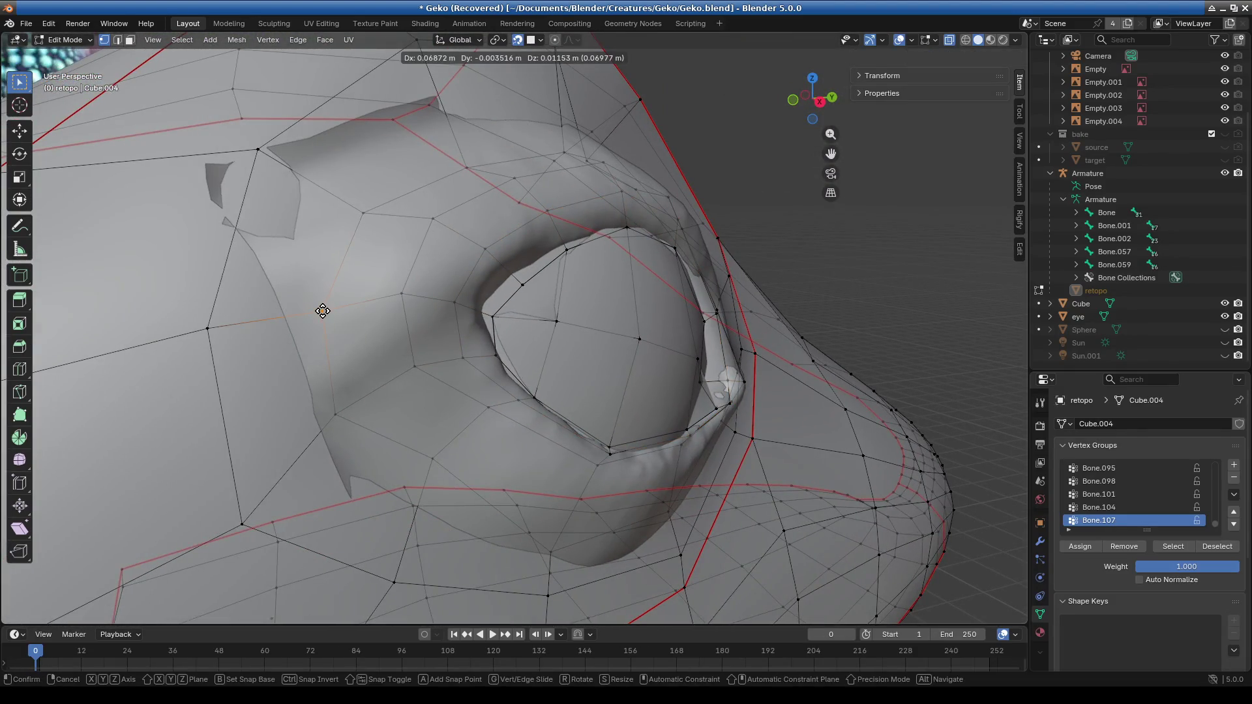
pyautogui.click(320, 306)
pyautogui.press('g')
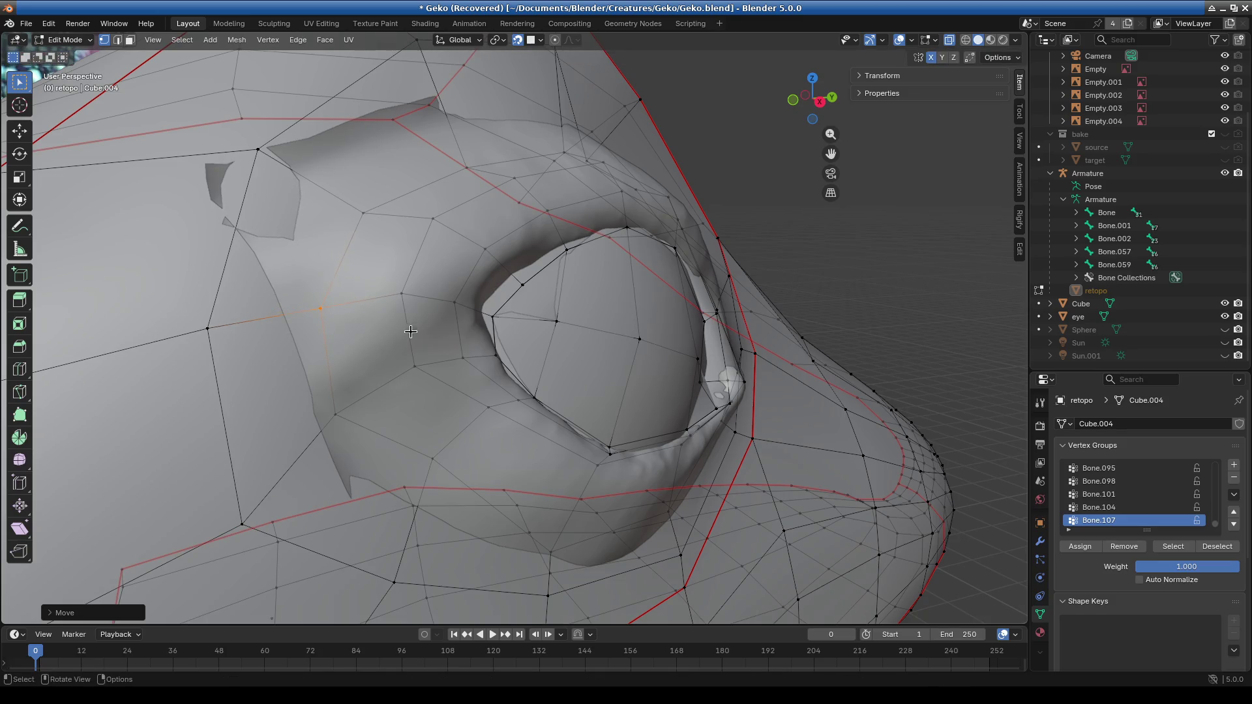
pyautogui.click(405, 293)
pyautogui.moveTo(363, 212); pyautogui.dragTo(361, 209)
# From a side view, tweak the eye-socket vertices to follow the sculpted brow.
pyautogui.moveTo(444, 228); pyautogui.dragTo(437, 221)
pyautogui.moveTo(437, 221)
pyautogui.mouseDown(button='middle')
pyautogui.moveTo(419, 201)
pyautogui.moveTo(397, 223)
pyautogui.mouseUp(button='middle')
pyautogui.scroll(-5, 525, 307)
pyautogui.moveTo(526, 306)
pyautogui.mouseDown(button='middle')
pyautogui.moveTo(620, 371)
pyautogui.moveTo(547, 244)
pyautogui.moveTo(477, 397)
pyautogui.mouseUp(button='middle')
pyautogui.moveTo(457, 383); pyautogui.dragTo(437, 329)
pyautogui.moveTo(436, 329); pyautogui.dragTo(453, 324, button='middle')
pyautogui.moveTo(453, 323)
pyautogui.mouseDown()
pyautogui.moveTo(493, 332)
pyautogui.moveTo(476, 299)
pyautogui.mouseUp()
pyautogui.moveTo(477, 298); pyautogui.dragTo(691, 294, button='middle')
# Pull more socket and eye-rim vertices down onto the sculpted eyelid.
pyautogui.moveTo(711, 317); pyautogui.dragTo(700, 327)
pyautogui.moveTo(700, 327); pyautogui.dragTo(587, 339, button='middle')
pyautogui.moveTo(522, 330)
pyautogui.mouseDown()
pyautogui.moveTo(537, 354)
pyautogui.moveTo(503, 314)
pyautogui.mouseUp()
pyautogui.moveTo(503, 315)
pyautogui.mouseDown(button='middle')
pyautogui.moveTo(509, 356)
pyautogui.moveTo(698, 273)
pyautogui.moveTo(536, 433)
pyautogui.moveTo(542, 411)
pyautogui.moveTo(572, 445)
pyautogui.moveTo(425, 383)
pyautogui.moveTo(479, 452)
pyautogui.mouseUp(button='middle')
pyautogui.click(510, 339)
pyautogui.click(554, 417)
pyautogui.moveTo(702, 540)
pyautogui.mouseDown(button='middle')
pyautogui.moveTo(531, 449)
pyautogui.moveTo(483, 461)
pyautogui.moveTo(347, 419)
pyautogui.moveTo(429, 424)
pyautogui.mouseUp(button='middle')
pyautogui.click(574, 350)
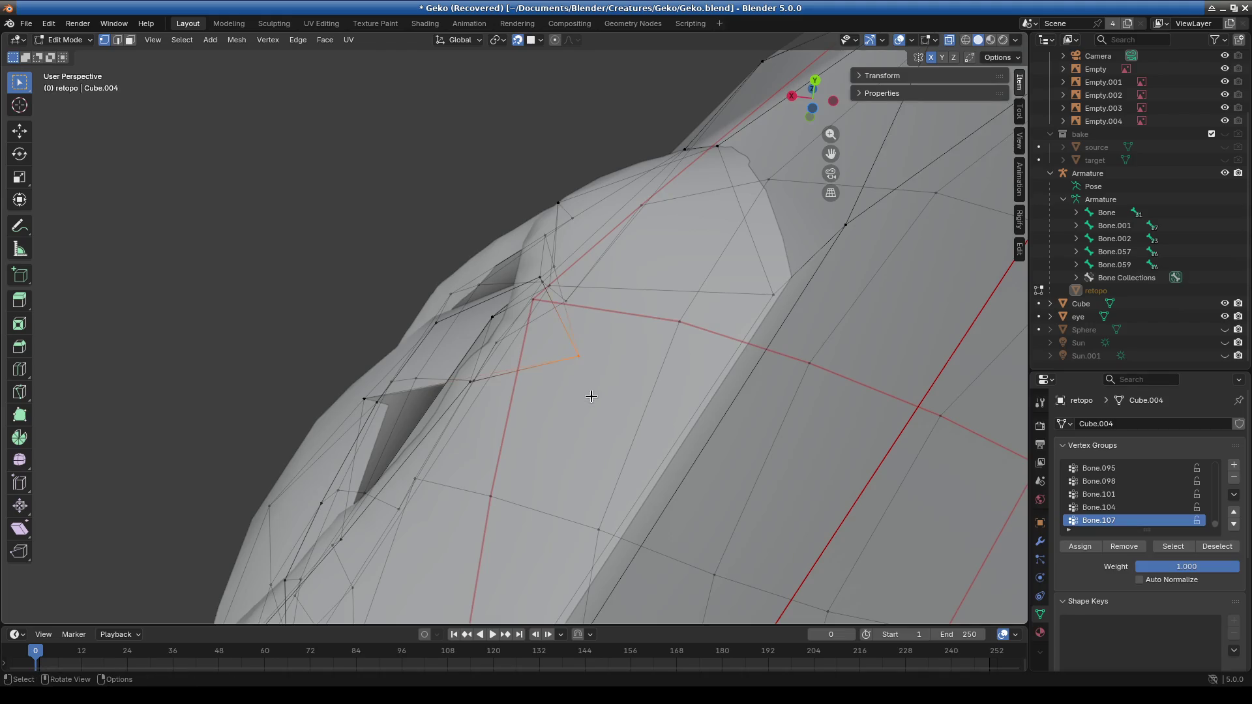
# Slide the selected eye-rim vertex along the X axis.
pyautogui.moveTo(589, 394); pyautogui.dragTo(609, 476, button='middle')
pyautogui.press('g')
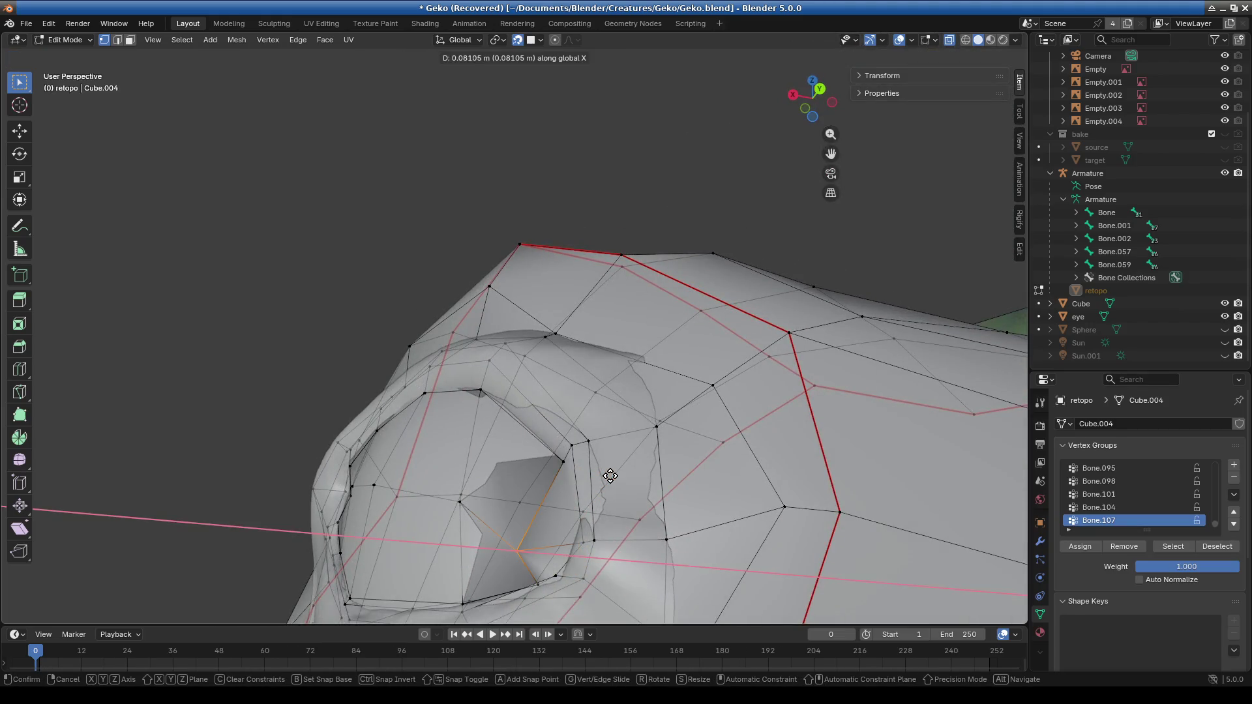
pyautogui.rightClick(623, 442)
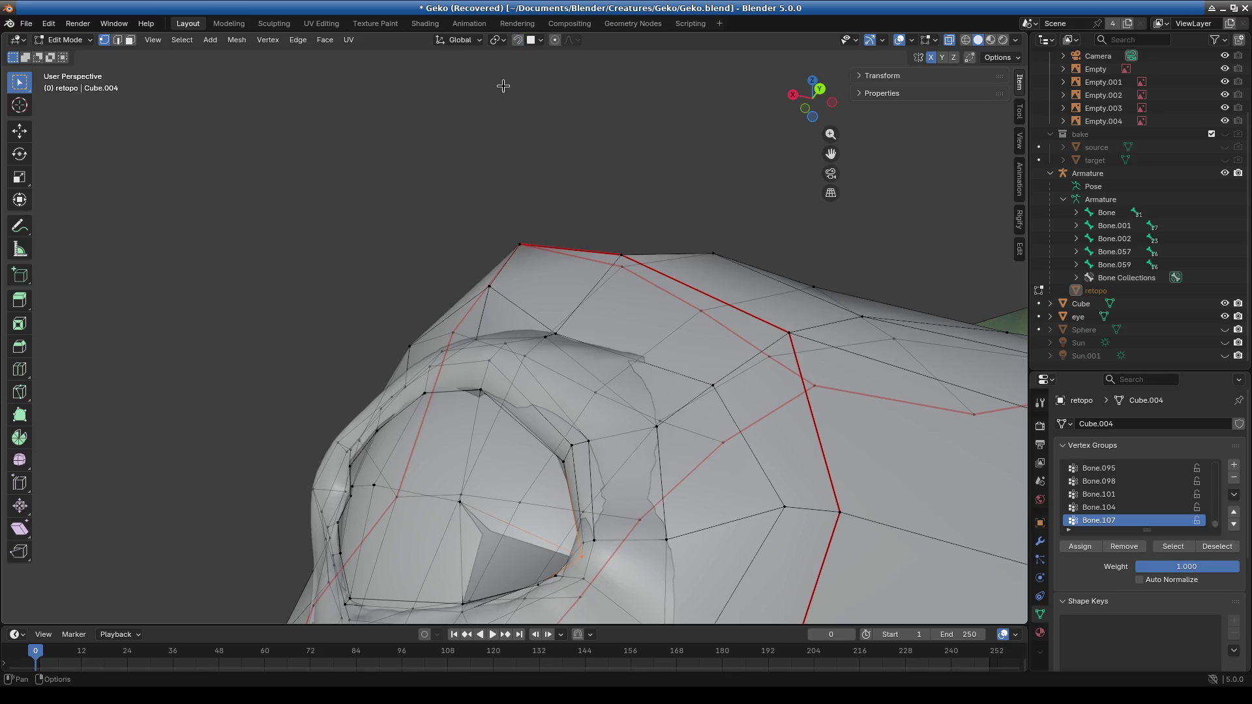
pyautogui.press('g')
pyautogui.press('x')
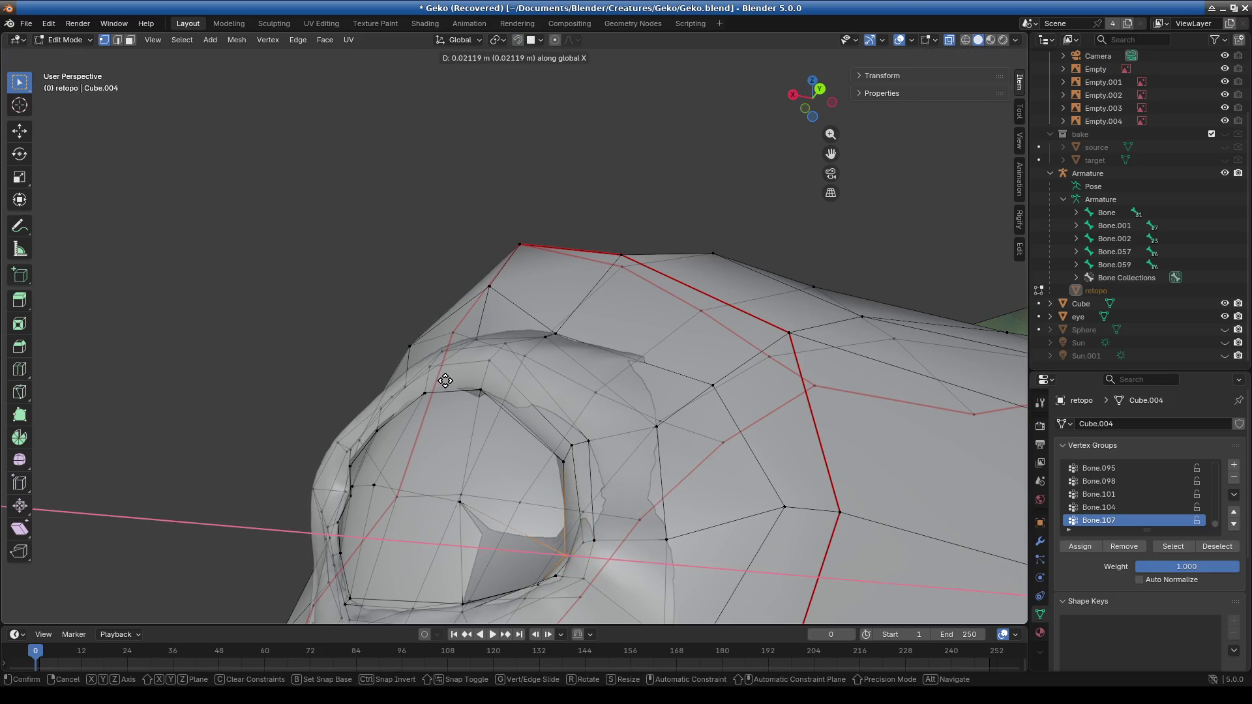
pyautogui.click(450, 381)
pyautogui.moveTo(450, 380)
pyautogui.mouseDown(button='middle')
pyautogui.moveTo(564, 299)
pyautogui.moveTo(517, 346)
pyautogui.moveTo(600, 489)
pyautogui.moveTo(595, 427)
pyautogui.mouseUp(button='middle')
# Select the whole retopo mesh and merge by distance, removing 24 duplicate vertices.
pyautogui.click(560, 424)
pyautogui.scroll(3, 606, 500)
pyautogui.press('a')
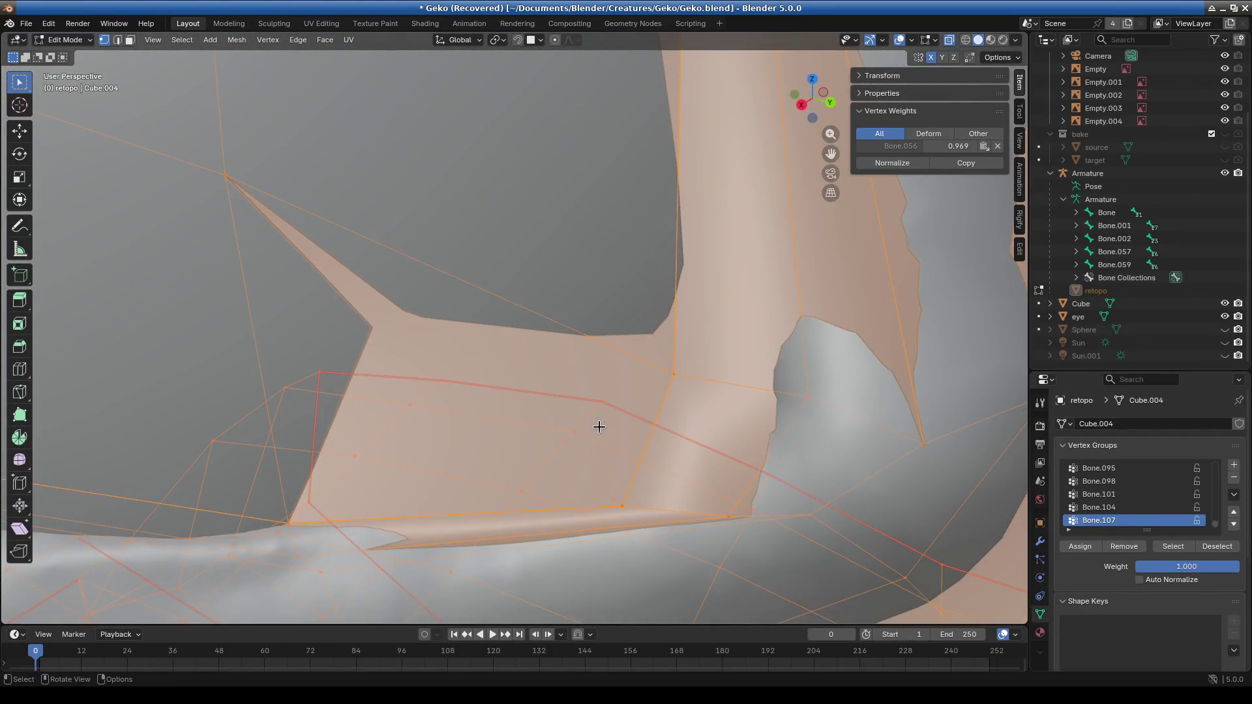
pyautogui.click(561, 502)
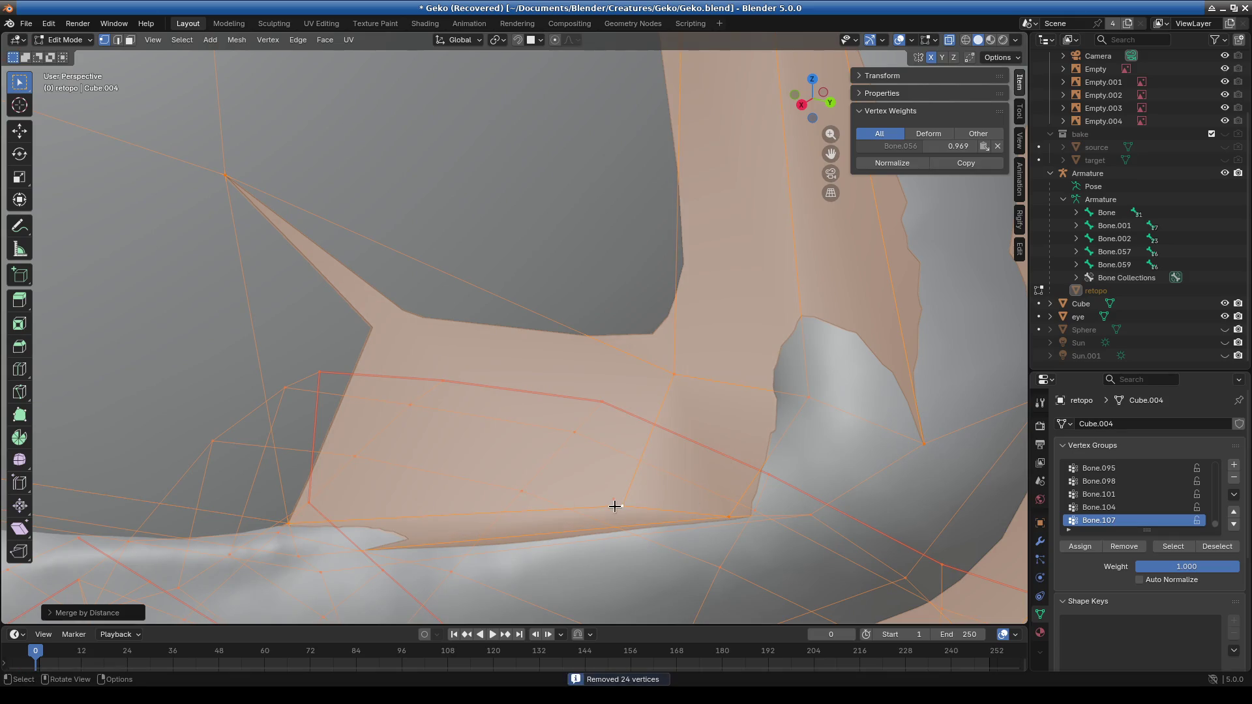
pyautogui.moveTo(665, 517); pyautogui.dragTo(587, 456, button='middle')
pyautogui.click(589, 463)
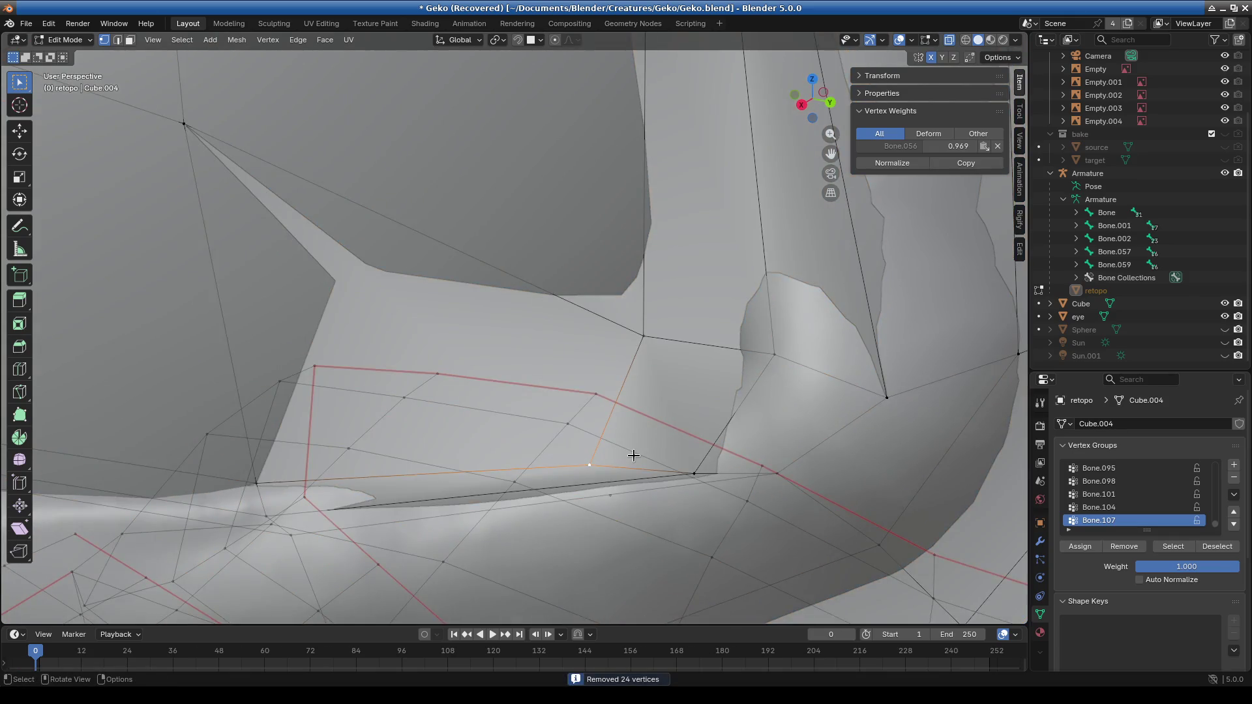
# Move the selected lower-lid vertex onto the eyelid and inspect it around the eye ring.
pyautogui.press('g')
pyautogui.click(607, 420)
pyautogui.moveTo(607, 421)
pyautogui.mouseDown(button='middle')
pyautogui.moveTo(496, 379)
pyautogui.moveTo(475, 346)
pyautogui.moveTo(530, 411)
pyautogui.mouseUp(button='middle')
pyautogui.scroll(3, 575, 332)
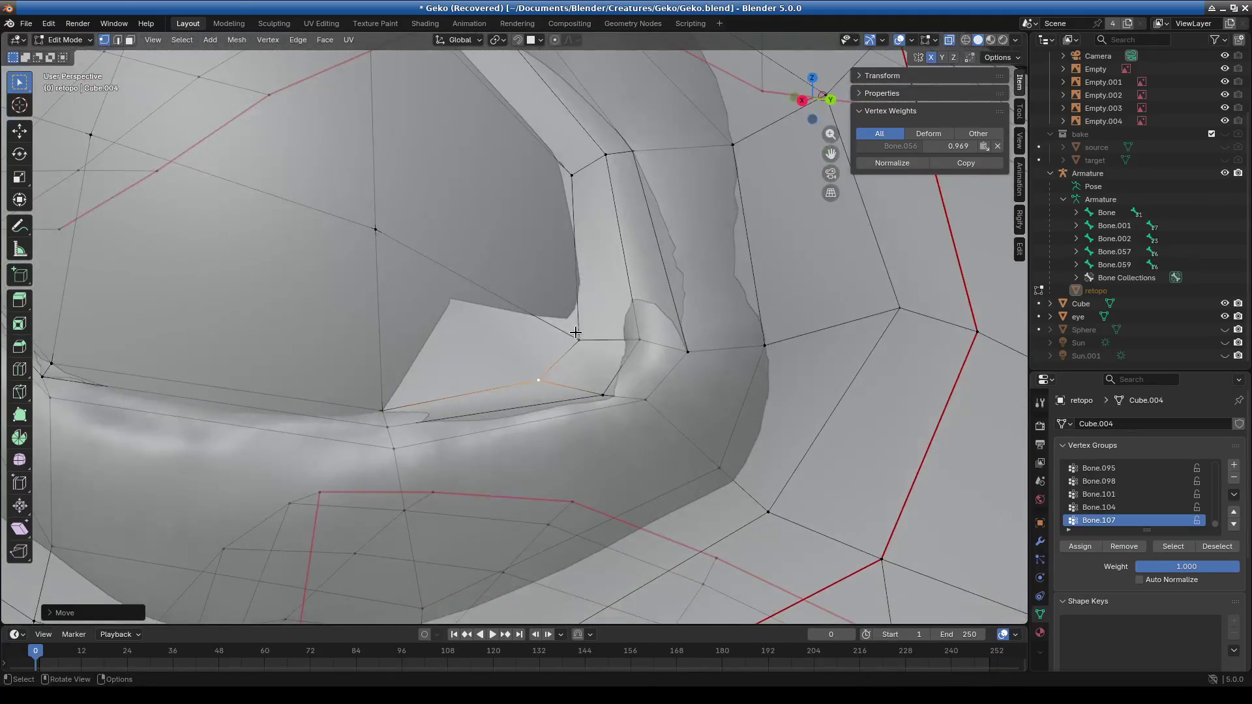
pyautogui.scroll(-4, 595, 324)
pyautogui.moveTo(595, 324); pyautogui.dragTo(440, 321, button='middle')
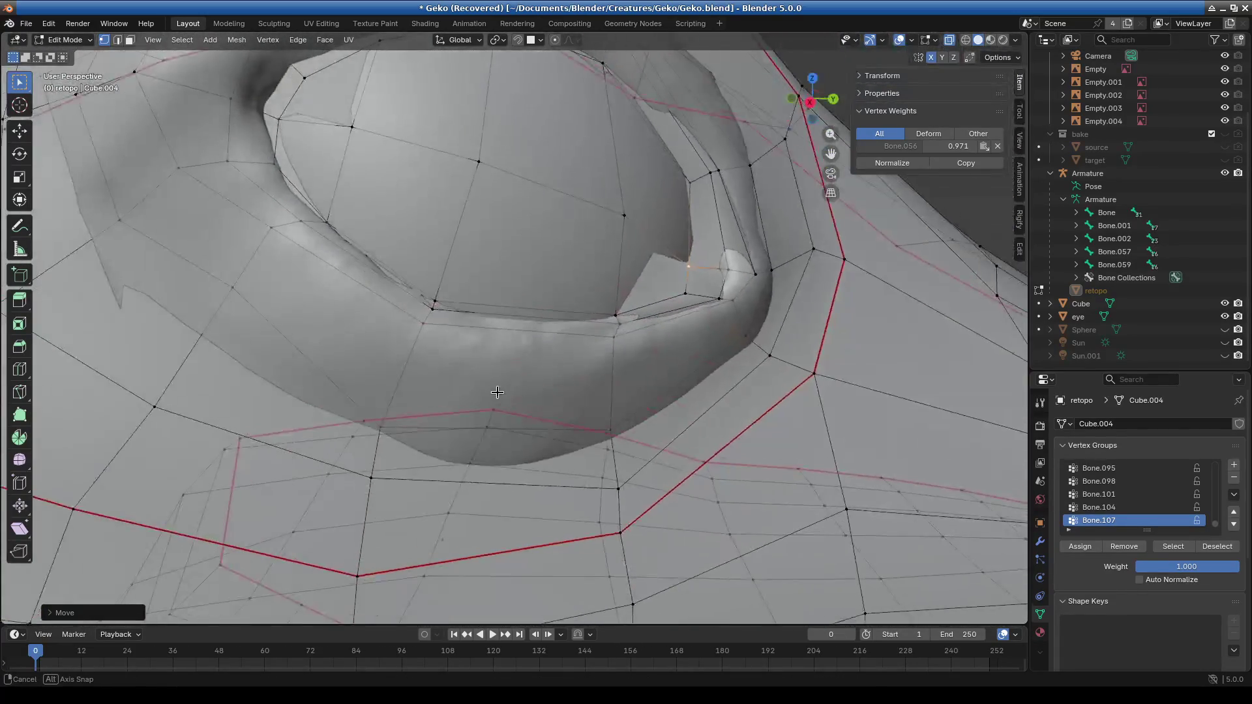
pyautogui.scroll(4, 440, 321)
pyautogui.scroll(-6, 440, 322)
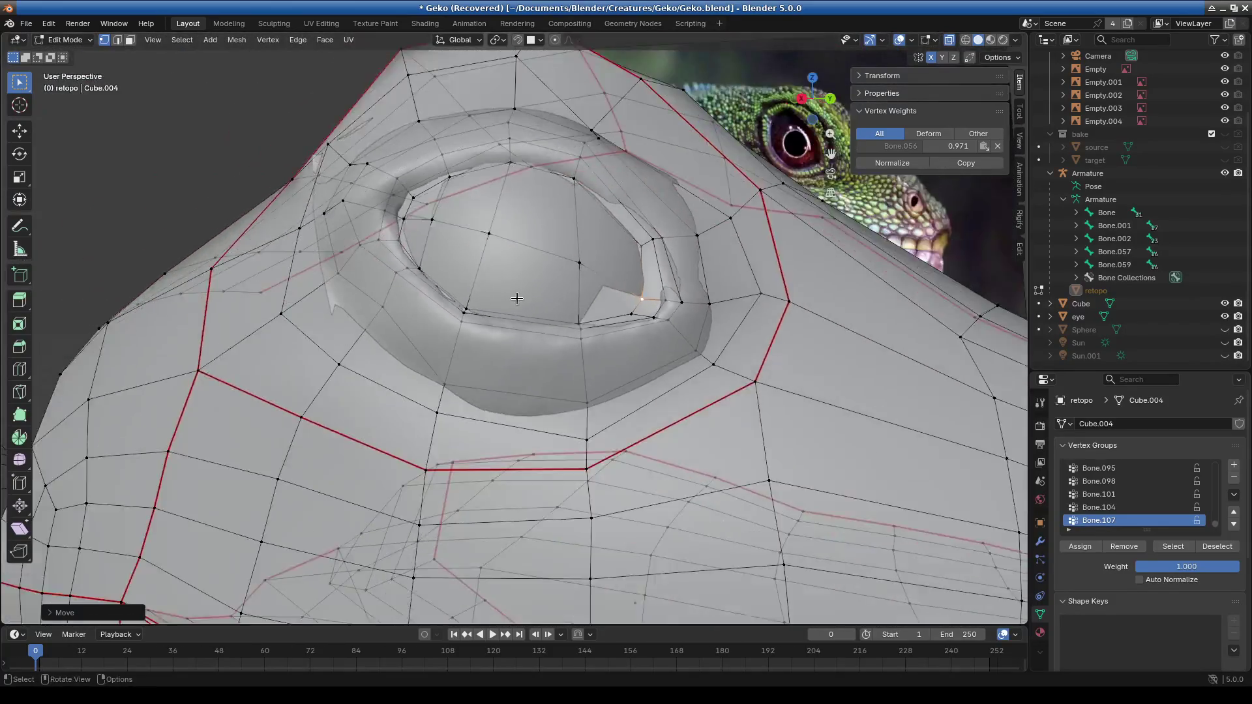
pyautogui.moveTo(516, 298)
pyautogui.mouseDown(button='middle')
pyautogui.moveTo(428, 336)
pyautogui.moveTo(470, 253)
pyautogui.moveTo(746, 346)
pyautogui.moveTo(591, 316)
pyautogui.moveTo(595, 366)
pyautogui.moveTo(575, 375)
pyautogui.mouseUp(button='middle')
# Reposition three vertices near the eye ring onto the sculpted eyelid.
pyautogui.click(475, 221)
pyautogui.click(495, 239)
pyautogui.click(591, 316)
pyautogui.press('g')
pyautogui.click(565, 378)
pyautogui.click(649, 472)
pyautogui.press('g')
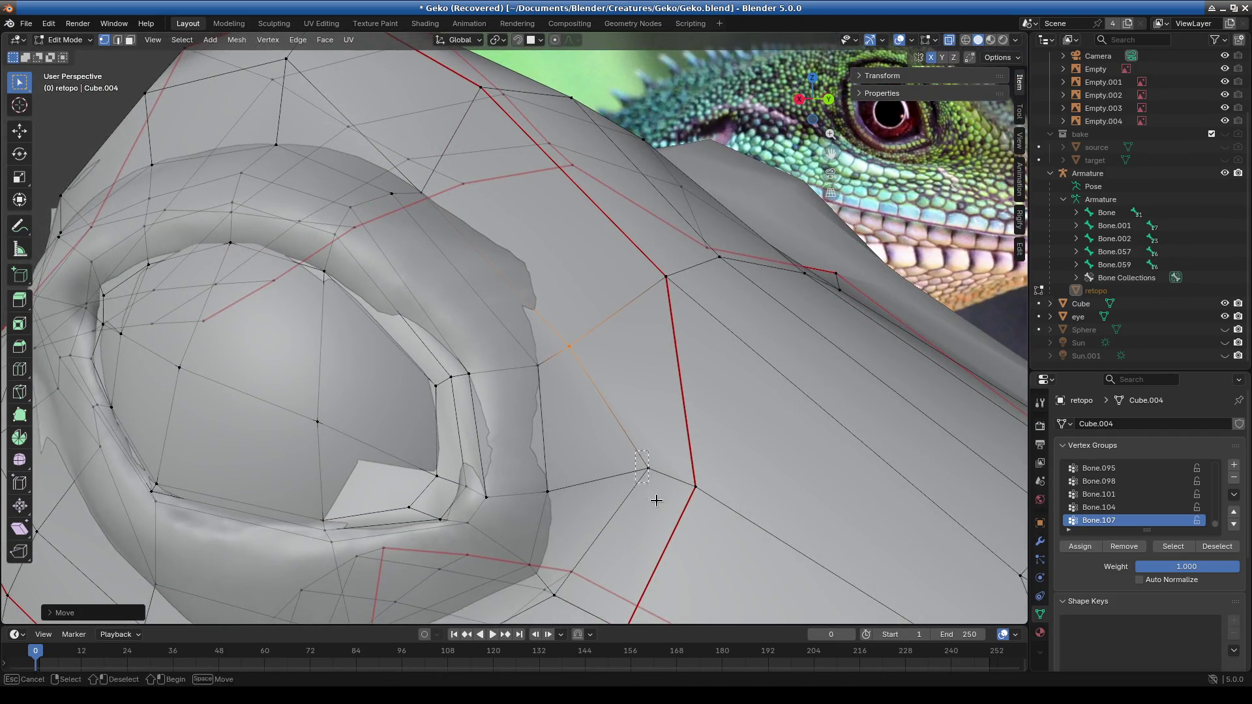
pyautogui.click(614, 519)
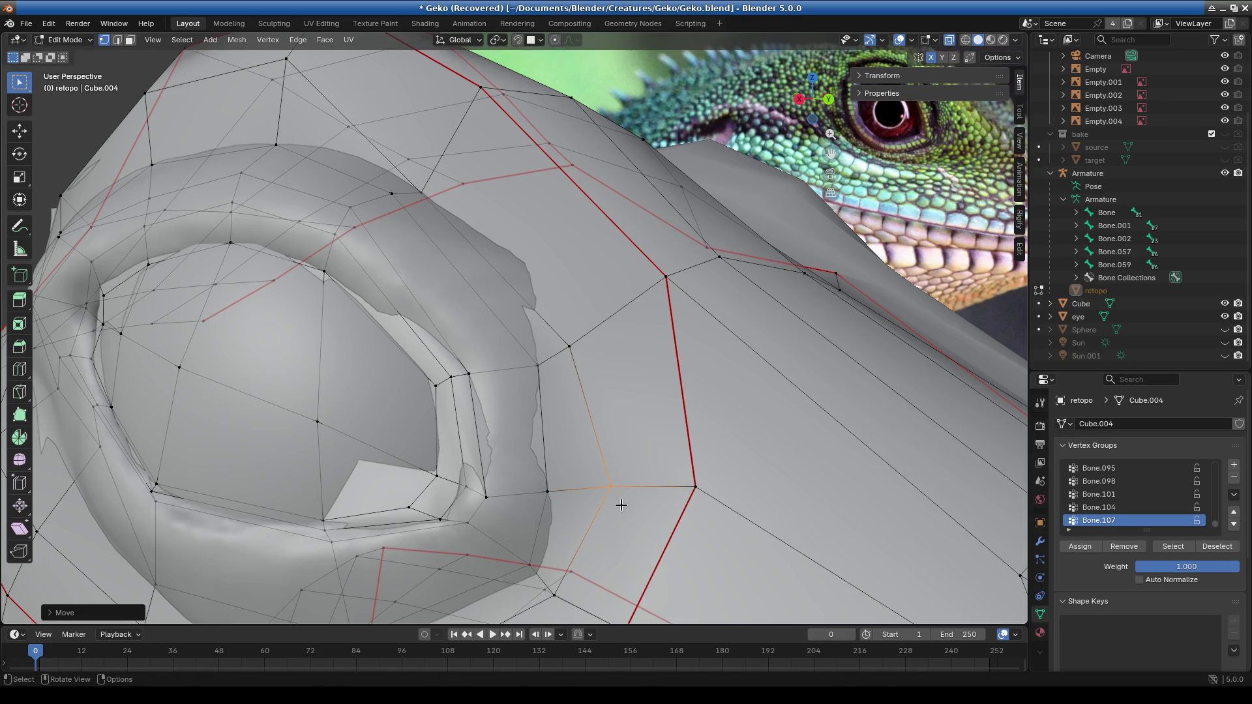
# From another angle, pull the remaining lower-lid rim vertices onto the eyelid surface.
pyautogui.moveTo(609, 358)
pyautogui.mouseDown(button='middle')
pyautogui.moveTo(540, 497)
pyautogui.moveTo(539, 414)
pyautogui.moveTo(619, 394)
pyautogui.moveTo(600, 428)
pyautogui.moveTo(587, 404)
pyautogui.moveTo(508, 411)
pyautogui.moveTo(410, 371)
pyautogui.moveTo(366, 430)
pyautogui.mouseUp(button='middle')
pyautogui.press('g')
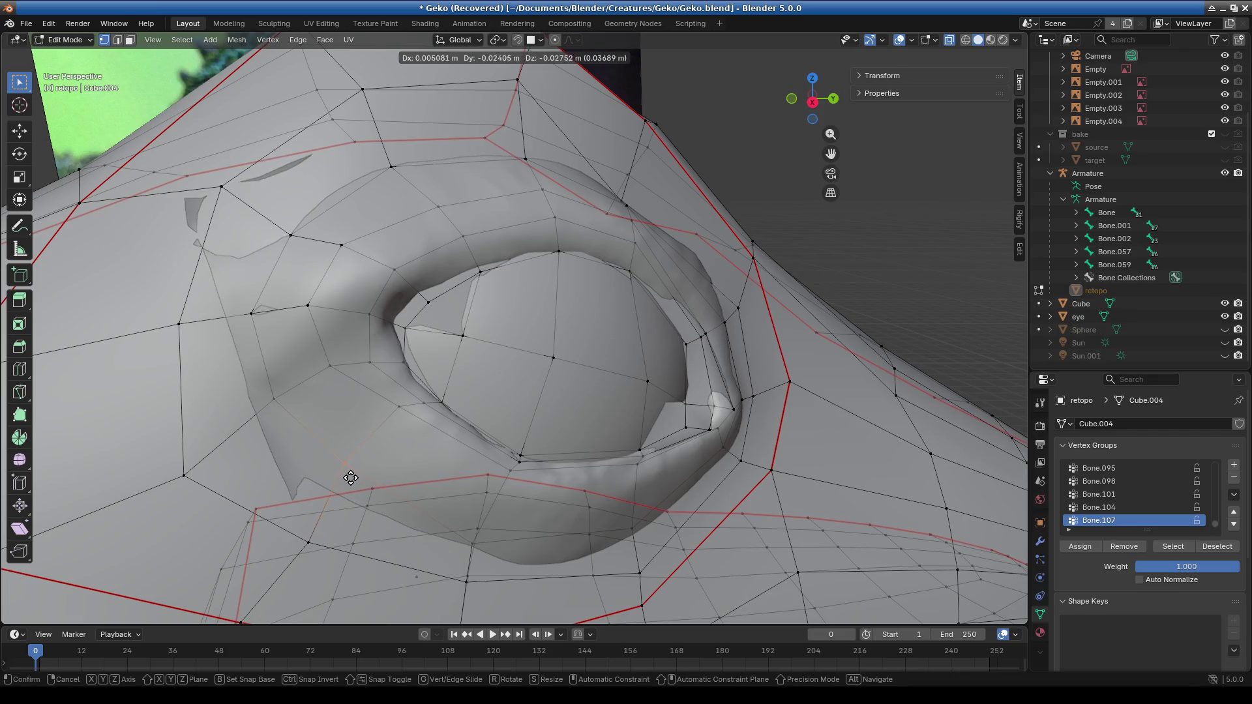
pyautogui.click(291, 405)
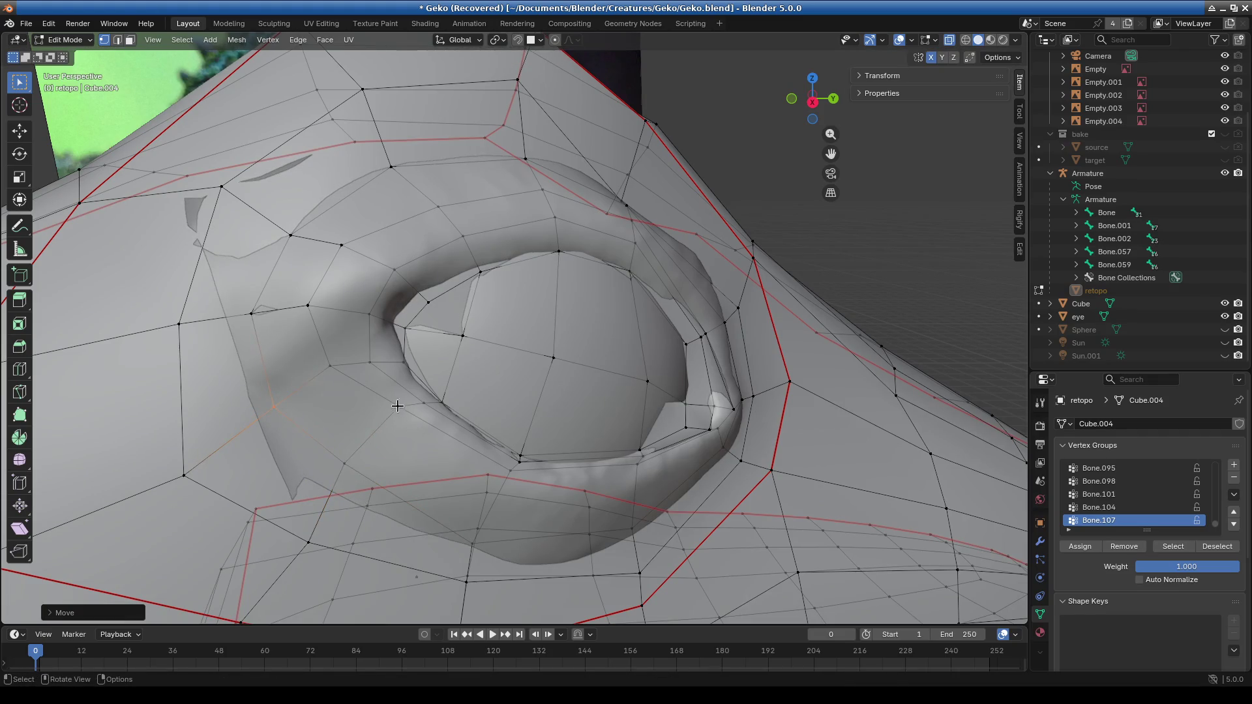
pyautogui.press('g')
pyautogui.click(400, 447)
pyautogui.press('g')
pyautogui.click(497, 503)
pyautogui.keyDown('shift'); pyautogui.moveTo(497, 503); pyautogui.dragTo(474, 341, button='middle'); pyautogui.keyUp('shift')
pyautogui.scroll(2, 474, 342)
pyautogui.click(487, 359)
pyautogui.press('g')
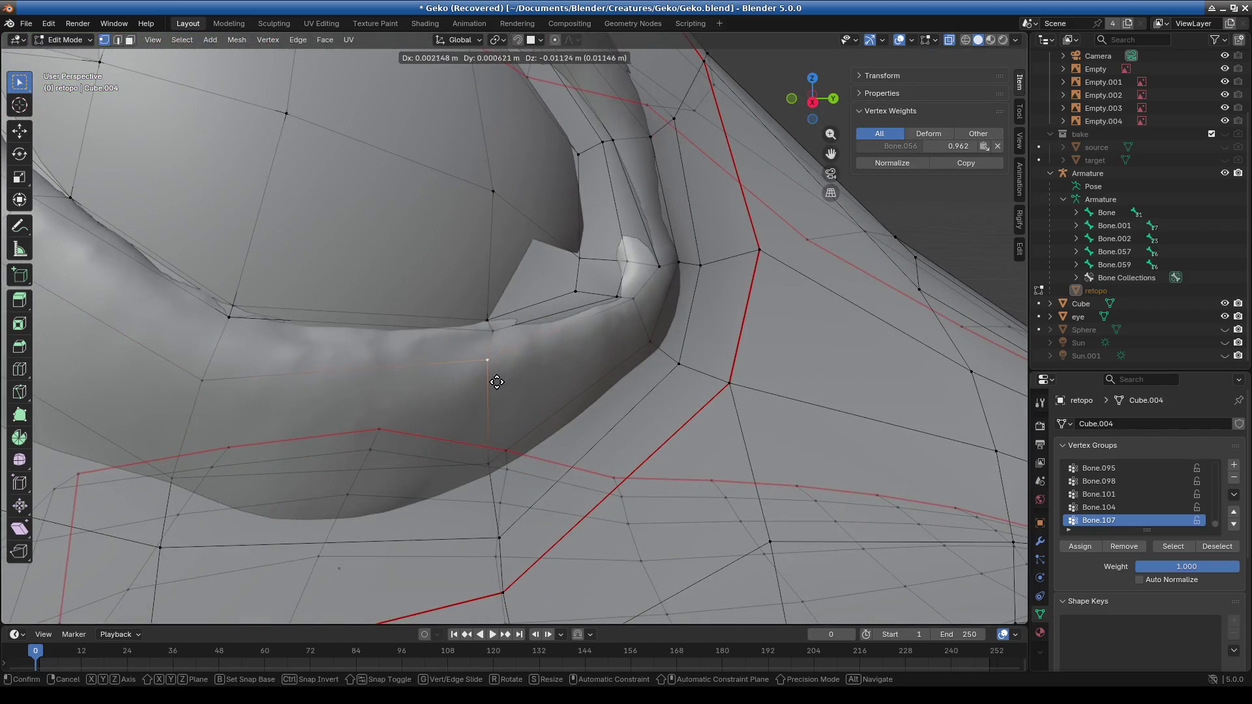
pyautogui.click(500, 407)
pyautogui.moveTo(500, 406)
pyautogui.mouseDown(button='middle')
pyautogui.moveTo(647, 339)
pyautogui.moveTo(530, 320)
pyautogui.moveTo(580, 346)
pyautogui.moveTo(433, 301)
pyautogui.mouseUp(button='middle')
pyautogui.click(651, 365)
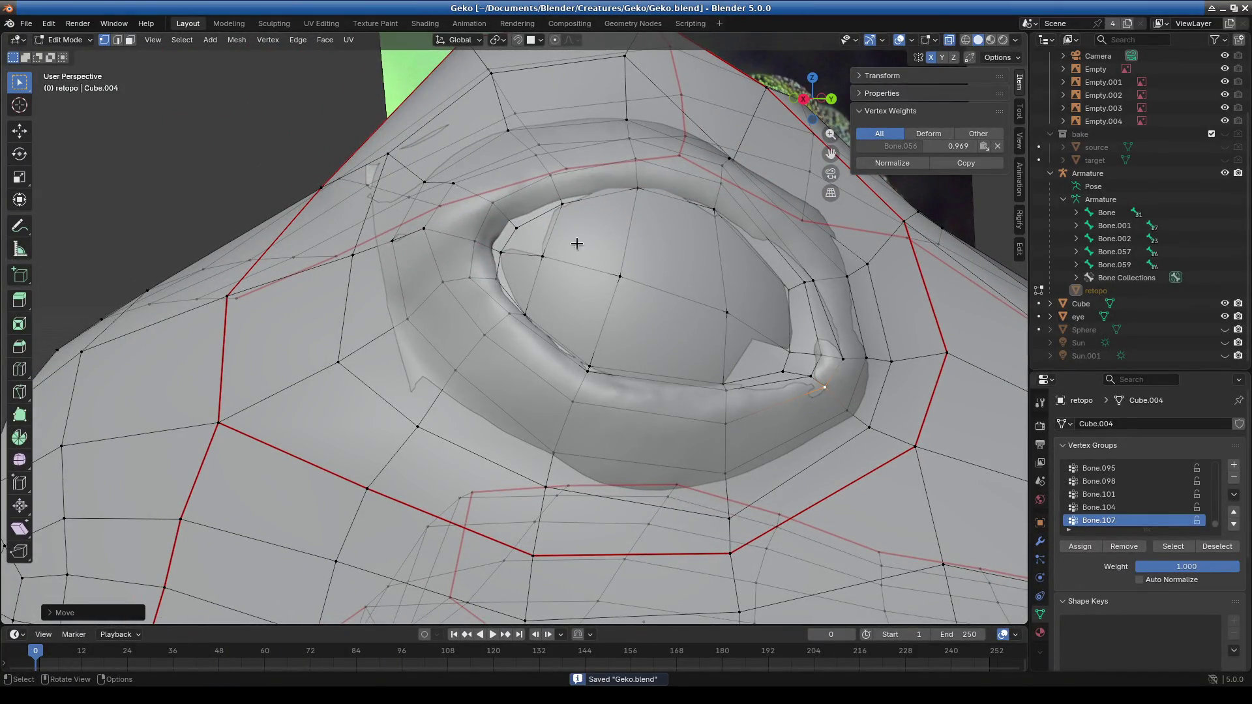
# Switch the viewport to Material Preview shading and frame the whole lizard head.
pyautogui.click(62, 40)
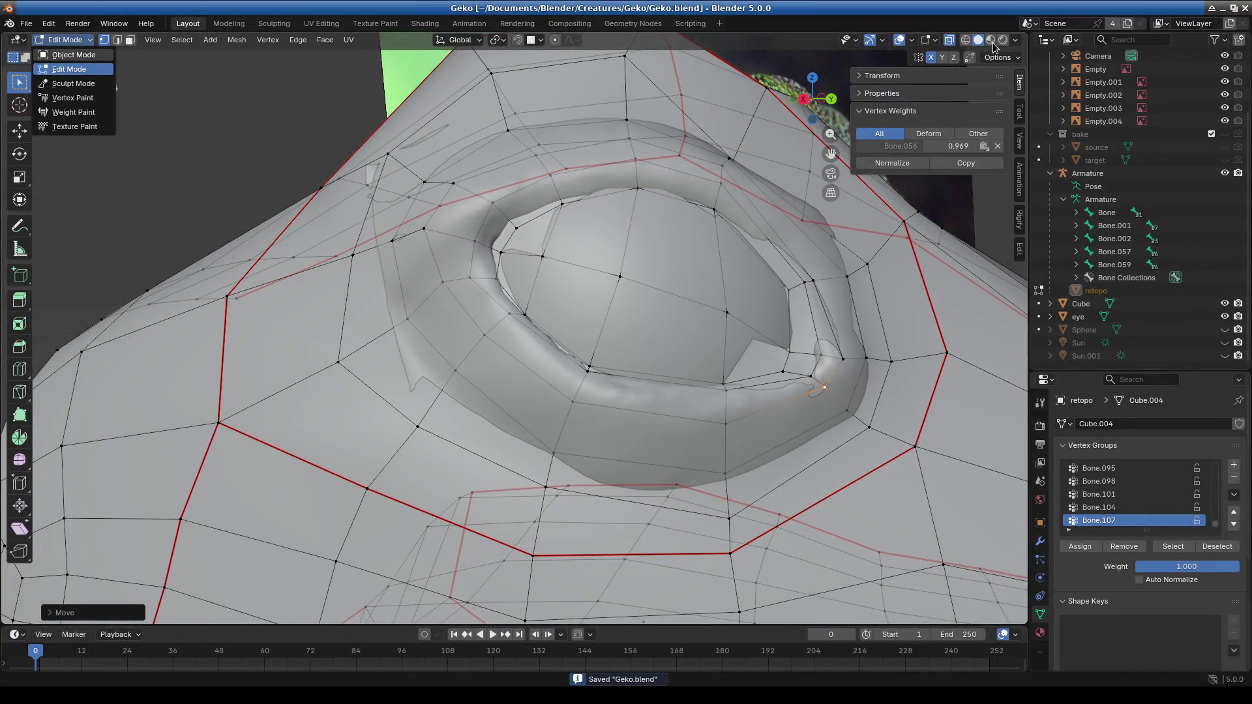
pyautogui.click(990, 40)
pyautogui.scroll(-6, 587, 339)
pyautogui.moveTo(587, 340); pyautogui.dragTo(616, 342, button='middle')
# Hide the reference images and collapse the references and bake collections.
pyautogui.click(1074, 318)
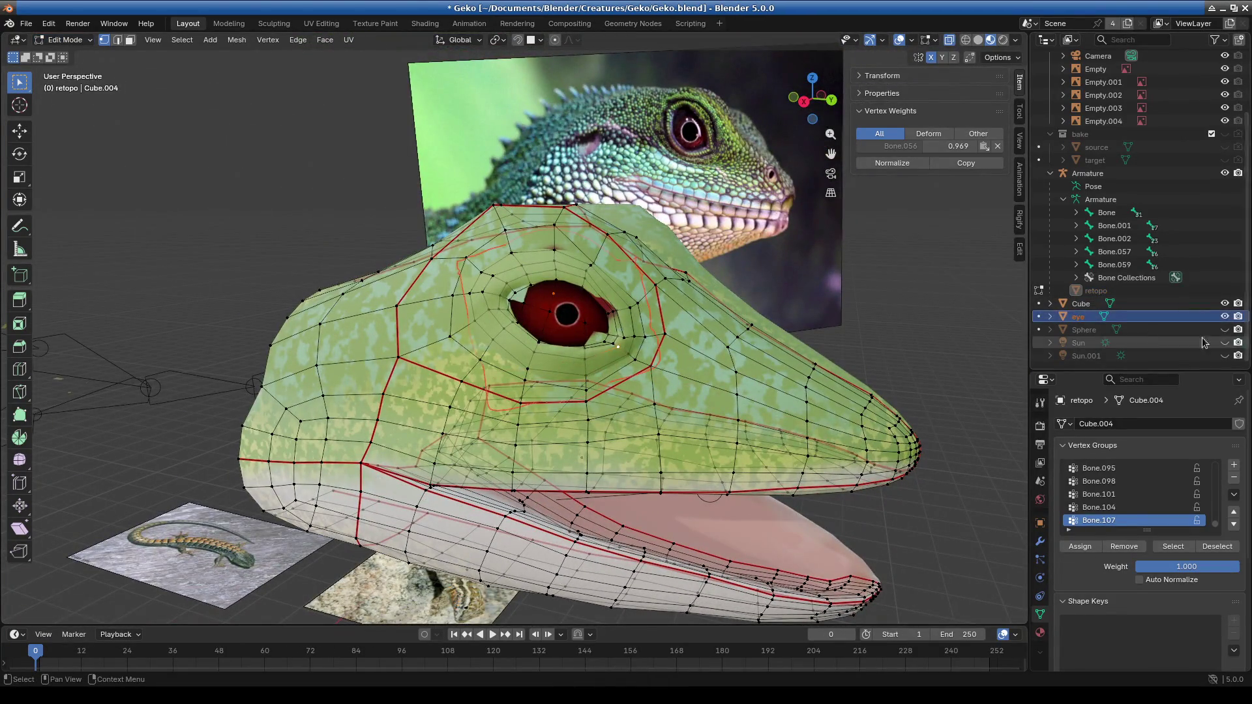
pyautogui.scroll(3, 1119, 102)
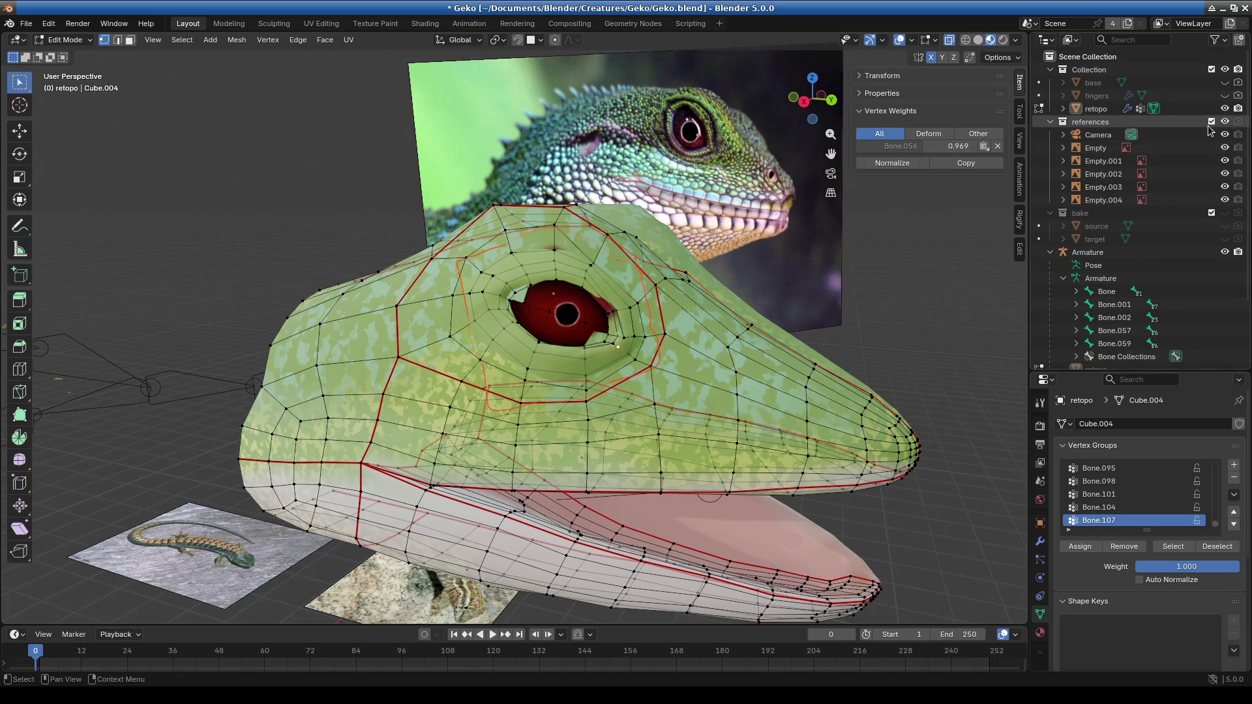
pyautogui.click(1225, 122)
pyautogui.click(1050, 122)
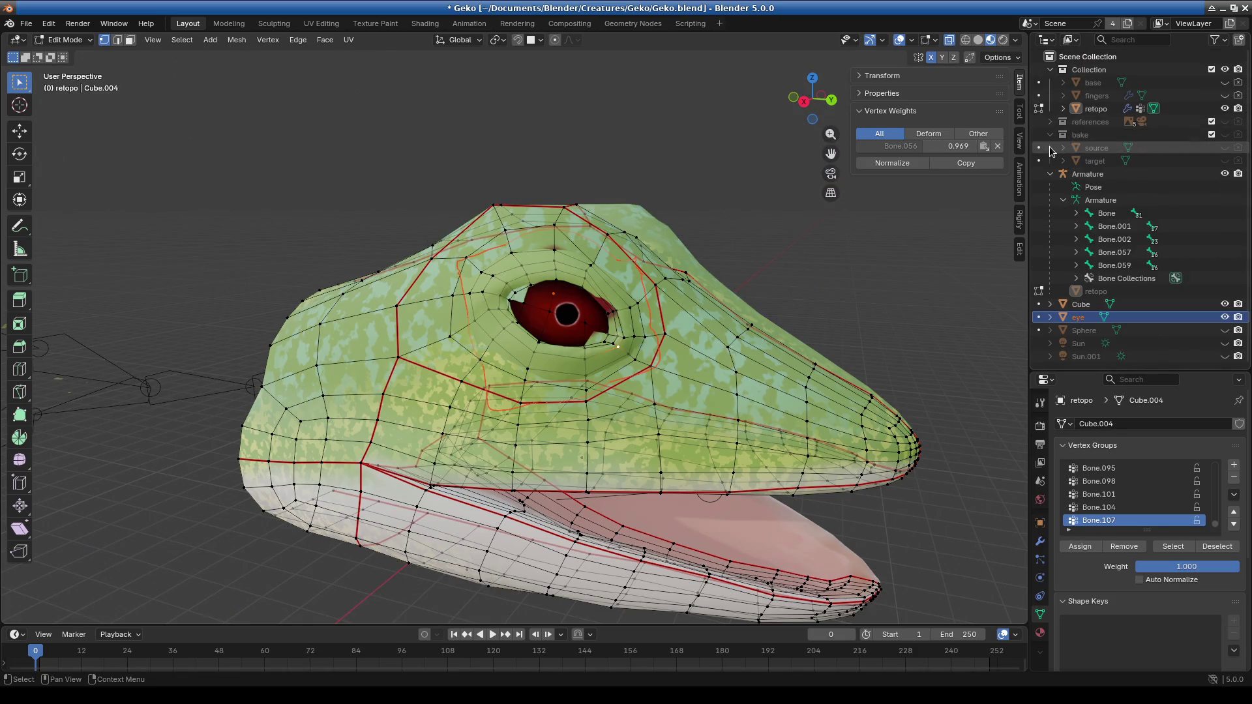
pyautogui.click(1050, 135)
# Make retopo the active object and return it to Object Mode.
pyautogui.click(1095, 109)
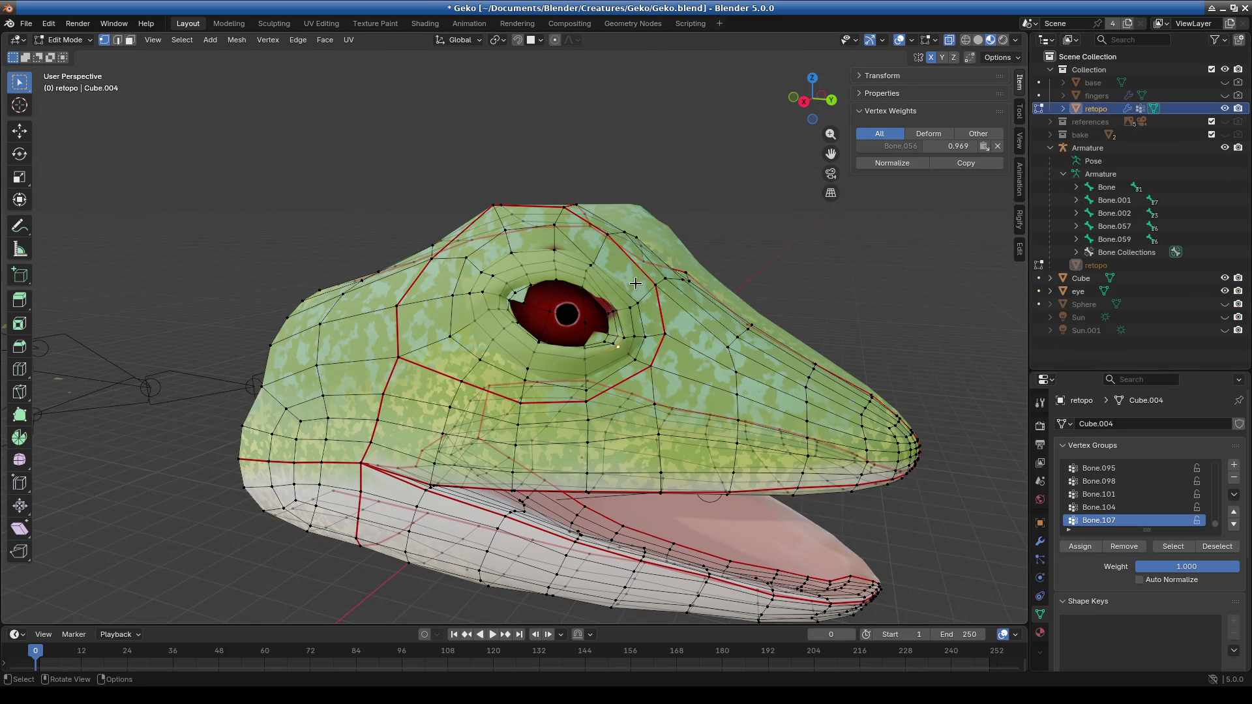
pyautogui.hotkey('shift', 'd')
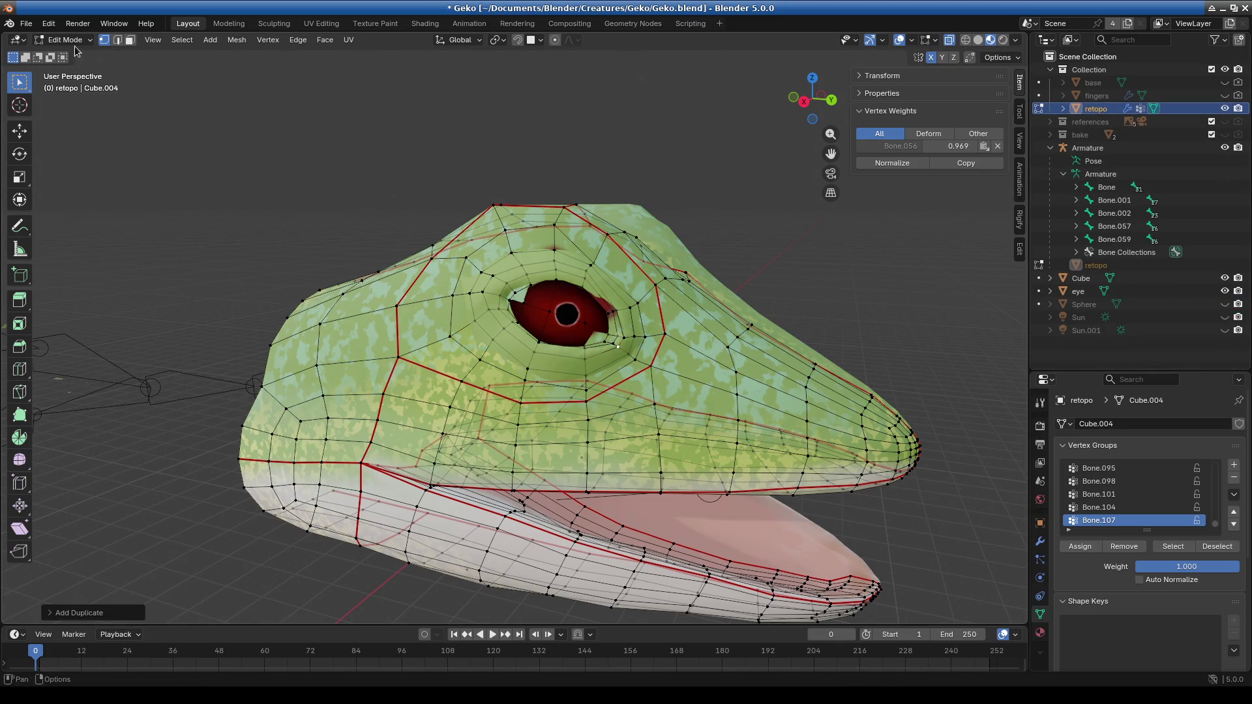
pyautogui.click(65, 40)
pyautogui.click(62, 52)
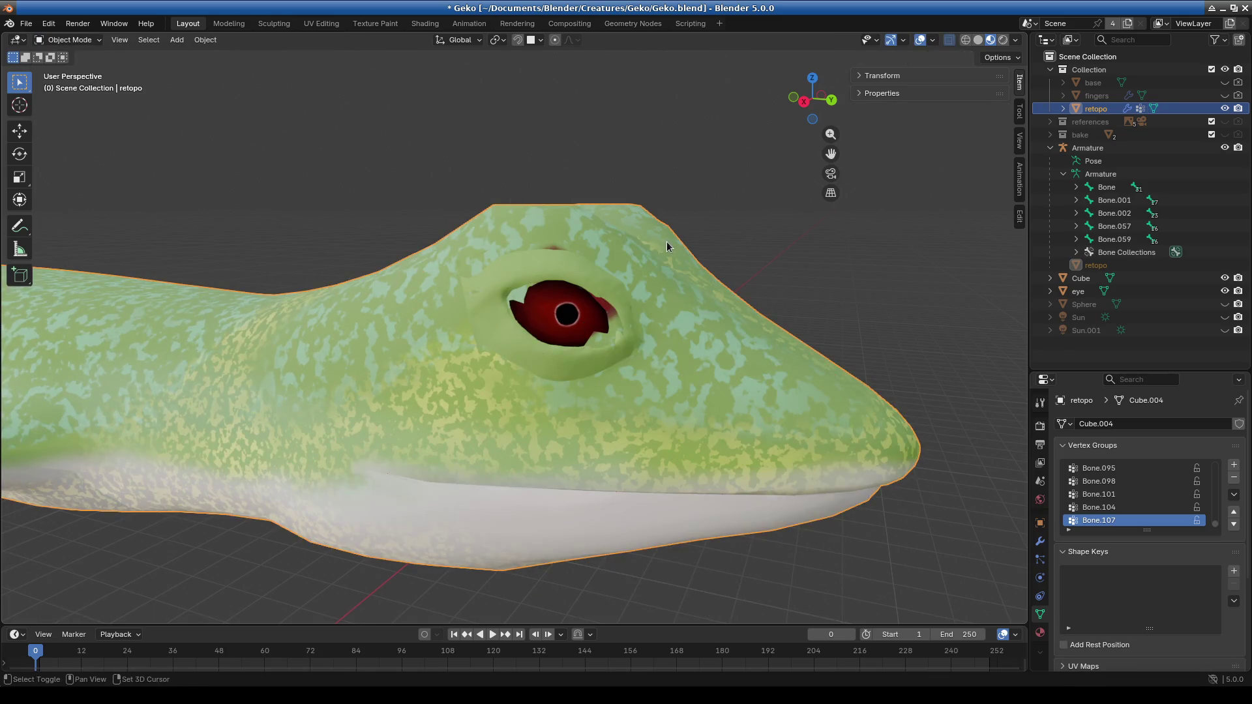
# Duplicate the retopo mesh in place and rename the copy base_lizard.
pyautogui.hotkey('shift', 'd')
pyautogui.rightClick(668, 242)
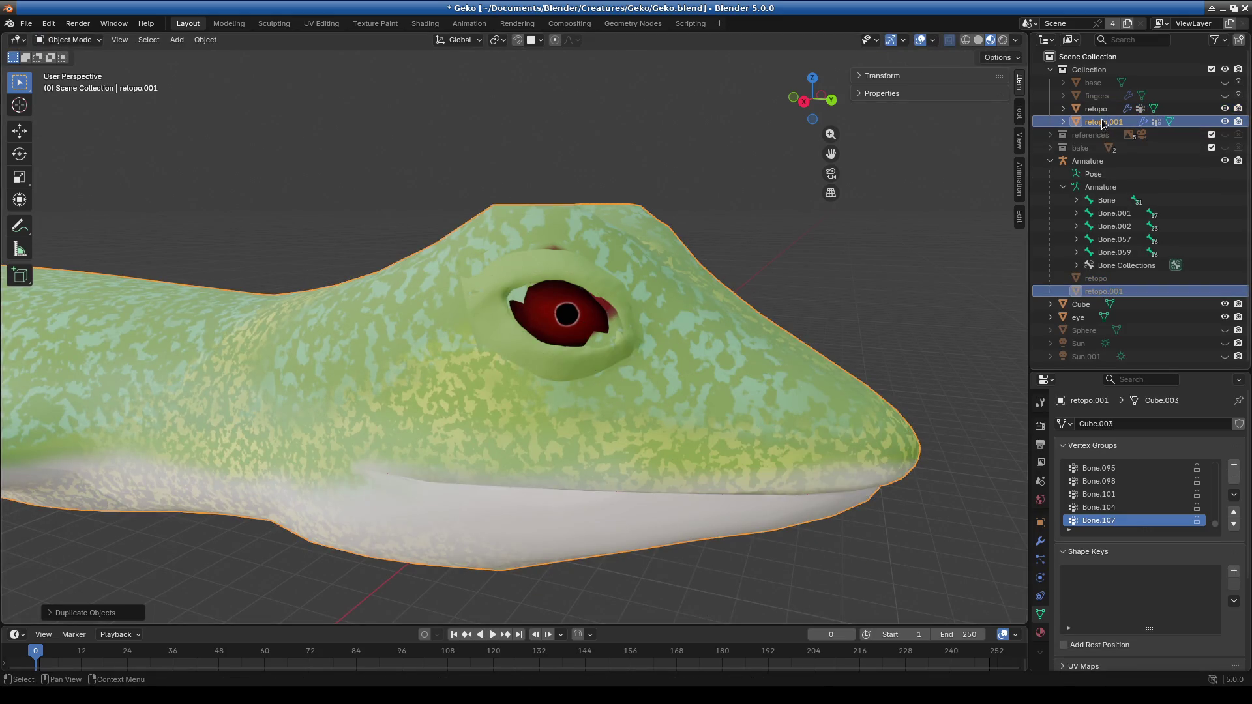
pyautogui.press('F2')
pyautogui.write('base_l')
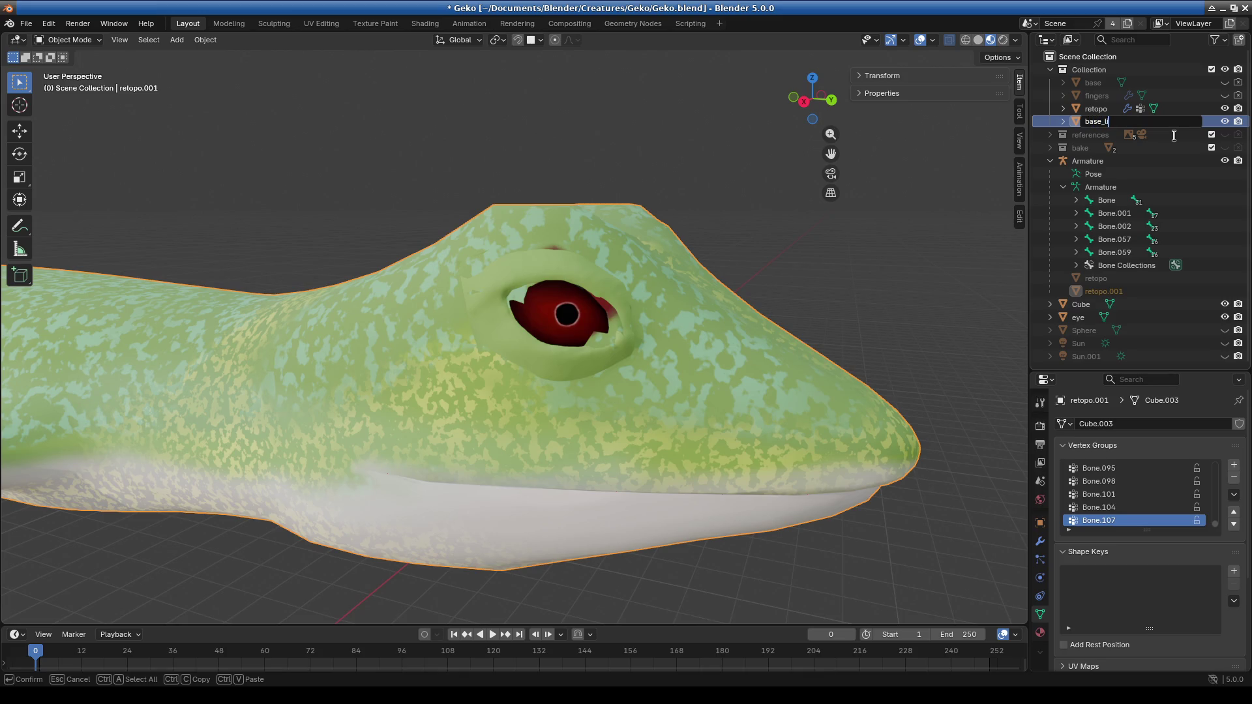
pyautogui.write('zard')
pyautogui.press('Return')
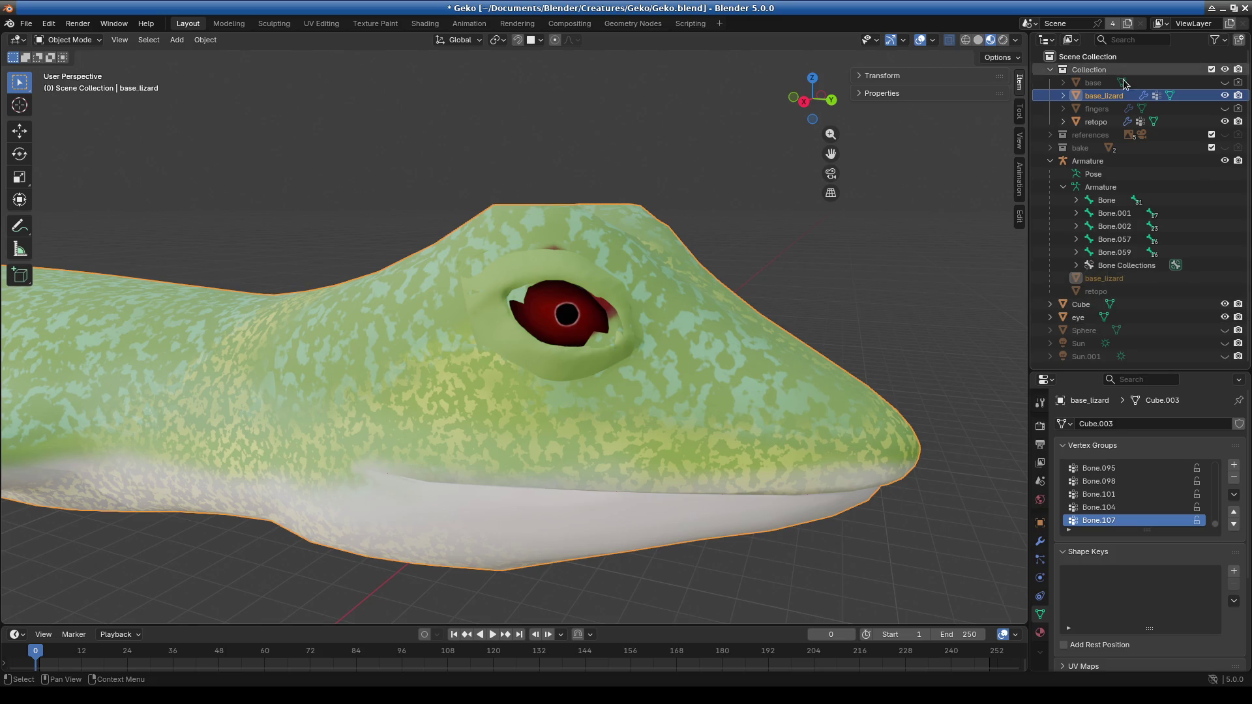
# Remove base_lizard's Shrinkwrap modifier and try applying Mirror, then undo the apply.
pyautogui.click(1040, 540)
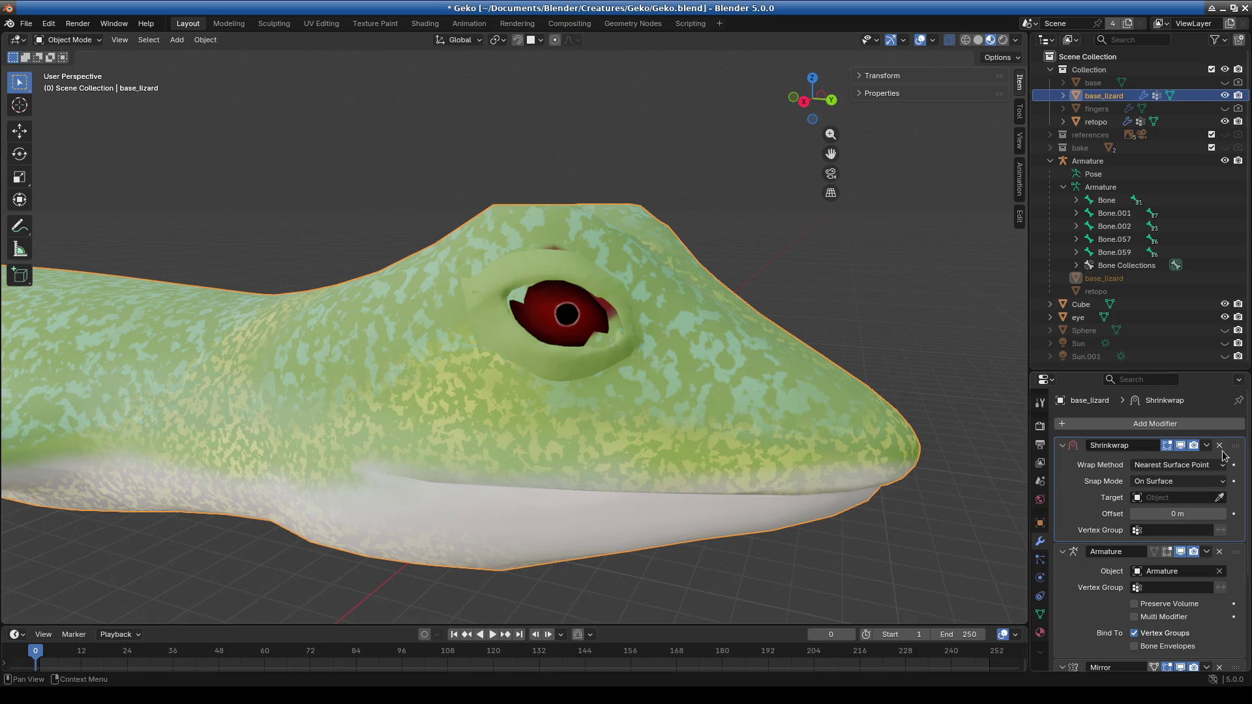
pyautogui.hotkey('ctrl', 'x')
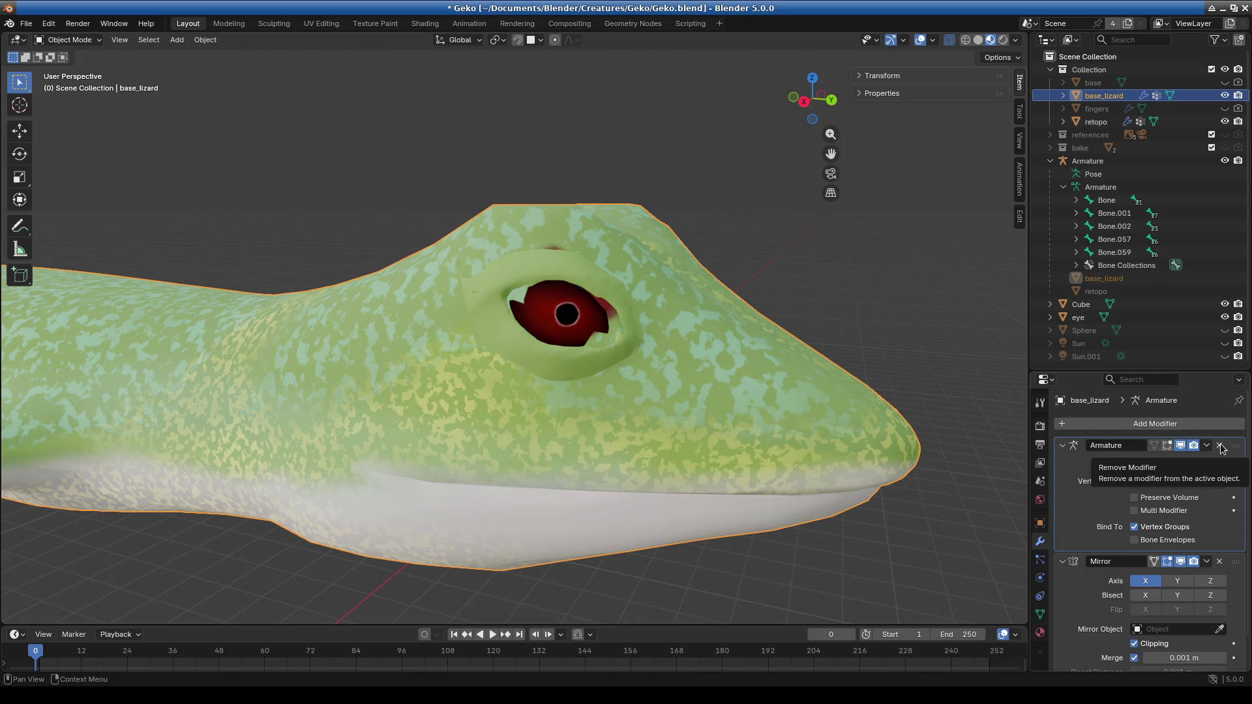
pyautogui.scroll(-1, 1153, 555)
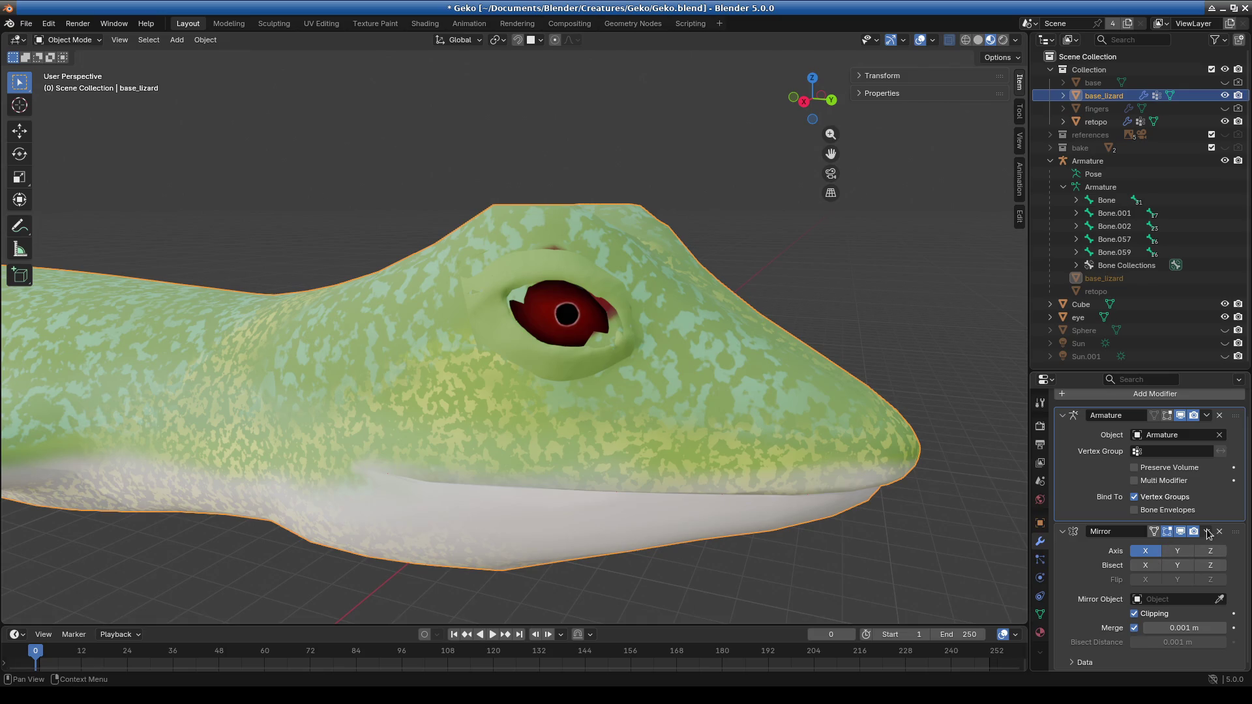
pyautogui.click(1207, 533)
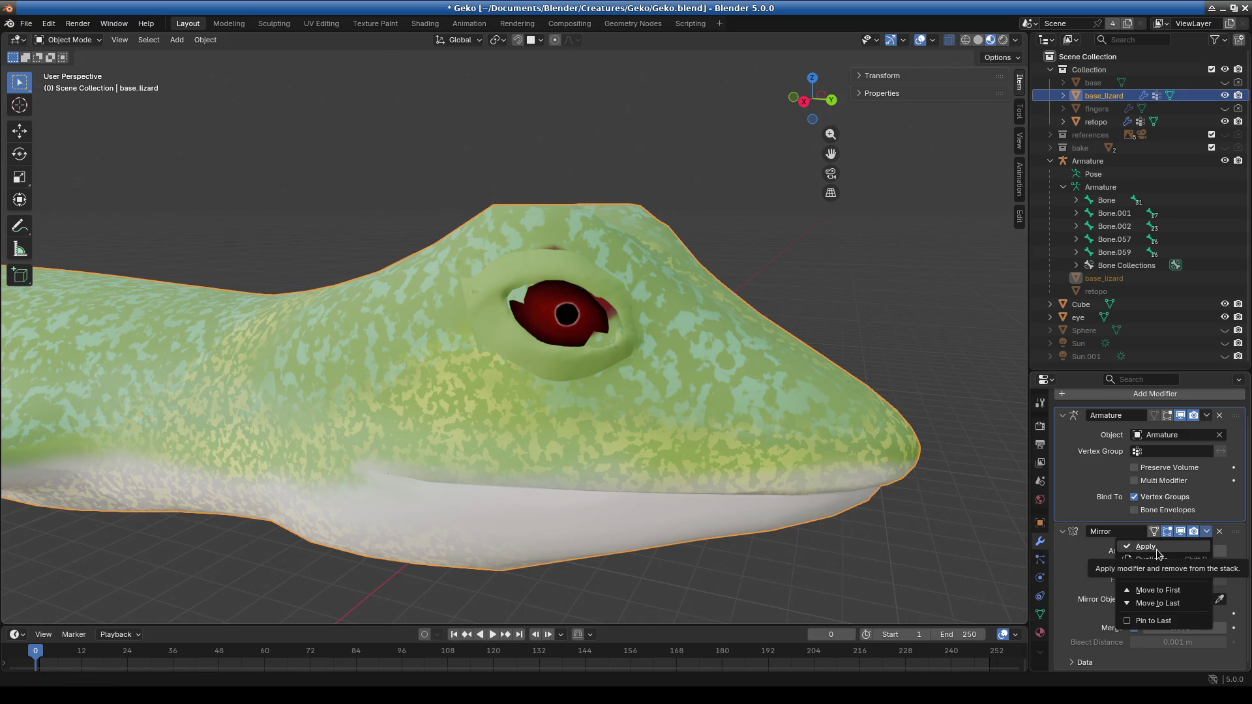
pyautogui.click(1158, 553)
pyautogui.moveTo(1000, 553)
pyautogui.mouseDown(button='middle')
pyautogui.moveTo(812, 495)
pyautogui.moveTo(648, 510)
pyautogui.moveTo(824, 492)
pyautogui.moveTo(679, 468)
pyautogui.moveTo(695, 490)
pyautogui.moveTo(685, 455)
pyautogui.moveTo(620, 436)
pyautogui.moveTo(756, 460)
pyautogui.moveTo(745, 459)
pyautogui.mouseUp(button='middle')
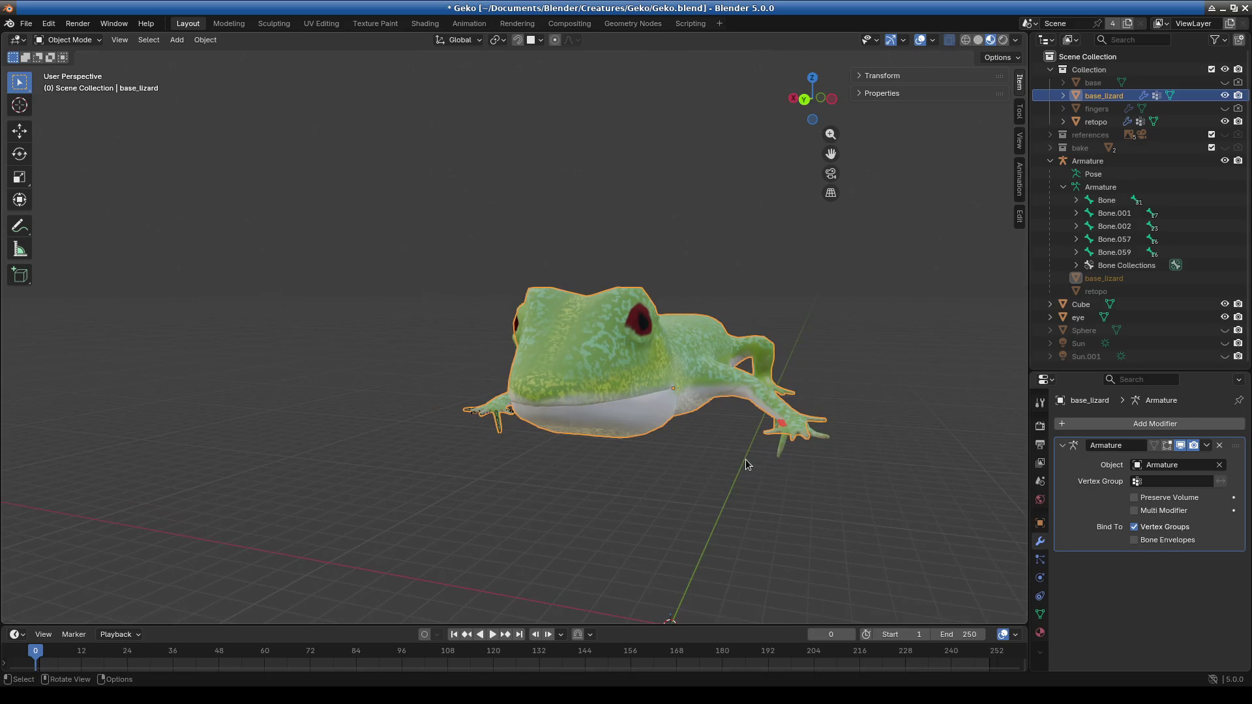
pyautogui.hotkey('ctrl', 'z')
# Delete base_lizard's Armature modifier and apply its Mirror modifier.
pyautogui.click(1207, 446)
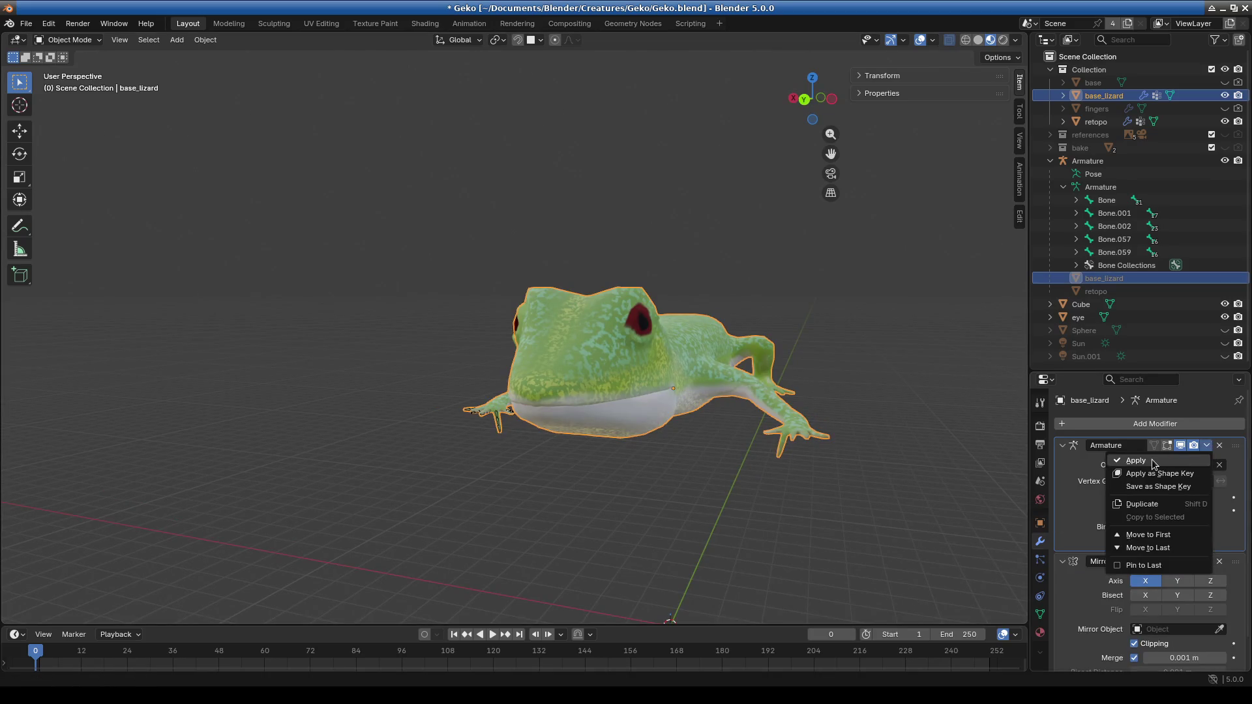
pyautogui.click(1219, 449)
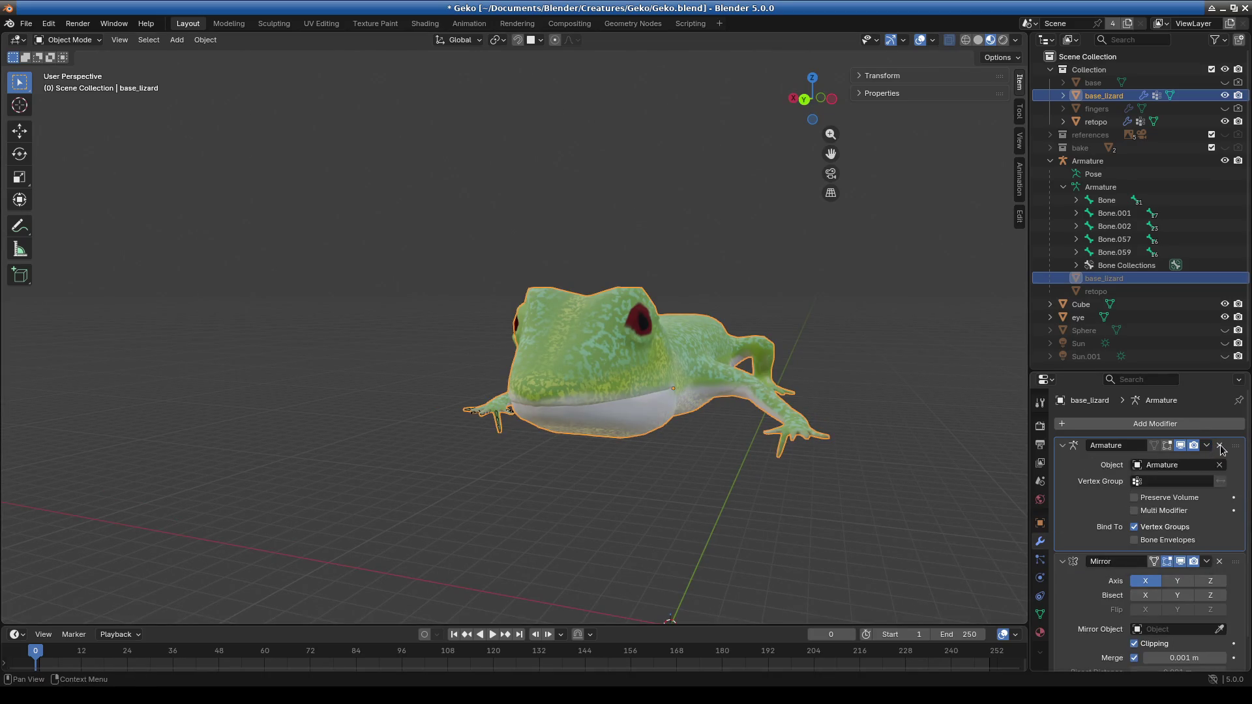
pyautogui.click(1219, 446)
pyautogui.click(1206, 446)
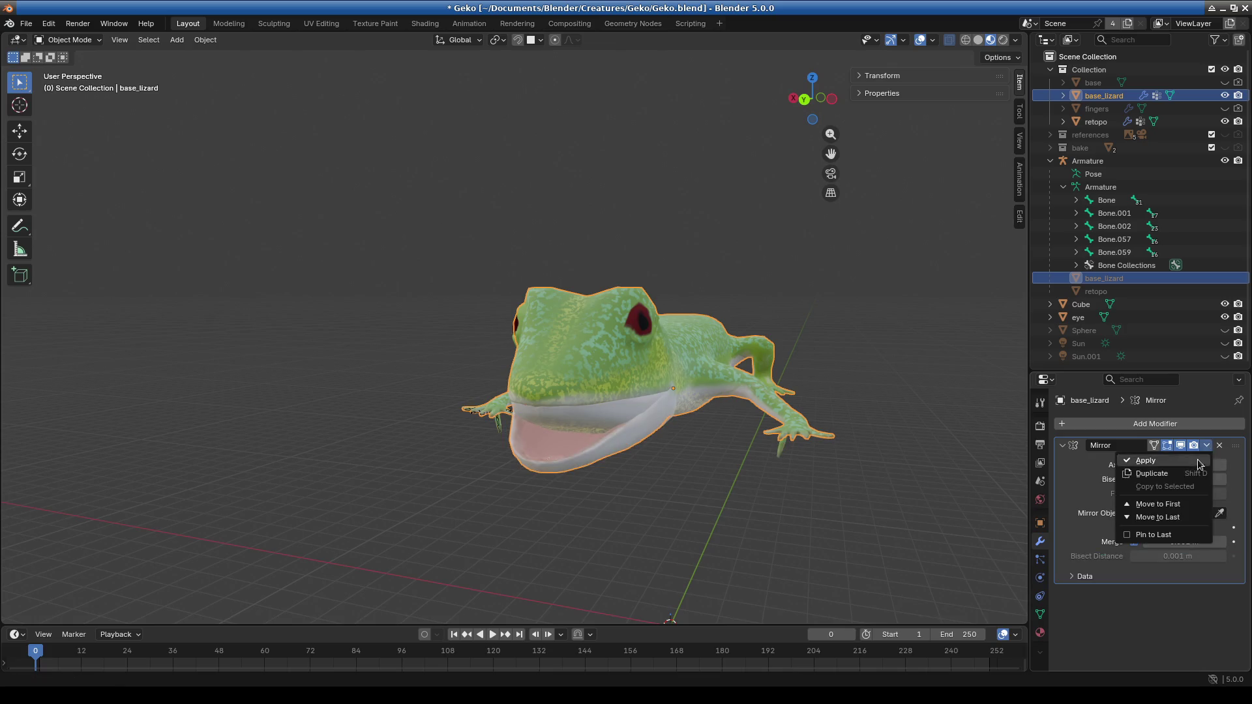
pyautogui.click(1147, 463)
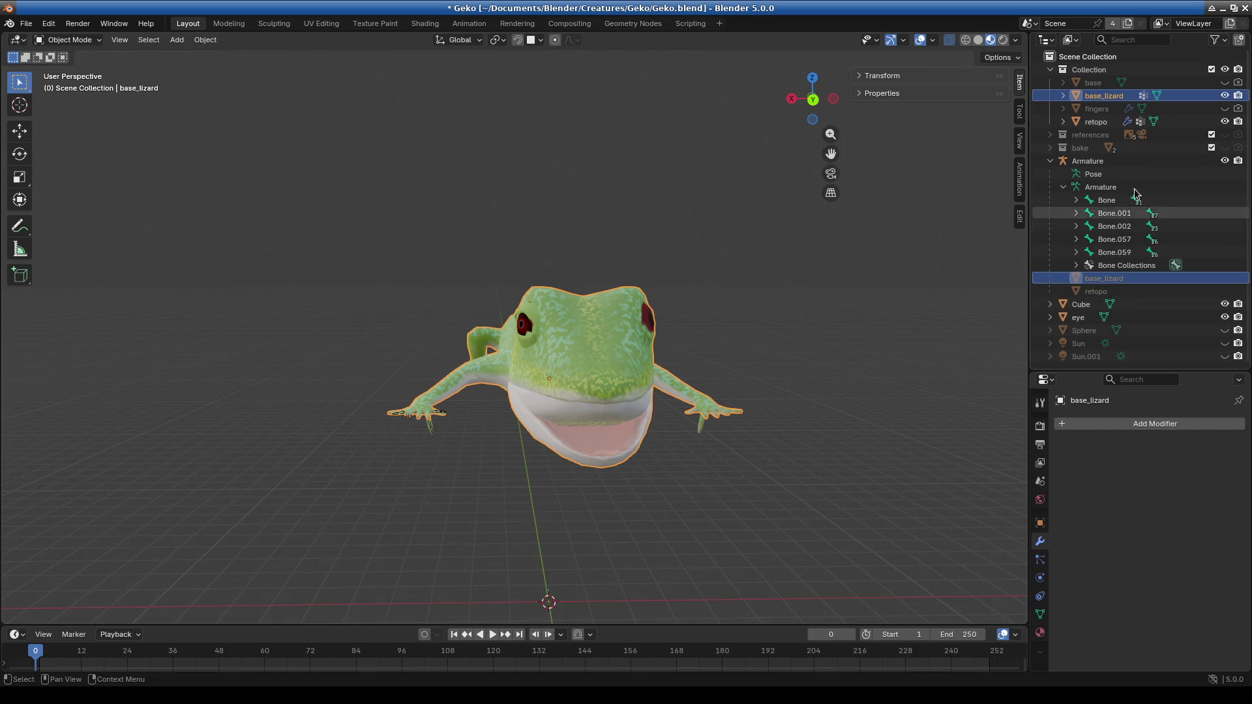
pyautogui.click(1097, 121)
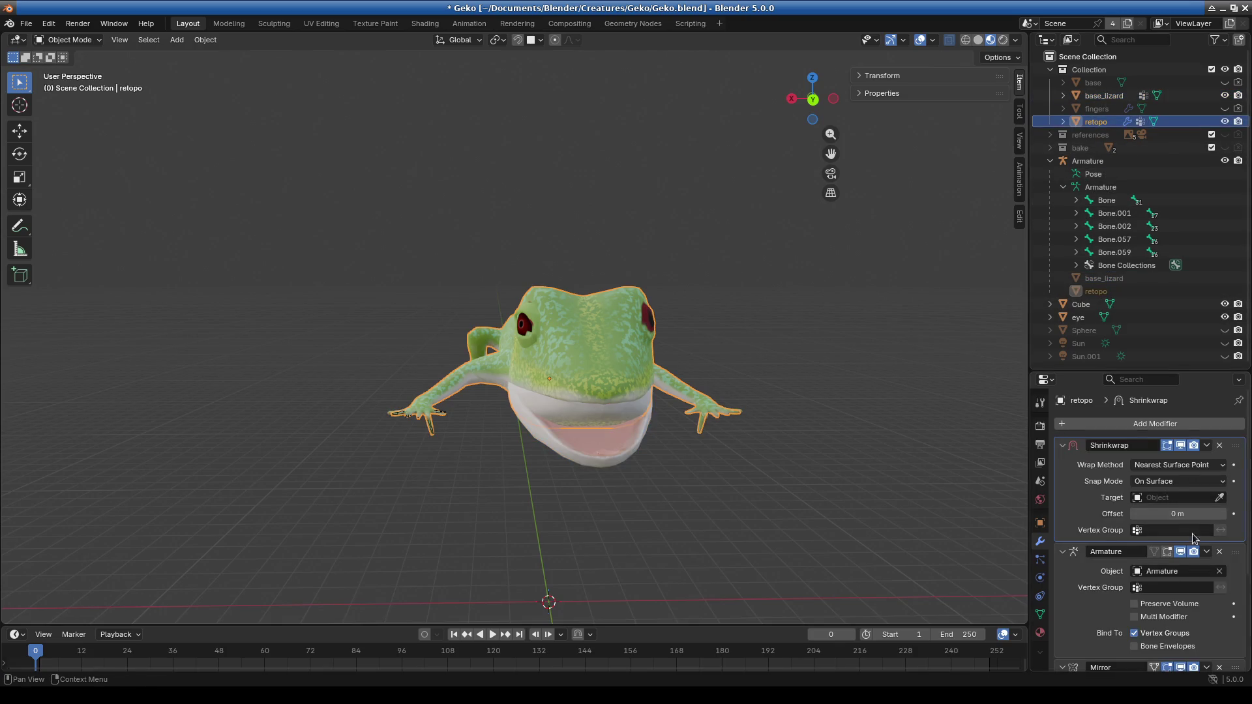
# Delete retopo's Shrinkwrap and Armature modifiers and apply its Mirror modifier.
pyautogui.click(1217, 446)
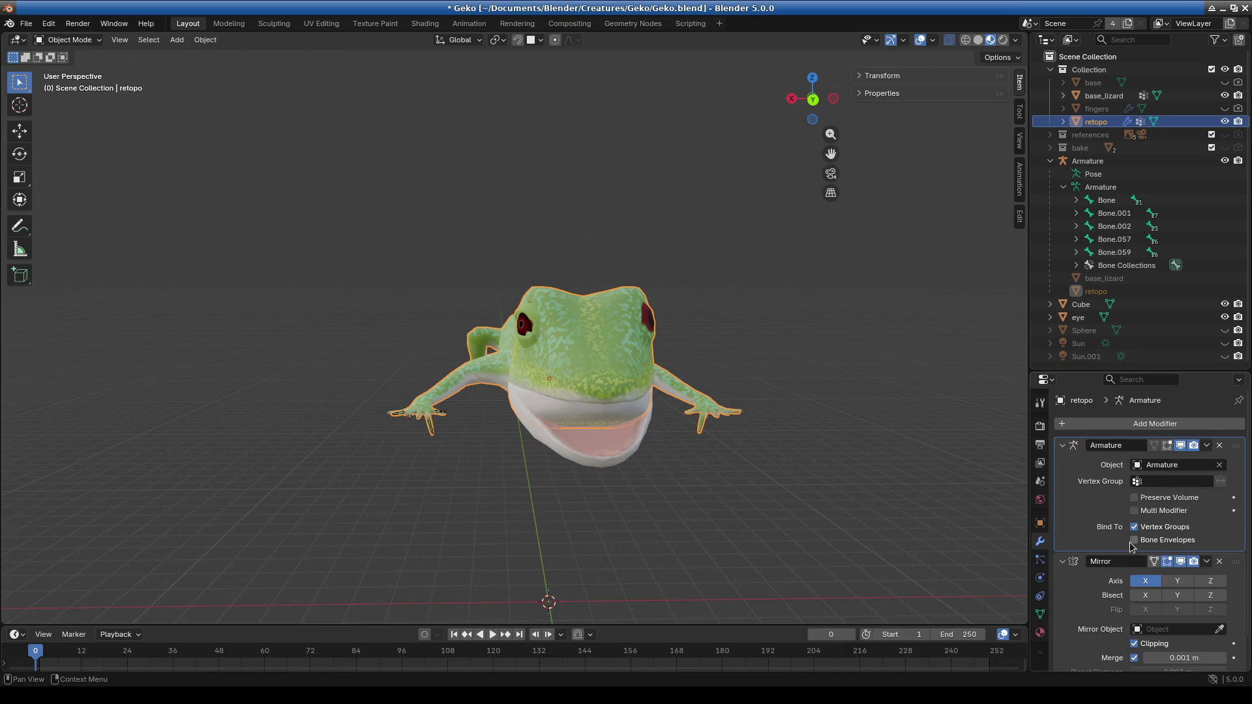
pyautogui.click(1220, 445)
pyautogui.moveTo(711, 483)
pyautogui.mouseDown(button='middle')
pyautogui.moveTo(665, 497)
pyautogui.moveTo(744, 506)
pyautogui.mouseUp(button='middle')
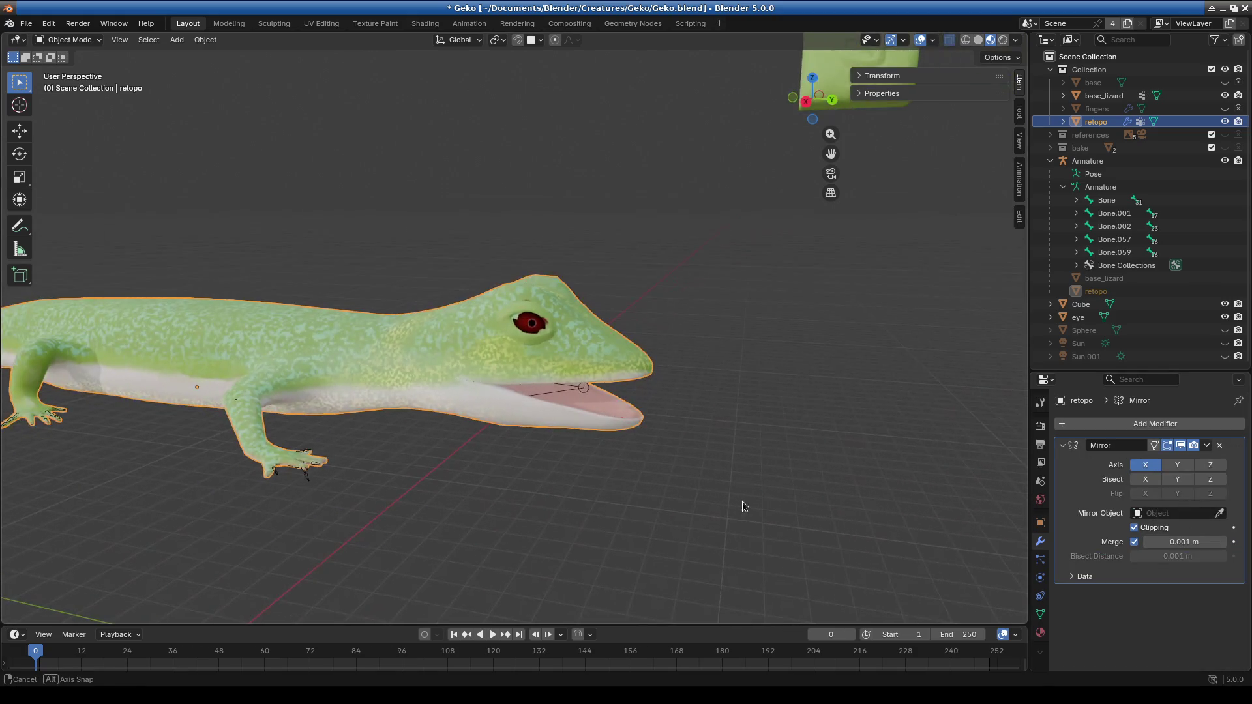
pyautogui.click(1207, 445)
pyautogui.click(1156, 460)
# Move base_lizard into the bake collection in the Outliner.
pyautogui.moveTo(694, 440)
pyautogui.mouseDown(button='middle')
pyautogui.moveTo(620, 466)
pyautogui.moveTo(619, 445)
pyautogui.mouseUp(button='middle')
pyautogui.scroll(3, 619, 446)
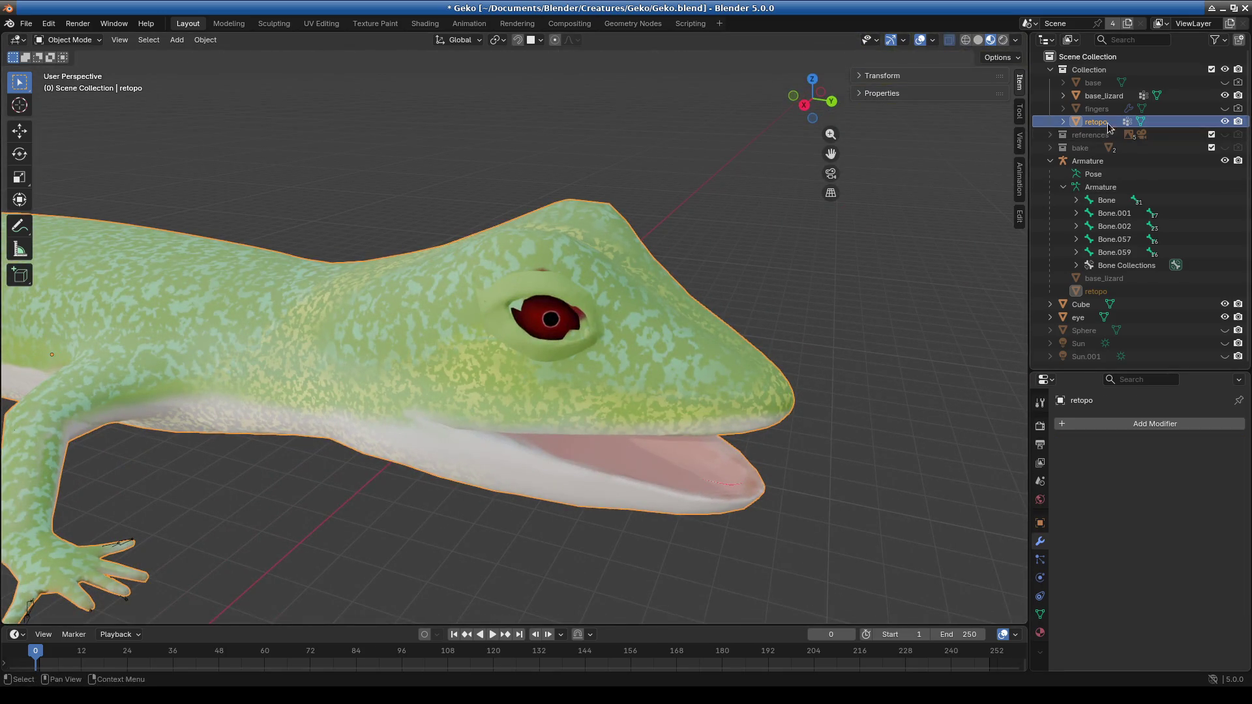
pyautogui.click(1110, 98)
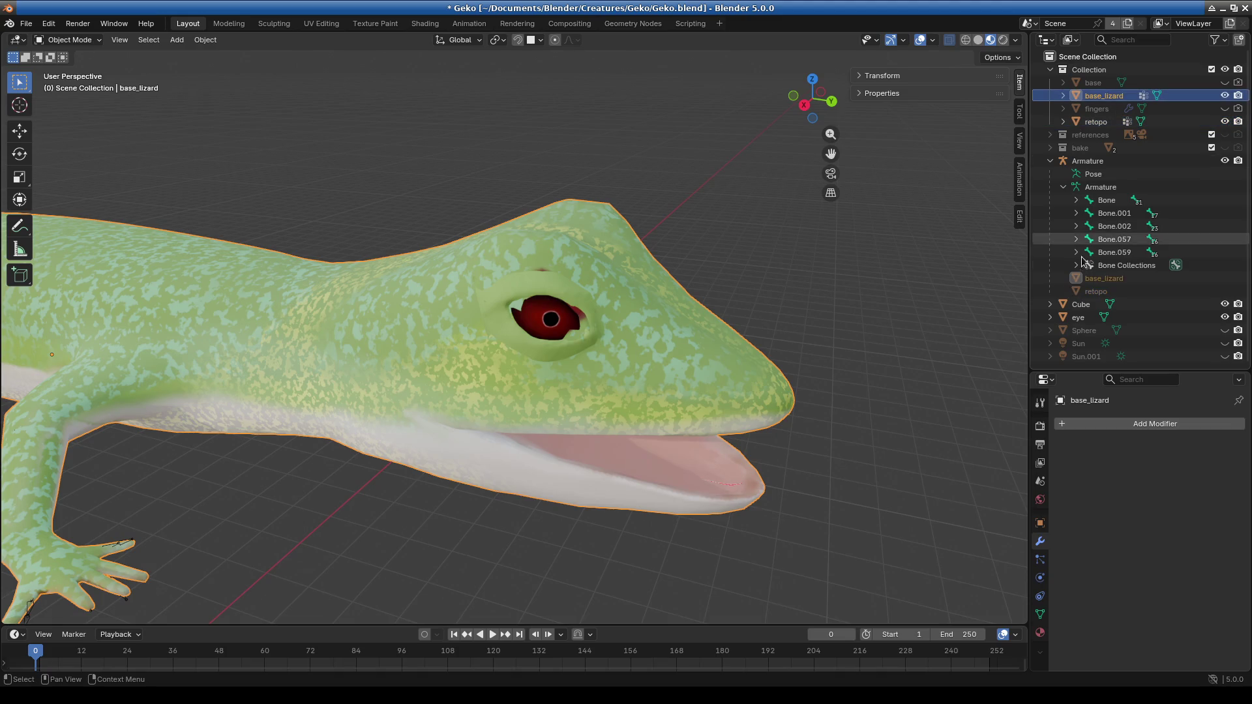
pyautogui.click(1050, 148)
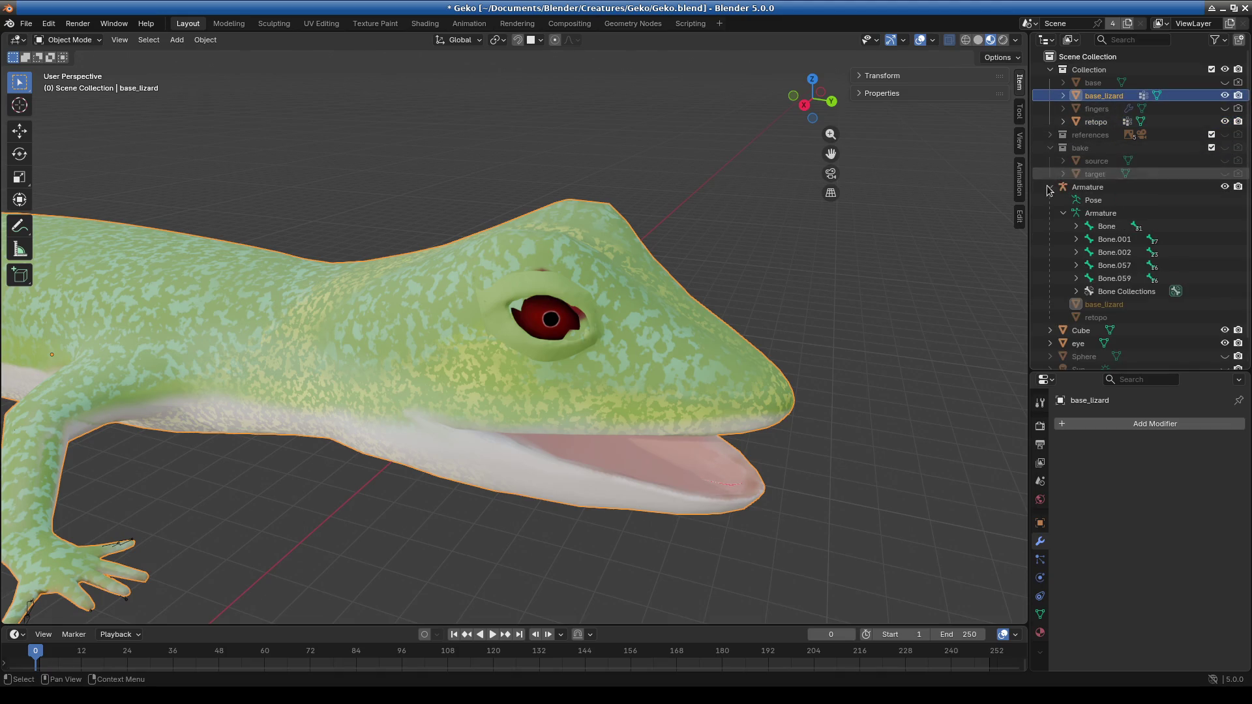
pyautogui.click(1050, 187)
pyautogui.moveTo(1104, 96); pyautogui.dragTo(1100, 156)
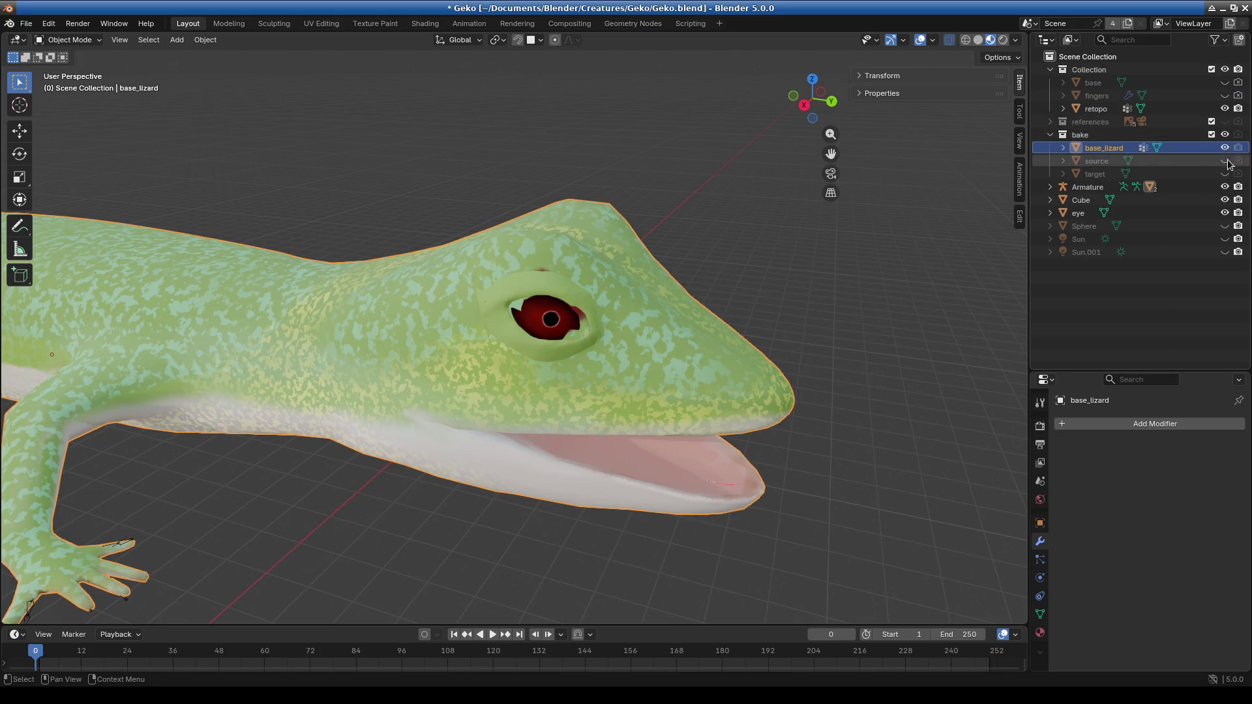
# Move the eye into the bake collection and join it into base_lizard.
pyautogui.click(1078, 214)
pyautogui.moveTo(1086, 217); pyautogui.dragTo(1097, 151)
pyautogui.click(1101, 150)
pyautogui.keyDown('ctrl'); pyautogui.click(1097, 163); pyautogui.keyUp('ctrl')
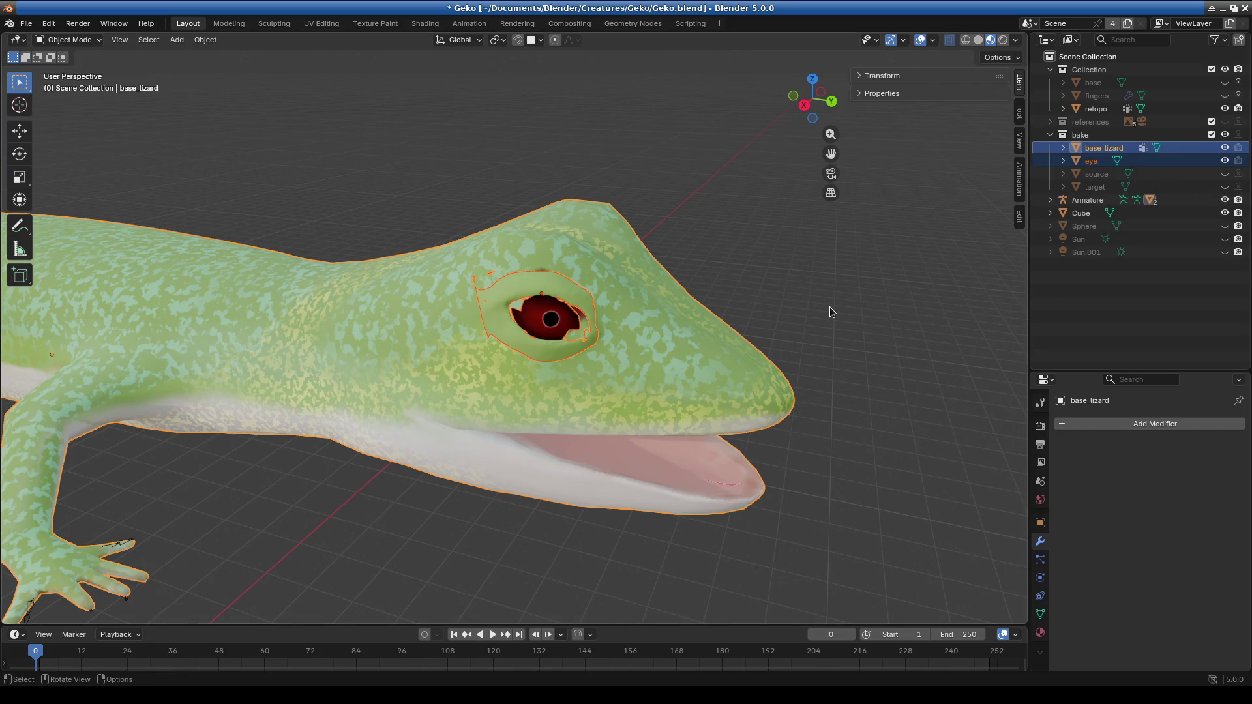
pyautogui.hotkey('ctrl', 'j')
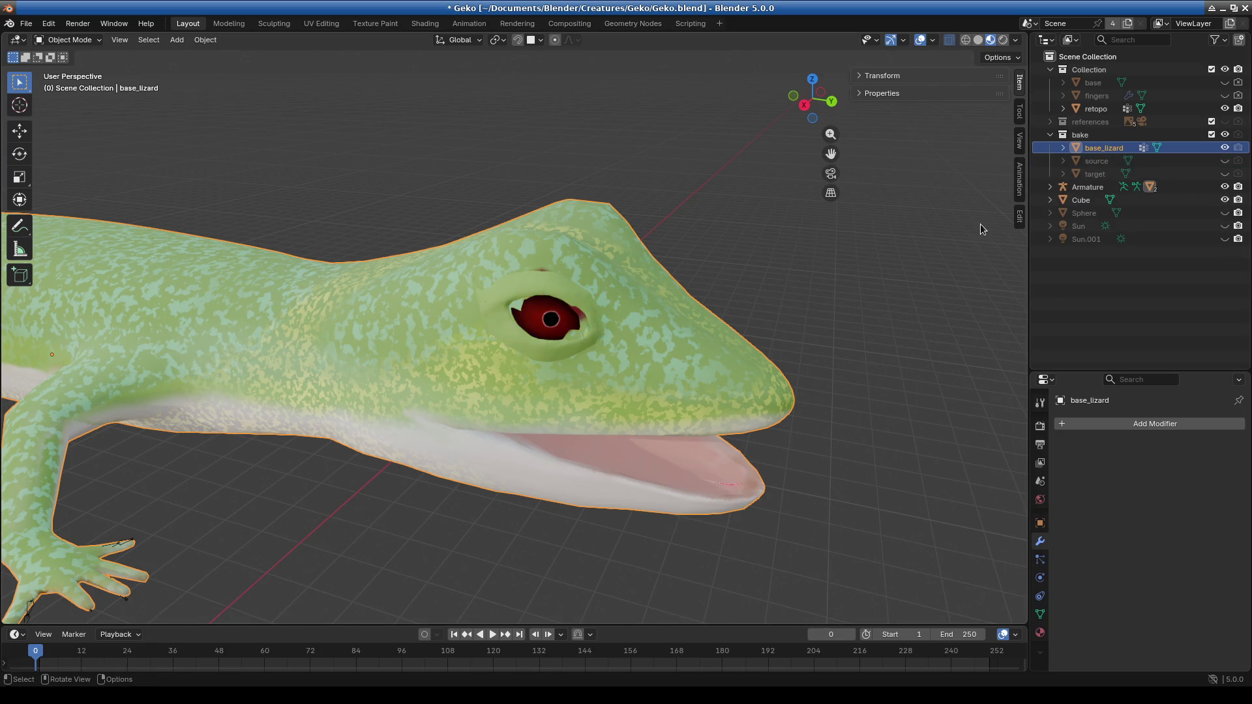
# With retopo active over base_lizard, expand the Bake panel in Render properties.
pyautogui.keyDown('ctrl'); pyautogui.click(1095, 109); pyautogui.keyUp('ctrl')
pyautogui.click(1040, 426)
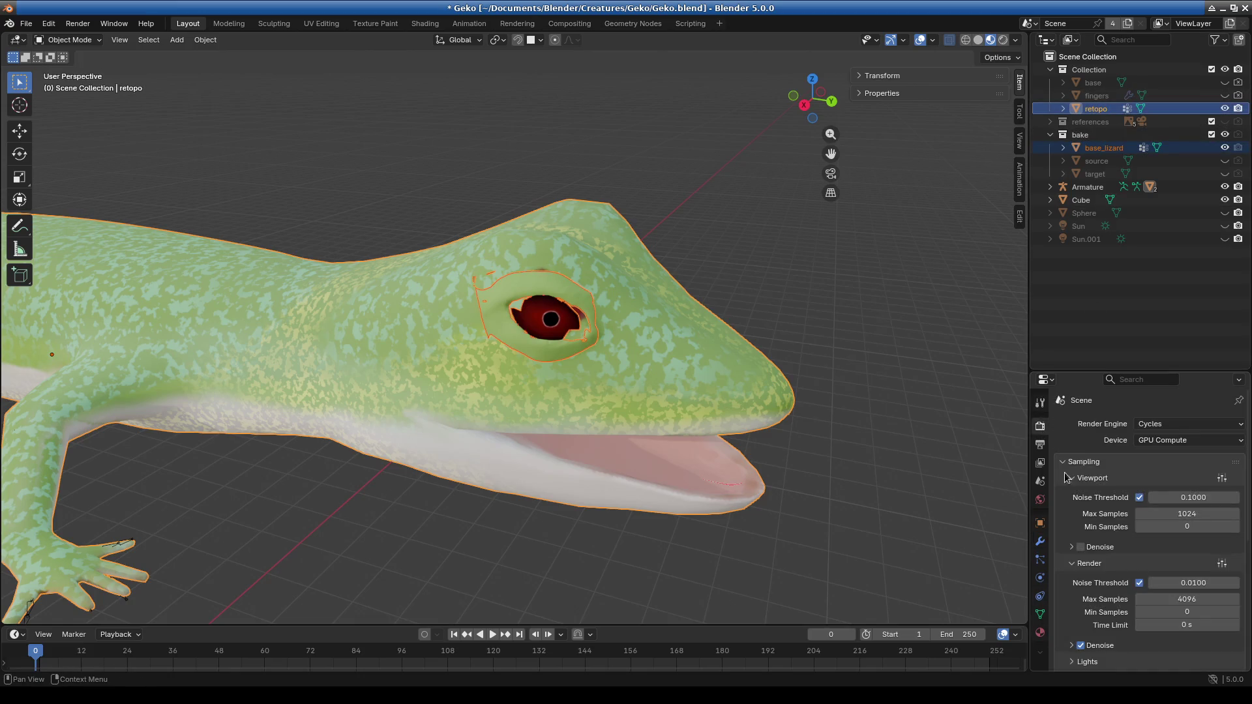
pyautogui.scroll(-5, 1109, 554)
pyautogui.moveTo(1103, 370); pyautogui.dragTo(1103, 218)
pyautogui.scroll(3, 1089, 442)
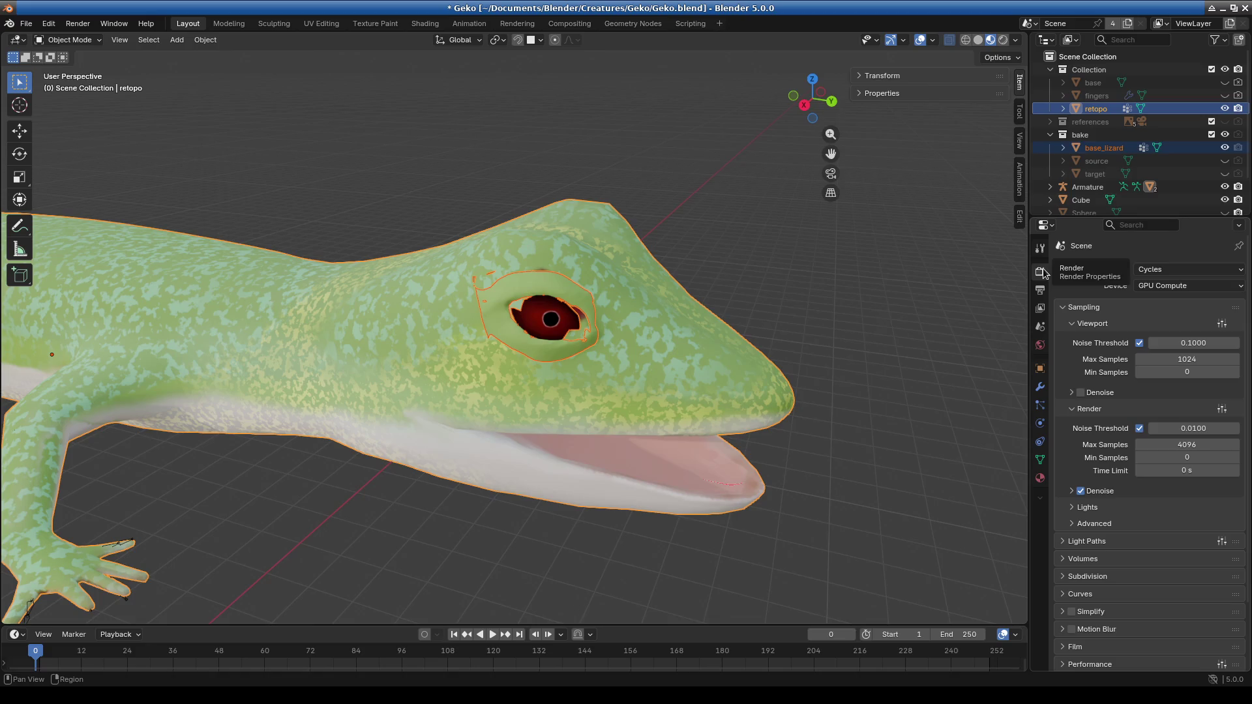
pyautogui.click(1067, 309)
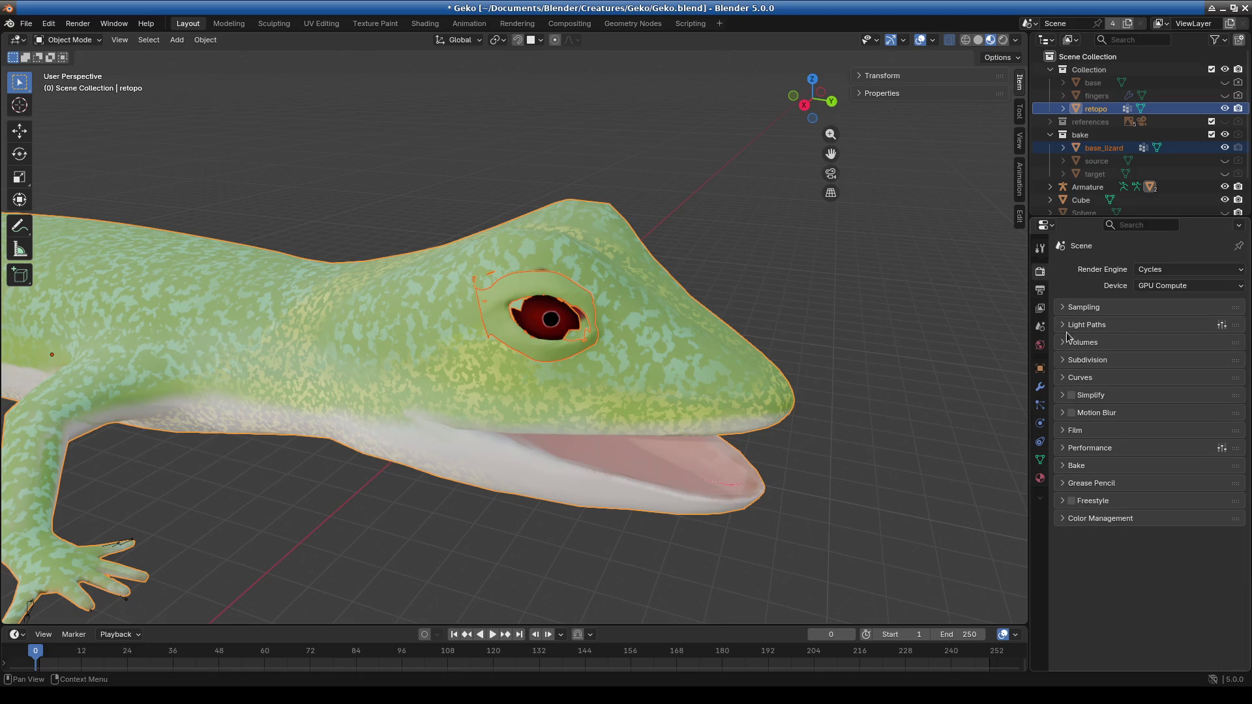
pyautogui.click(1067, 466)
# Enable Selected to Active and raise the Extrusion above 0 m.
pyautogui.scroll(-4, 1113, 480)
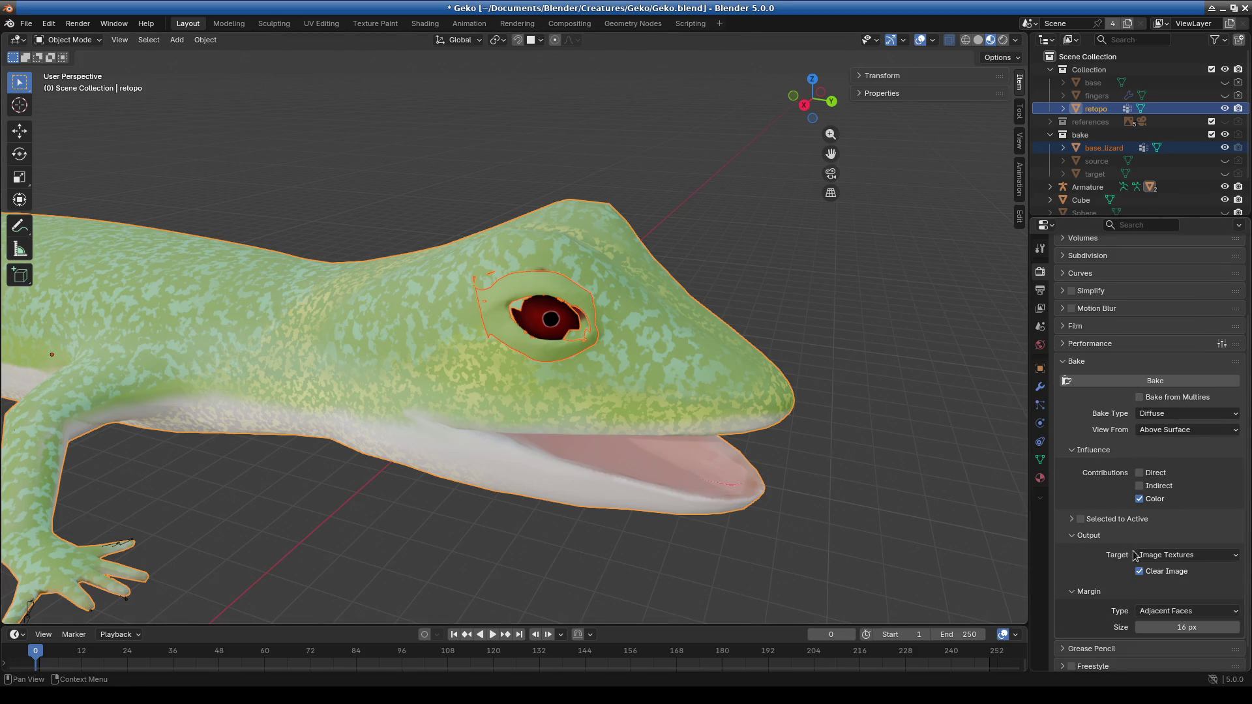
pyautogui.click(1080, 520)
pyautogui.click(1204, 555)
pyautogui.click(1165, 553)
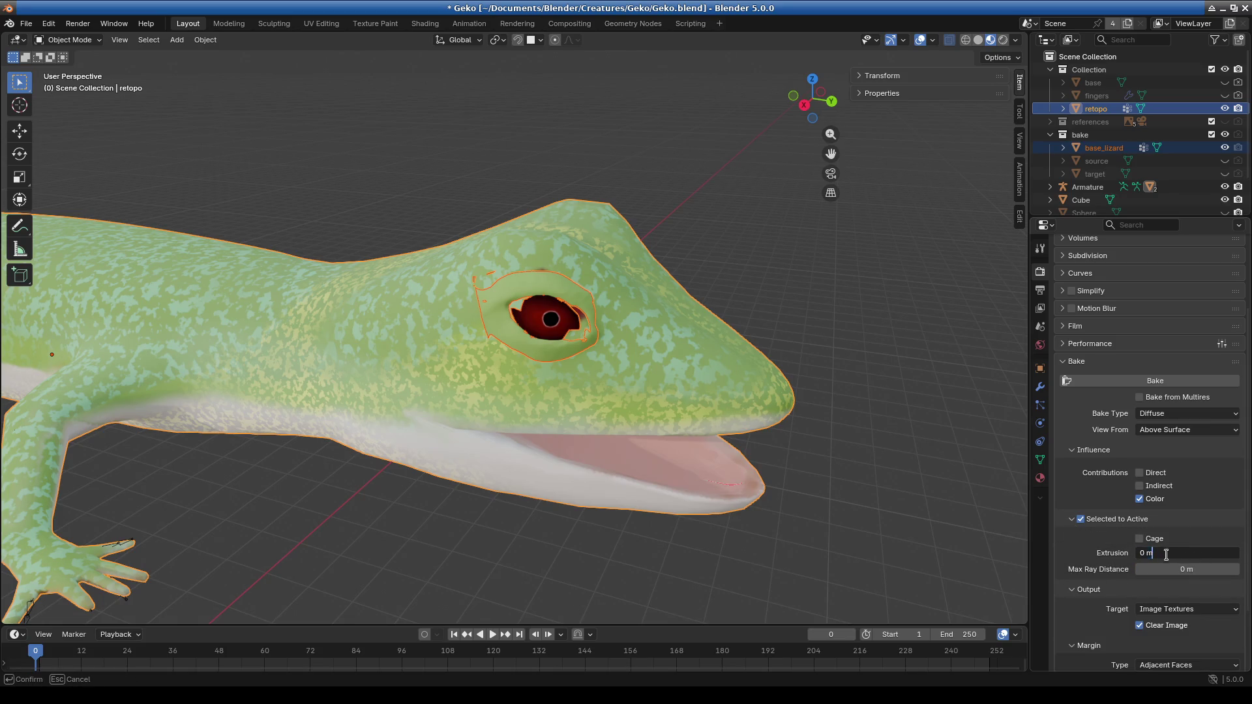
pyautogui.press('Return')
pyautogui.moveTo(1174, 553); pyautogui.dragTo(1186, 553)
# Keep Extrusion at 0.25 m and unlink the Untitled.001 image from retopo's Image Texture node.
pyautogui.moveTo(743, 627); pyautogui.dragTo(743, 545)
pyautogui.click(425, 23)
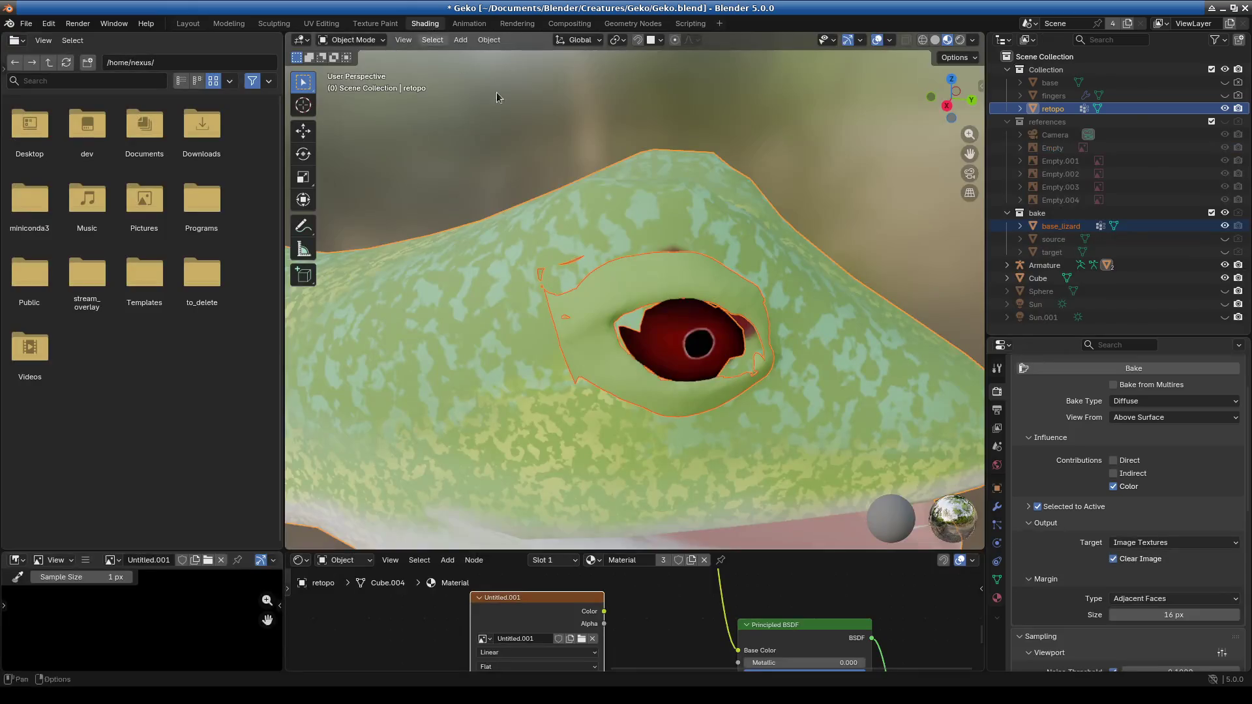
pyautogui.moveTo(703, 552); pyautogui.dragTo(703, 129)
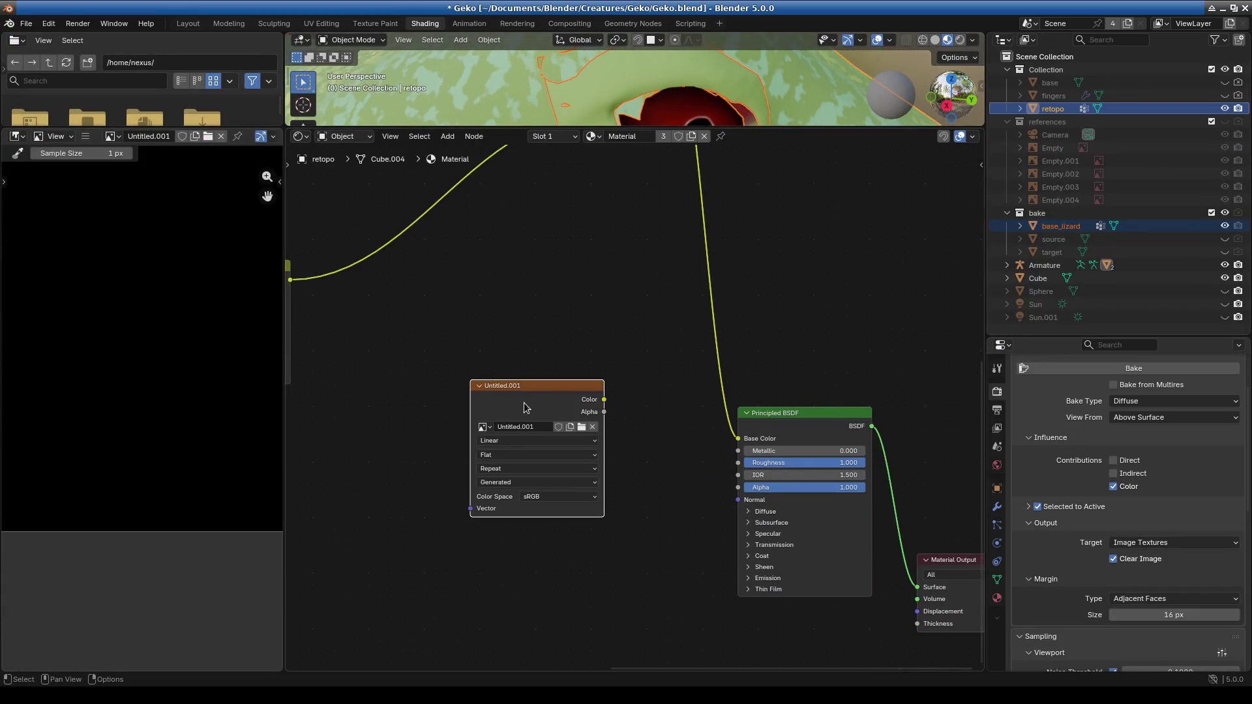
pyautogui.click(525, 430)
pyautogui.press('Escape')
pyautogui.click(592, 427)
# Create a new 4096×4096 image named Geko_with_eye in the texture node.
pyautogui.click(523, 428)
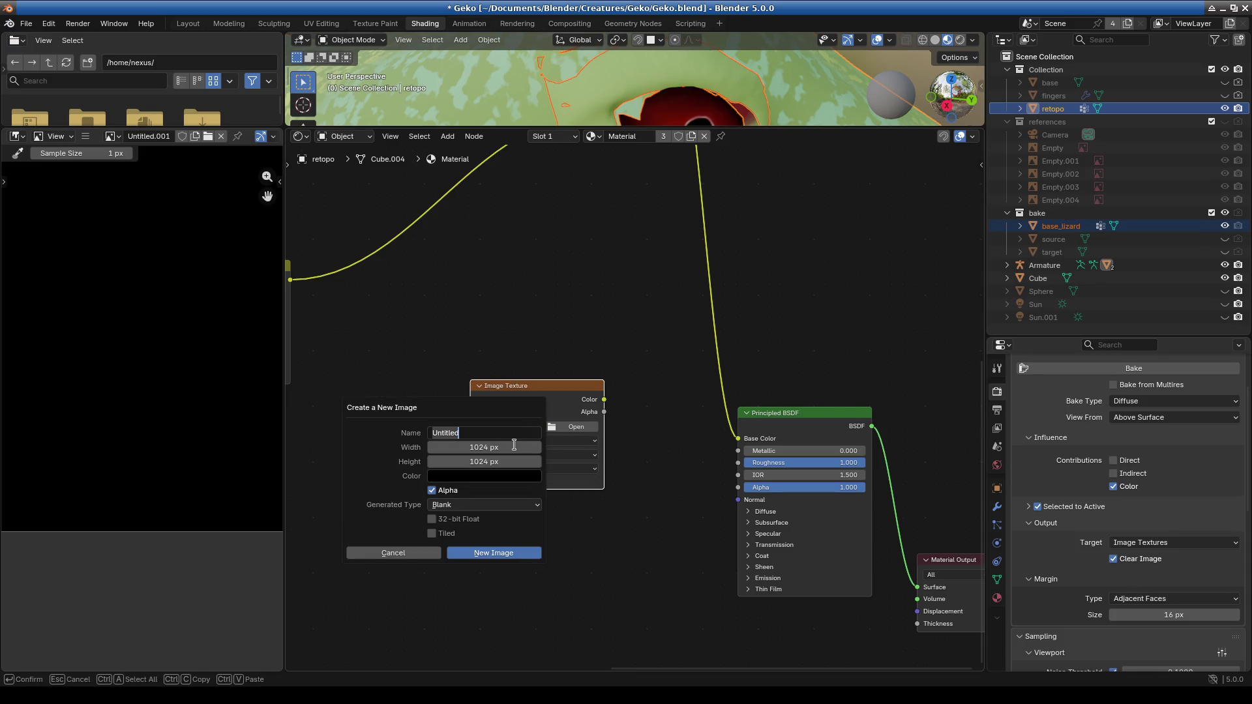
pyautogui.write('Geko_with_eye')
pyautogui.click(485, 446)
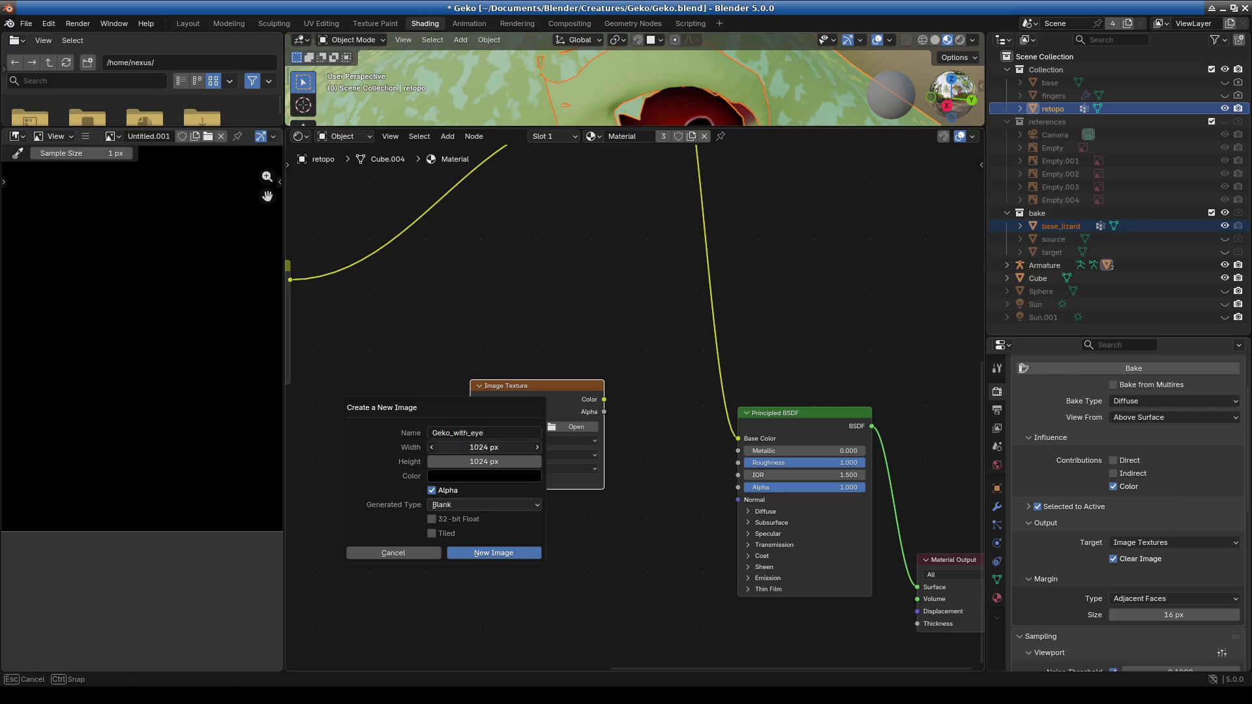
pyautogui.write('4')
pyautogui.press('Escape')
pyautogui.click(484, 447)
pyautogui.write('4096')
pyautogui.press('Tab')
pyautogui.write('4096')
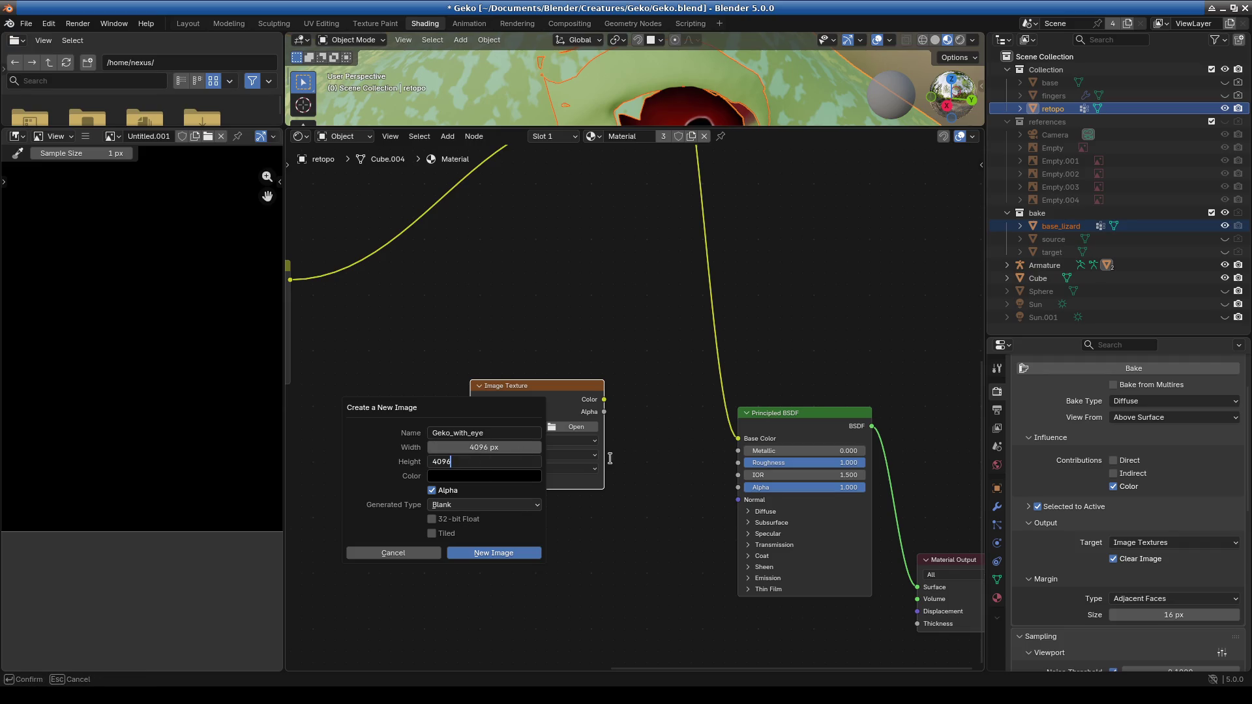
pyautogui.press('Return')
pyautogui.click(488, 550)
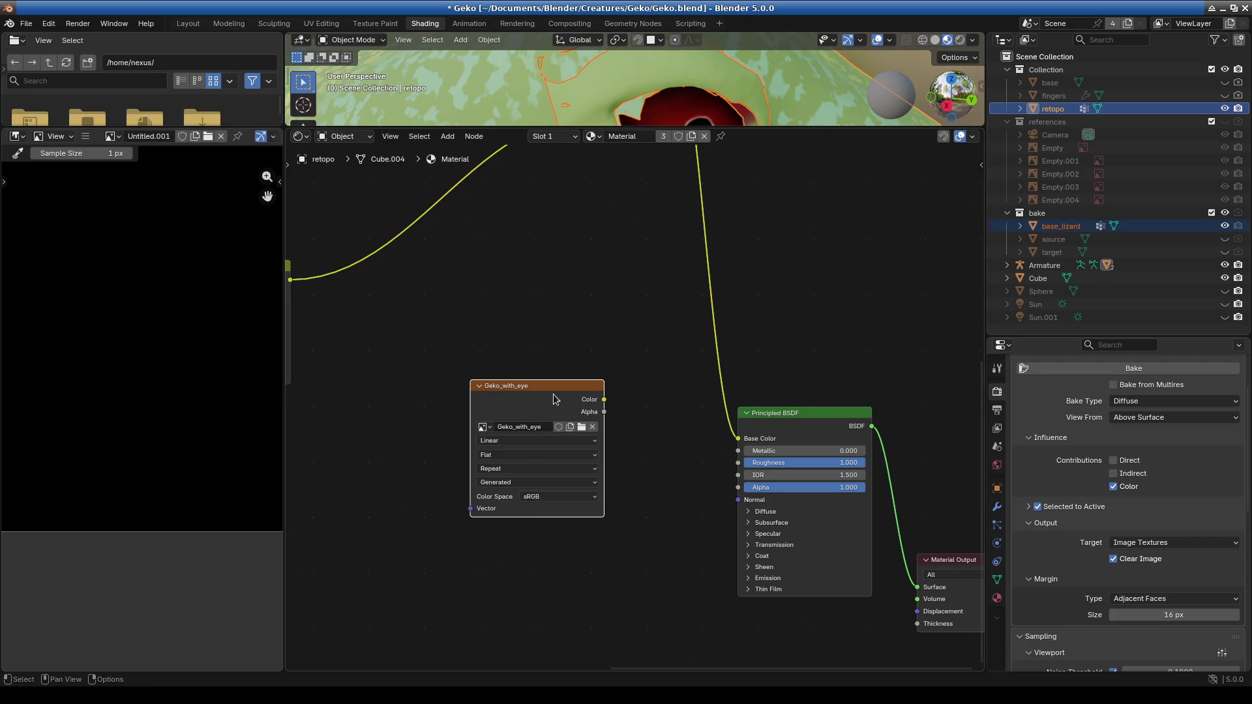
# Briefly link Geko_with_eye to Base Color, then restore the original Add colour network so the image stays unconnected.
pyautogui.moveTo(546, 386)
pyautogui.mouseDown()
pyautogui.moveTo(509, 418)
pyautogui.moveTo(713, 450)
pyautogui.moveTo(737, 438)
pyautogui.mouseUp()
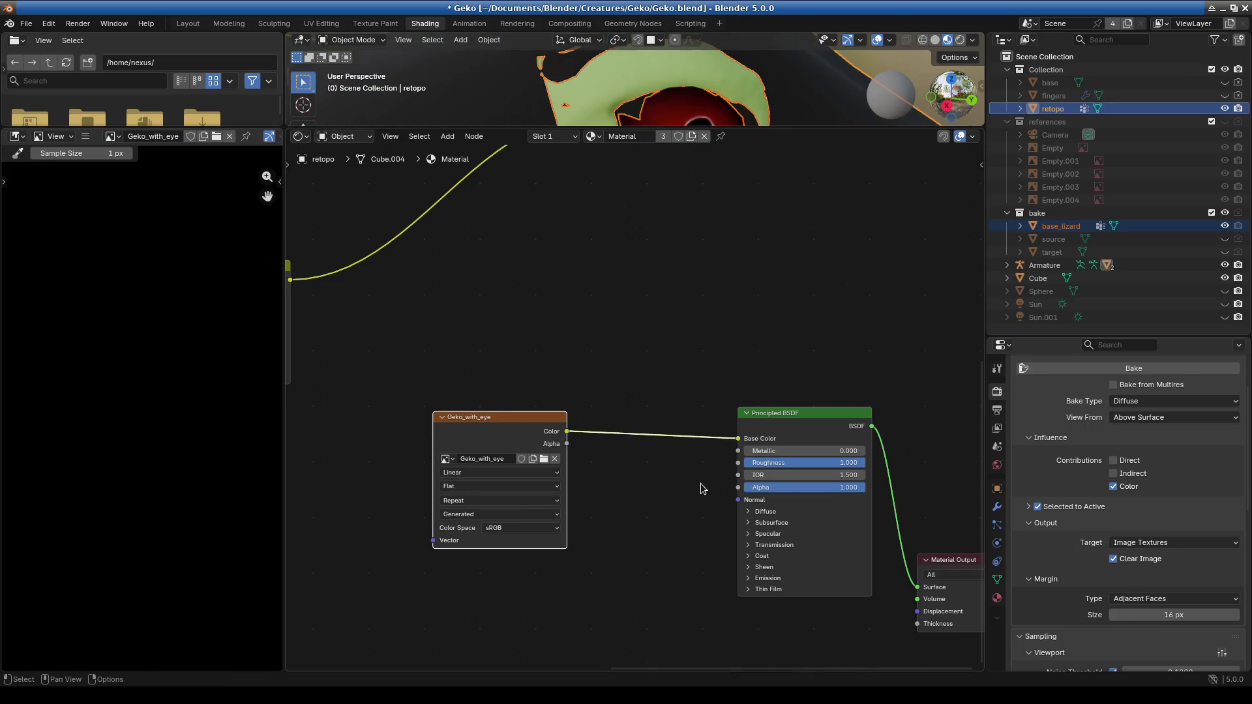
pyautogui.moveTo(760, 131); pyautogui.dragTo(753, 270)
pyautogui.scroll(-5, 717, 255)
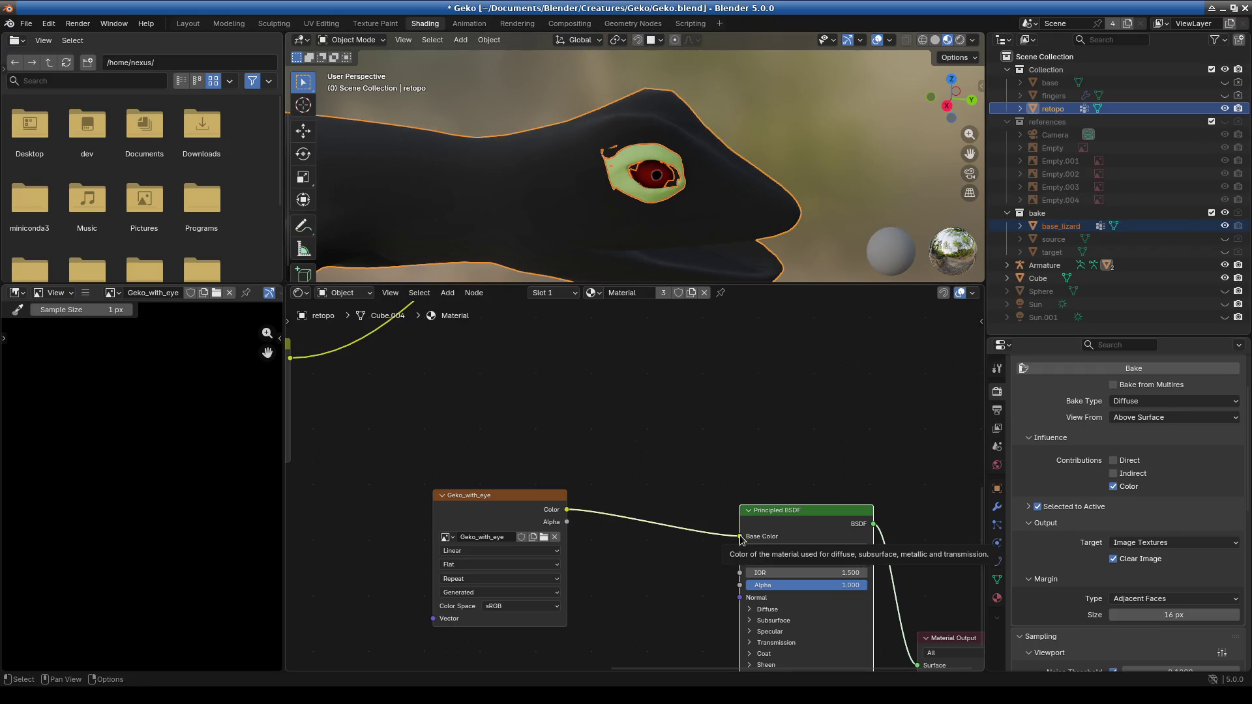
pyautogui.scroll(-4, 701, 424)
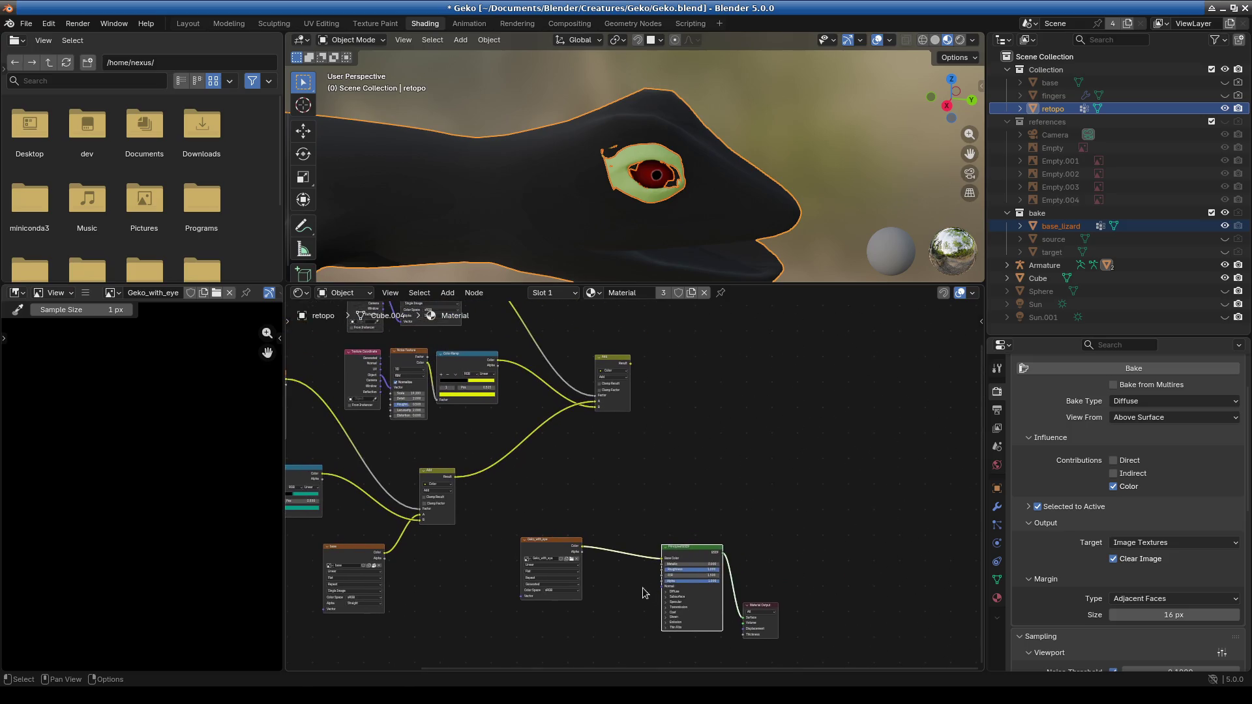
pyautogui.moveTo(664, 561)
pyautogui.mouseDown()
pyautogui.moveTo(642, 355)
pyautogui.moveTo(642, 461)
pyautogui.moveTo(663, 559)
pyautogui.mouseUp()
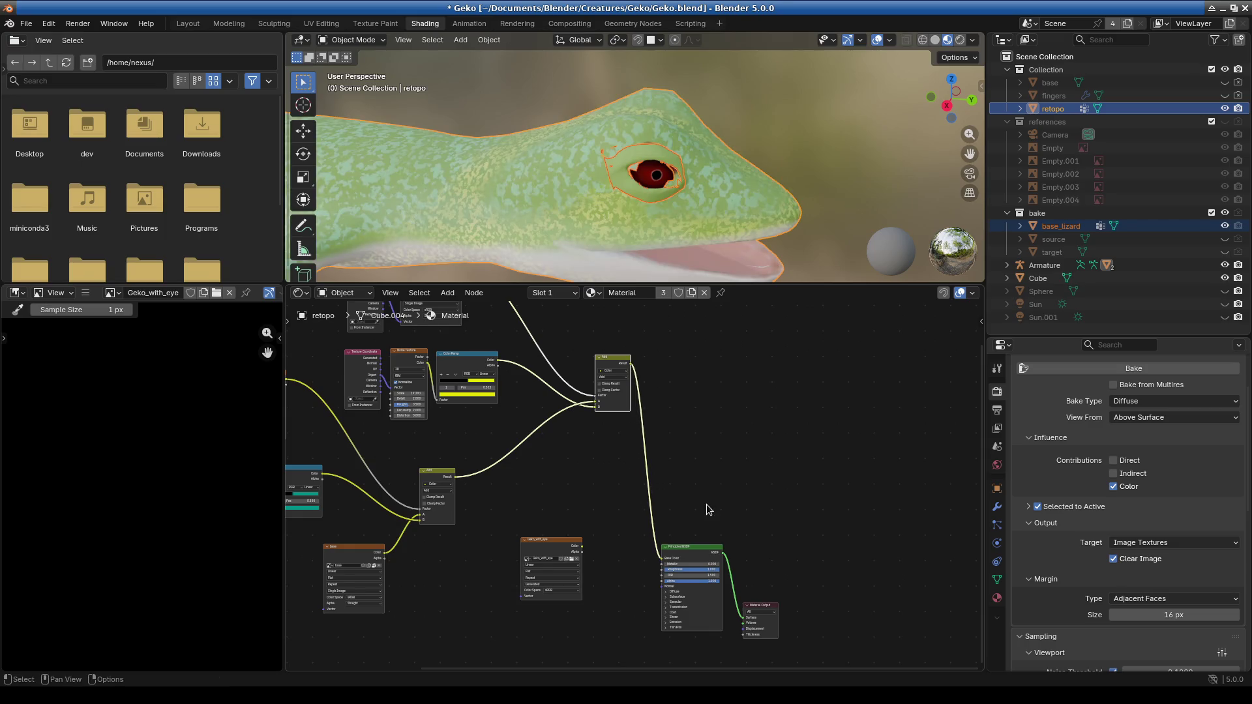
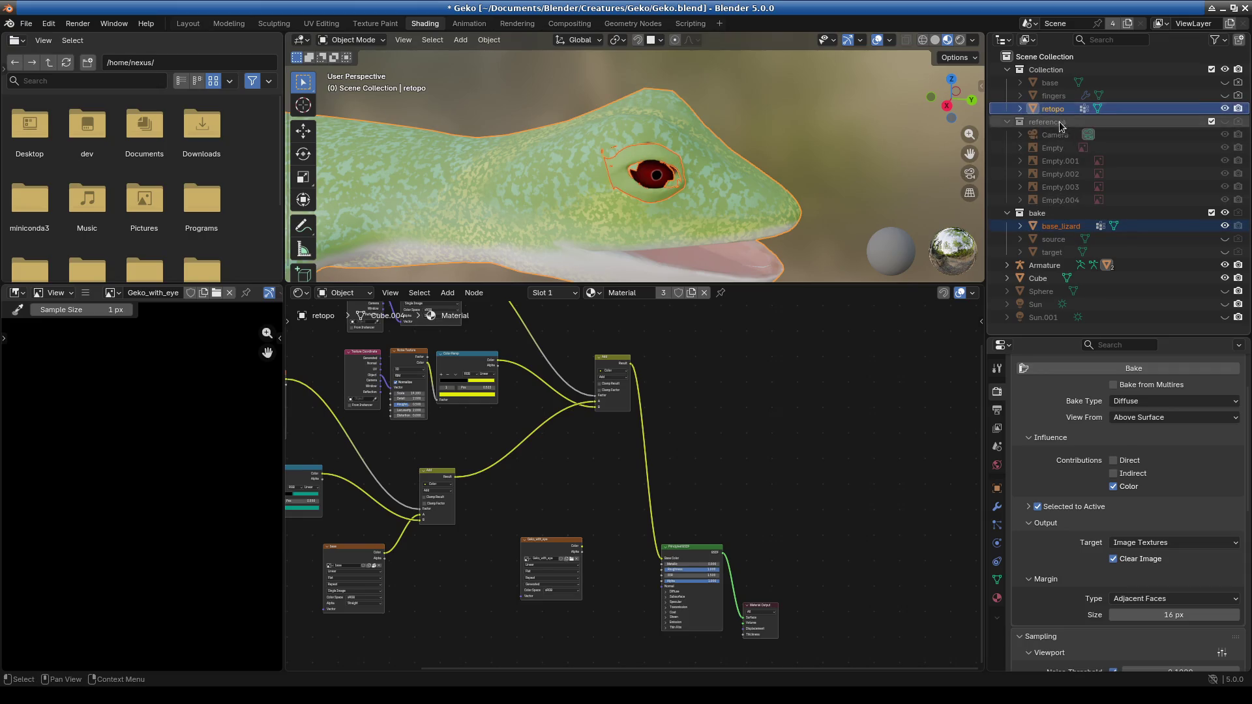
# Make the Geko_with_eye image node the active bake target and show retopo's material slot list.
pyautogui.click(537, 542)
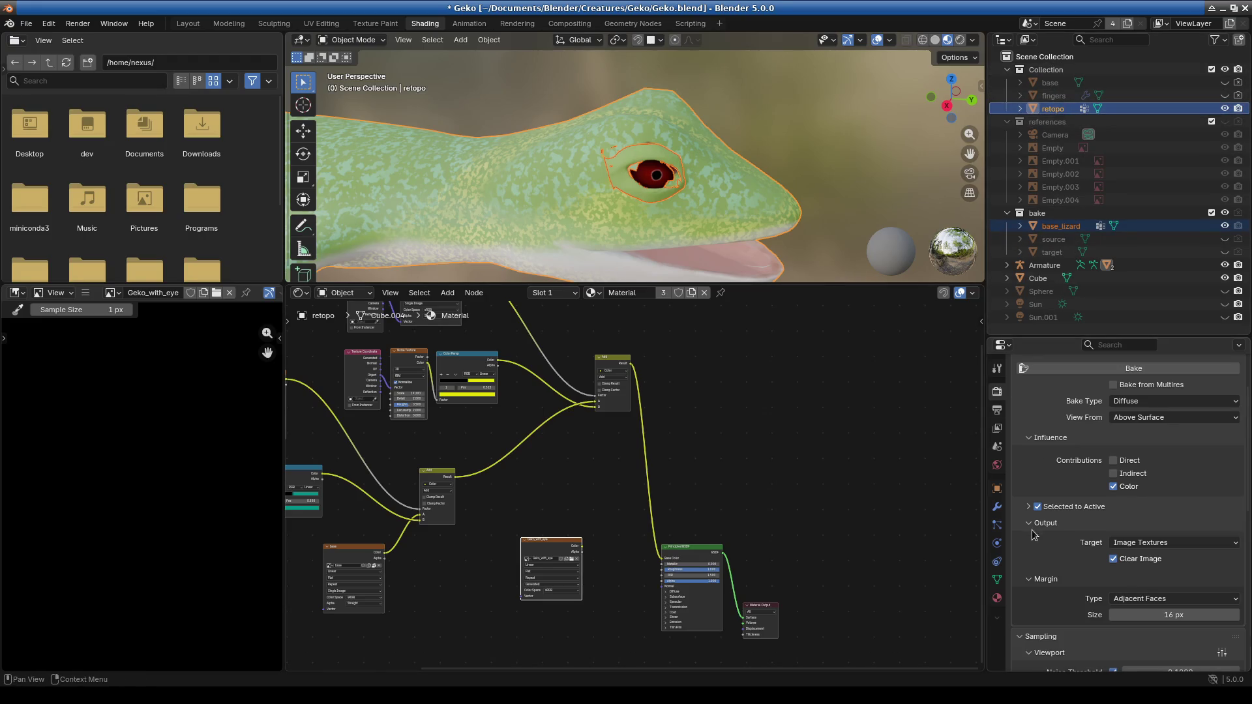
pyautogui.click(997, 598)
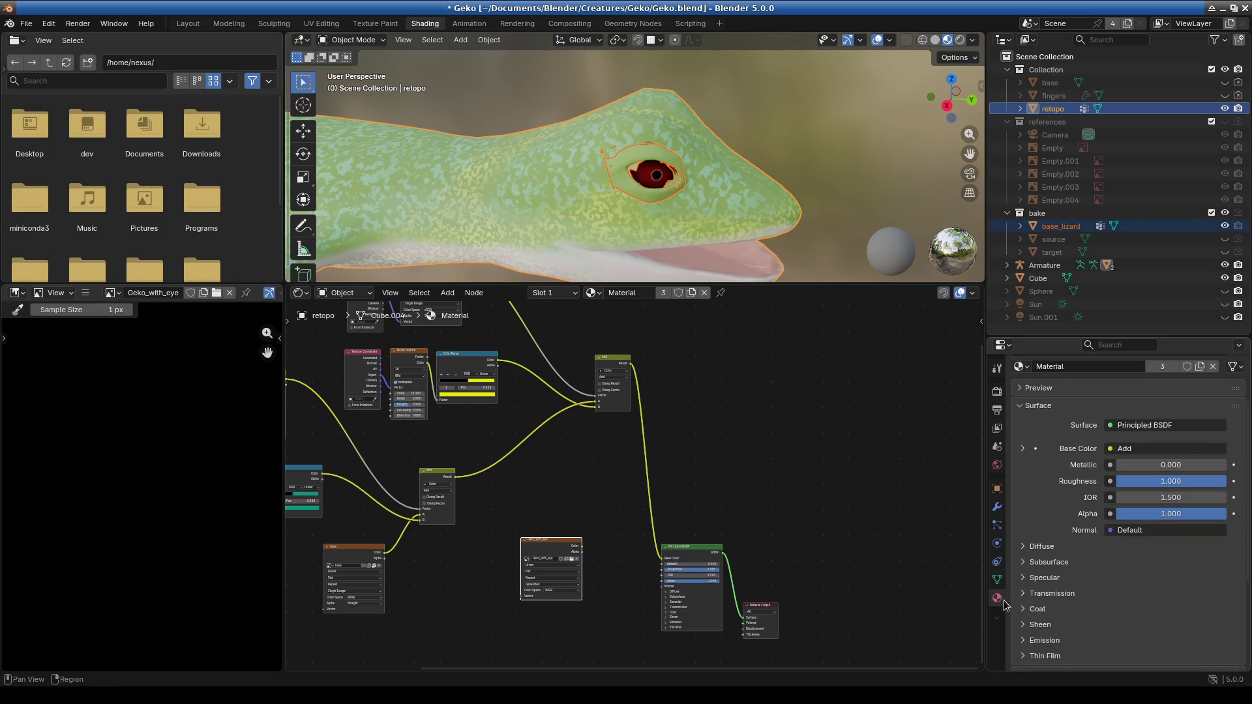
pyautogui.scroll(3, 1041, 457)
pyautogui.scroll(-1, 1042, 457)
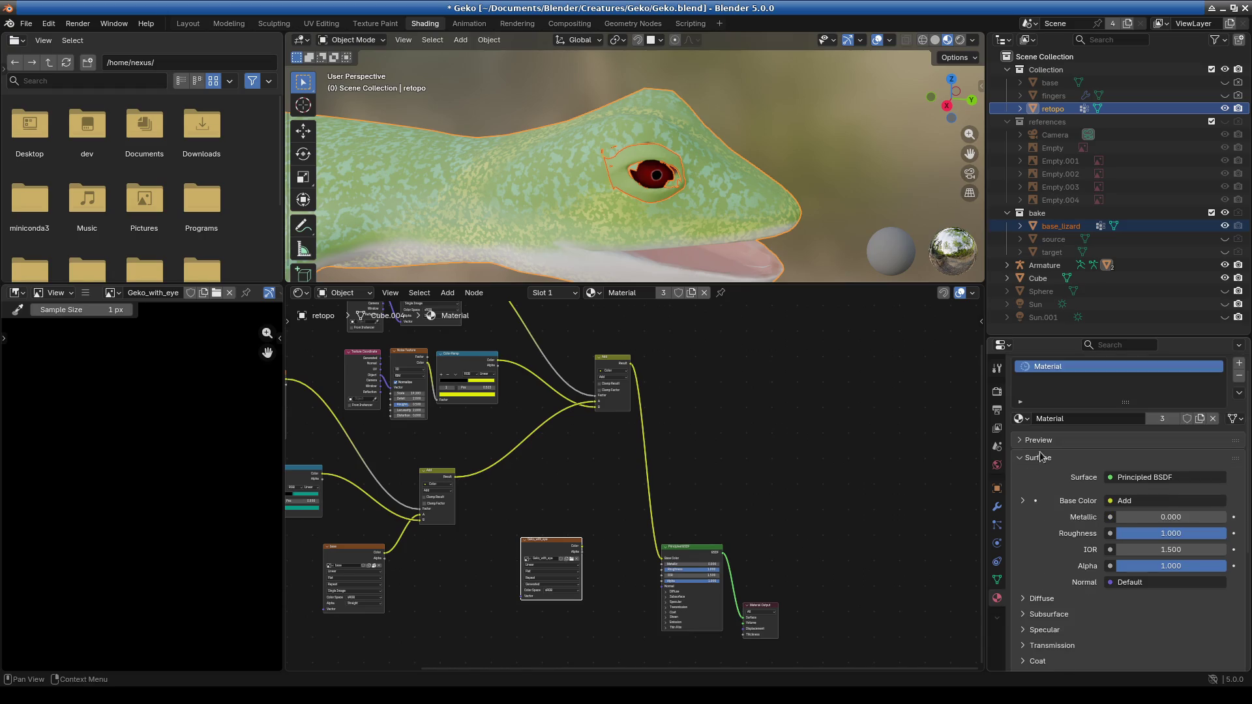
pyautogui.click(1060, 226)
pyautogui.click(1061, 112)
pyautogui.moveTo(1125, 402); pyautogui.dragTo(1124, 519)
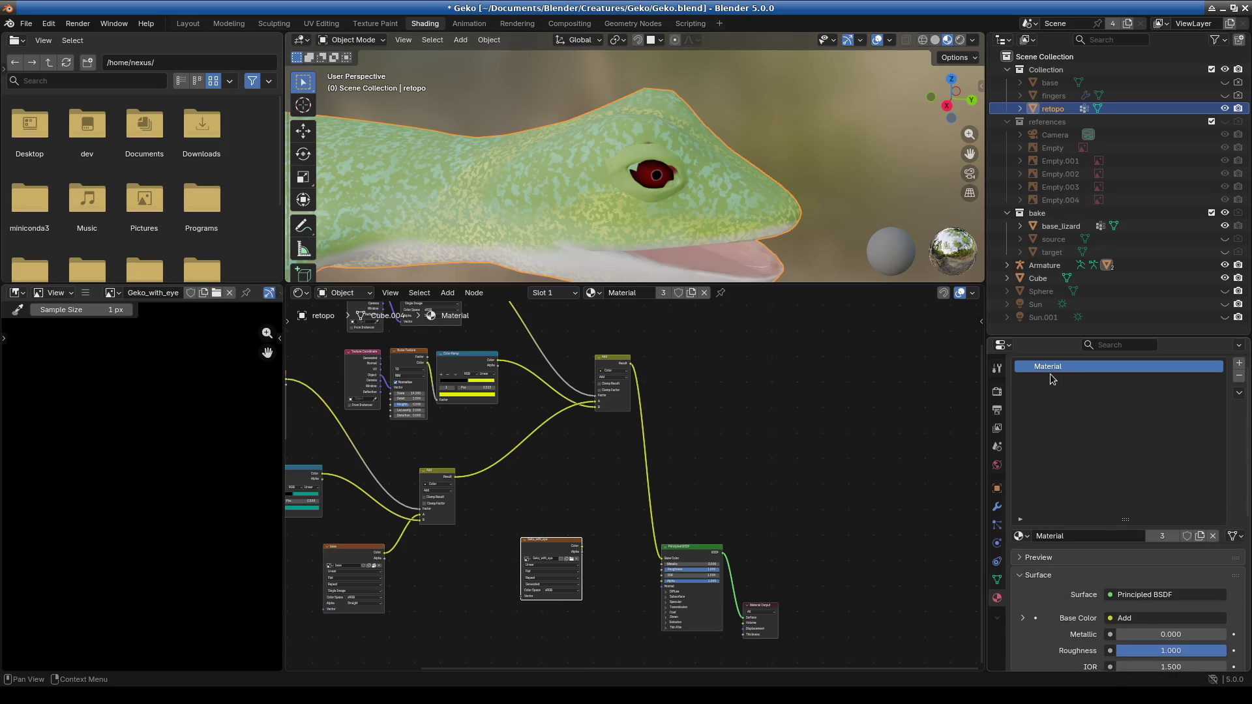
# Inspect base_lizard's Material.002, eye and Material slots, then reselect retopo.
pyautogui.click(1061, 226)
pyautogui.click(1050, 382)
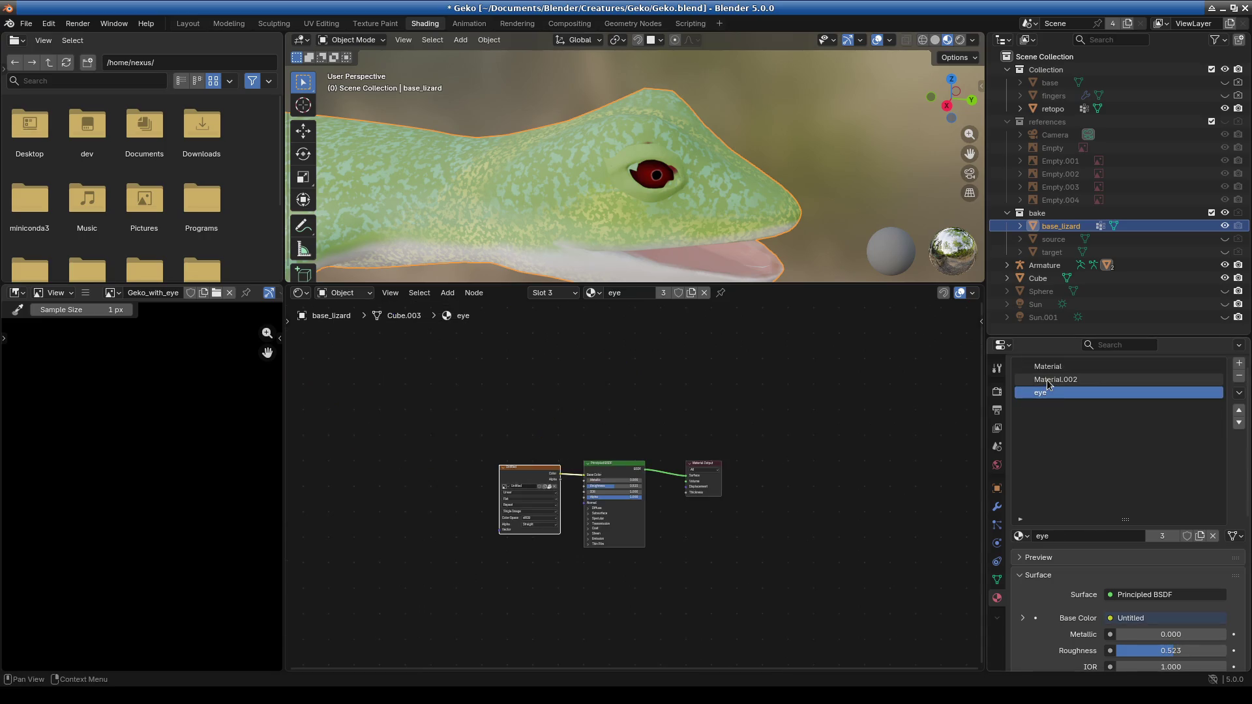
pyautogui.click(1049, 367)
pyautogui.click(1050, 393)
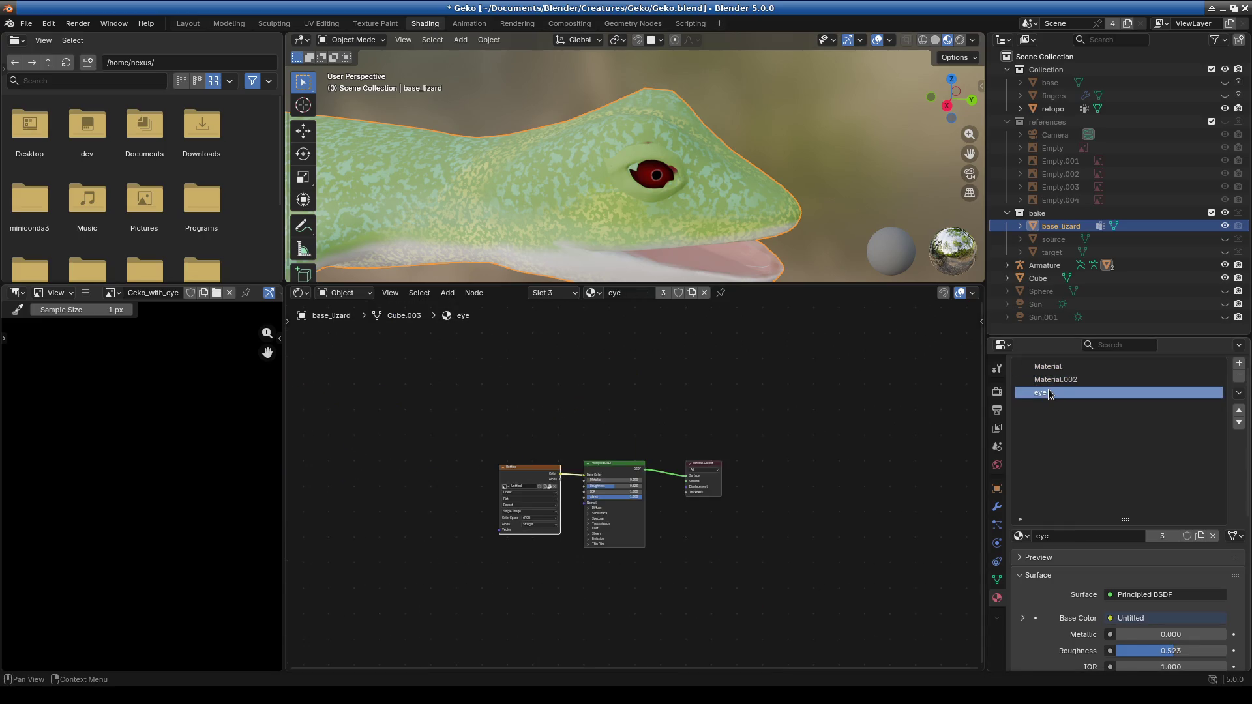
pyautogui.click(1051, 367)
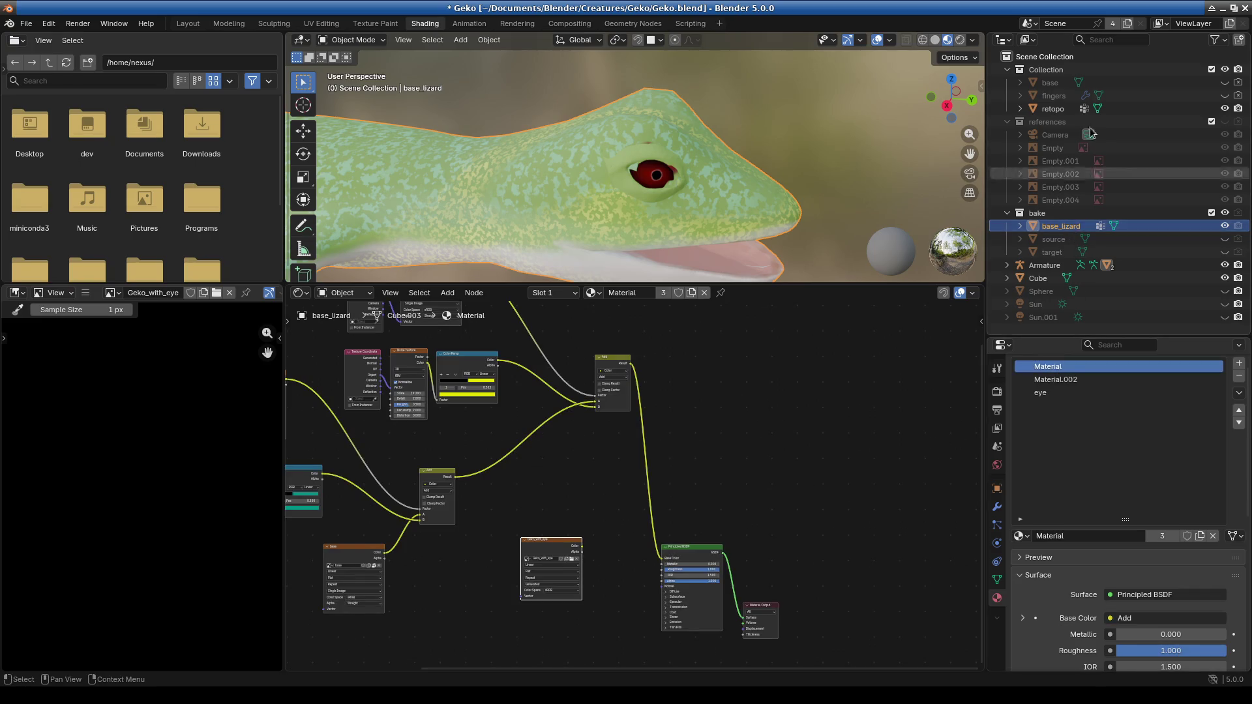
pyautogui.click(1052, 108)
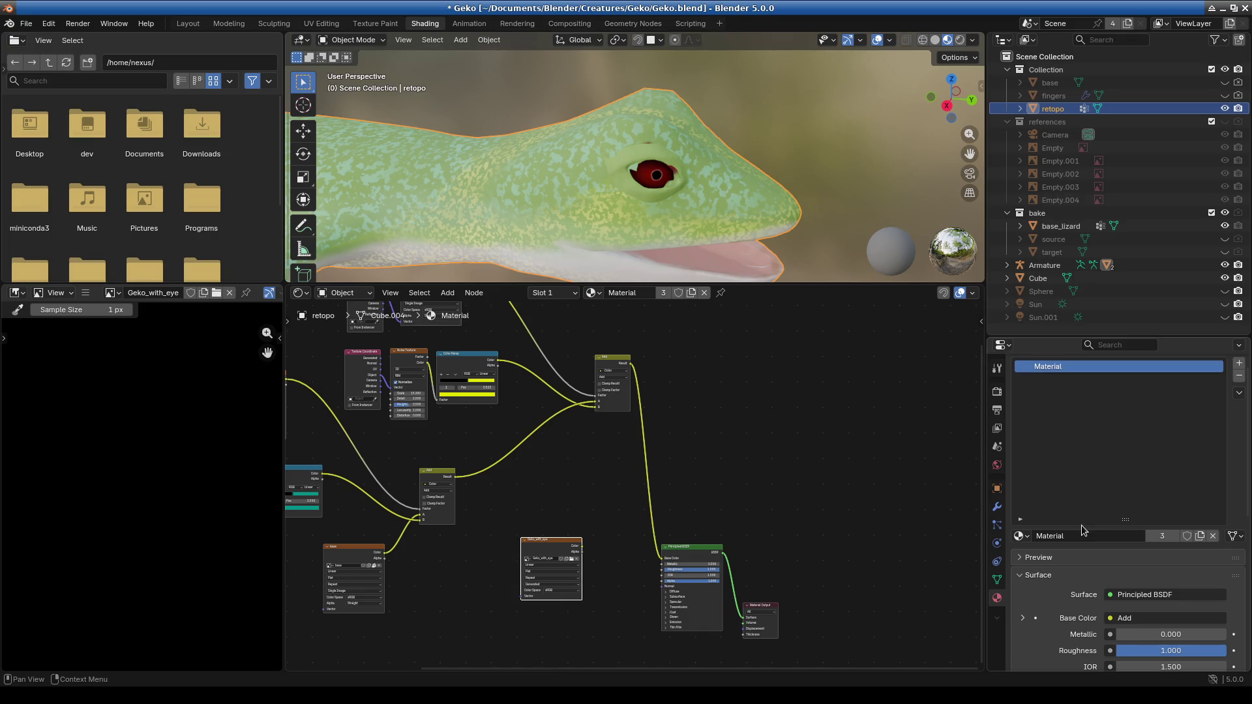
pyautogui.moveTo(1121, 520)
pyautogui.mouseDown()
pyautogui.moveTo(1123, 457)
pyautogui.moveTo(1124, 480)
pyautogui.mouseUp()
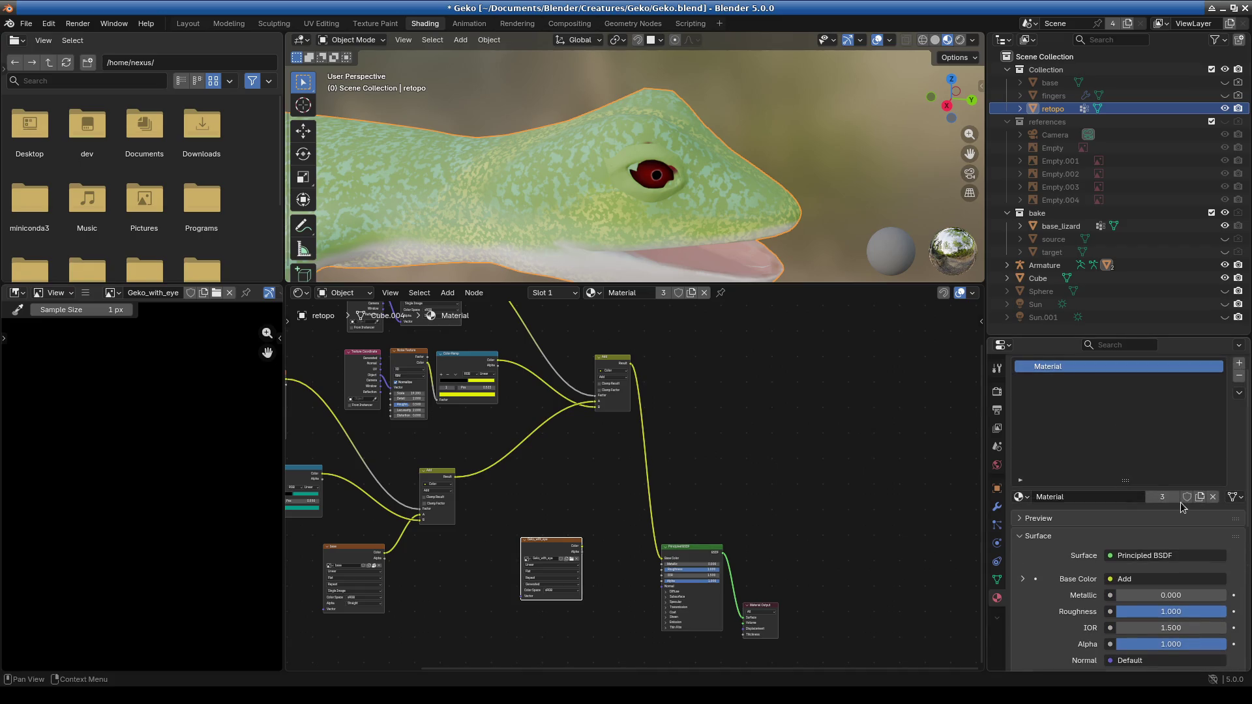
# Make retopo's material single-user Material.003 and link the Geko_with_eye Color output to Base Color.
pyautogui.click(1198, 497)
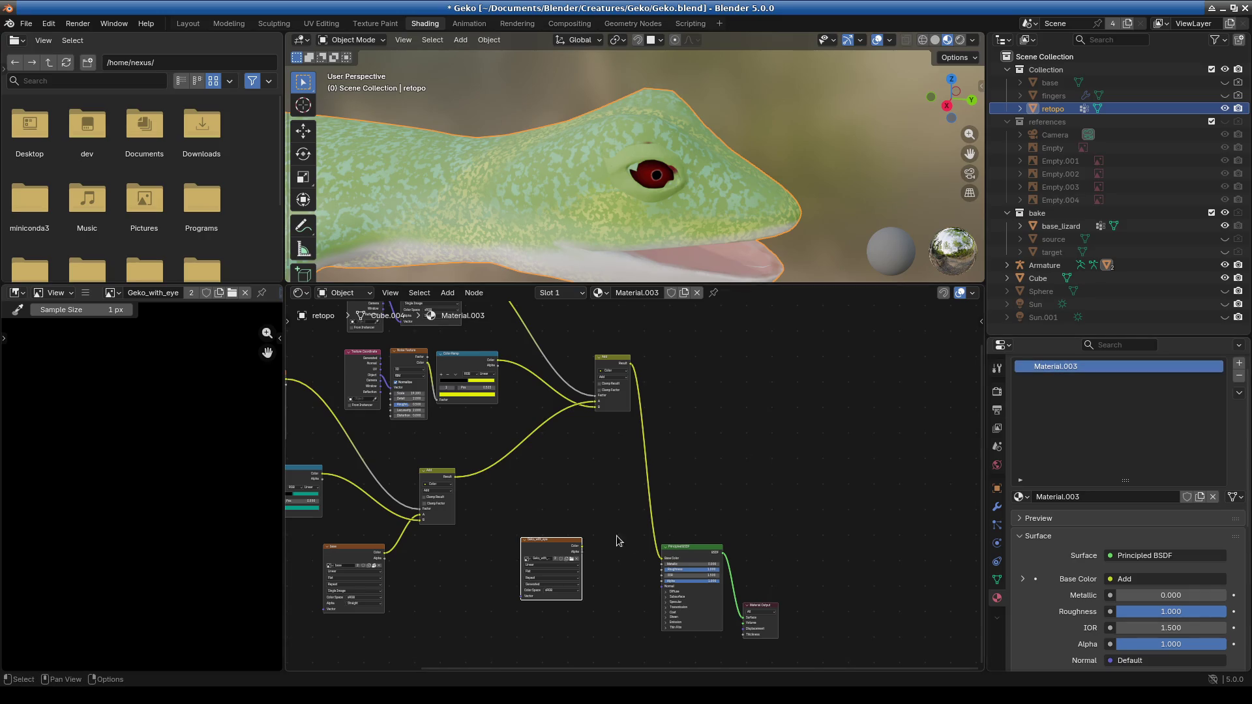
pyautogui.scroll(2, 557, 549)
pyautogui.moveTo(555, 519)
pyautogui.mouseDown()
pyautogui.moveTo(622, 539)
pyautogui.moveTo(653, 530)
pyautogui.mouseUp()
pyautogui.moveTo(620, 563); pyautogui.dragTo(644, 543, button='middle')
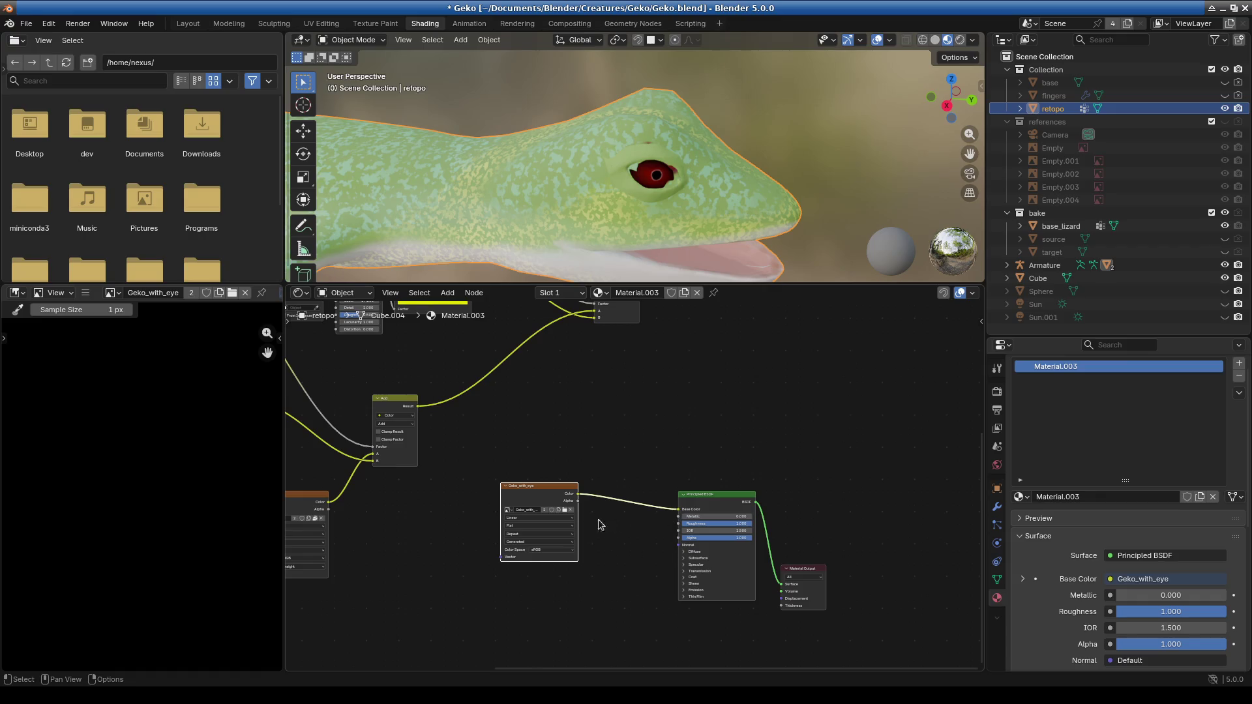
# Check retopo alone, then select base_lizard with retopo active as the bake target.
pyautogui.click(1225, 227)
pyautogui.moveTo(815, 209)
pyautogui.mouseDown(button='middle')
pyautogui.moveTo(659, 176)
pyautogui.moveTo(550, 126)
pyautogui.moveTo(544, 153)
pyautogui.moveTo(578, 123)
pyautogui.moveTo(540, 124)
pyautogui.moveTo(548, 159)
pyautogui.moveTo(730, 162)
pyautogui.moveTo(598, 159)
pyautogui.moveTo(662, 170)
pyautogui.mouseUp(button='middle')
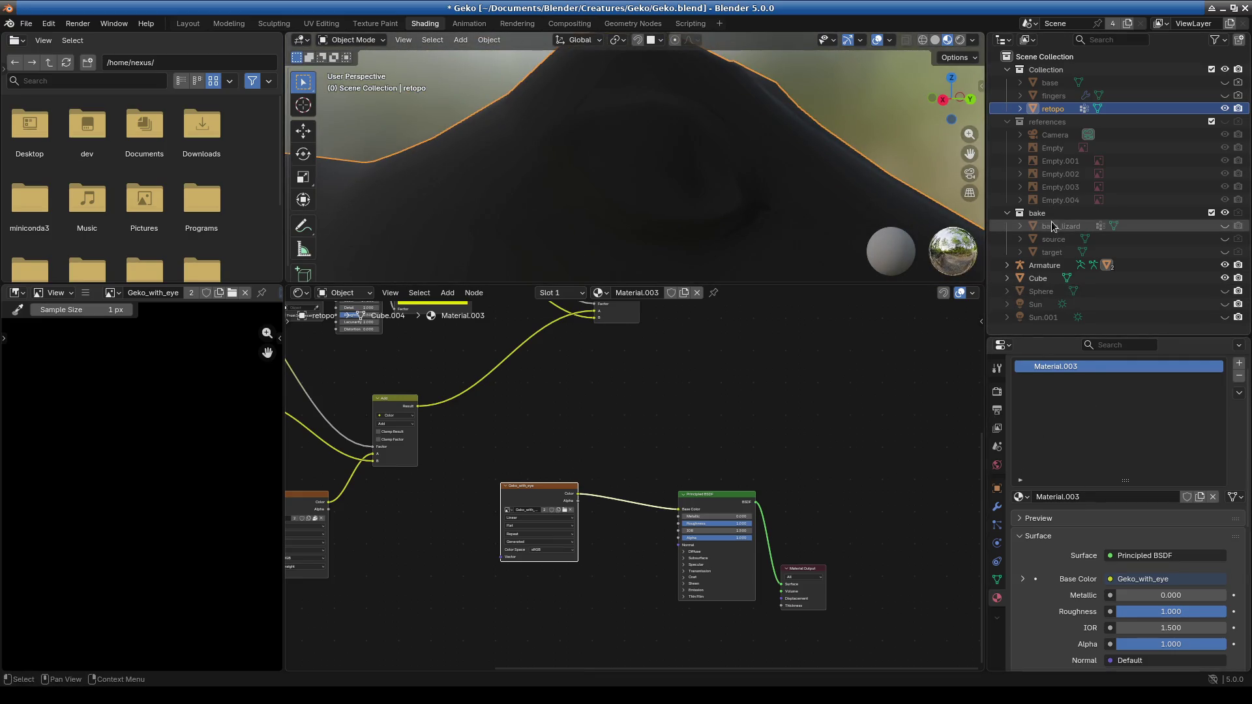
pyautogui.click(1225, 225)
pyautogui.click(1061, 227)
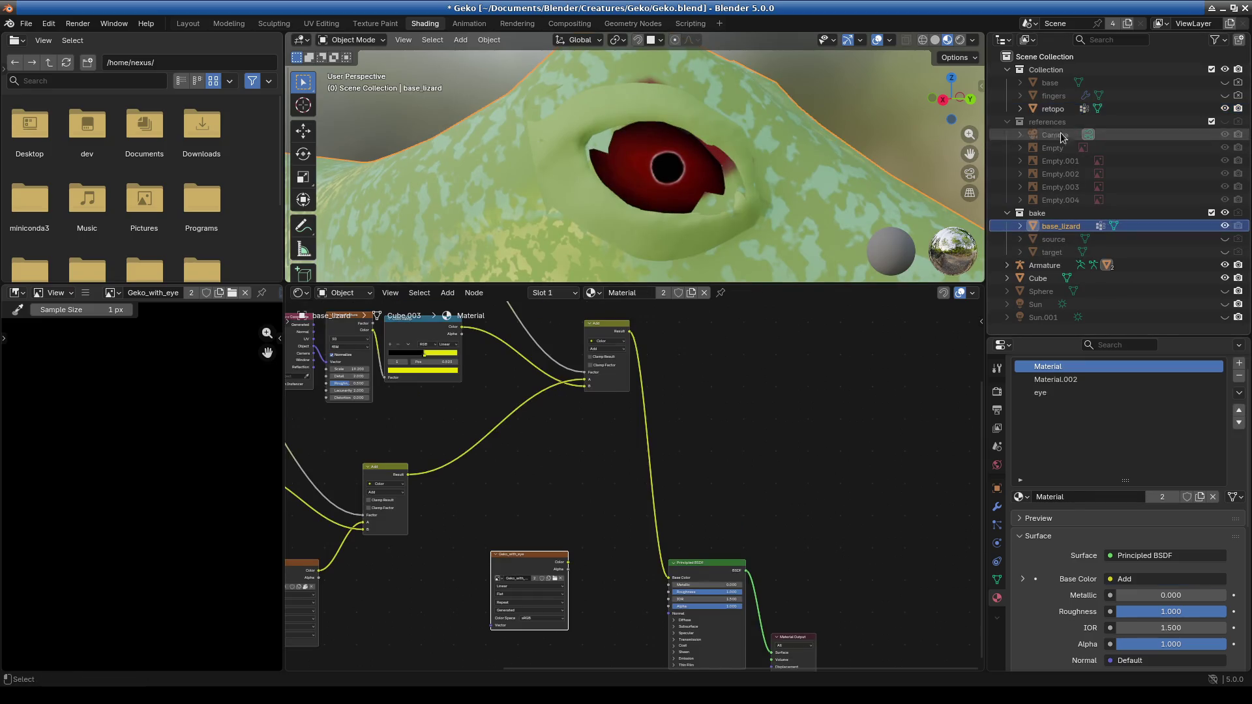
pyautogui.keyDown('ctrl'); pyautogui.click(1052, 108); pyautogui.keyUp('ctrl')
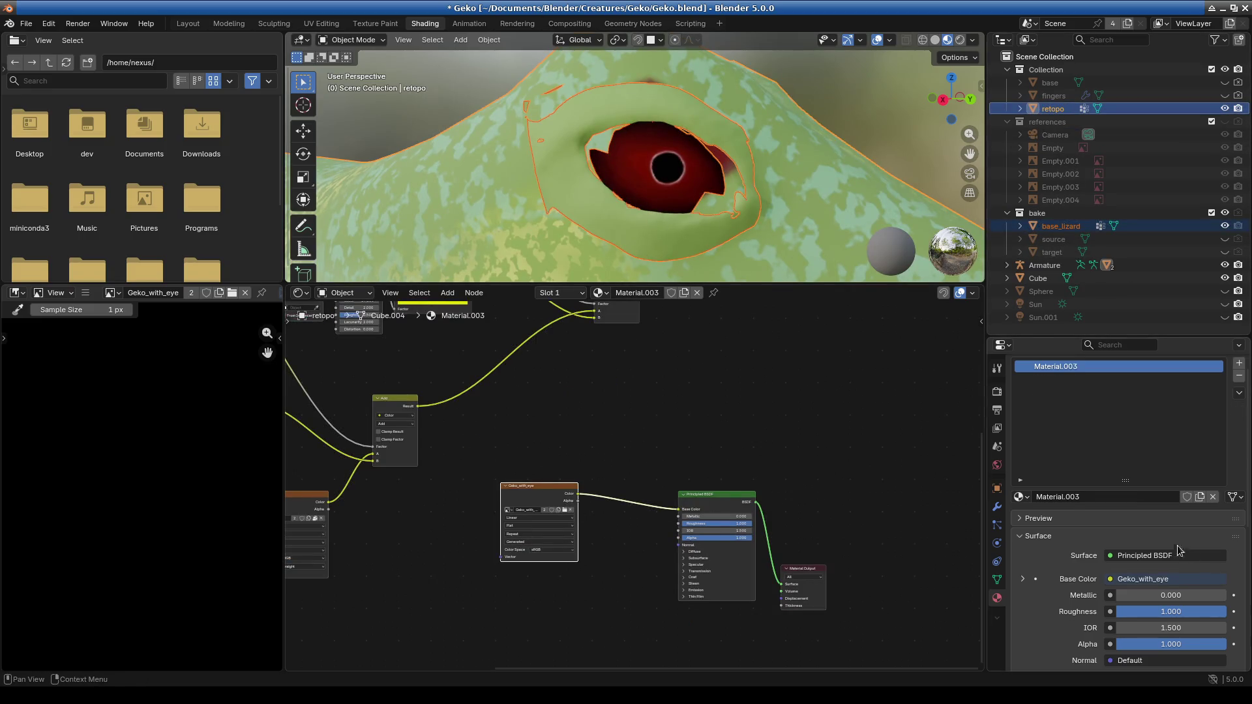
pyautogui.click(997, 391)
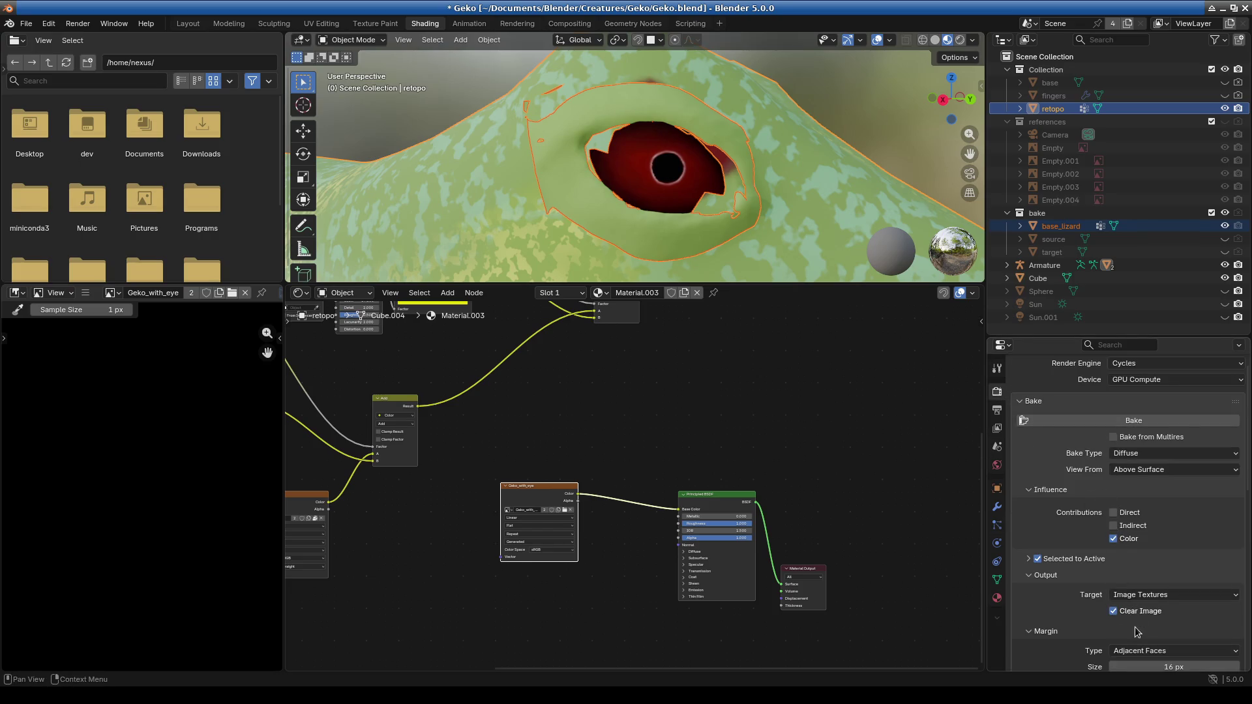
# Keep View From on Above Surface and bake the diffuse colour into Geko_with_eye.
pyautogui.scroll(-3, 1135, 631)
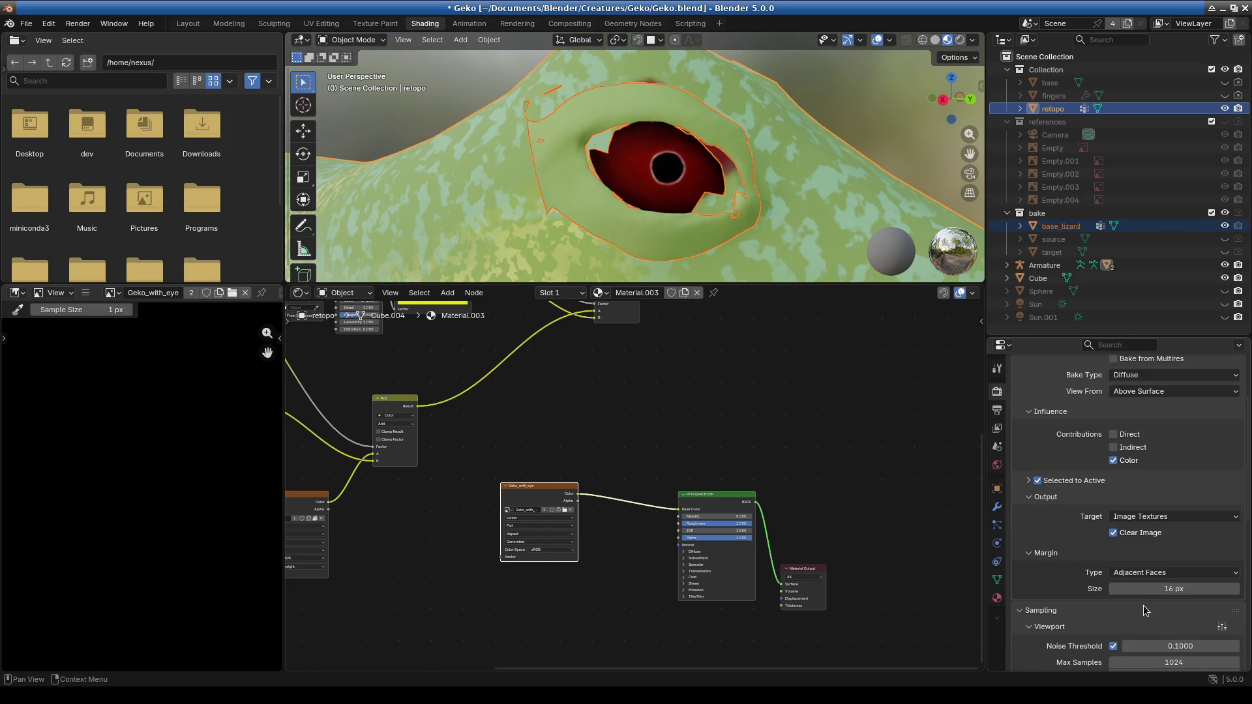
pyautogui.click(1161, 391)
pyautogui.click(1162, 396)
pyautogui.scroll(3, 1086, 432)
pyautogui.click(1082, 421)
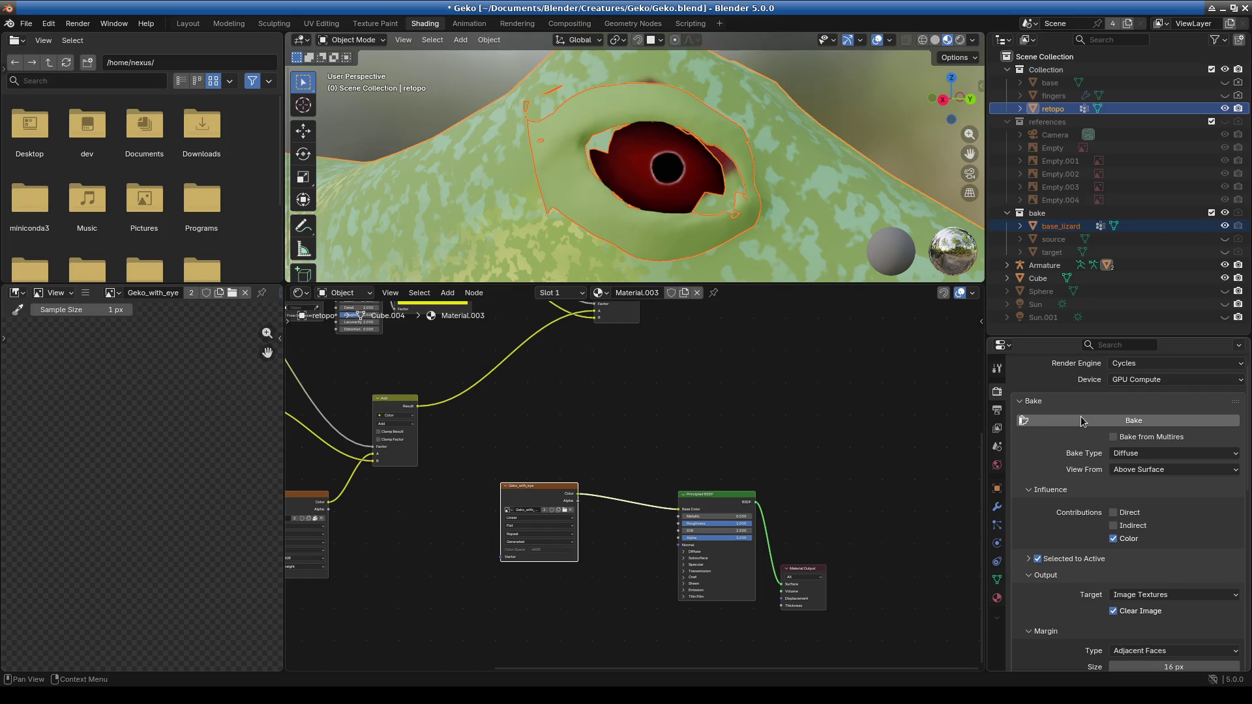
# Zoom the image editor onto the baked eye island and enlarge the 3D viewport.
pyautogui.scroll(5, 153, 475)
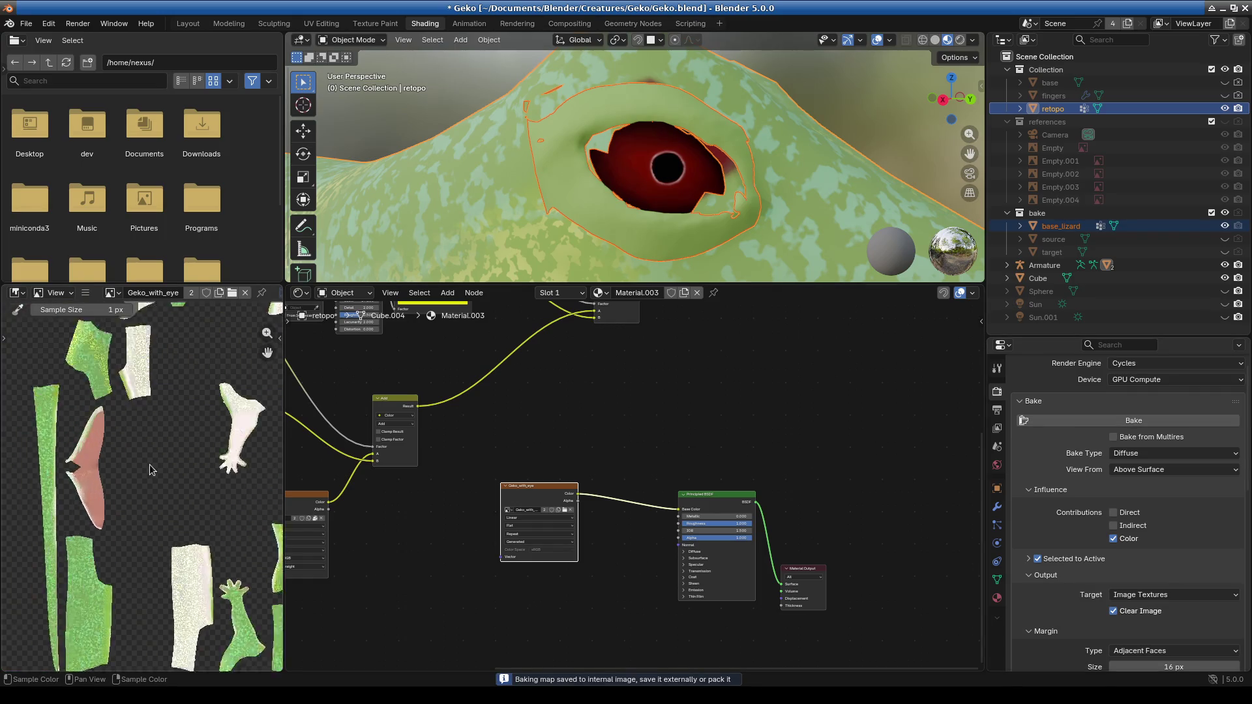
pyautogui.moveTo(159, 436); pyautogui.dragTo(163, 549, button='middle')
pyautogui.scroll(4, 163, 522)
pyautogui.moveTo(201, 496)
pyautogui.mouseDown(button='middle')
pyautogui.moveTo(78, 517)
pyautogui.moveTo(98, 497)
pyautogui.mouseUp(button='middle')
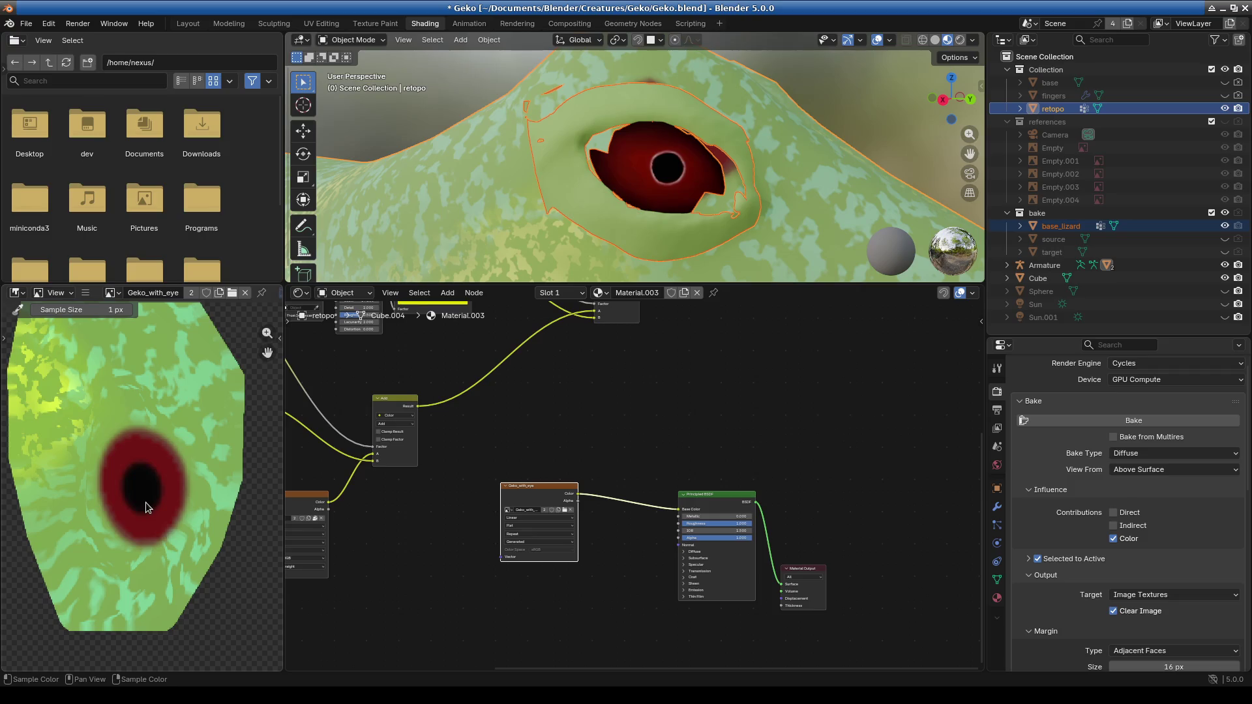
pyautogui.moveTo(511, 282); pyautogui.dragTo(513, 490)
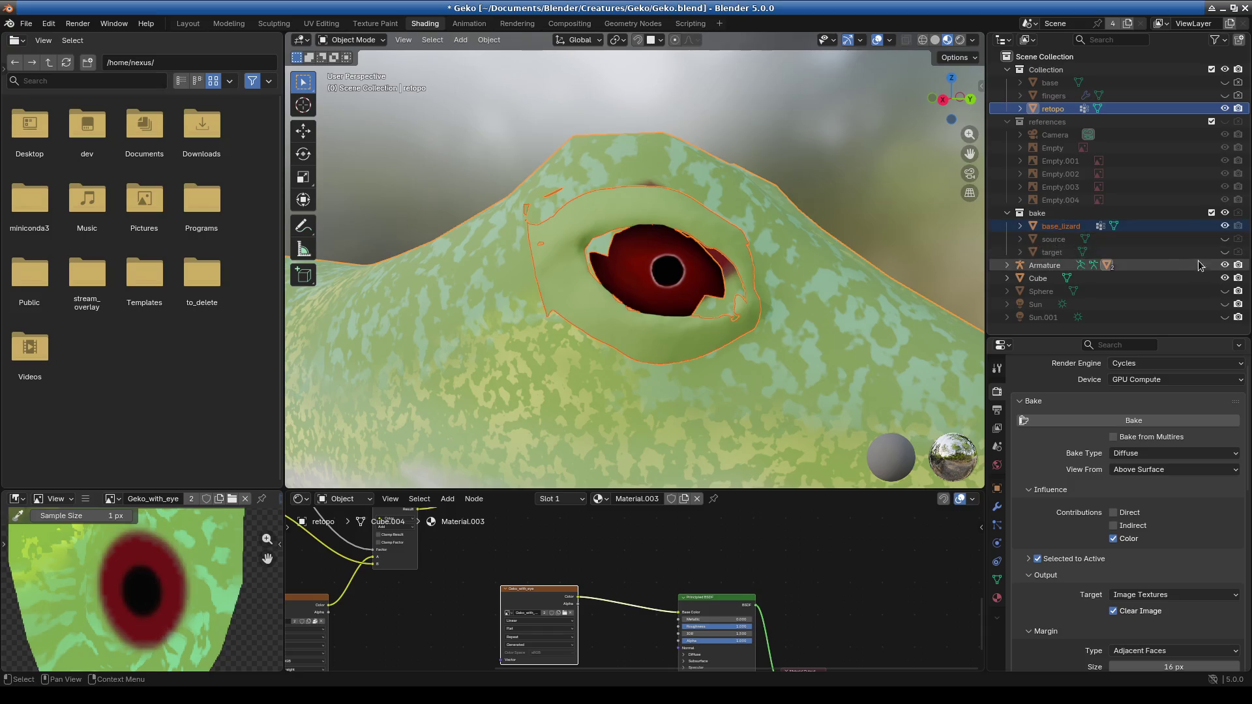
# Toggle base_lizard's visibility to compare its modelled eye with retopo's baked eye.
pyautogui.click(1224, 228)
pyautogui.click(1224, 228)
pyautogui.click(1223, 227)
pyautogui.moveTo(890, 291)
pyautogui.mouseDown(button='middle')
pyautogui.moveTo(826, 299)
pyautogui.moveTo(874, 307)
pyautogui.mouseUp(button='middle')
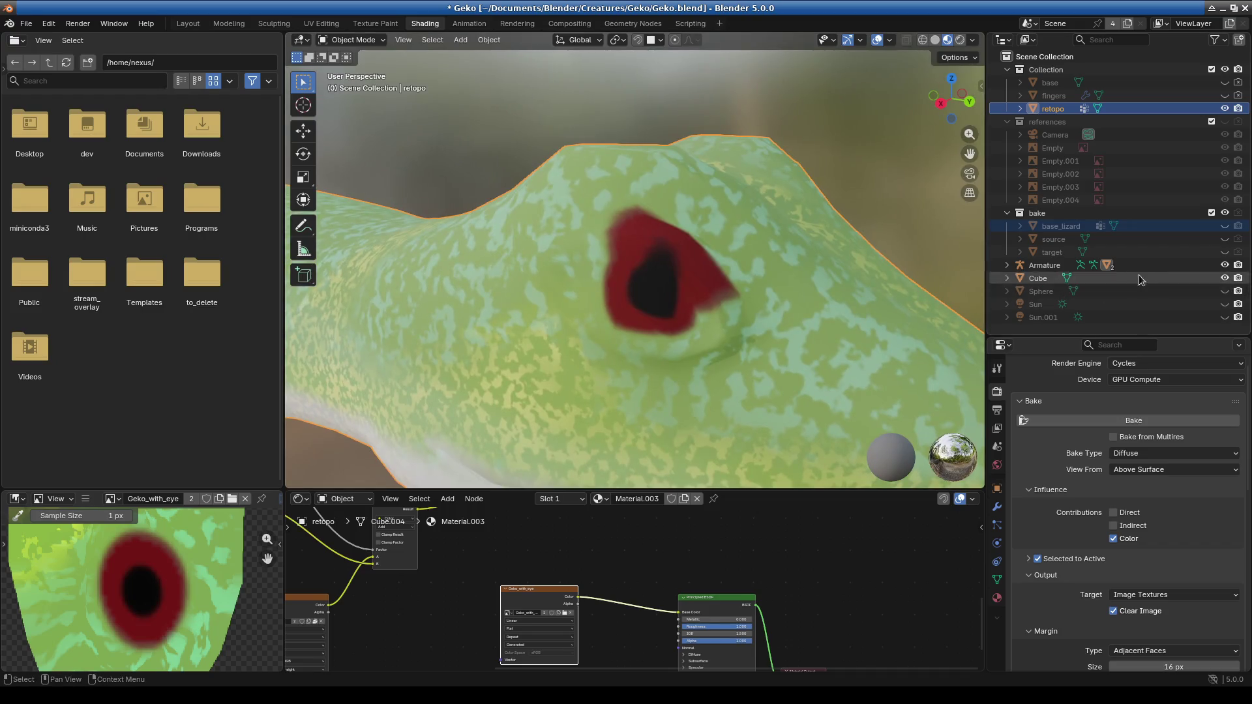
pyautogui.click(1223, 226)
pyautogui.moveTo(722, 353)
pyautogui.mouseDown(button='middle')
pyautogui.moveTo(713, 347)
pyautogui.moveTo(743, 343)
pyautogui.mouseUp(button='middle')
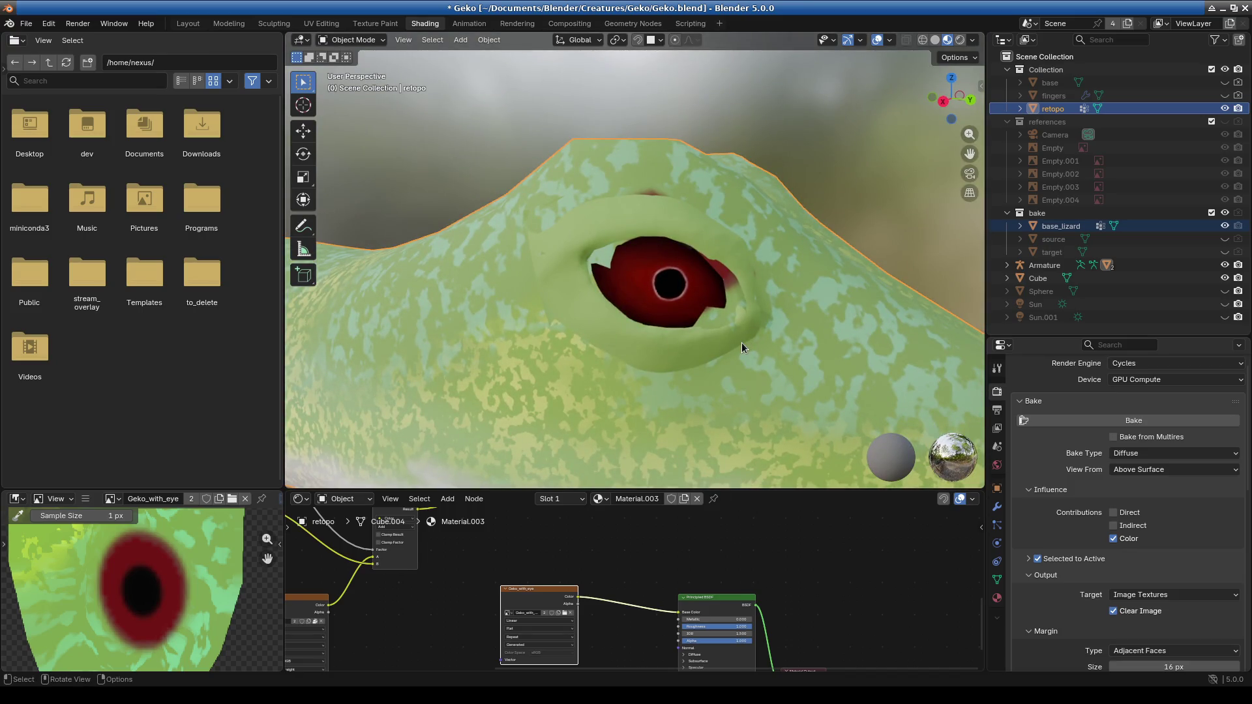
# Hide retopo, select base_lizard and switch it into Edit Mode.
pyautogui.click(353, 40)
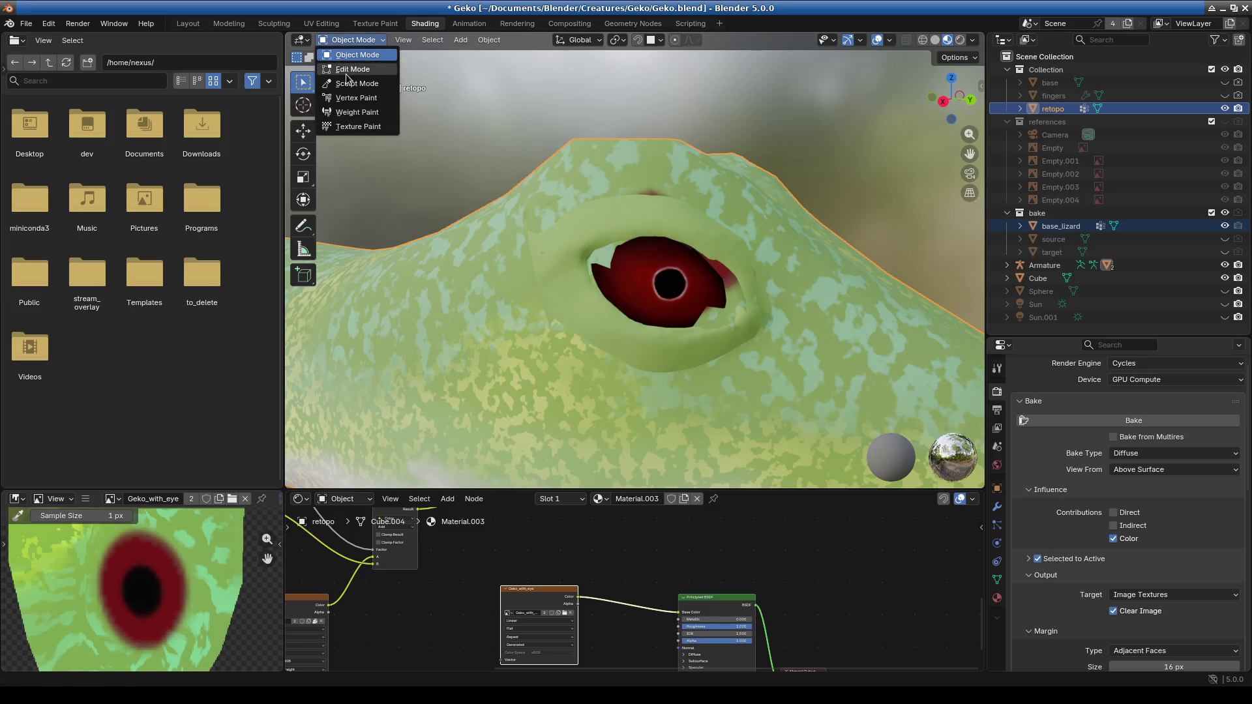
pyautogui.click(352, 65)
pyautogui.keyDown('shift'); pyautogui.moveTo(723, 336); pyautogui.dragTo(647, 352, button='middle'); pyautogui.keyUp('shift')
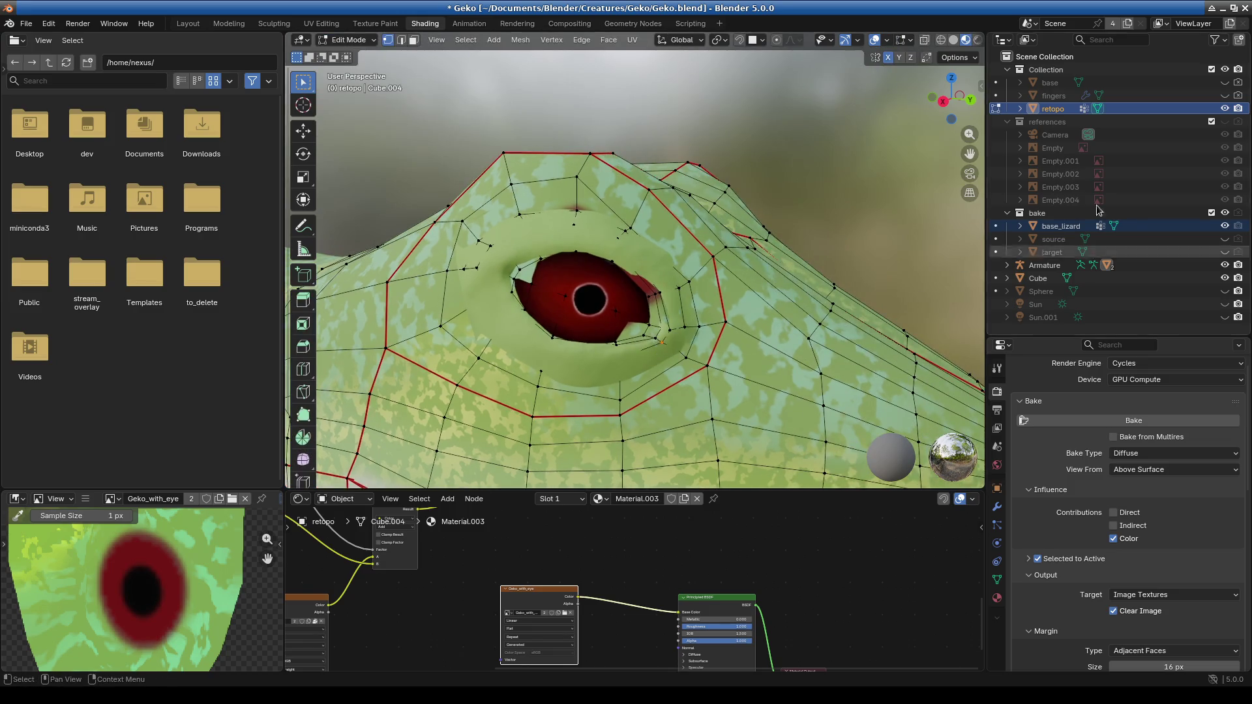
pyautogui.click(1225, 108)
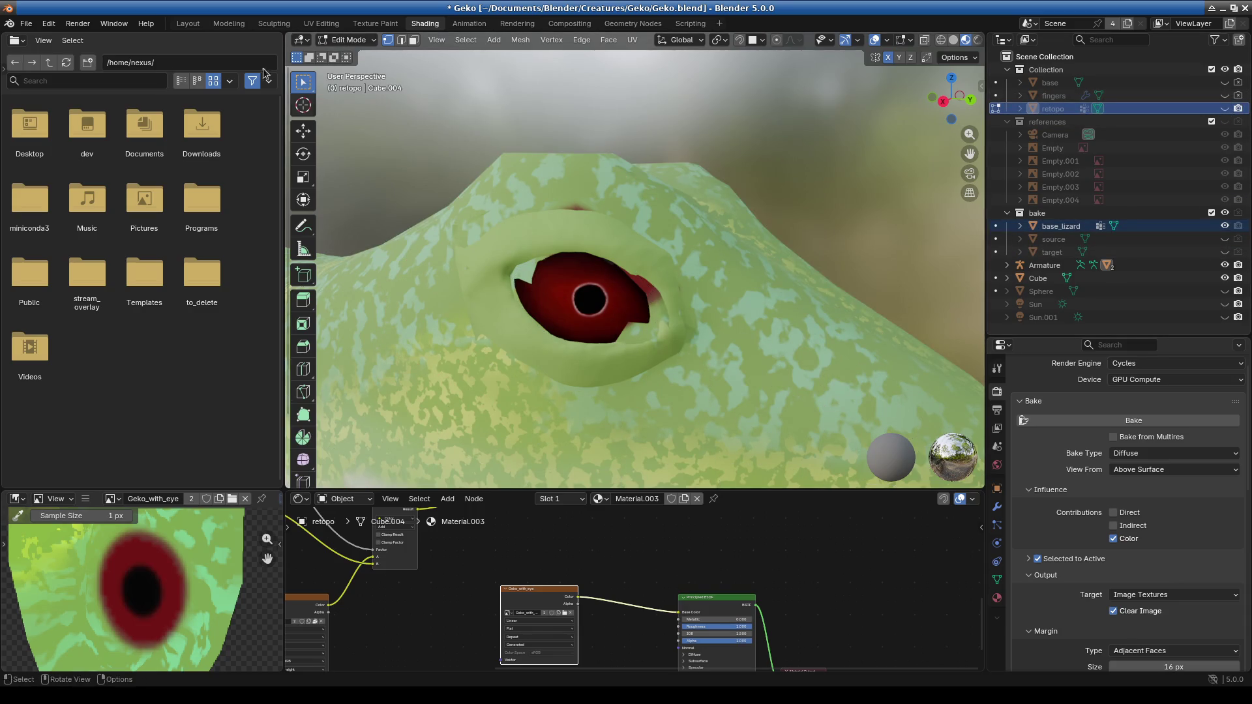
pyautogui.click(338, 41)
pyautogui.click(348, 55)
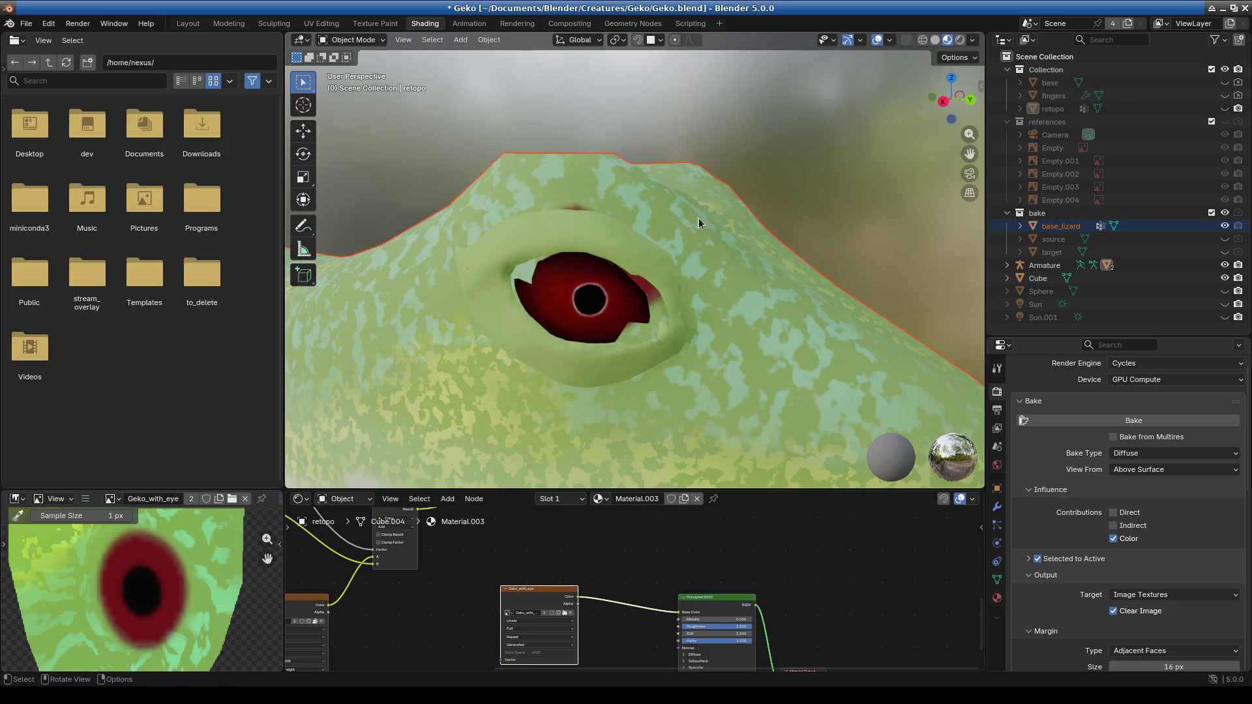
pyautogui.click(684, 208)
pyautogui.click(349, 39)
pyautogui.click(349, 68)
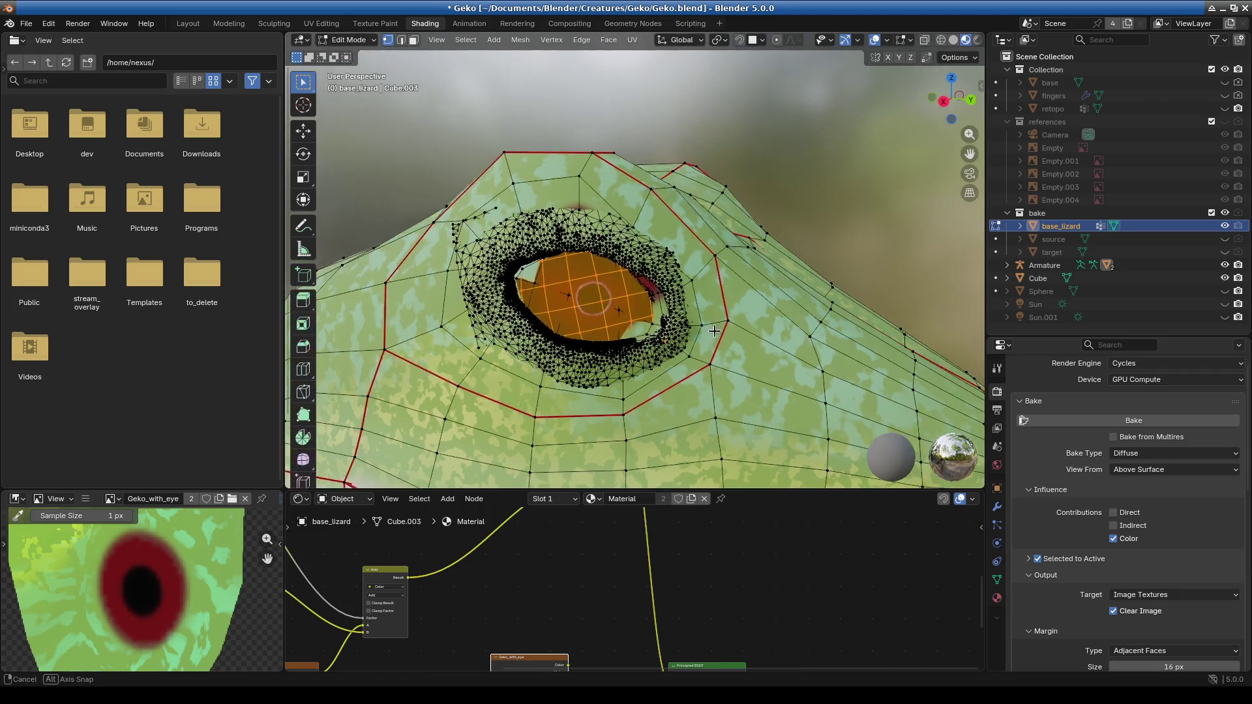
# Select base_lizard's connected eye-ring mesh with L and hide it with H.
pyautogui.moveTo(656, 348); pyautogui.dragTo(749, 294, button='middle')
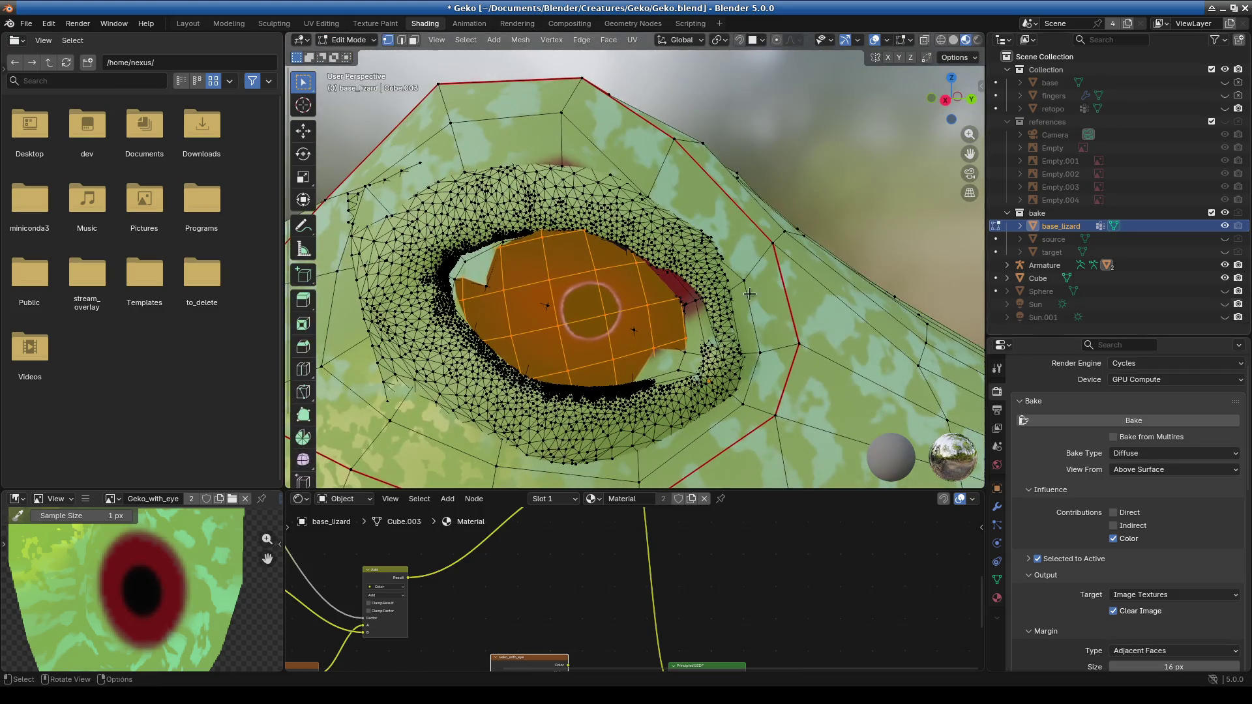
pyautogui.press('l')
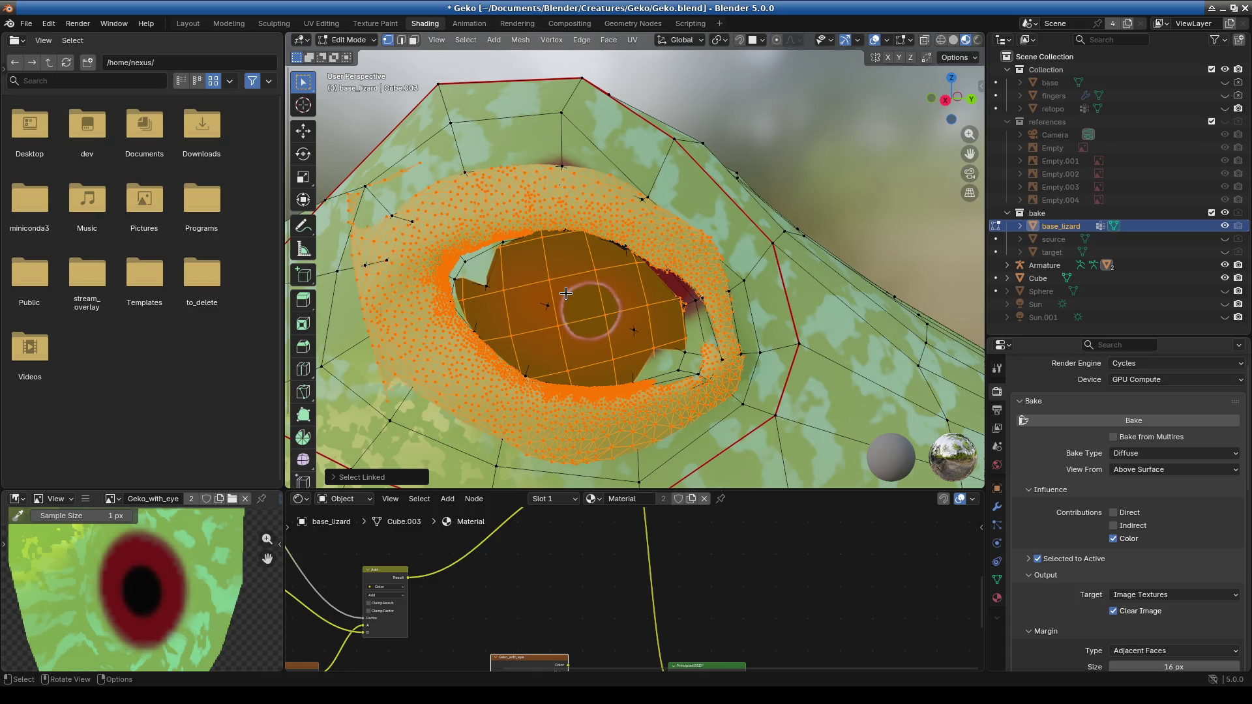
pyautogui.press('h')
pyautogui.click(535, 339)
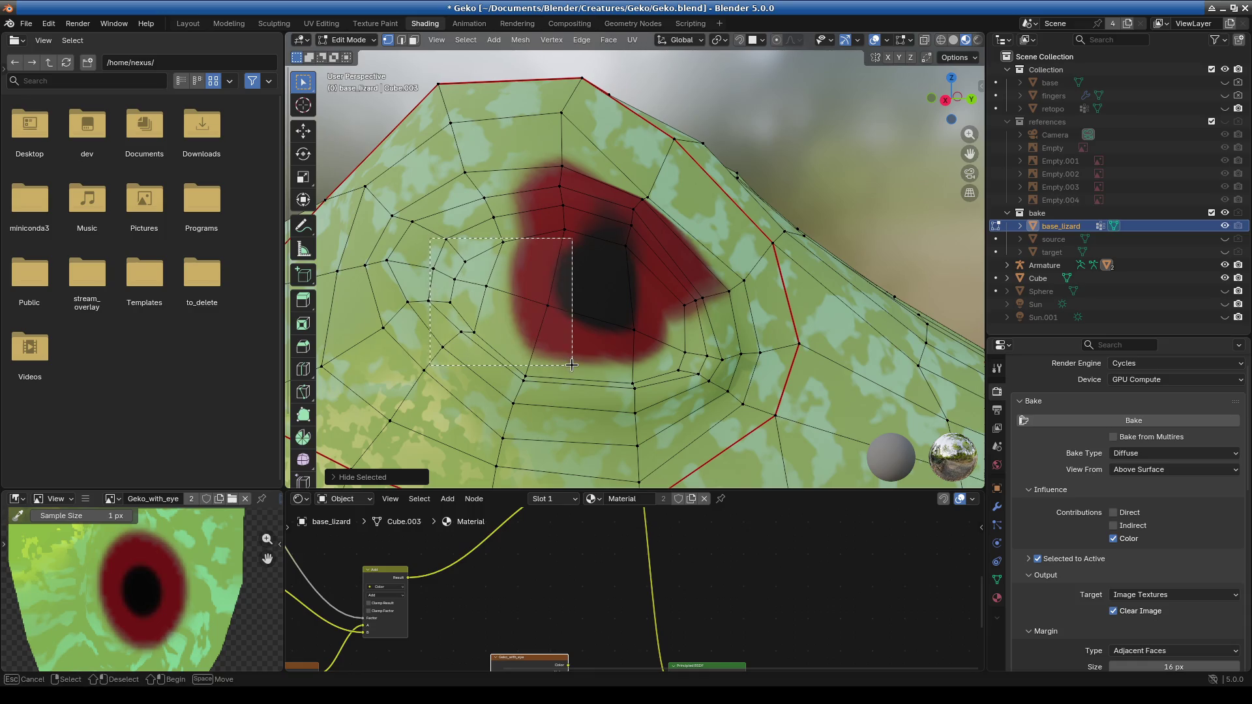
pyautogui.moveTo(597, 324)
pyautogui.mouseDown(button='middle')
pyautogui.moveTo(614, 350)
pyautogui.moveTo(750, 326)
pyautogui.mouseUp(button='middle')
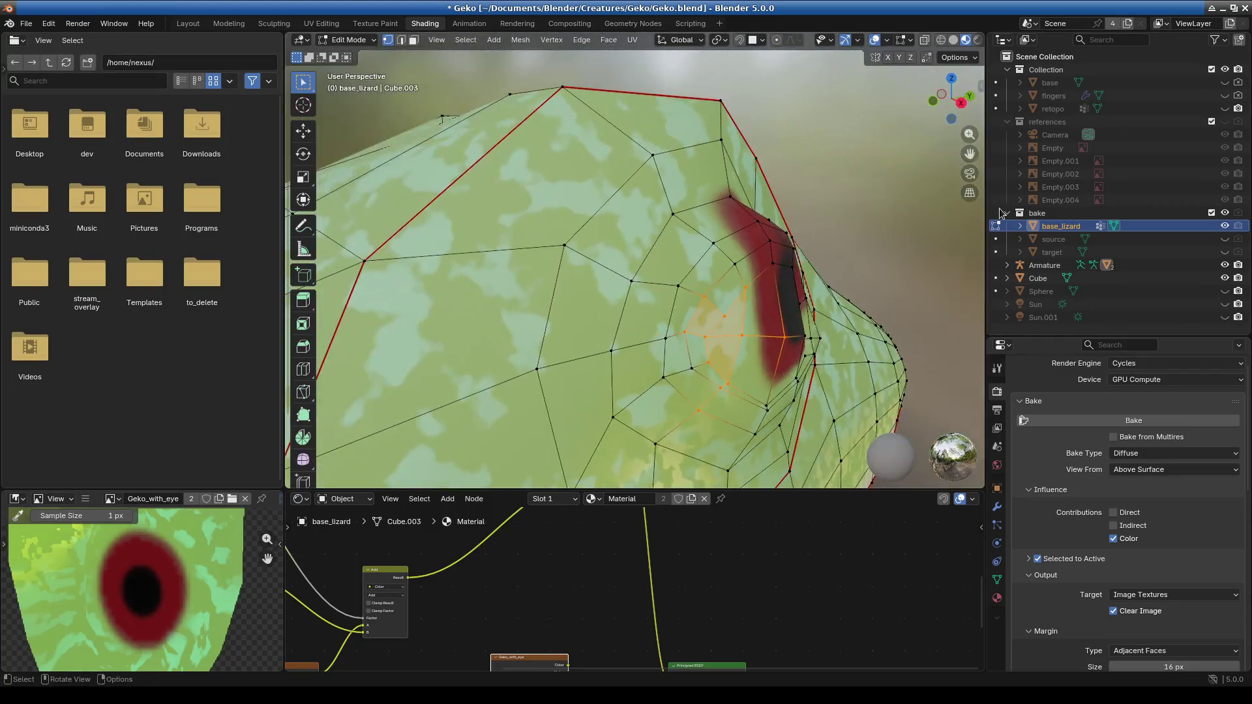
# Hide base_lizard, show retopo, and briefly inspect retopo's eye in Edit Mode.
pyautogui.click(1225, 225)
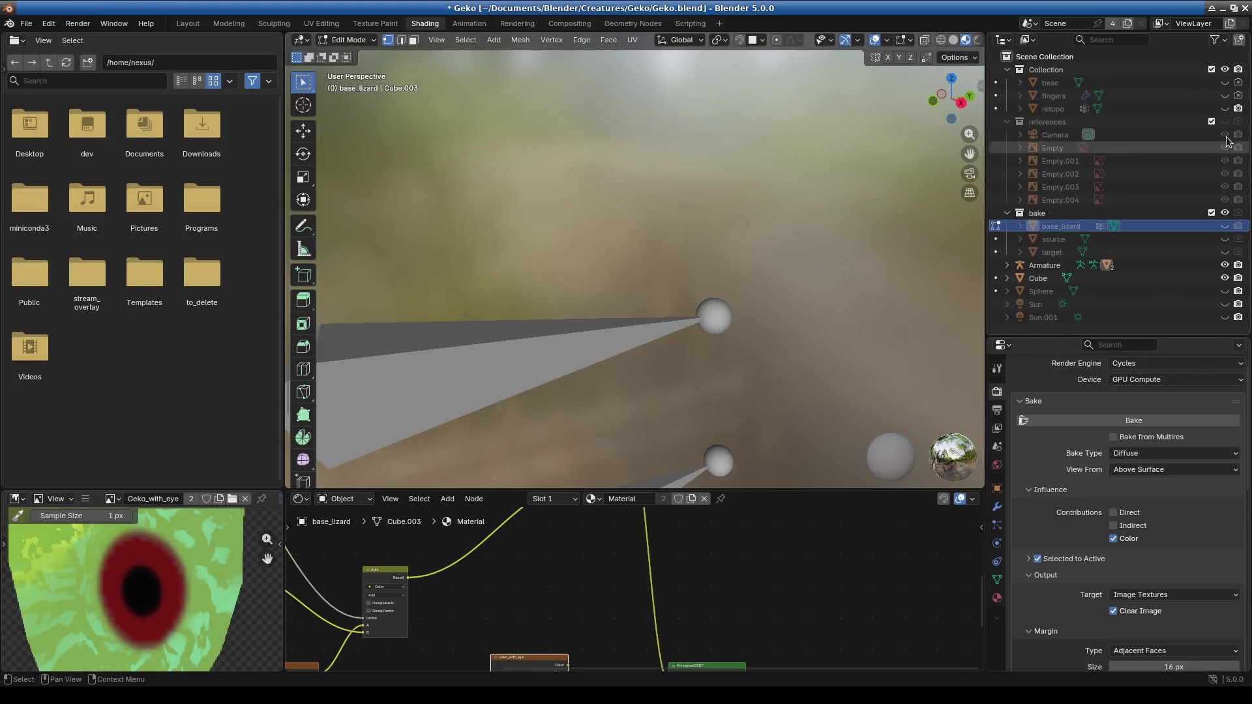
pyautogui.click(1224, 109)
pyautogui.moveTo(913, 287); pyautogui.dragTo(783, 267, button='middle')
pyautogui.click(358, 40)
pyautogui.click(357, 54)
pyautogui.click(599, 232)
pyautogui.click(349, 40)
pyautogui.click(352, 69)
pyautogui.moveTo(682, 265); pyautogui.dragTo(559, 176, button='middle')
pyautogui.click(349, 39)
pyautogui.click(355, 54)
pyautogui.moveTo(473, 142); pyautogui.dragTo(1176, 261, button='middle')
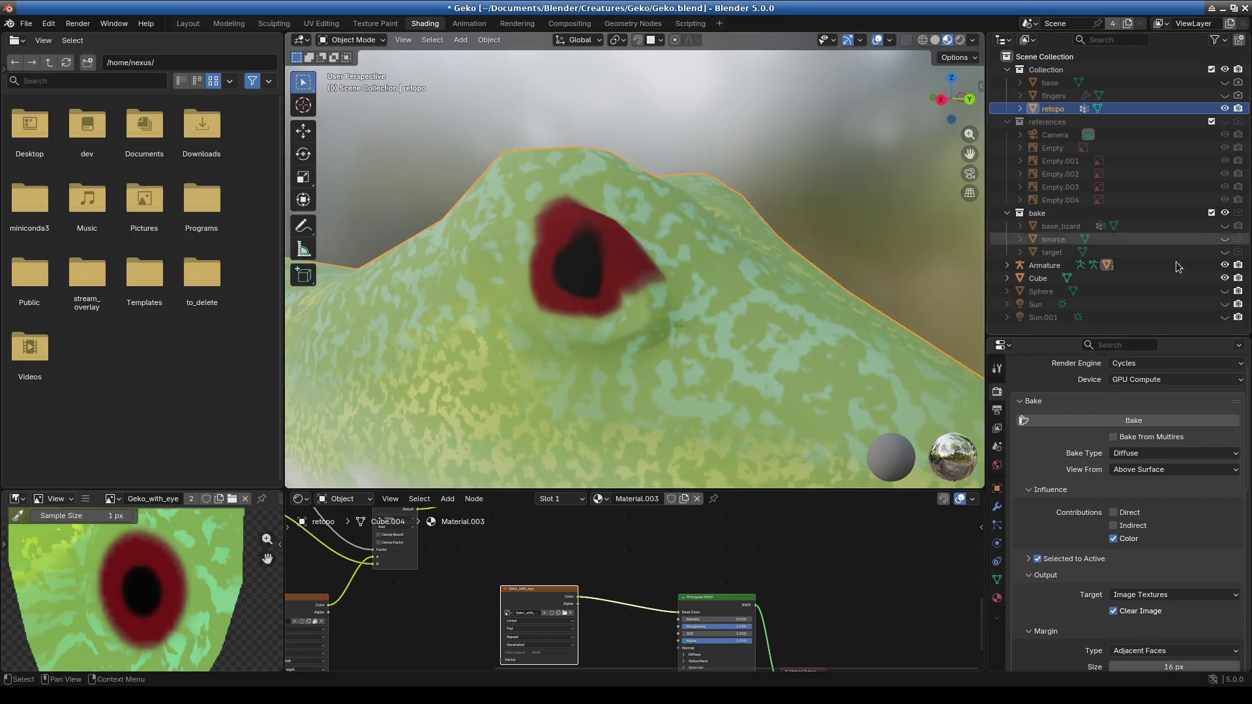
# With base_lizard visible, select retopo's linked eye geometry in Edit Mode, then return to Object Mode.
pyautogui.click(1224, 226)
pyautogui.moveTo(913, 300); pyautogui.dragTo(721, 312, button='middle')
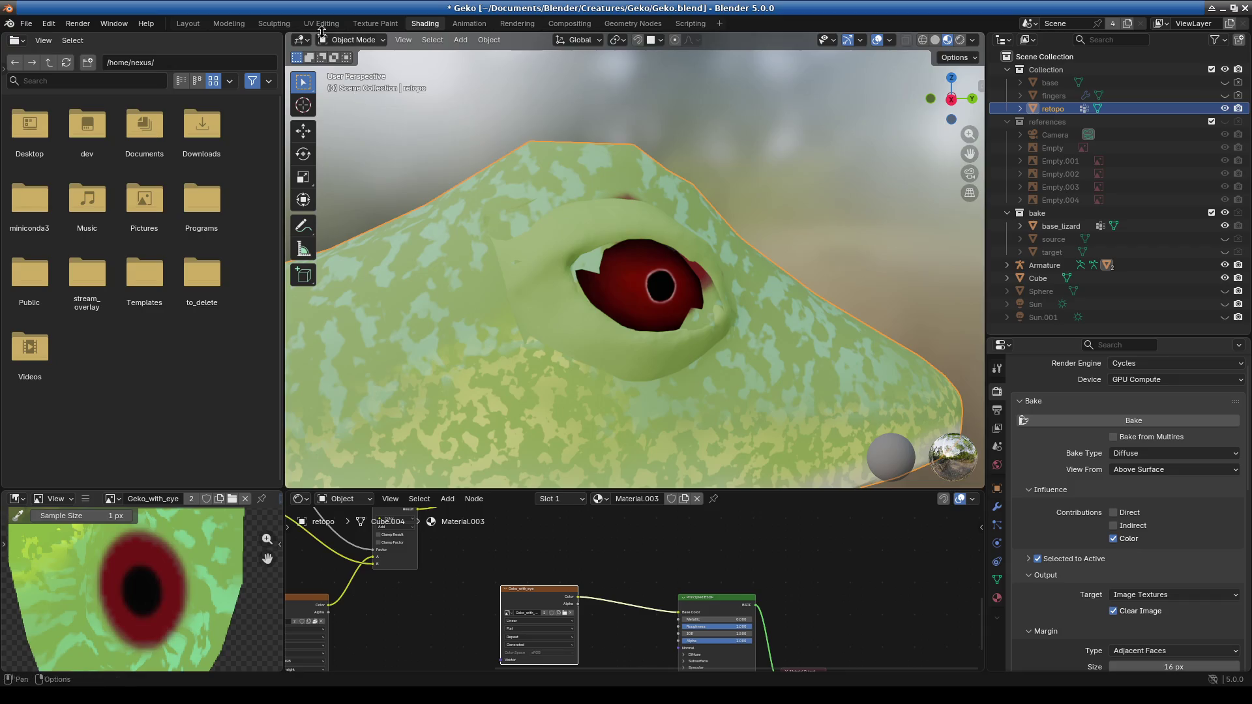
pyautogui.click(349, 40)
pyautogui.click(355, 68)
pyautogui.scroll(3, 521, 215)
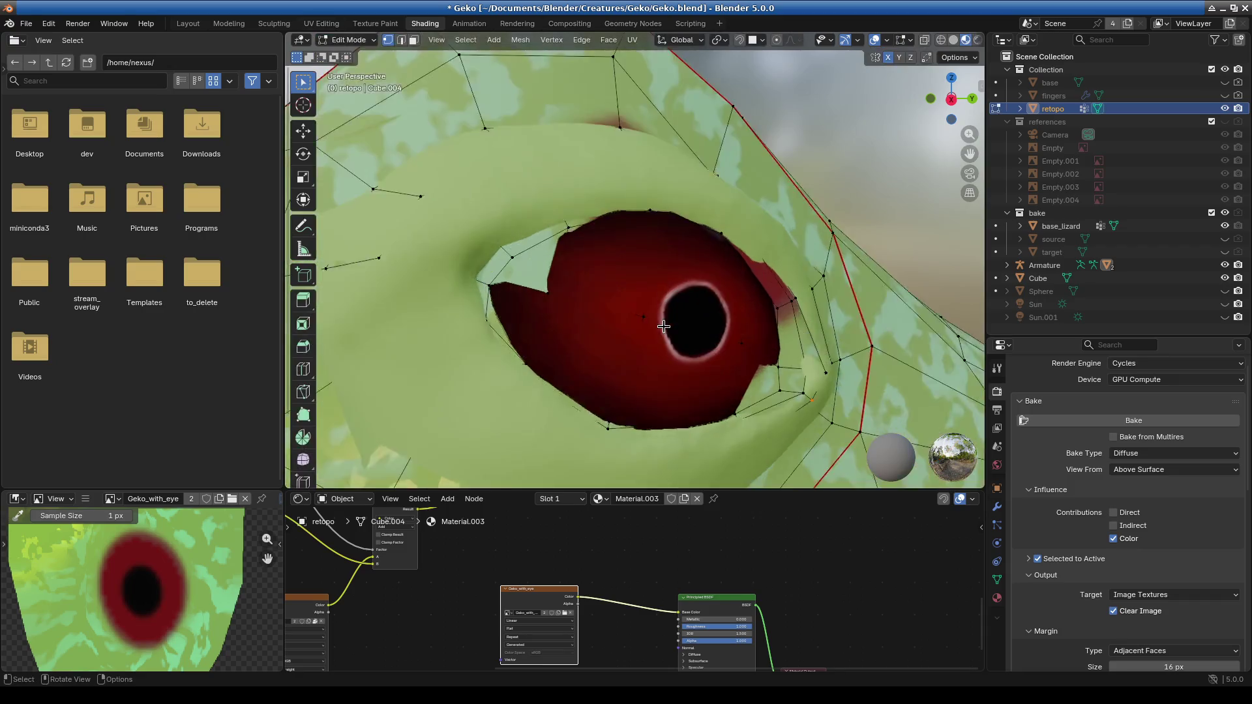
pyautogui.scroll(-2, 521, 215)
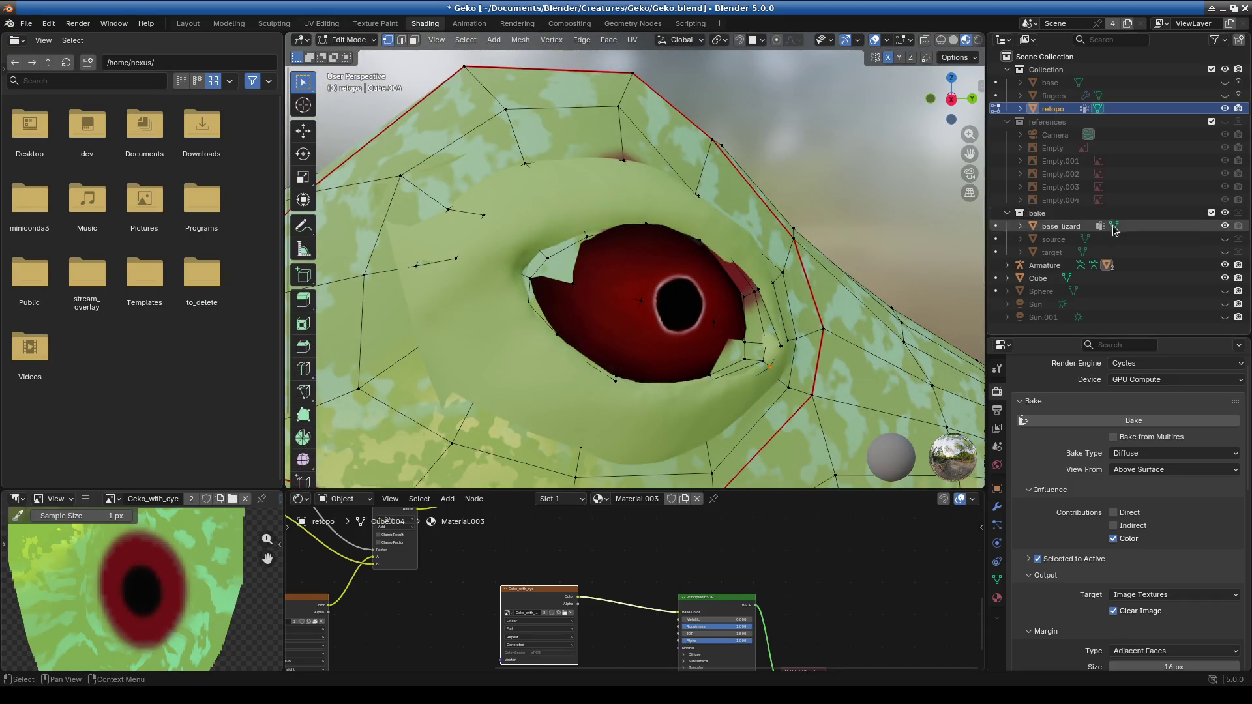
pyautogui.hotkey('ctrl', 'l')
pyautogui.click(636, 294)
pyautogui.hotkey('ctrl', 'l')
pyautogui.click(620, 301)
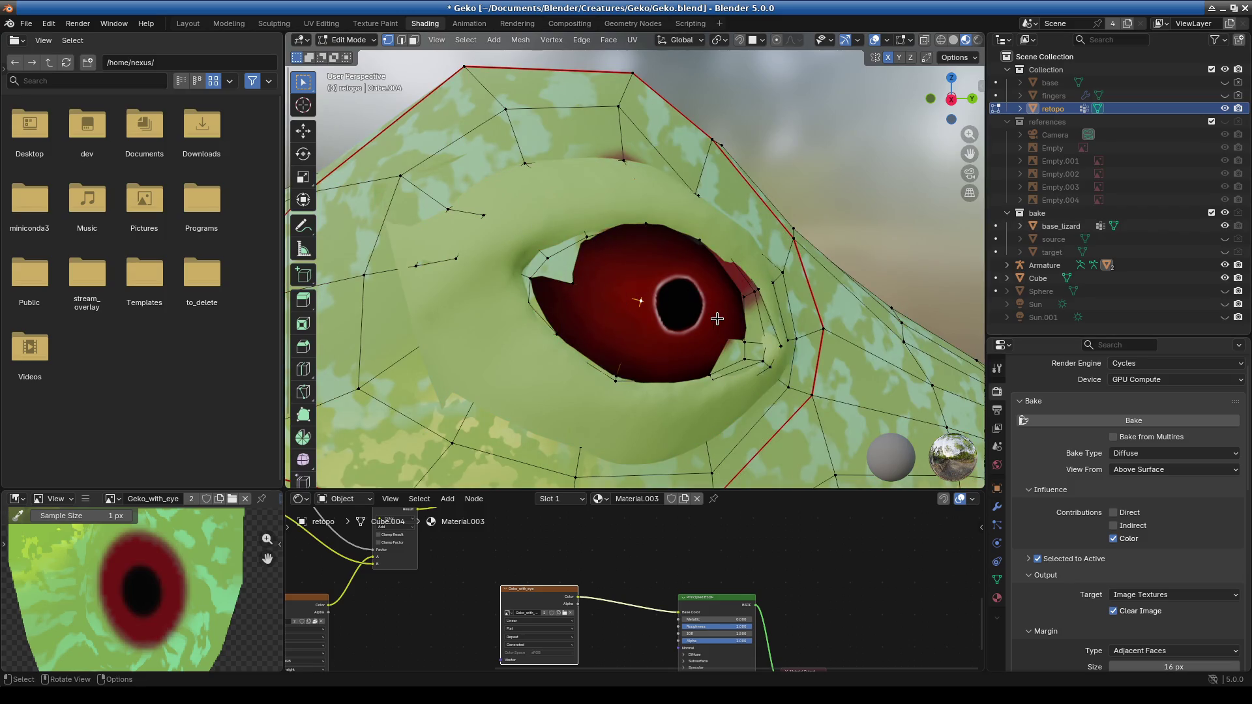
pyautogui.click(349, 39)
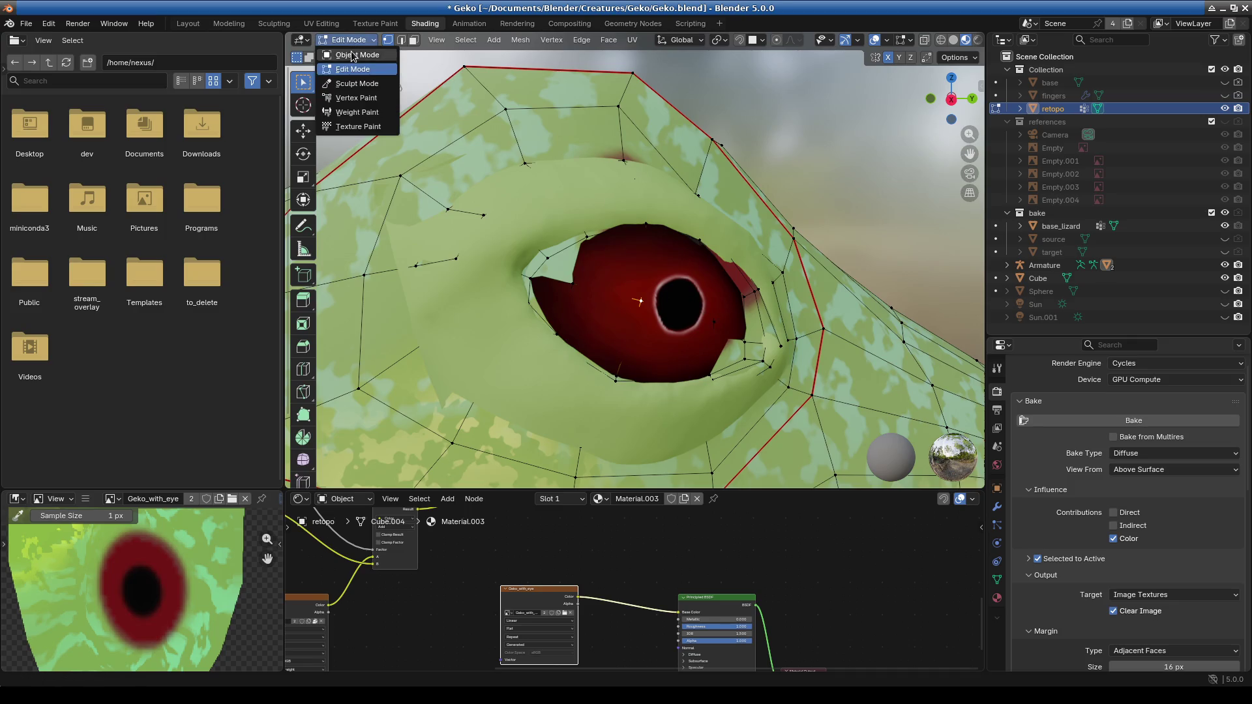
pyautogui.click(355, 55)
# Hide retopo and put base_lizard into Edit Mode.
pyautogui.click(1225, 108)
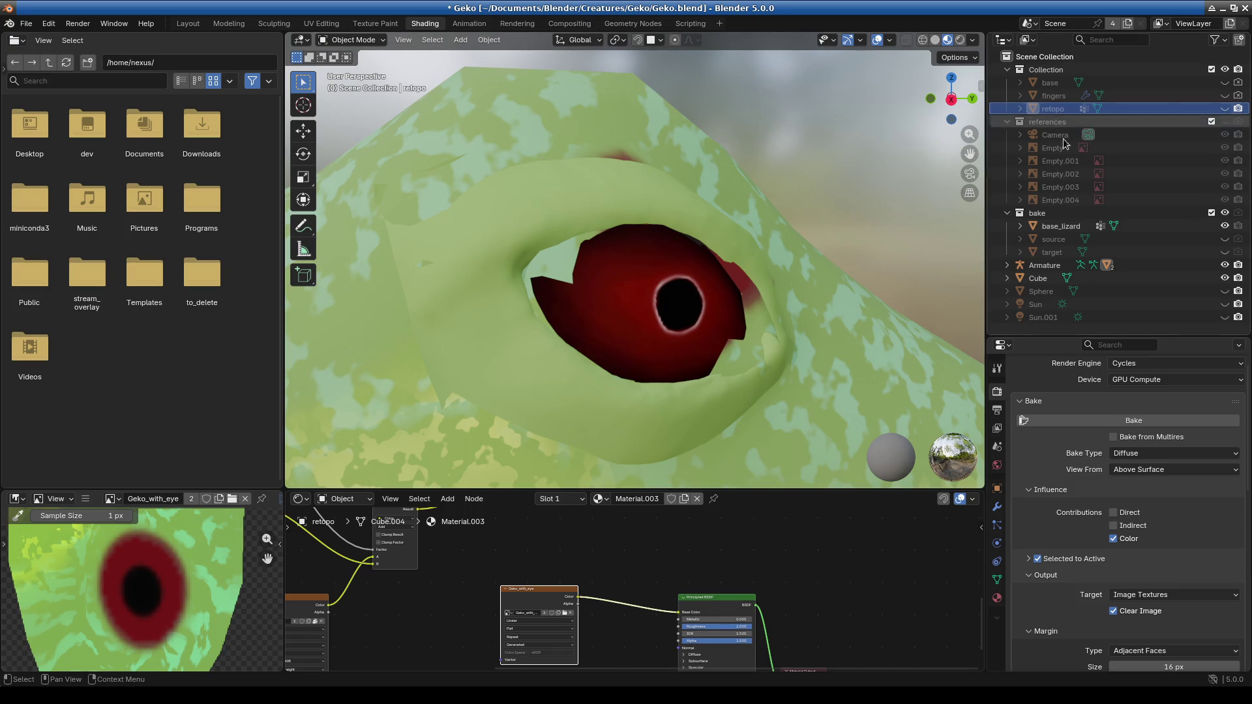
pyautogui.click(573, 123)
pyautogui.click(349, 40)
pyautogui.click(355, 69)
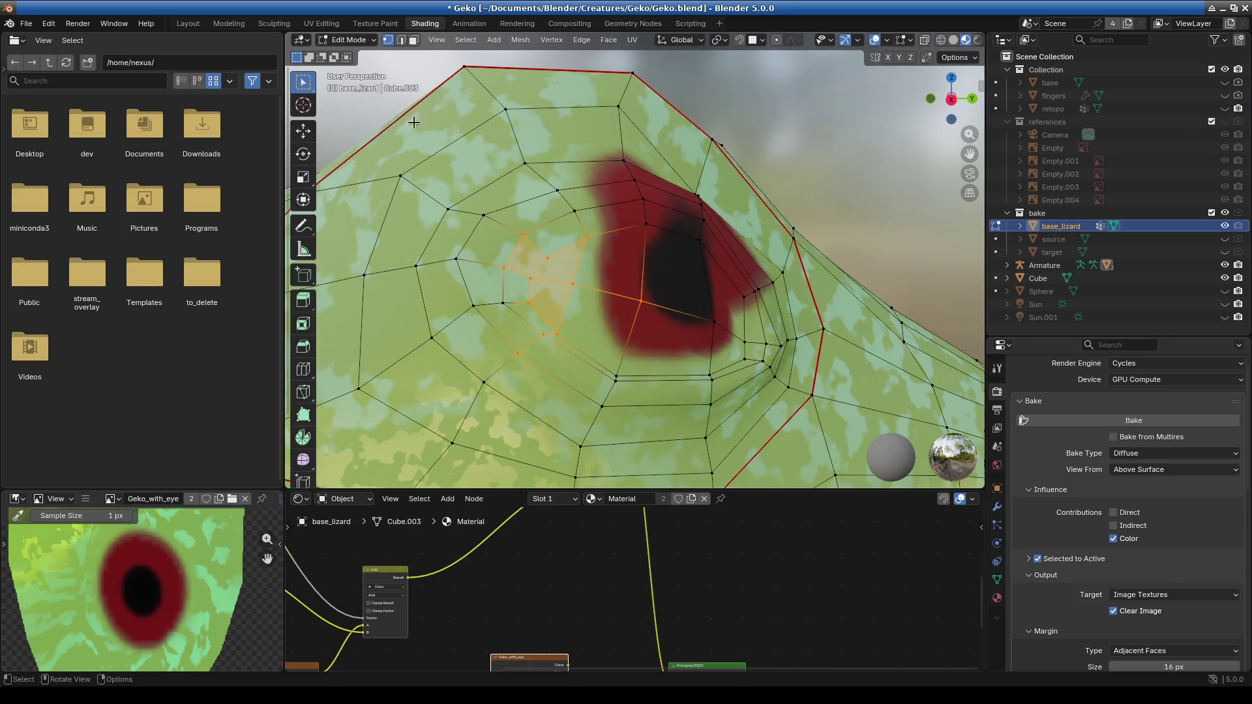
# Start selecting the faces and edge loops around base_lizard's eye.
pyautogui.click(591, 288)
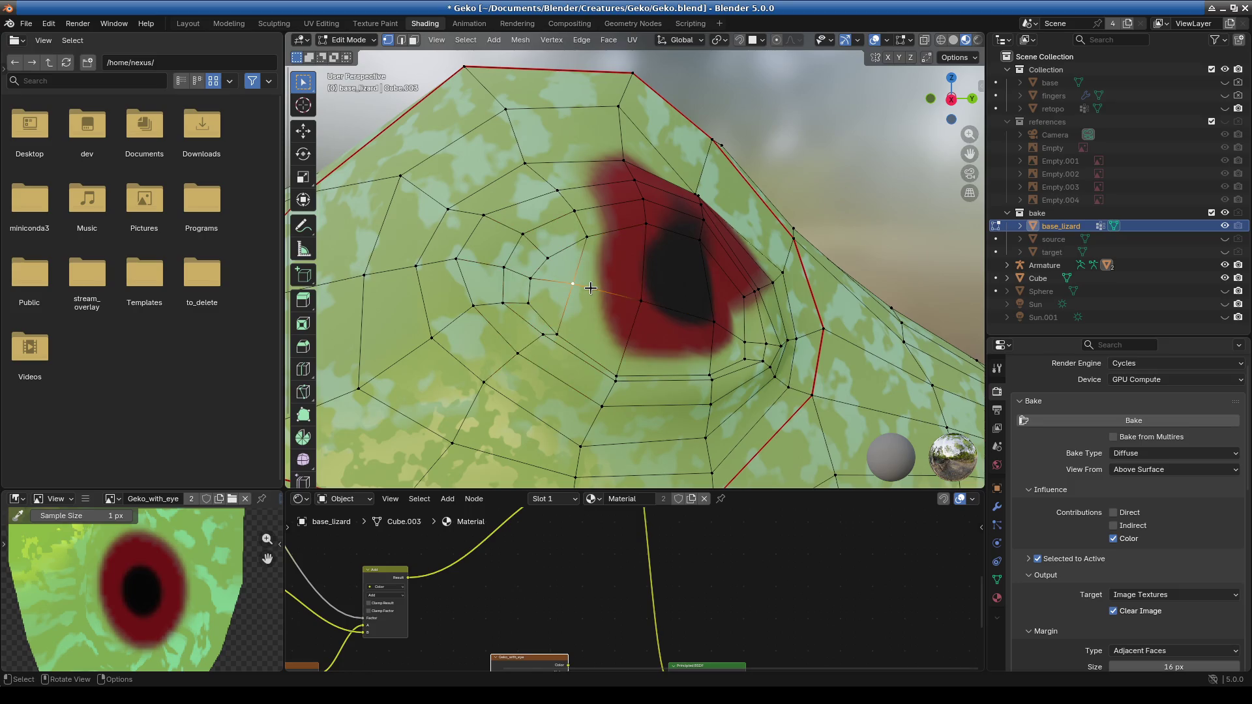
pyautogui.scroll(-5, 591, 287)
pyautogui.moveTo(591, 287)
pyautogui.mouseDown(button='middle')
pyautogui.moveTo(618, 321)
pyautogui.moveTo(647, 313)
pyautogui.mouseUp(button='middle')
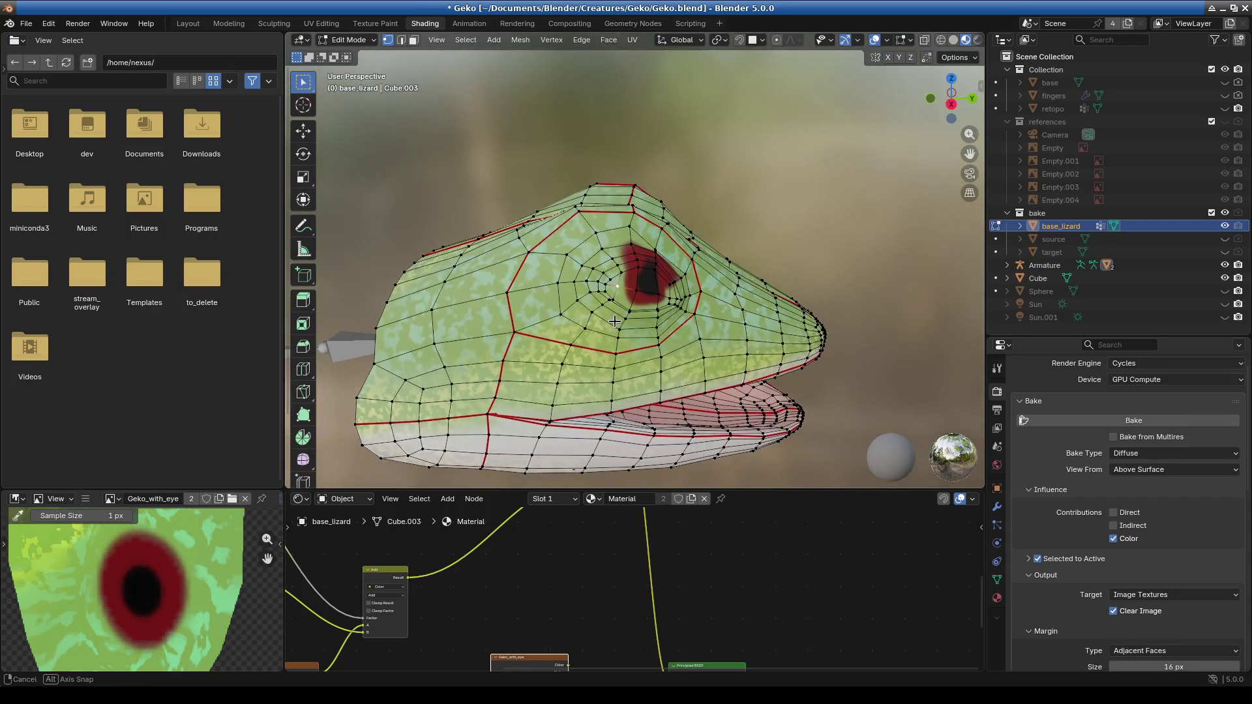
pyautogui.scroll(8, 647, 314)
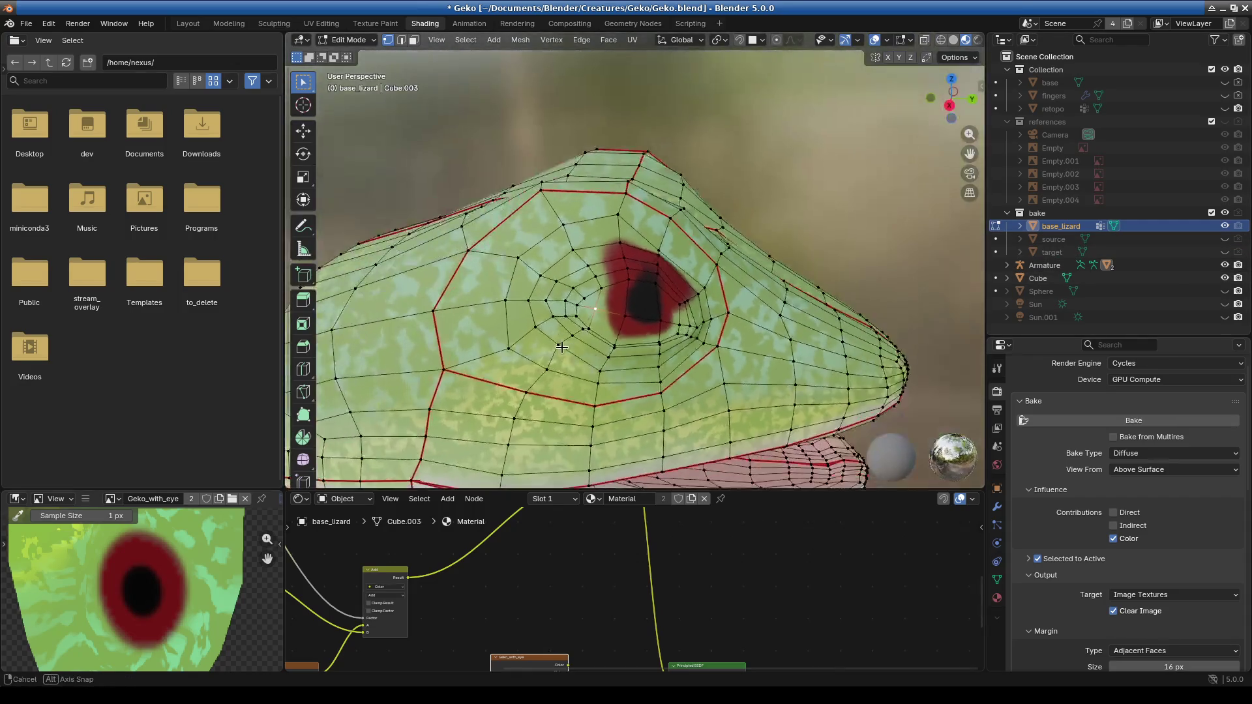
pyautogui.moveTo(461, 199); pyautogui.dragTo(620, 371)
pyautogui.moveTo(567, 180)
pyautogui.mouseDown()
pyautogui.moveTo(615, 222)
pyautogui.moveTo(631, 194)
pyautogui.mouseUp()
pyautogui.keyDown('alt'); pyautogui.click(632, 194); pyautogui.keyUp('alt')
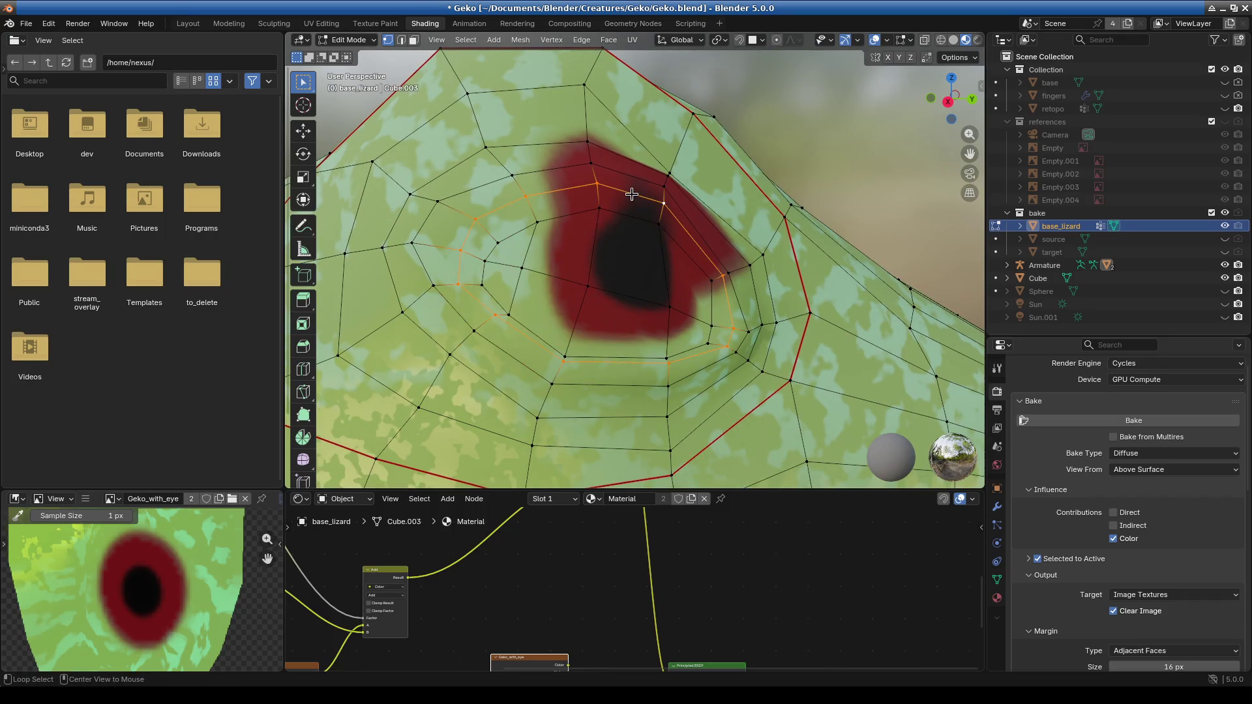
pyautogui.keyDown('alt'); pyautogui.keyDown('shift'); pyautogui.click(589, 216); pyautogui.keyUp('shift'); pyautogui.keyUp('alt')
pyautogui.keyDown('alt'); pyautogui.keyDown('shift'); pyautogui.click(586, 287); pyautogui.keyUp('shift'); pyautogui.keyUp('alt')
# Reselect the eye-ring loops and inner eye faces and delete them as vertices.
pyautogui.hotkey('alt', 'a')
pyautogui.keyDown('alt'); pyautogui.click(561, 189); pyautogui.keyUp('alt')
pyautogui.keyDown('alt'); pyautogui.keyDown('shift'); pyautogui.click(557, 220); pyautogui.keyUp('shift'); pyautogui.keyUp('alt')
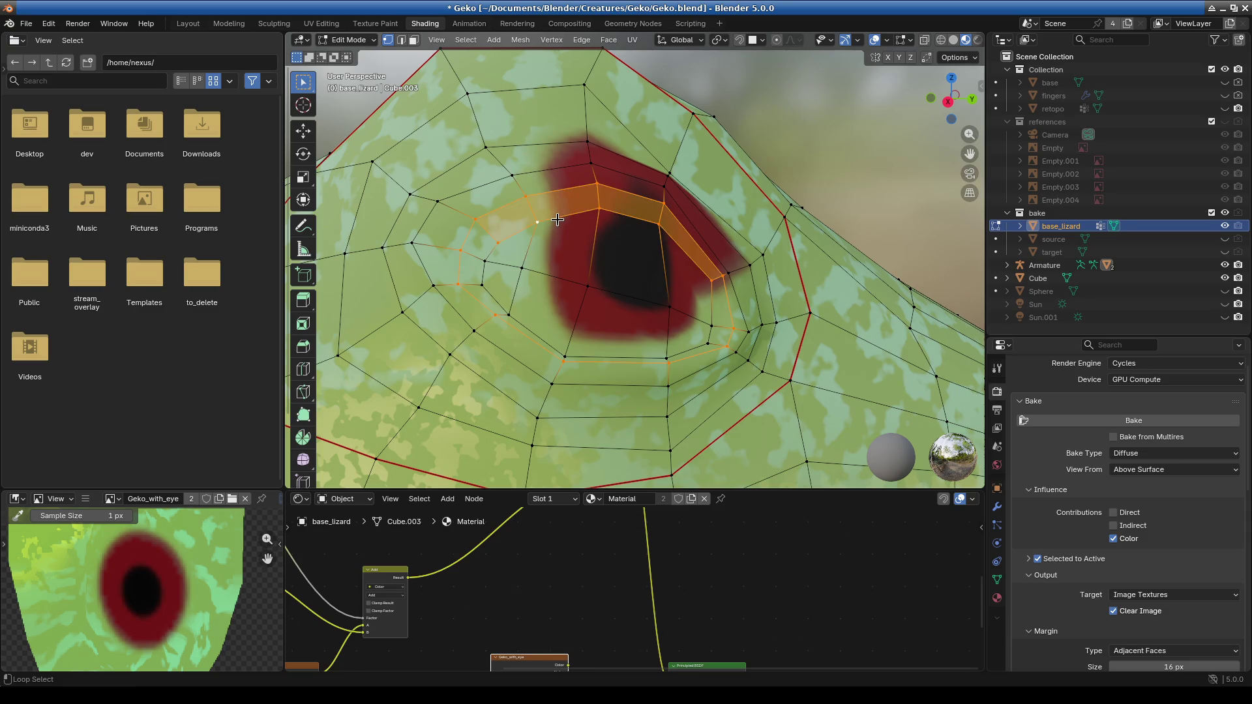
pyautogui.keyDown('alt'); pyautogui.keyDown('shift'); pyautogui.click(533, 335); pyautogui.keyUp('shift'); pyautogui.keyUp('alt')
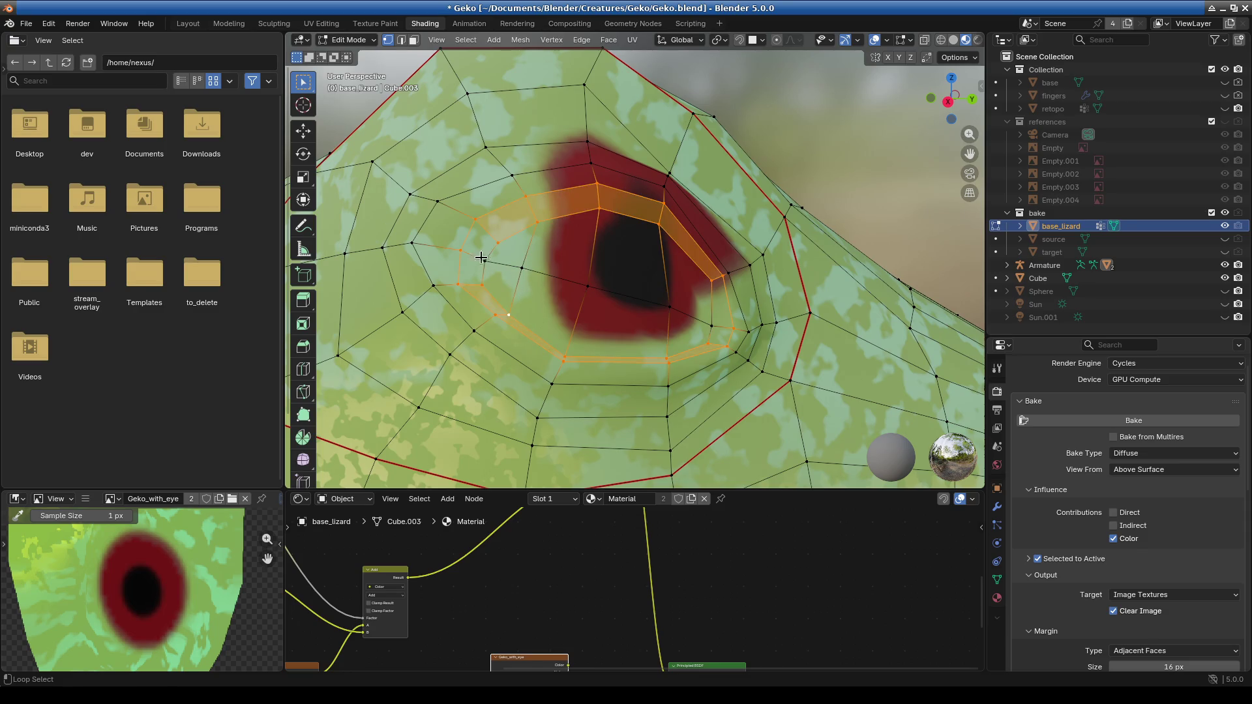
pyautogui.keyDown('shift'); pyautogui.click(698, 313); pyautogui.keyUp('shift')
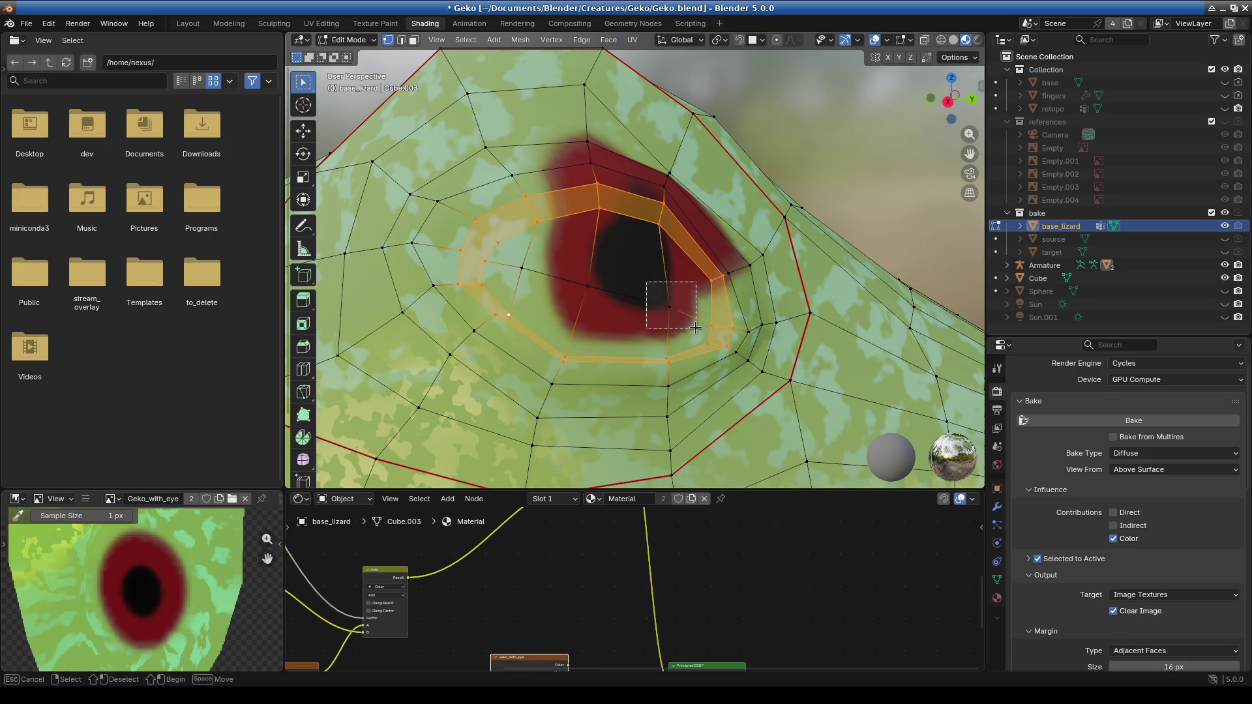
pyautogui.keyDown('shift'); pyautogui.click(652, 294); pyautogui.keyUp('shift')
pyautogui.keyDown('shift'); pyautogui.click(626, 248); pyautogui.keyUp('shift')
pyautogui.keyDown('shift'); pyautogui.click(564, 288); pyautogui.keyUp('shift')
pyautogui.press('x')
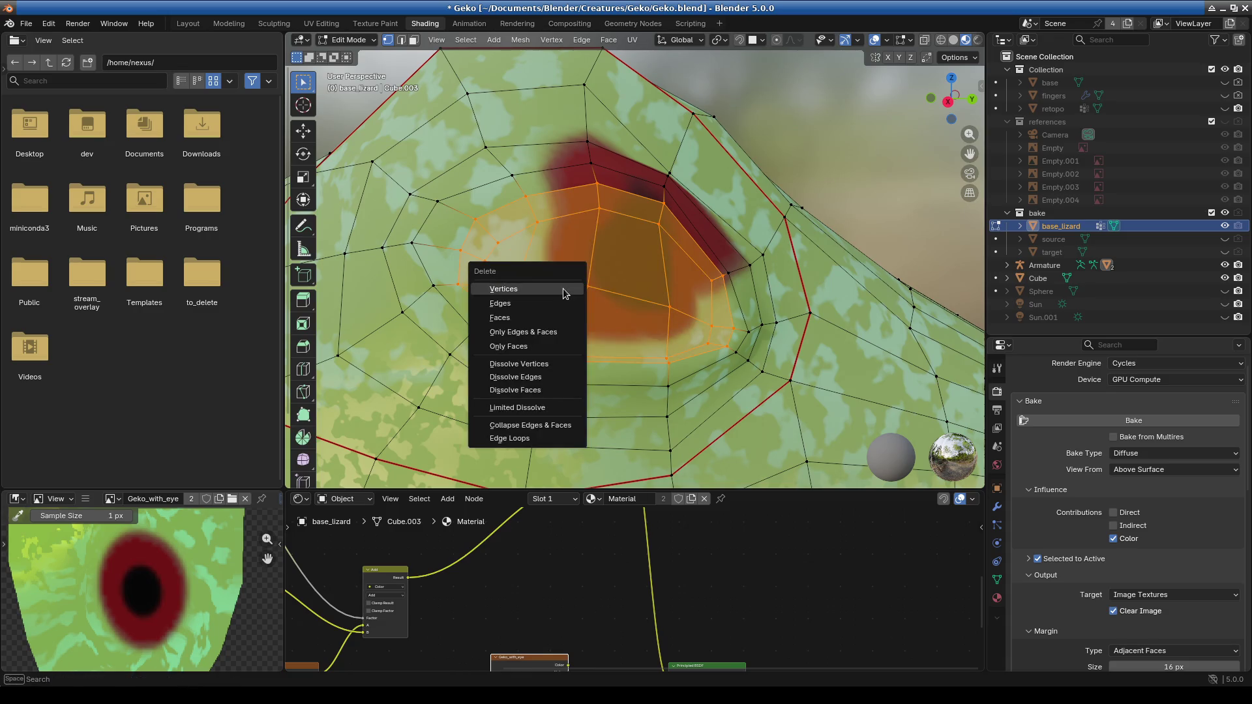
pyautogui.click(562, 288)
# Delete the remaining eye-hole boundary loop and return base_lizard to Object Mode.
pyautogui.moveTo(603, 277); pyautogui.dragTo(522, 254, button='middle')
pyautogui.scroll(4, 519, 253)
pyautogui.keyDown('alt'); pyautogui.click(512, 239); pyautogui.keyUp('alt')
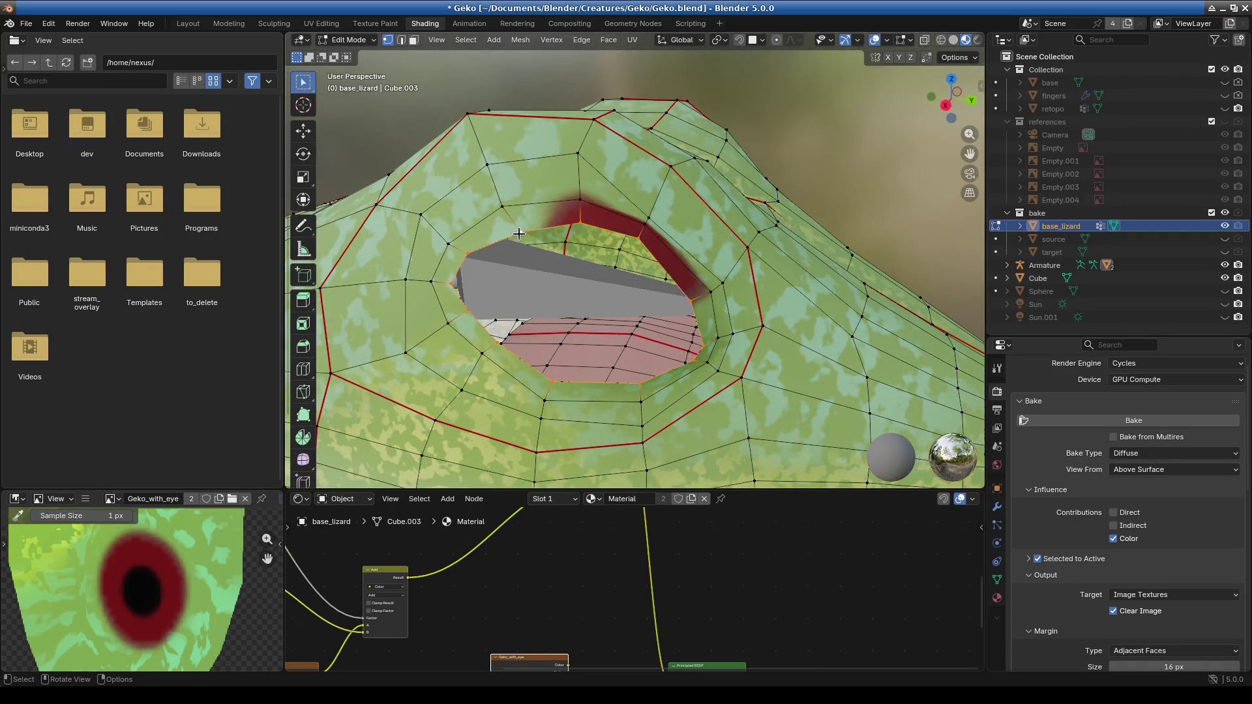
pyautogui.press('x')
pyautogui.click(520, 239)
pyautogui.scroll(-3, 577, 291)
pyautogui.moveTo(576, 290); pyautogui.dragTo(557, 261, button='middle')
pyautogui.scroll(2, 556, 258)
pyautogui.click(346, 40)
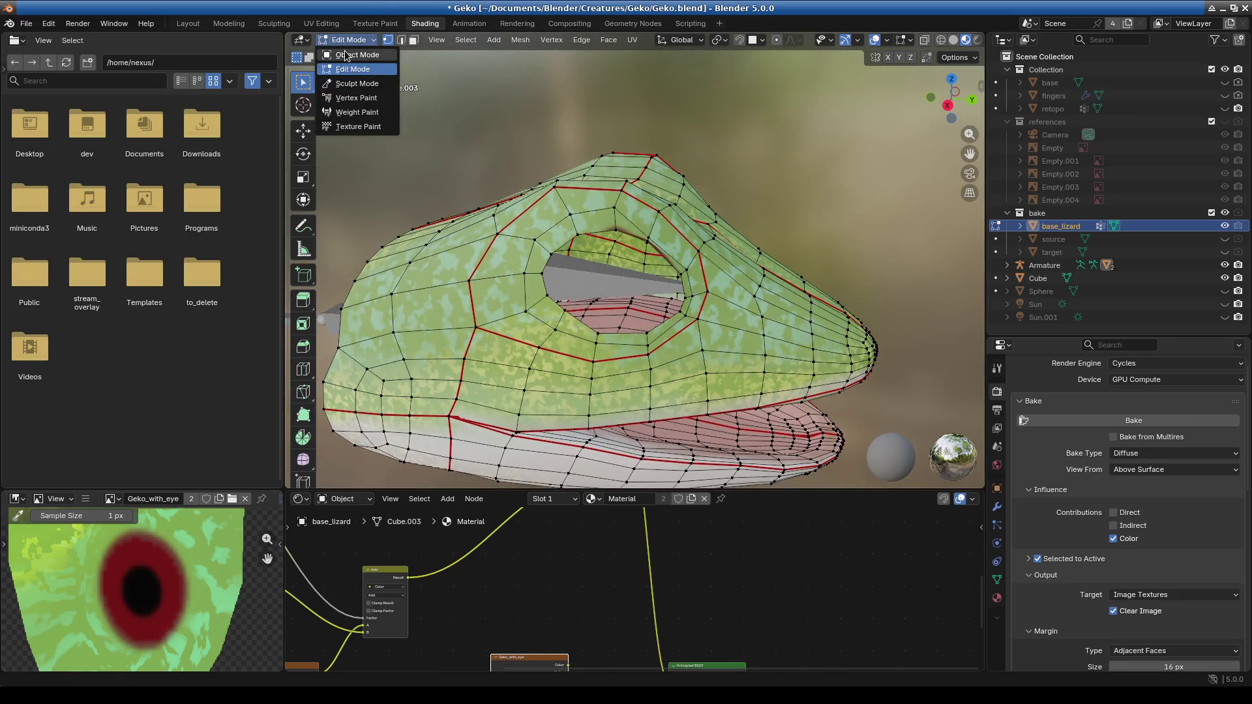
pyautogui.click(345, 50)
# Unhide retopo, make it active with base_lizard selected, and bake the diffuse texture.
pyautogui.click(1224, 109)
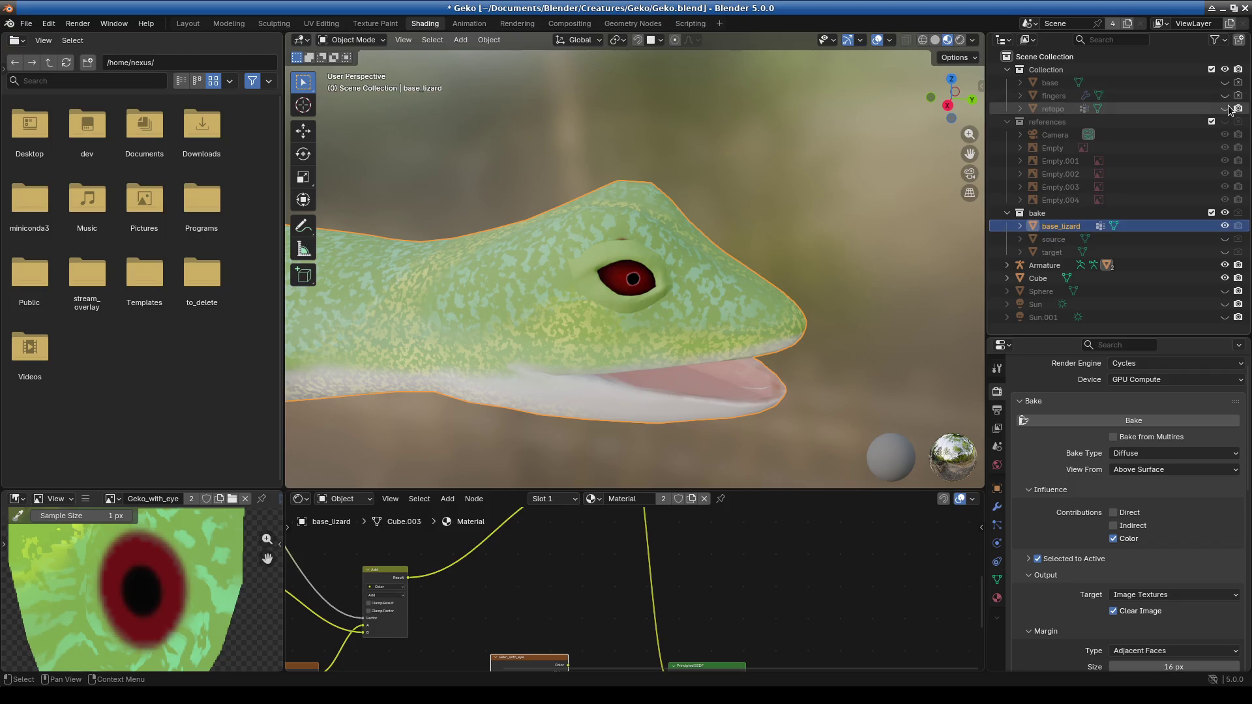
pyautogui.keyDown('ctrl'); pyautogui.click(1052, 108); pyautogui.keyUp('ctrl')
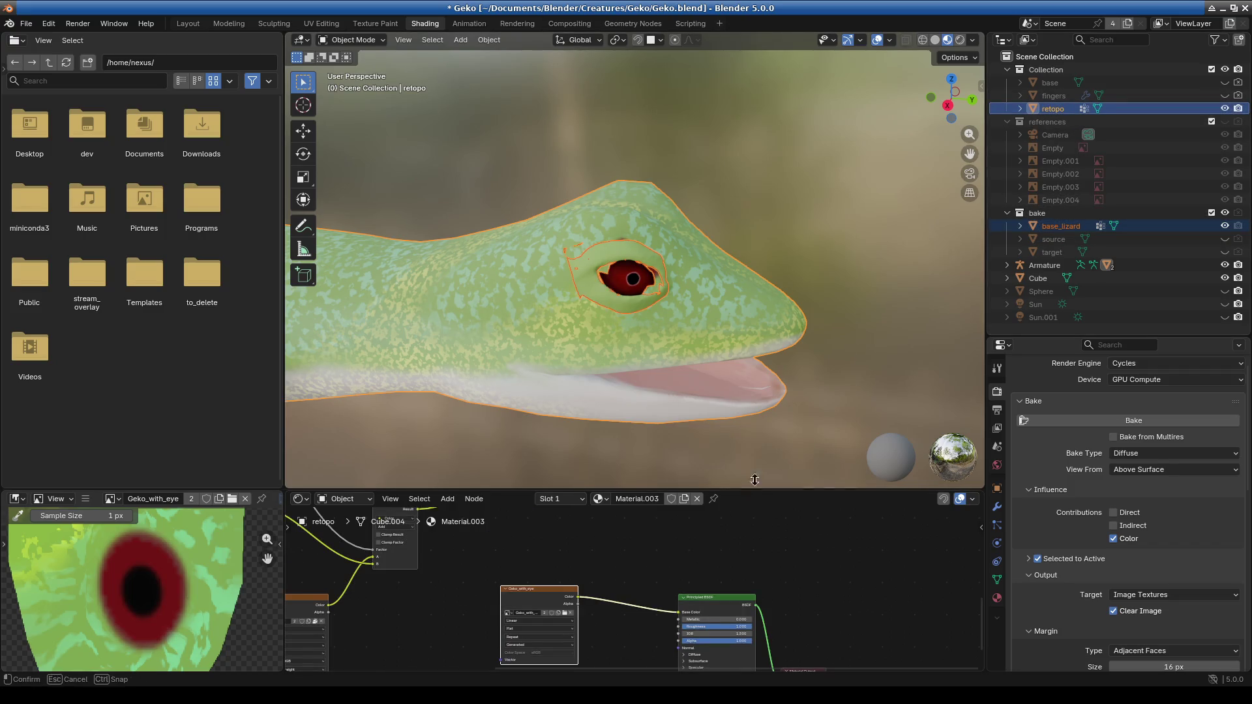
pyautogui.moveTo(750, 491); pyautogui.dragTo(750, 235)
pyautogui.click(1074, 420)
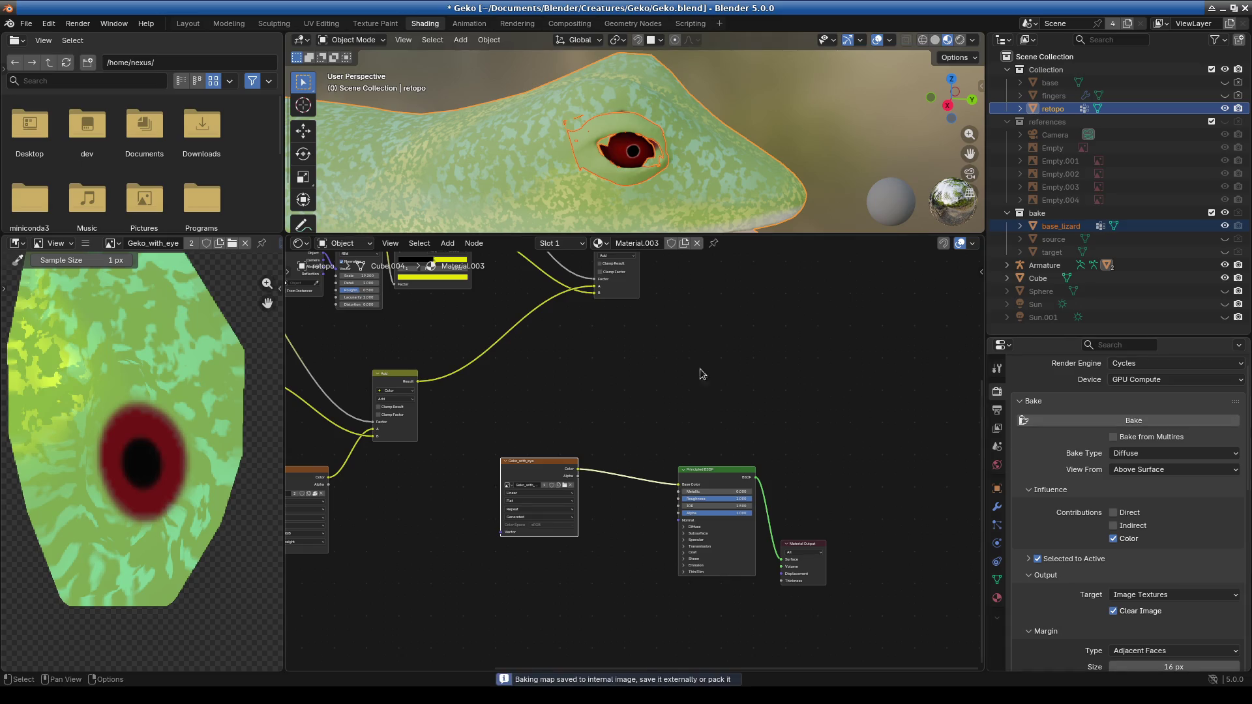
# Enlarge the 3D viewport again and orbit to check the gecko's baked eye.
pyautogui.moveTo(739, 235); pyautogui.dragTo(739, 405)
pyautogui.scroll(-4, 630, 308)
pyautogui.scroll(8, 629, 304)
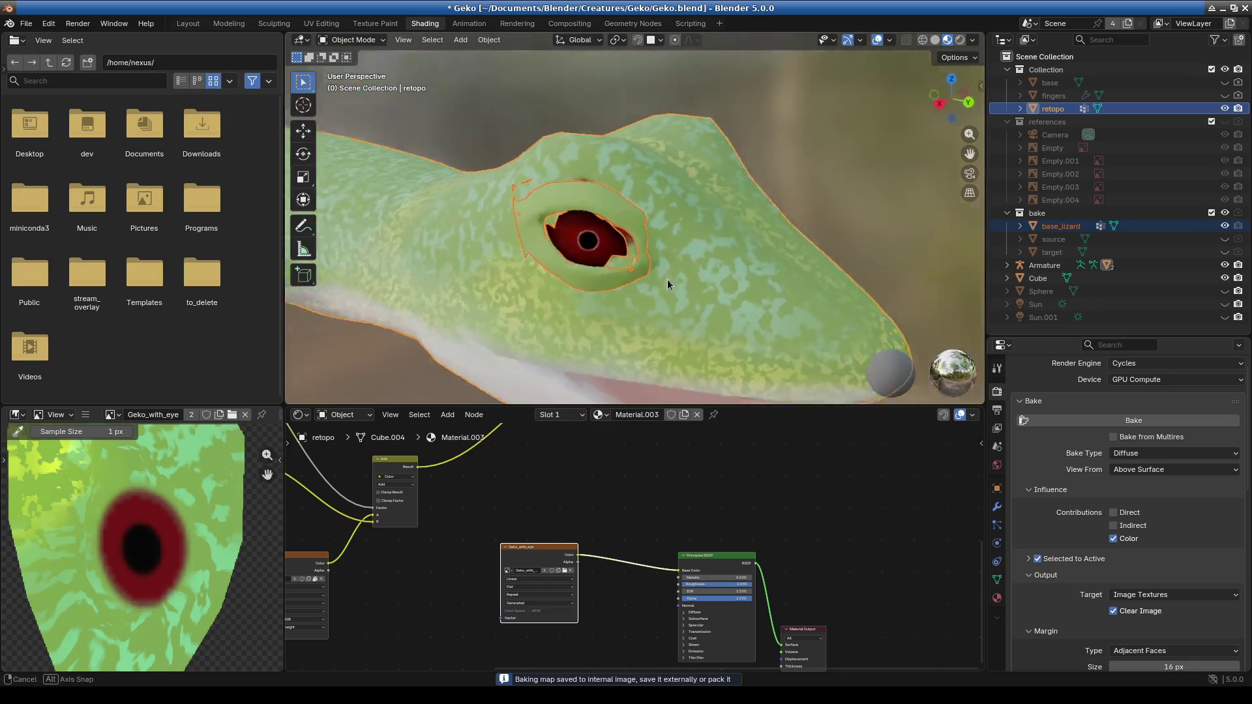
pyautogui.moveTo(629, 303)
pyautogui.mouseDown(button='middle')
pyautogui.moveTo(742, 302)
pyautogui.moveTo(702, 318)
pyautogui.moveTo(655, 308)
pyautogui.moveTo(692, 298)
pyautogui.moveTo(717, 308)
pyautogui.moveTo(654, 331)
pyautogui.moveTo(613, 329)
pyautogui.mouseUp(button='middle')
pyautogui.scroll(-3, 717, 307)
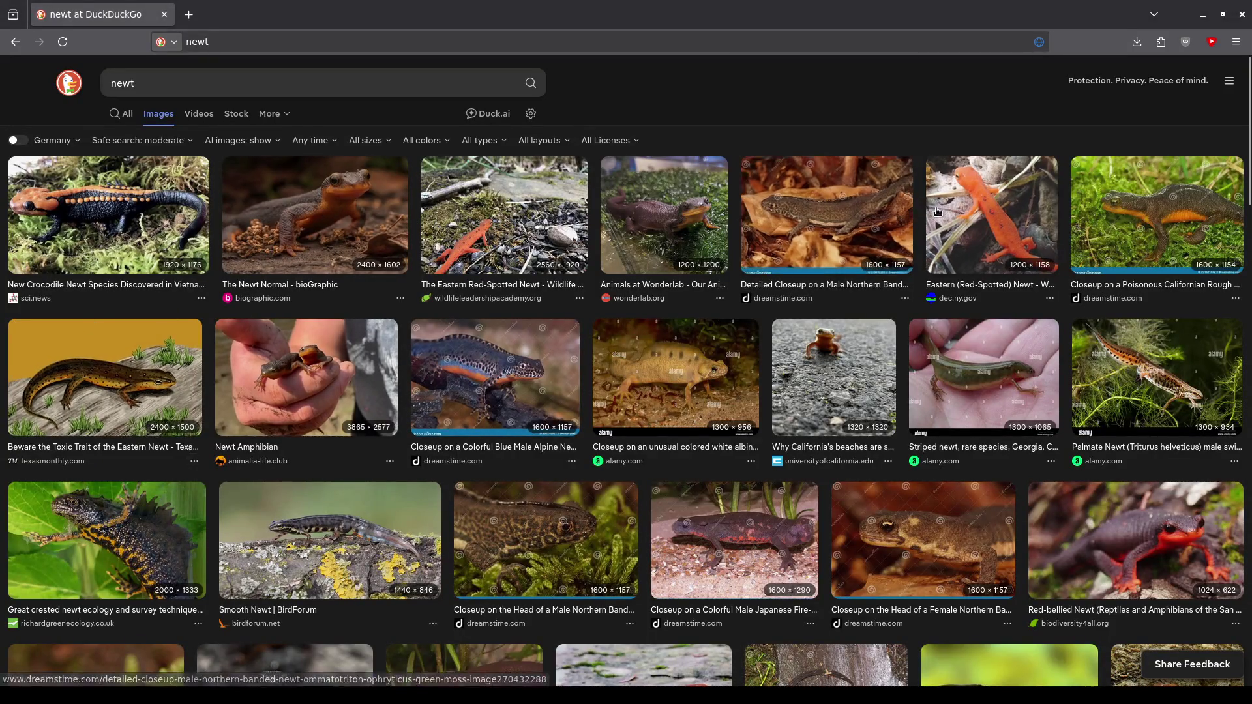
# Browse up and down through the DuckDuckGo newt image results.
pyautogui.scroll(-5, 615, 396)
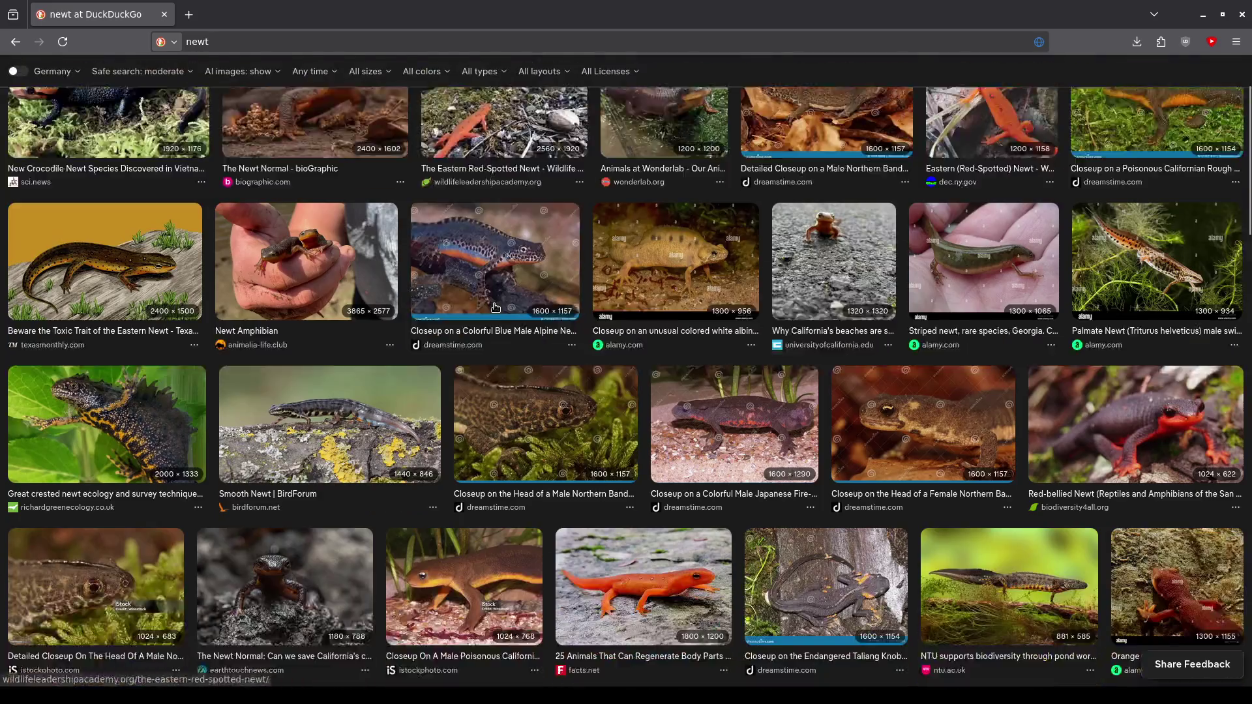
pyautogui.scroll(-3, 452, 405)
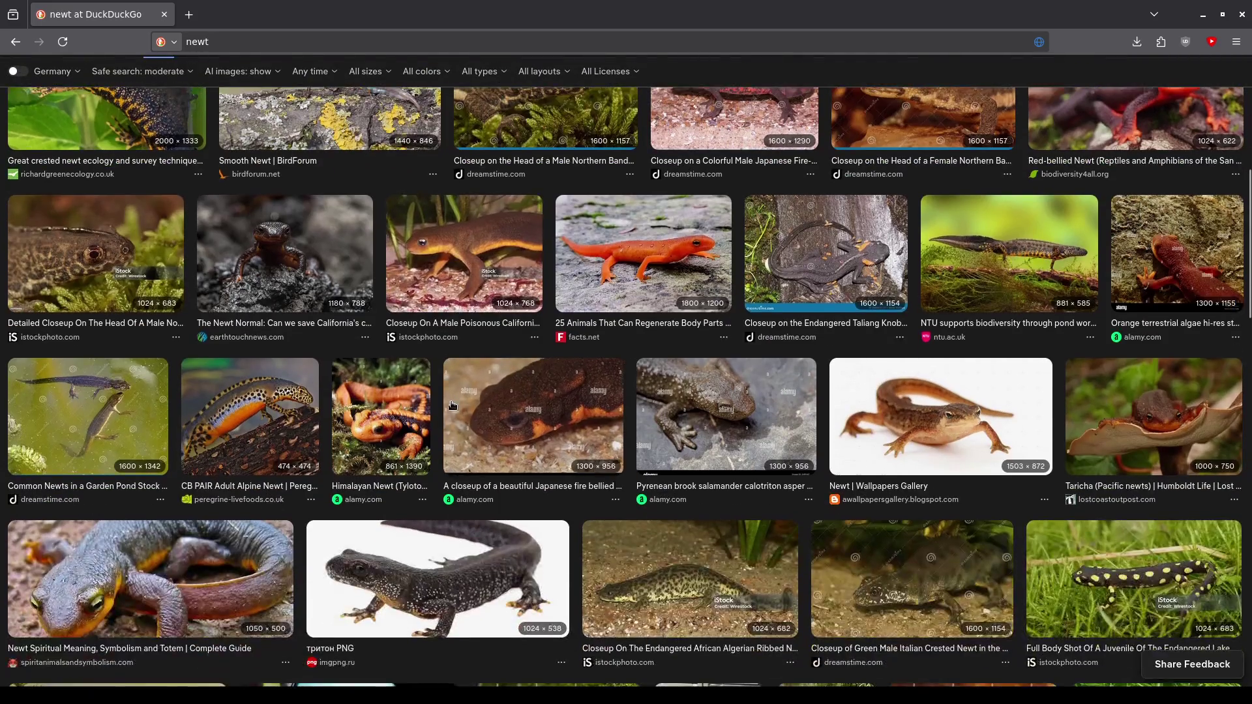
pyautogui.scroll(-4, 547, 428)
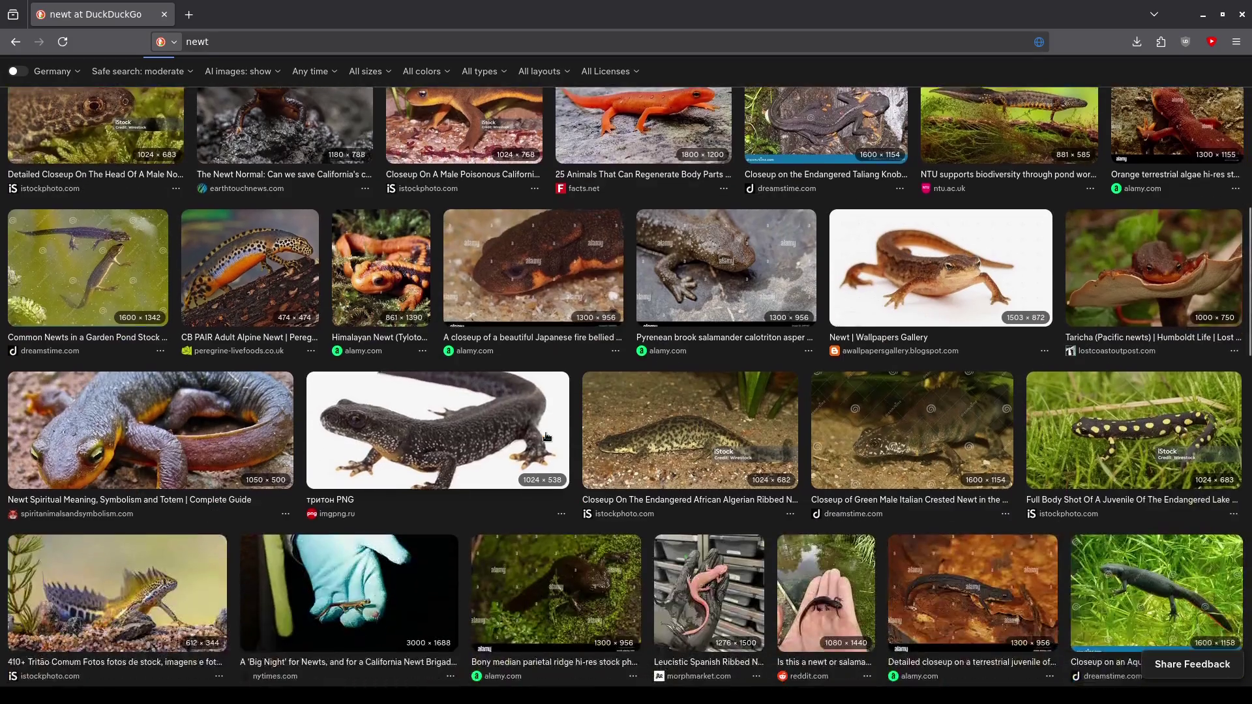
pyautogui.scroll(-2, 527, 446)
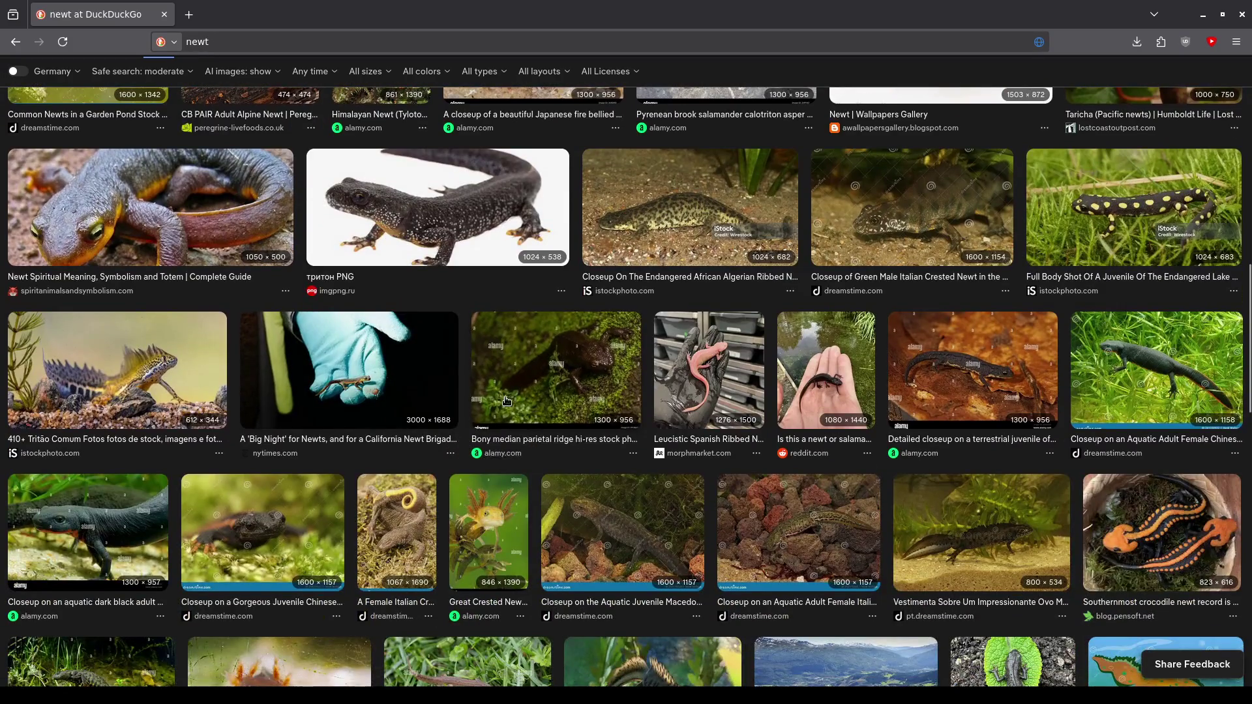
pyautogui.scroll(3, 652, 431)
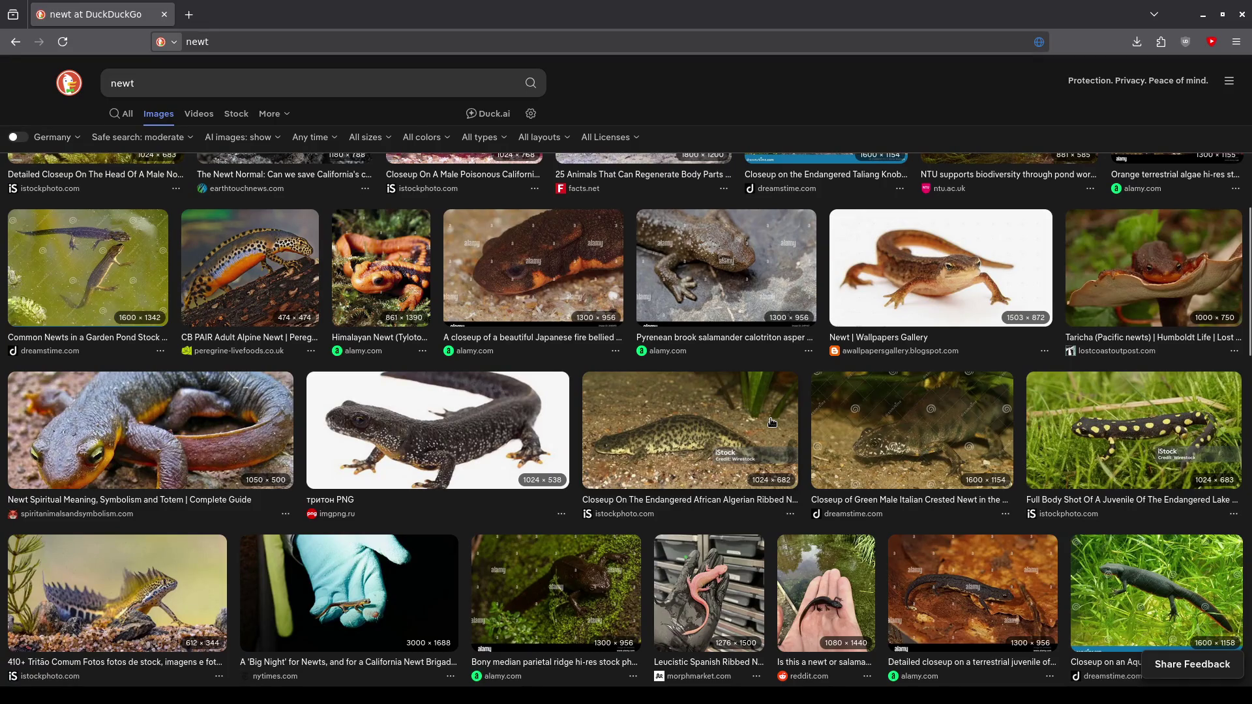
pyautogui.scroll(6, 448, 379)
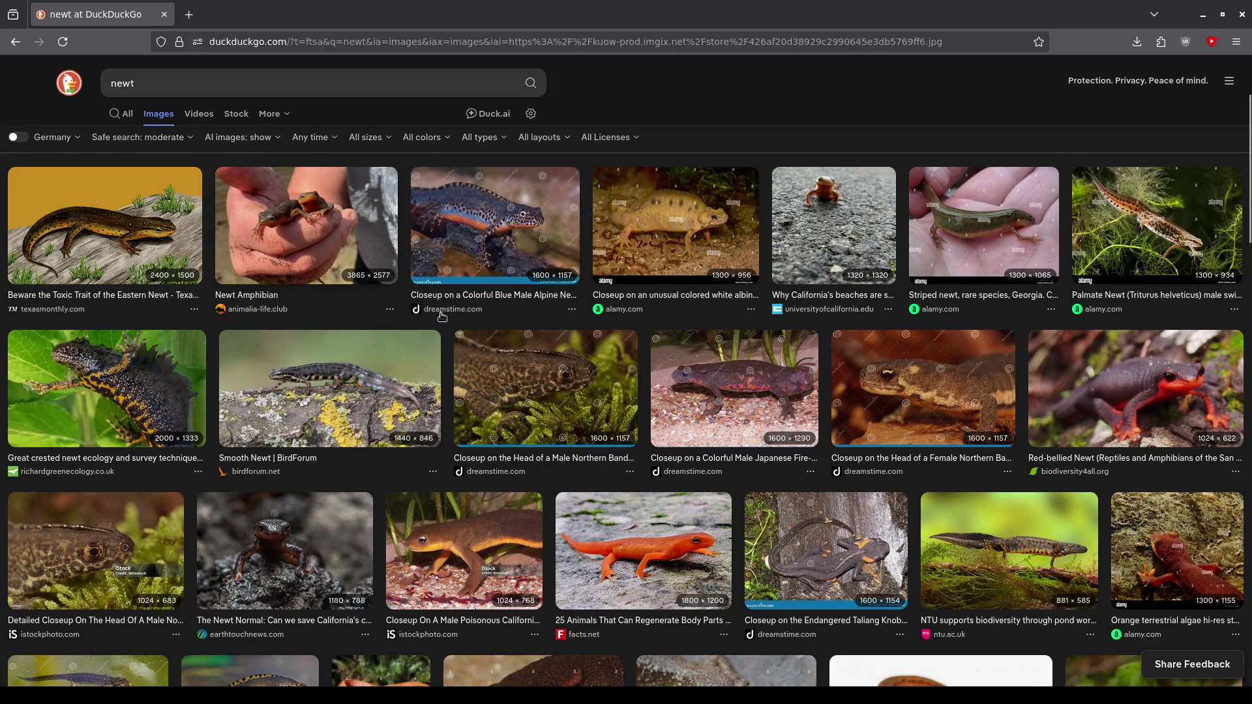
pyautogui.scroll(3, 758, 397)
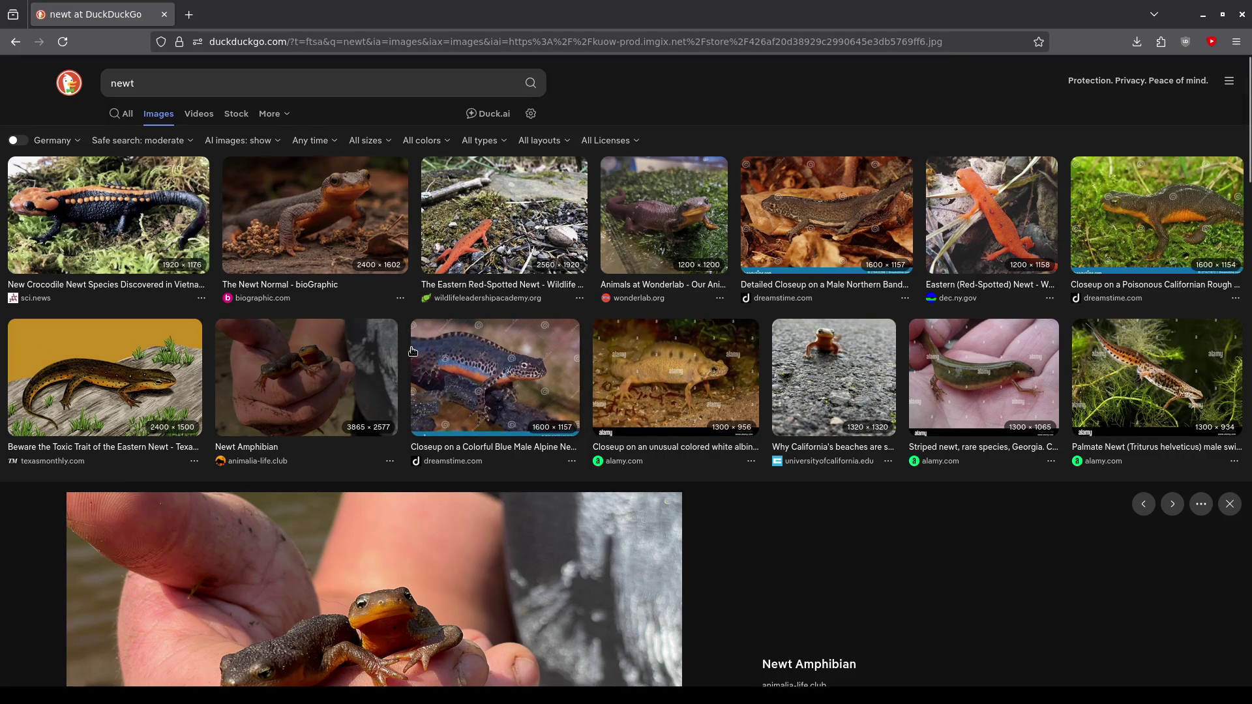
pyautogui.scroll(-10, 413, 352)
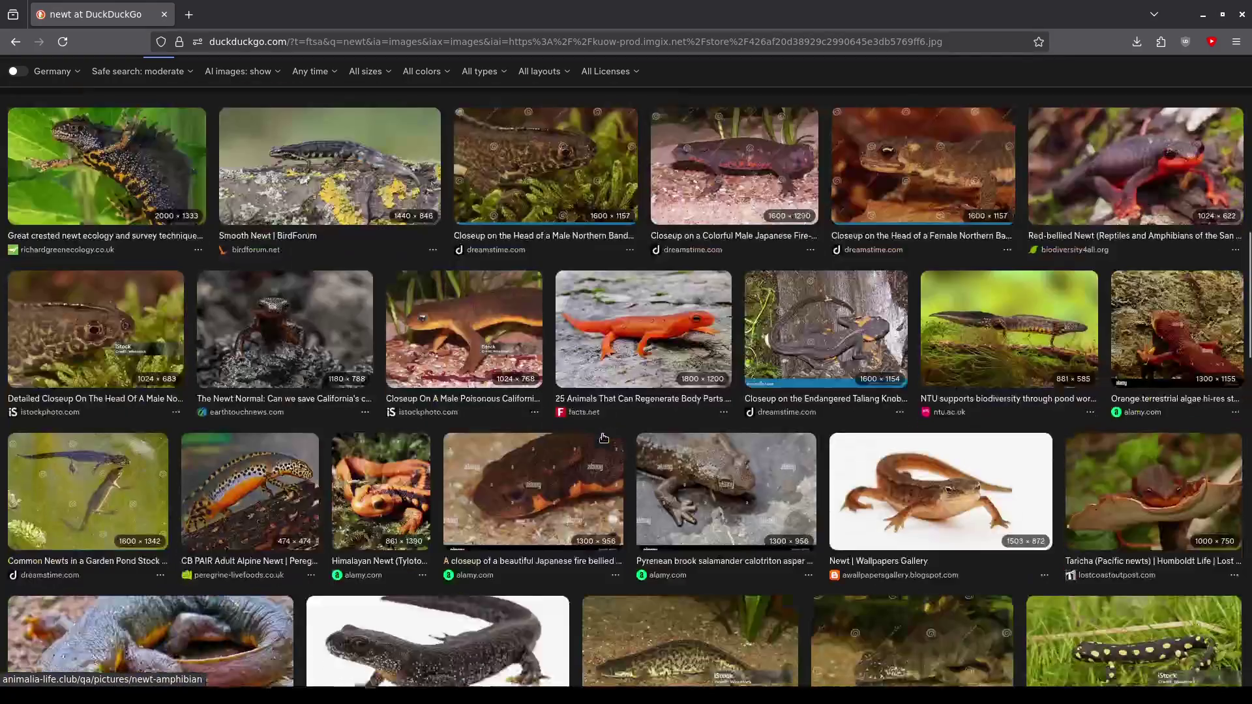
pyautogui.scroll(-6, 603, 438)
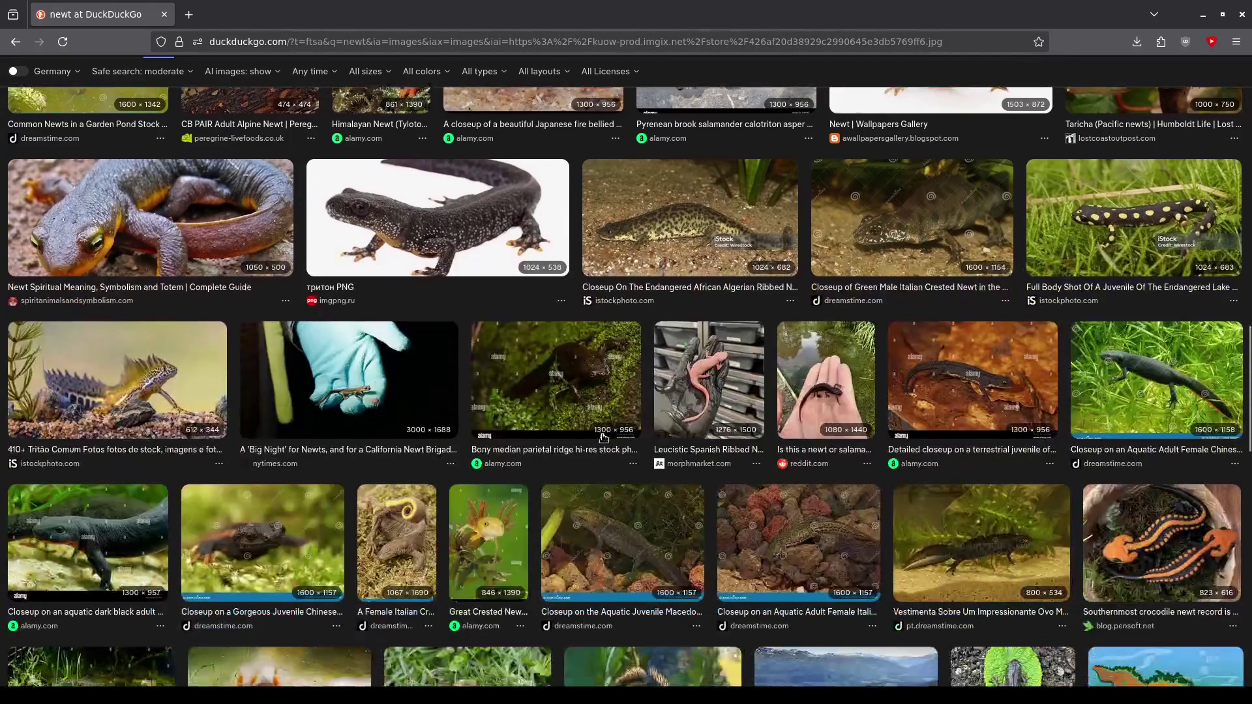
pyautogui.scroll(2, 714, 392)
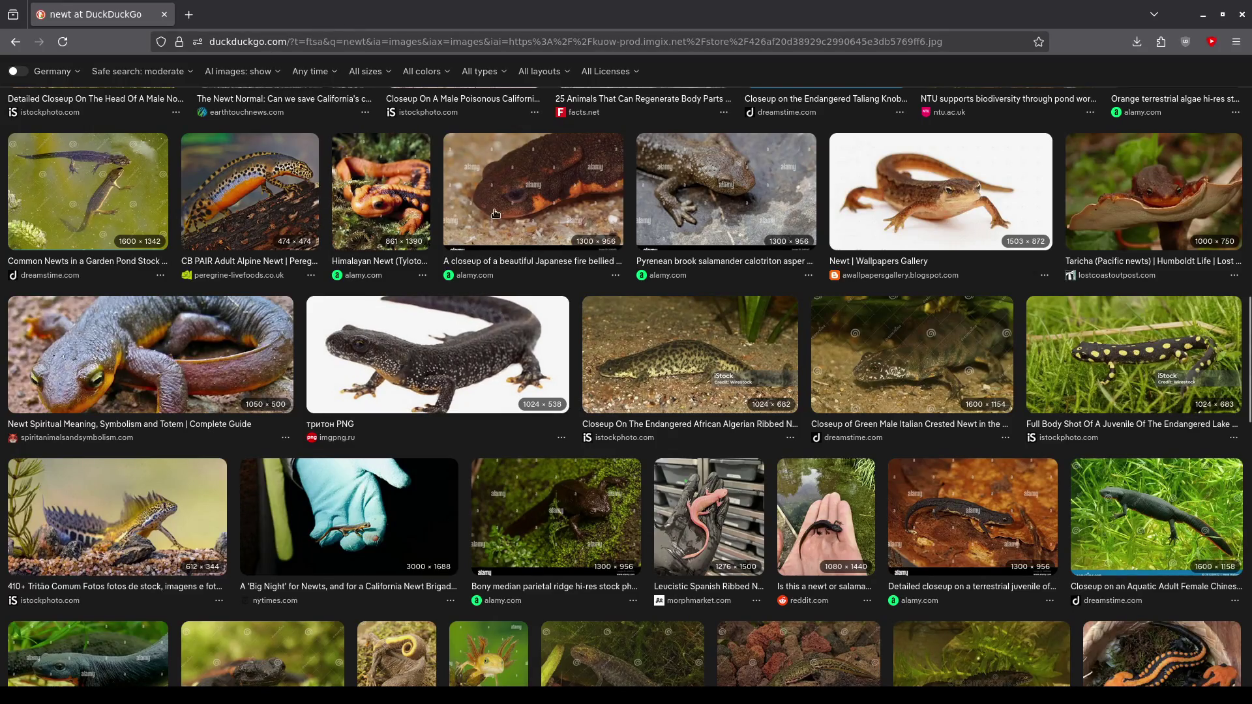
pyautogui.scroll(-5, 495, 214)
pyautogui.scroll(10, 254, 164)
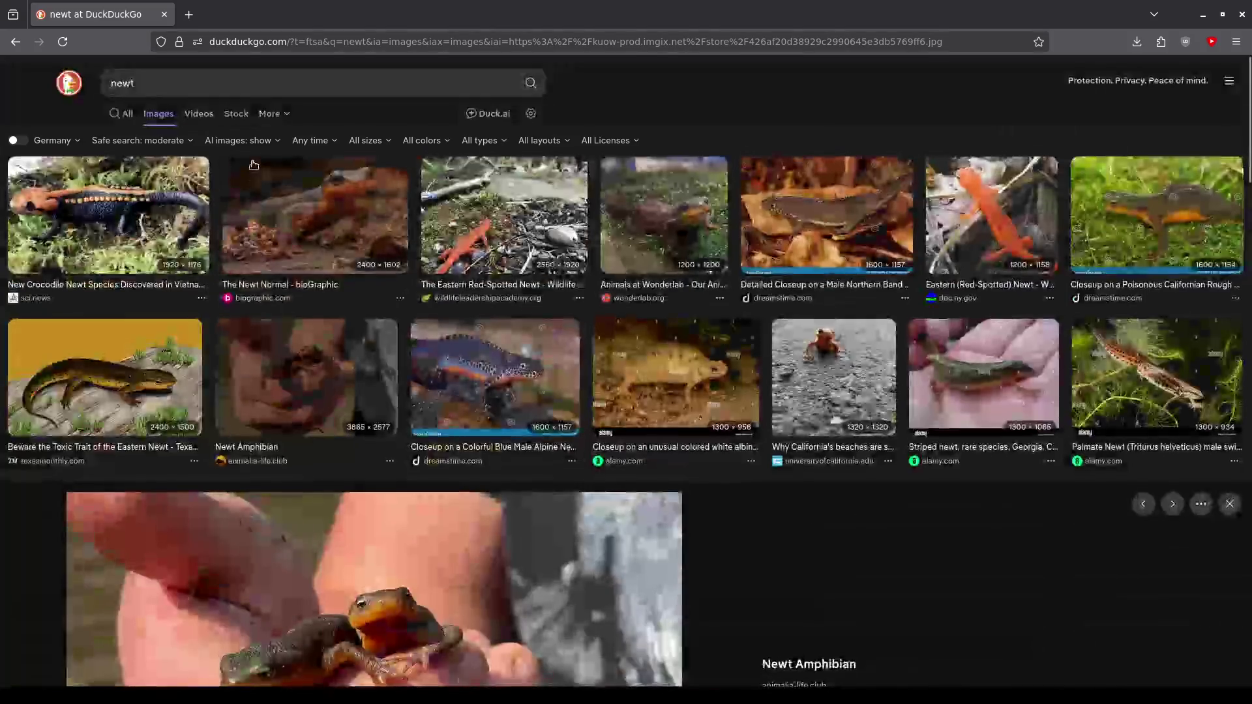
# Search images for 'snakes', view the Eastern Ratsnake preview, then close the tab.
pyautogui.click(196, 83)
pyautogui.write('snakes')
pyautogui.press('Return')
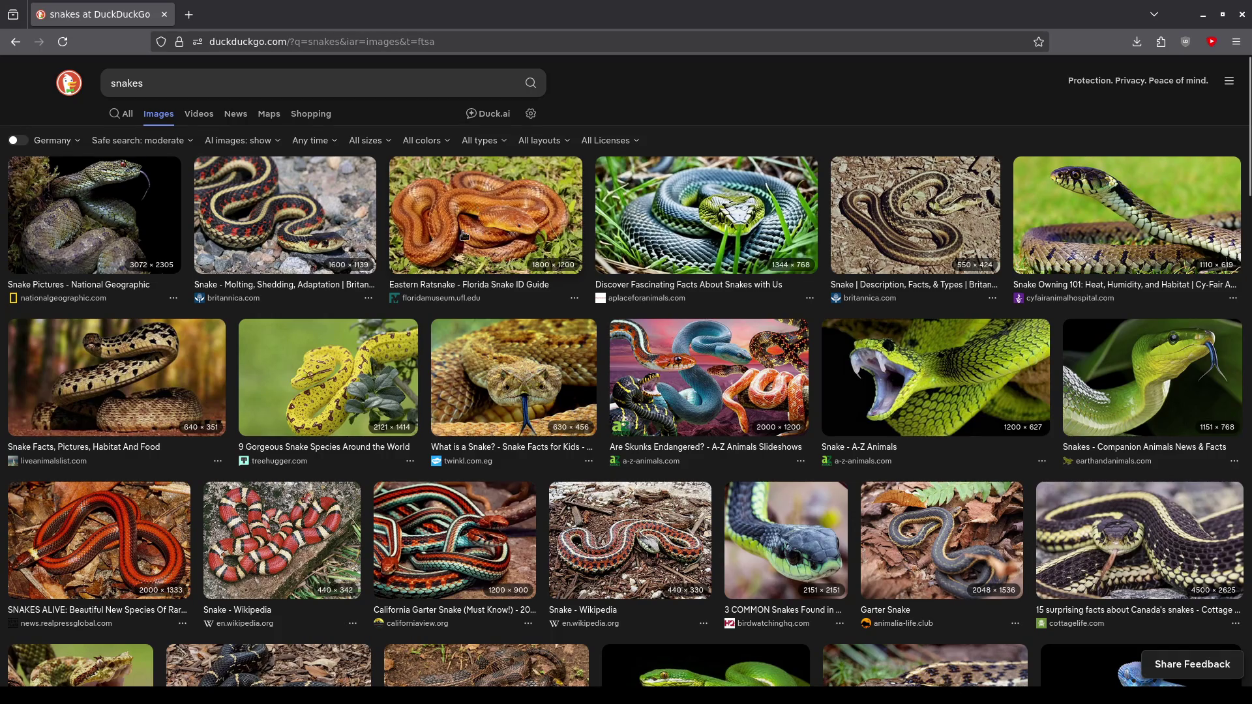
pyautogui.click(503, 228)
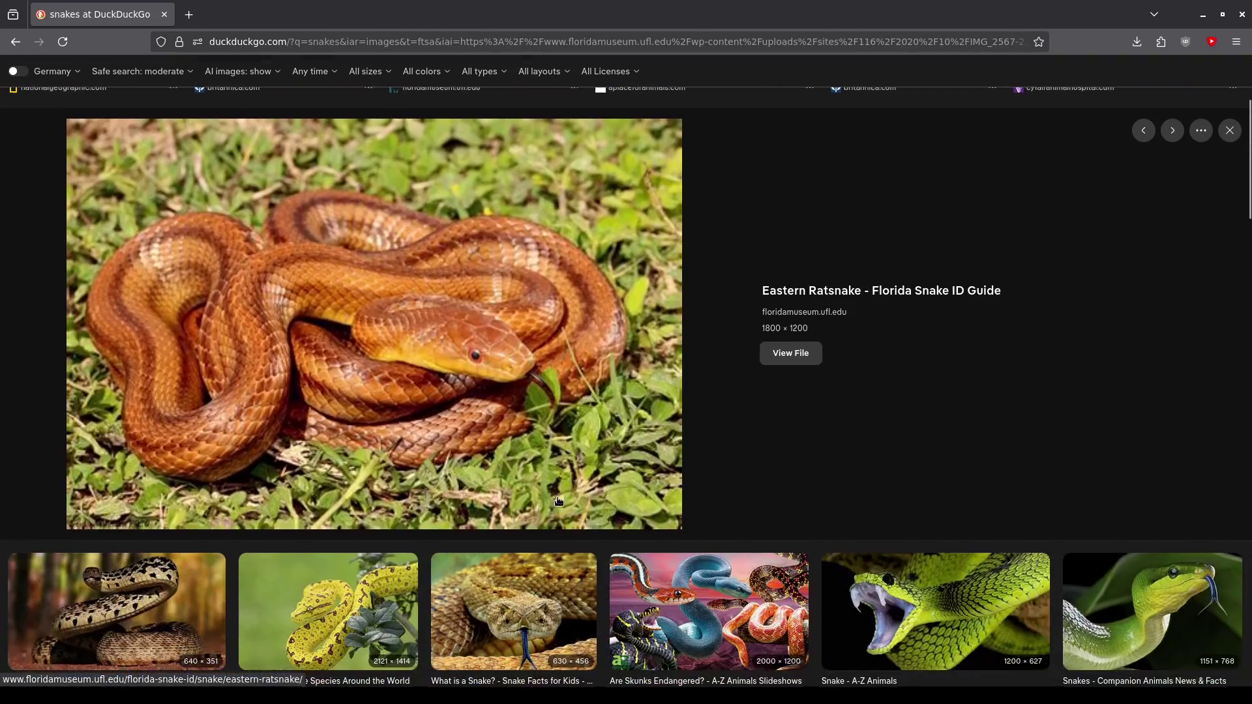
pyautogui.scroll(-5, 420, 355)
pyautogui.scroll(5, 613, 382)
pyautogui.scroll(-5, 614, 382)
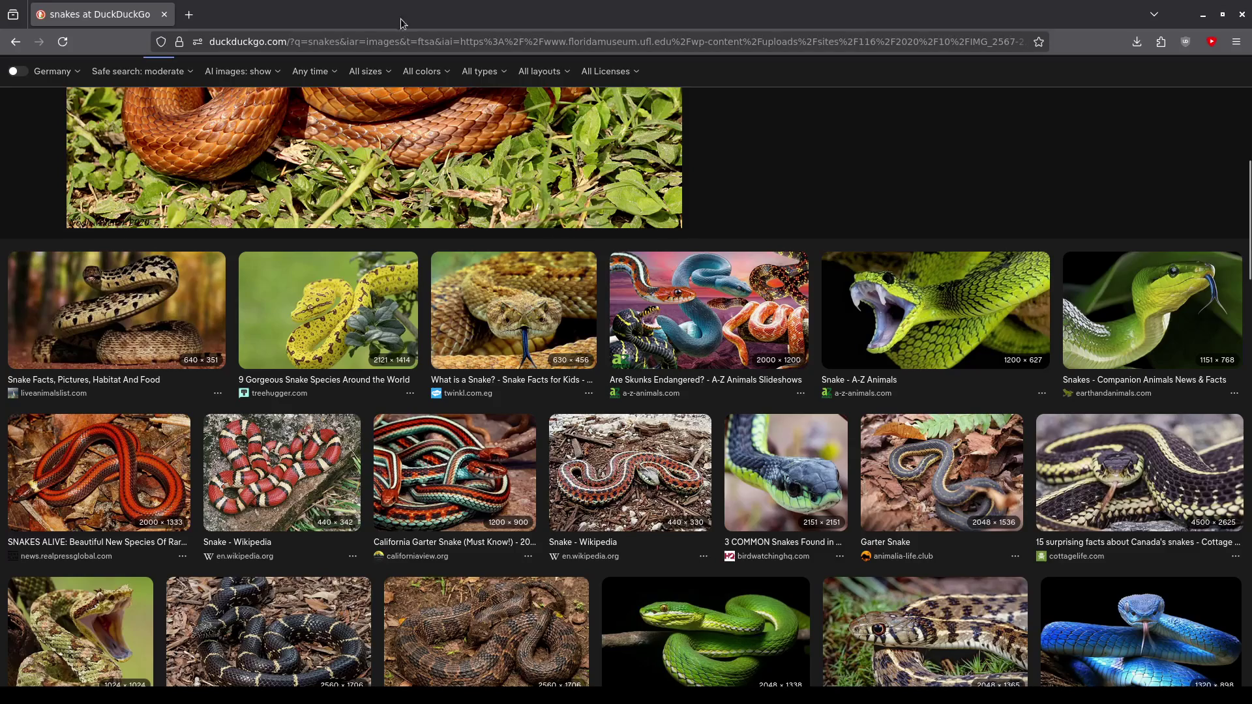
pyautogui.click(165, 18)
pyautogui.moveTo(809, 332)
pyautogui.mouseDown(button='middle')
pyautogui.moveTo(733, 331)
pyautogui.moveTo(669, 252)
pyautogui.mouseUp(button='middle')
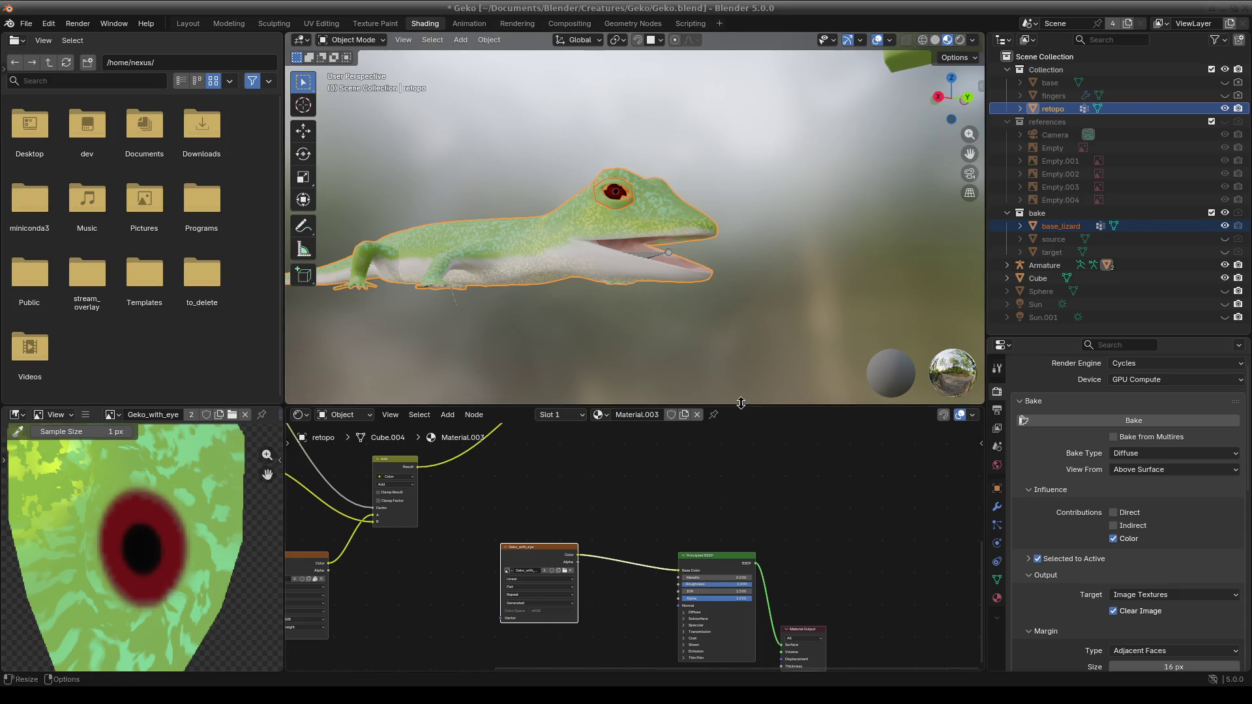
# Enlarge the 3D viewport and orbit in close around the gecko's head and red eye.
pyautogui.moveTo(740, 406); pyautogui.dragTo(740, 466)
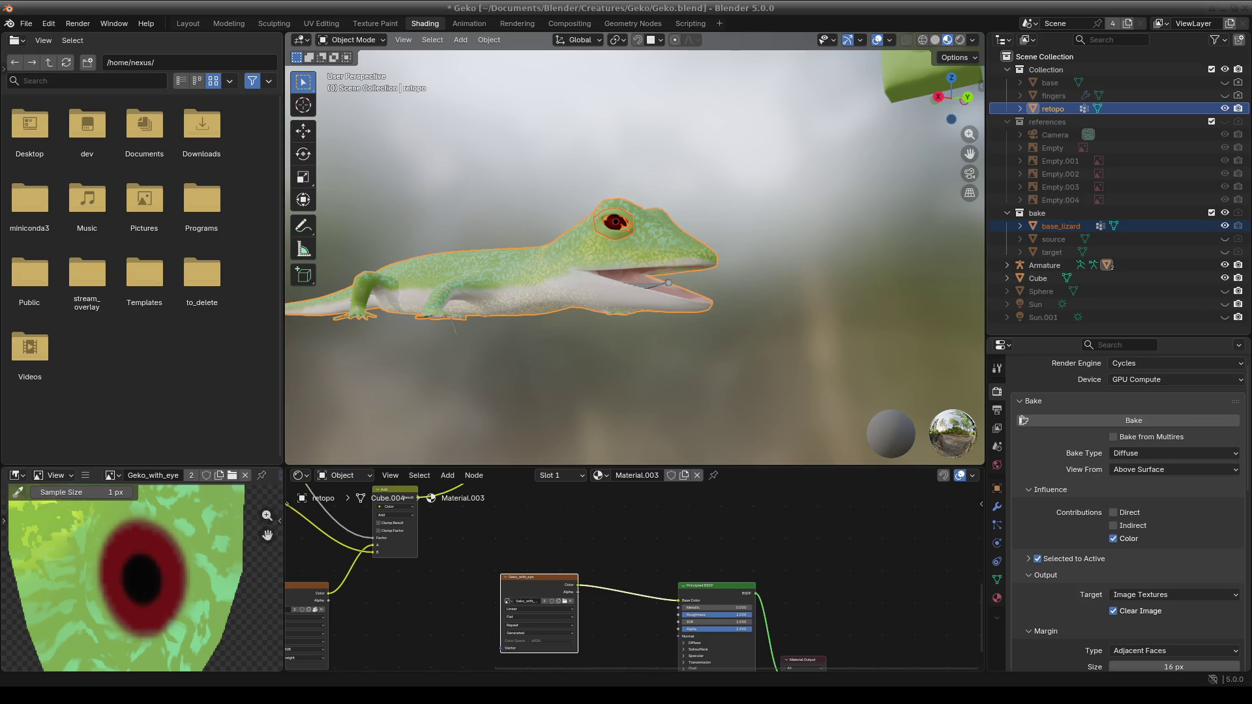
pyautogui.scroll(1, 743, 424)
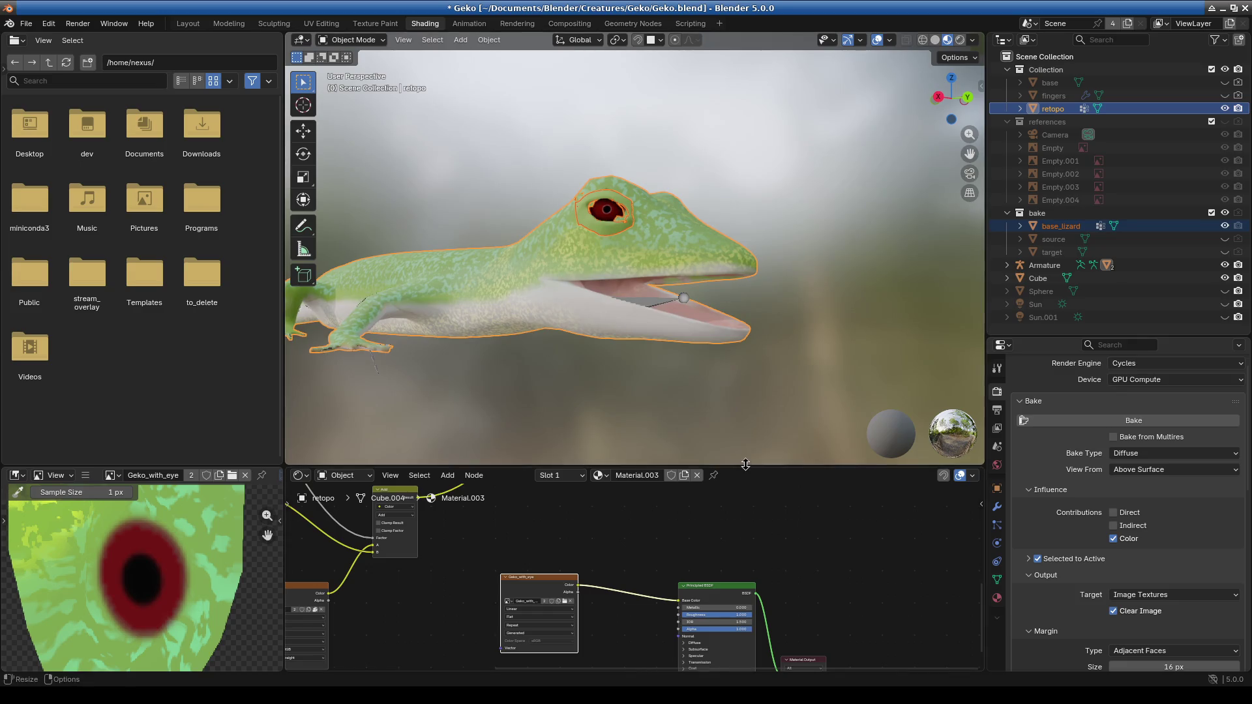
pyautogui.moveTo(743, 467)
pyautogui.mouseDown()
pyautogui.moveTo(587, 541)
pyautogui.moveTo(596, 388)
pyautogui.mouseUp()
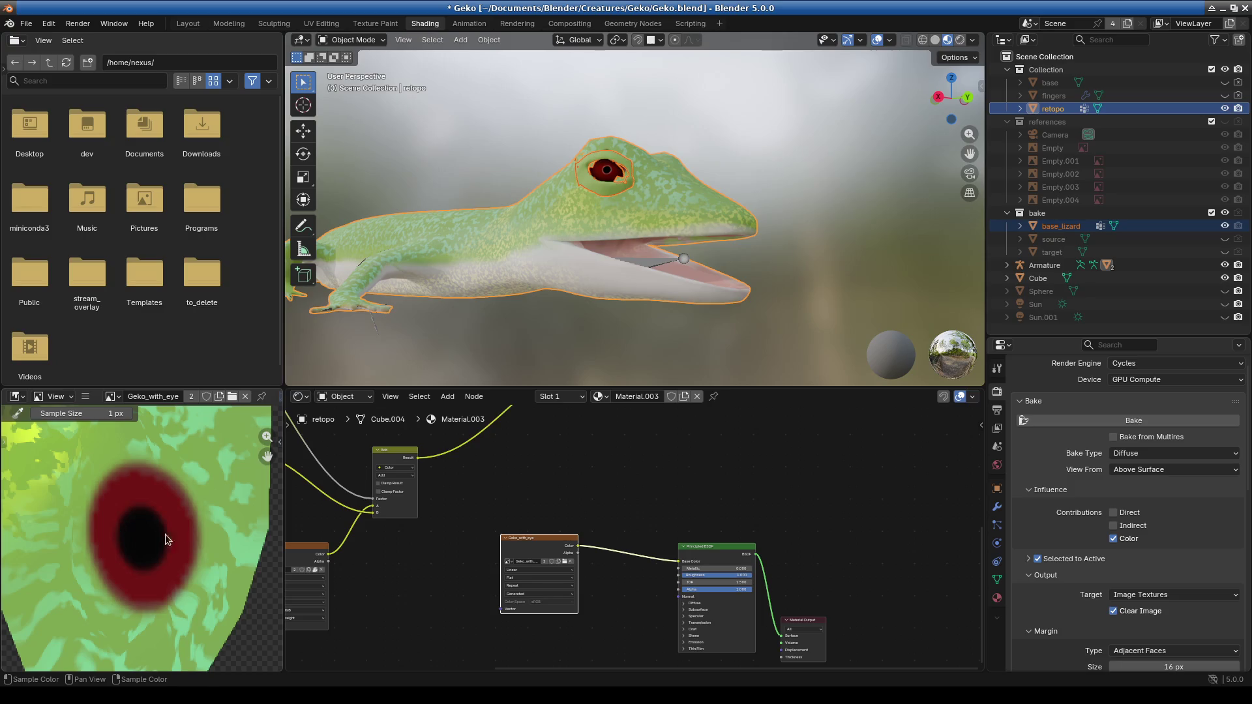
pyautogui.moveTo(755, 222); pyautogui.dragTo(753, 255, button='middle')
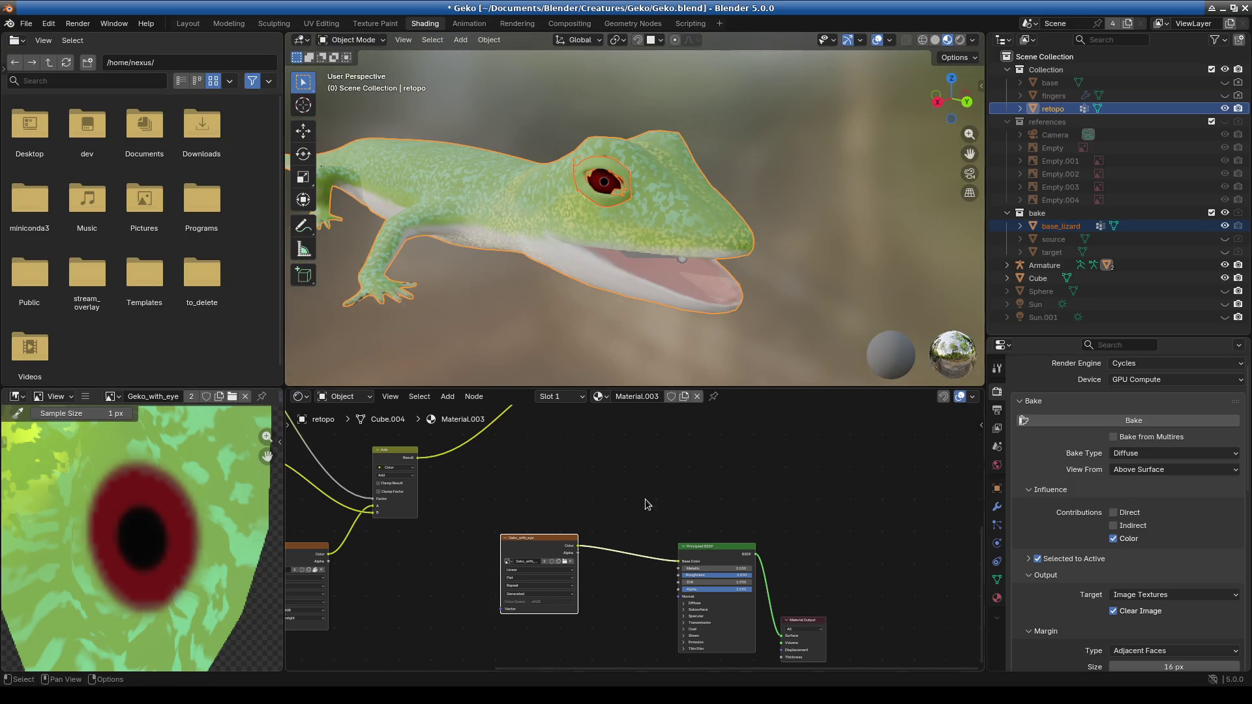
pyautogui.moveTo(565, 310); pyautogui.dragTo(756, 385, button='middle')
pyautogui.moveTo(766, 396); pyautogui.dragTo(766, 420)
pyautogui.moveTo(662, 334)
pyautogui.mouseDown(button='middle')
pyautogui.moveTo(627, 345)
pyautogui.moveTo(552, 308)
pyautogui.moveTo(512, 341)
pyautogui.moveTo(534, 342)
pyautogui.mouseUp(button='middle')
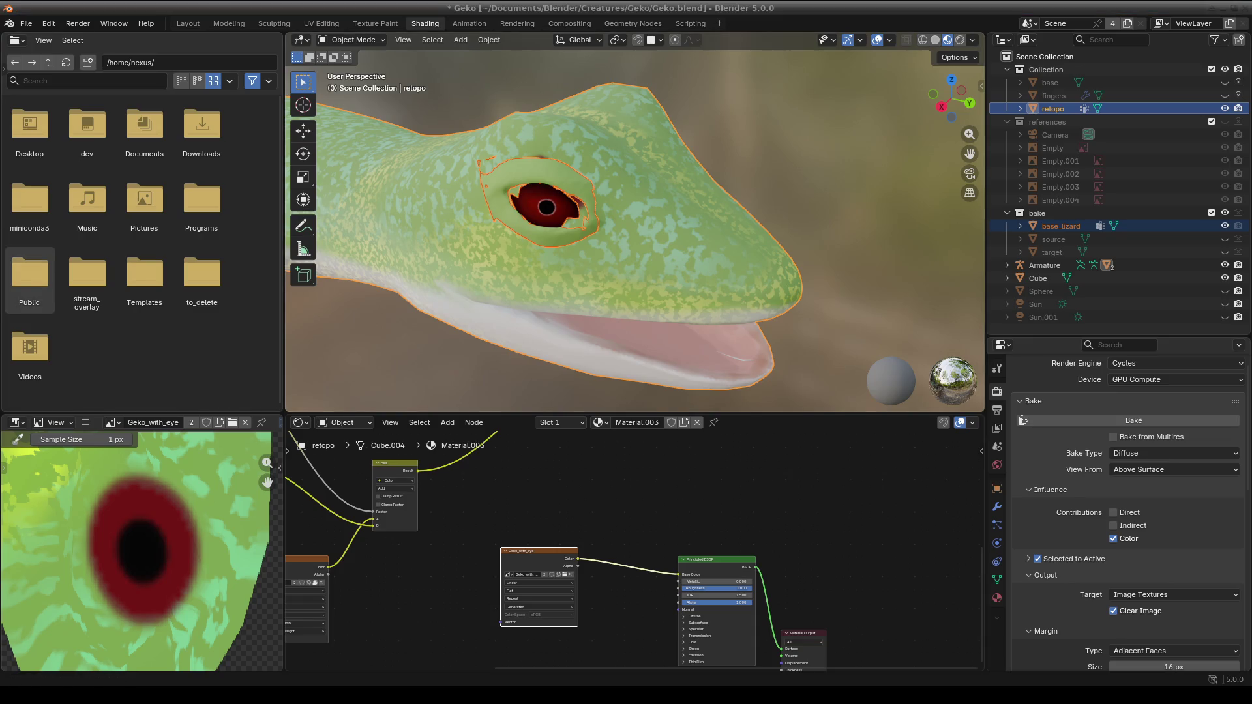
pyautogui.moveTo(606, 326)
pyautogui.mouseDown(button='middle')
pyautogui.moveTo(635, 307)
pyautogui.moveTo(636, 347)
pyautogui.moveTo(639, 264)
pyautogui.mouseUp(button='middle')
# Select base_lizard so the node editor shows its own Material, and give it more room.
pyautogui.click(639, 264)
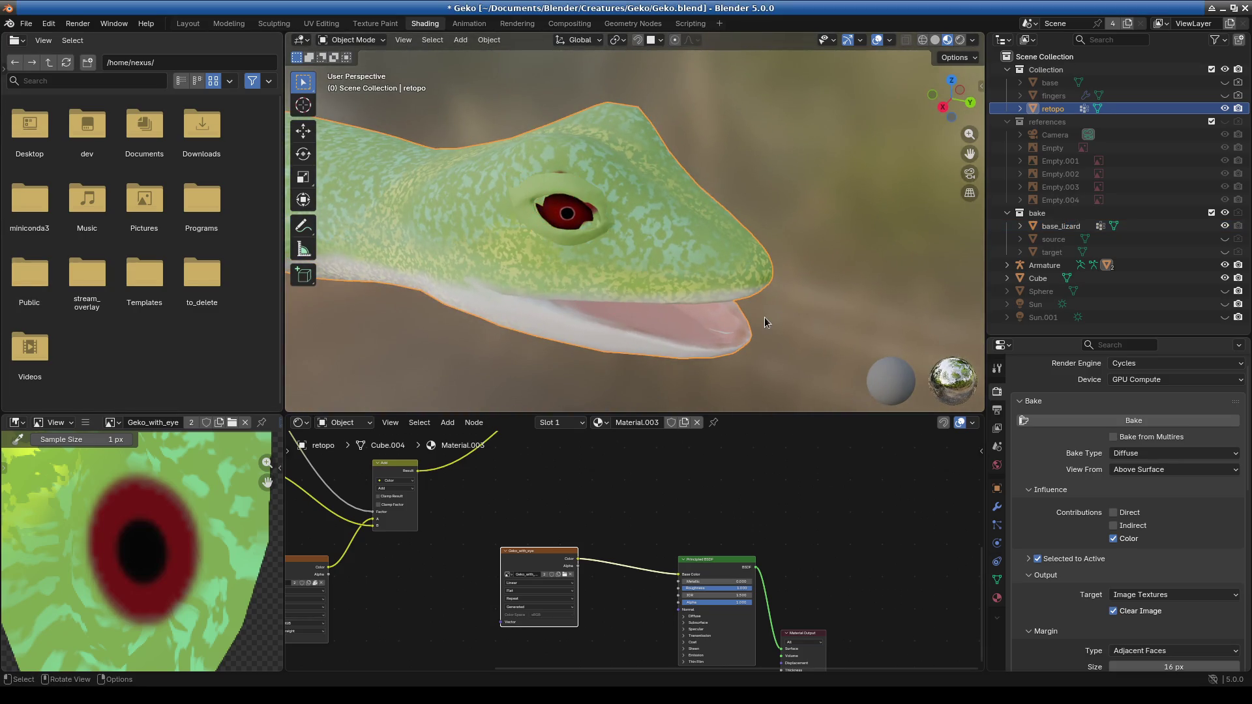
pyautogui.click(579, 216)
pyautogui.moveTo(738, 411)
pyautogui.mouseDown()
pyautogui.moveTo(744, 194)
pyautogui.moveTo(717, 195)
pyautogui.moveTo(747, 198)
pyautogui.moveTo(746, 425)
pyautogui.mouseUp()
pyautogui.moveTo(626, 365)
pyautogui.mouseDown(button='middle')
pyautogui.moveTo(604, 308)
pyautogui.moveTo(643, 314)
pyautogui.moveTo(582, 336)
pyautogui.moveTo(626, 337)
pyautogui.moveTo(519, 370)
pyautogui.mouseUp(button='middle')
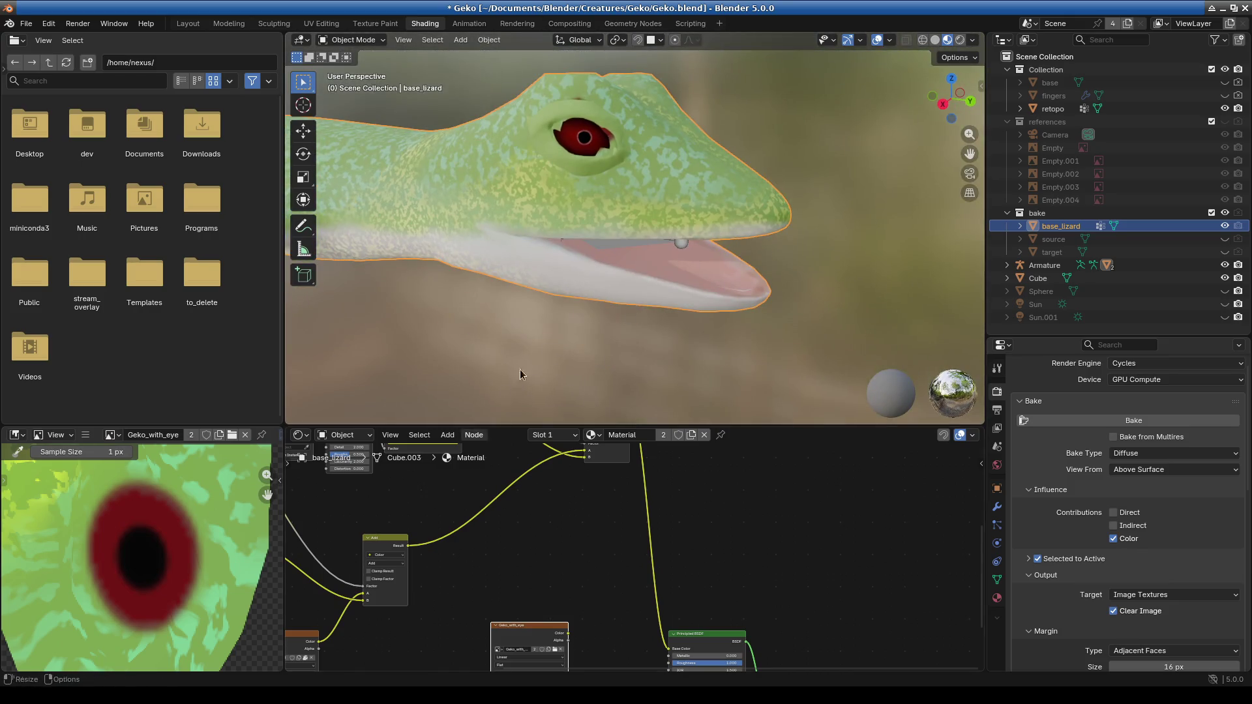
# Bake base_lizard's diffuse onto retopo as the active object, then inspect the eye result.
pyautogui.keyDown('ctrl'); pyautogui.click(1055, 108); pyautogui.keyUp('ctrl')
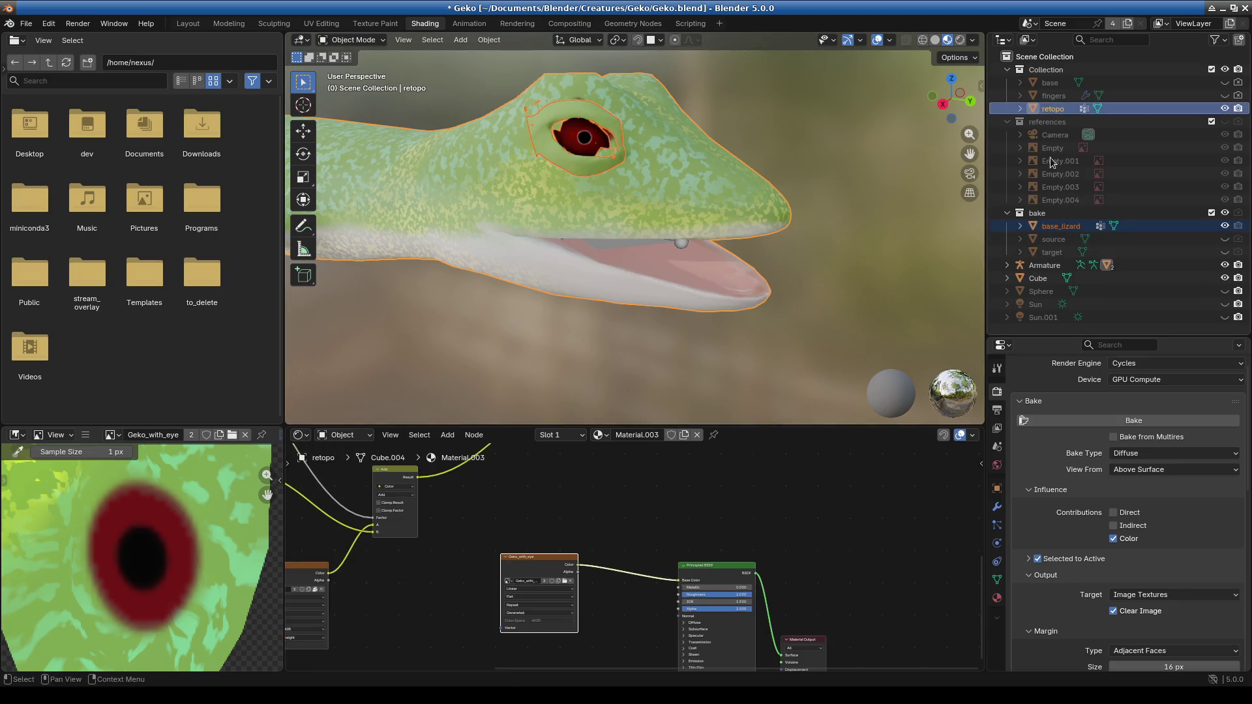
pyautogui.click(1083, 425)
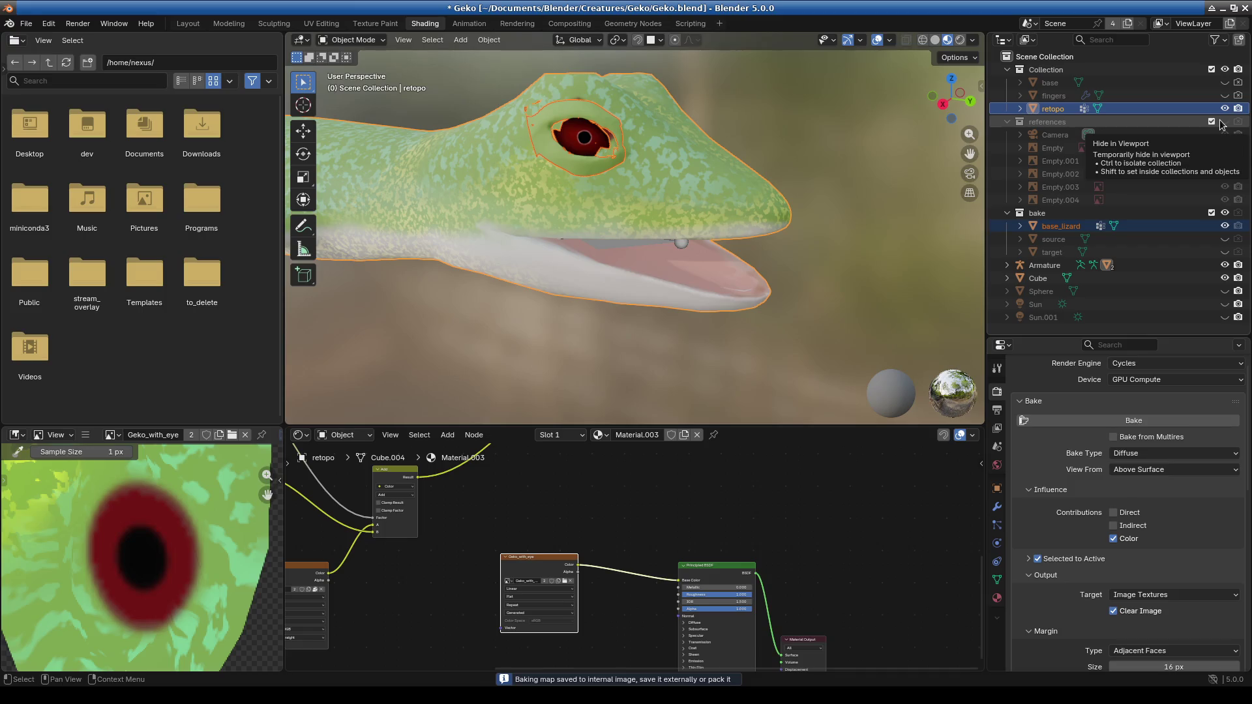
pyautogui.scroll(-3, 177, 570)
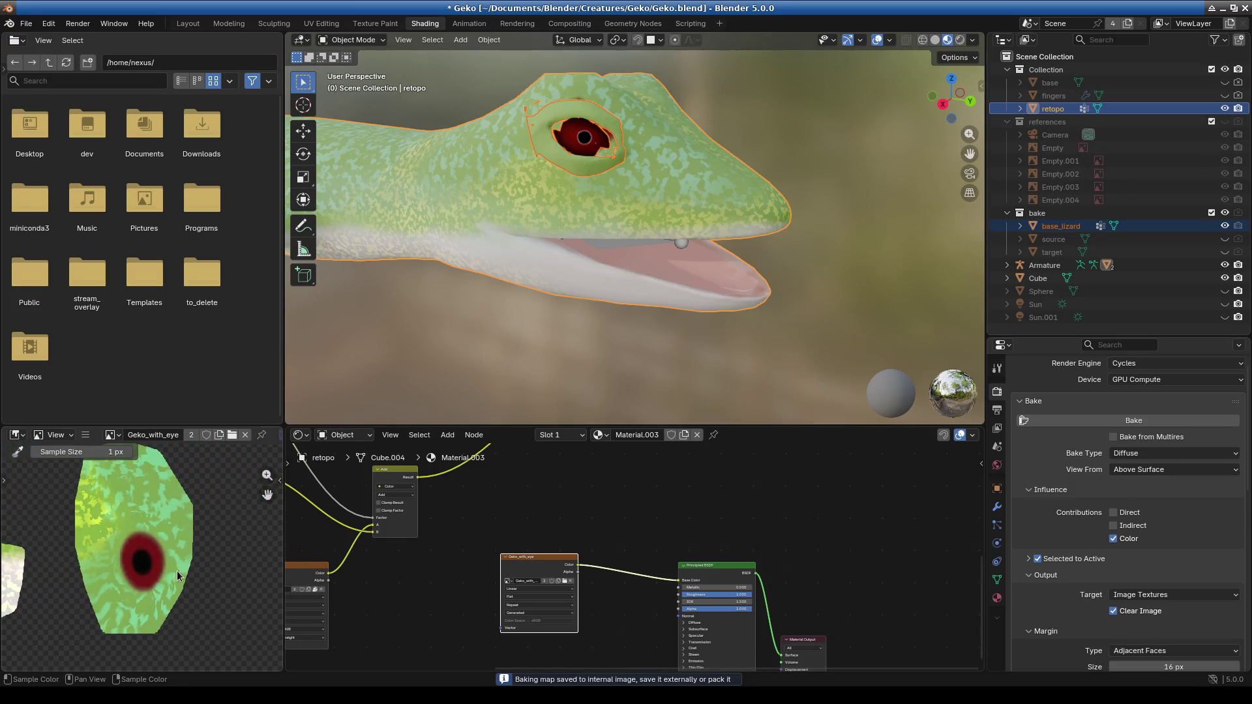
pyautogui.scroll(3, 154, 591)
pyautogui.moveTo(154, 586)
pyautogui.mouseDown(button='middle')
pyautogui.moveTo(194, 559)
pyautogui.moveTo(159, 605)
pyautogui.mouseUp(button='middle')
pyautogui.moveTo(581, 330)
pyautogui.mouseDown(button='middle')
pyautogui.moveTo(735, 240)
pyautogui.moveTo(663, 241)
pyautogui.moveTo(528, 198)
pyautogui.moveTo(574, 222)
pyautogui.mouseUp(button='middle')
pyautogui.scroll(-4, 1062, 517)
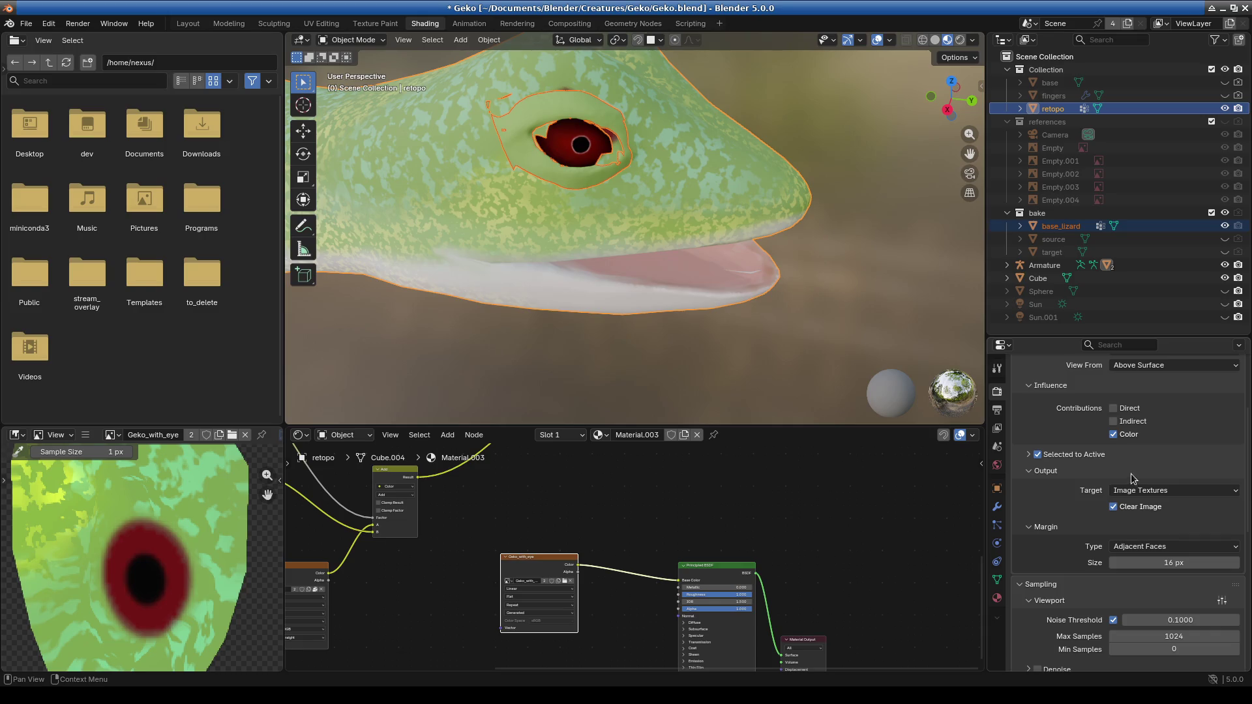
pyautogui.scroll(2, 1148, 470)
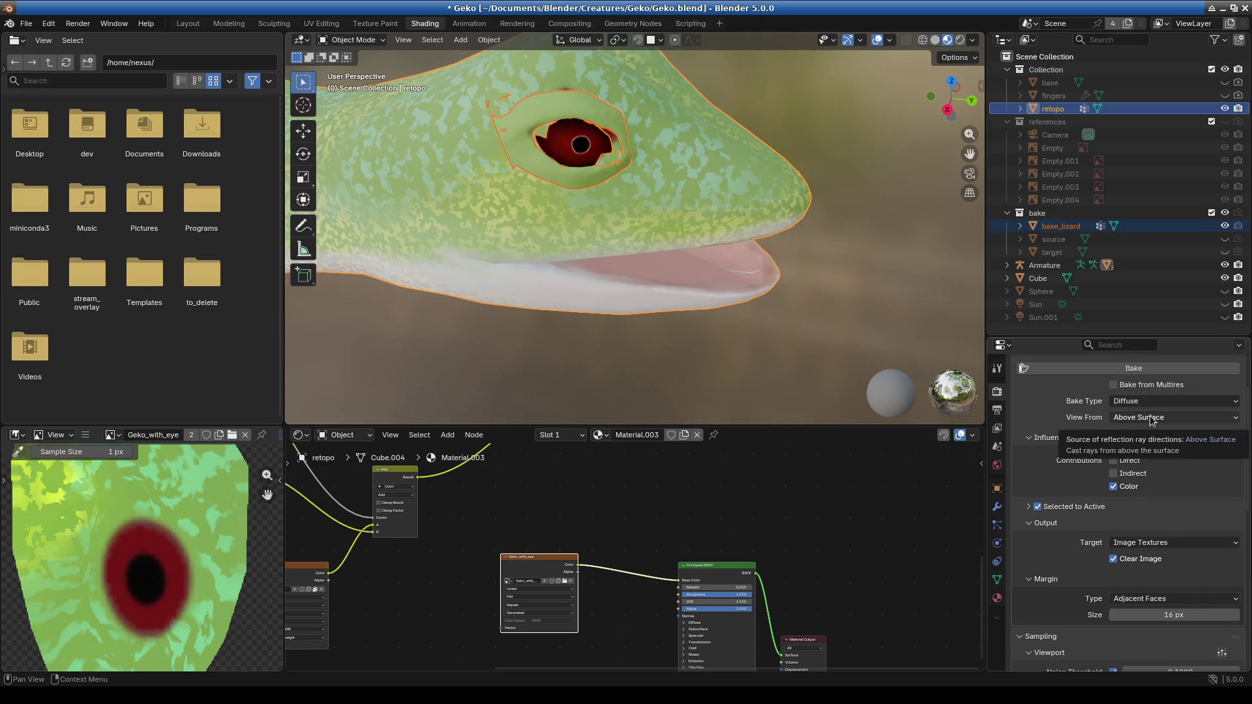
# Set the Selected to Active extrusion to 1 m and bake again.
pyautogui.click(1151, 421)
pyautogui.click(1150, 404)
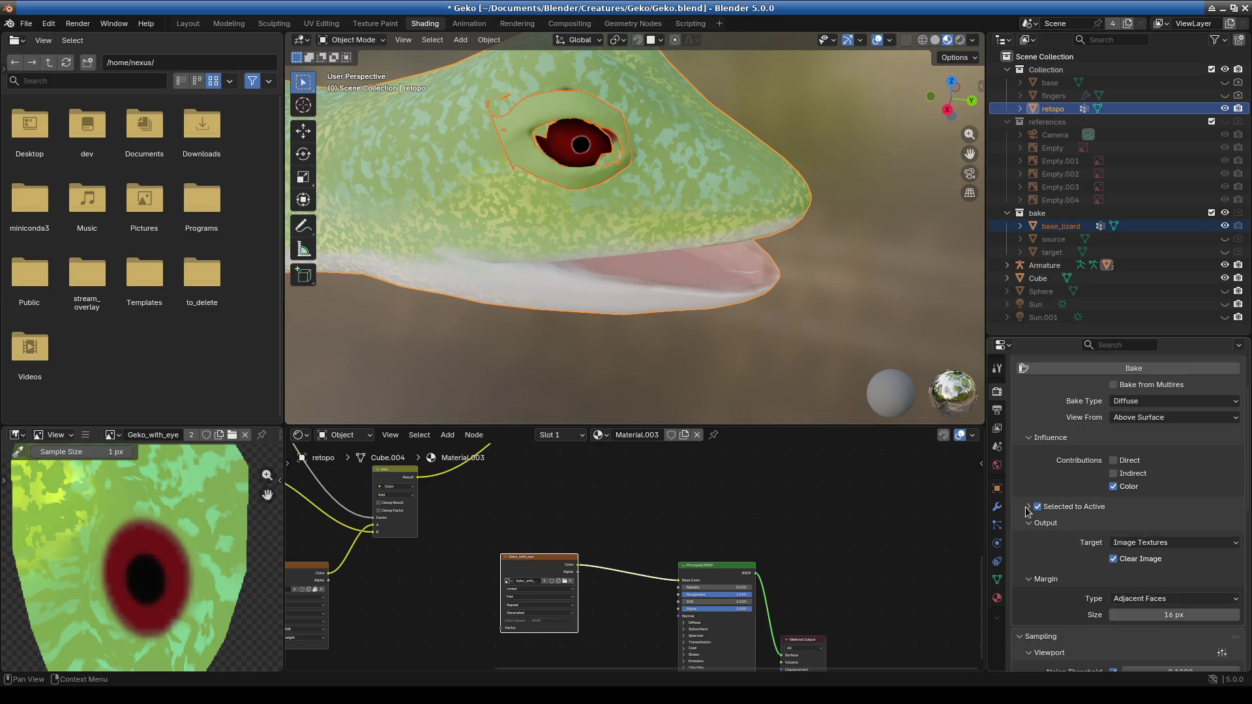
pyautogui.click(1073, 510)
pyautogui.click(1173, 541)
pyautogui.write('1')
pyautogui.press('Return')
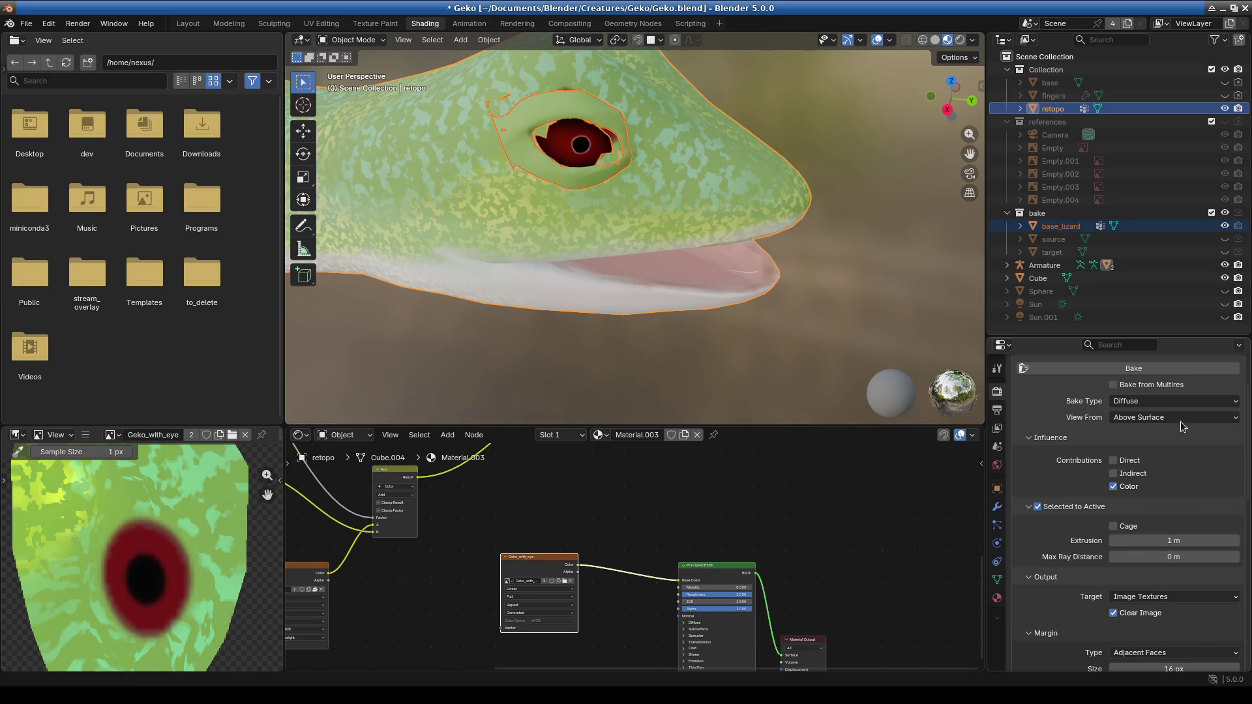
pyautogui.click(1088, 377)
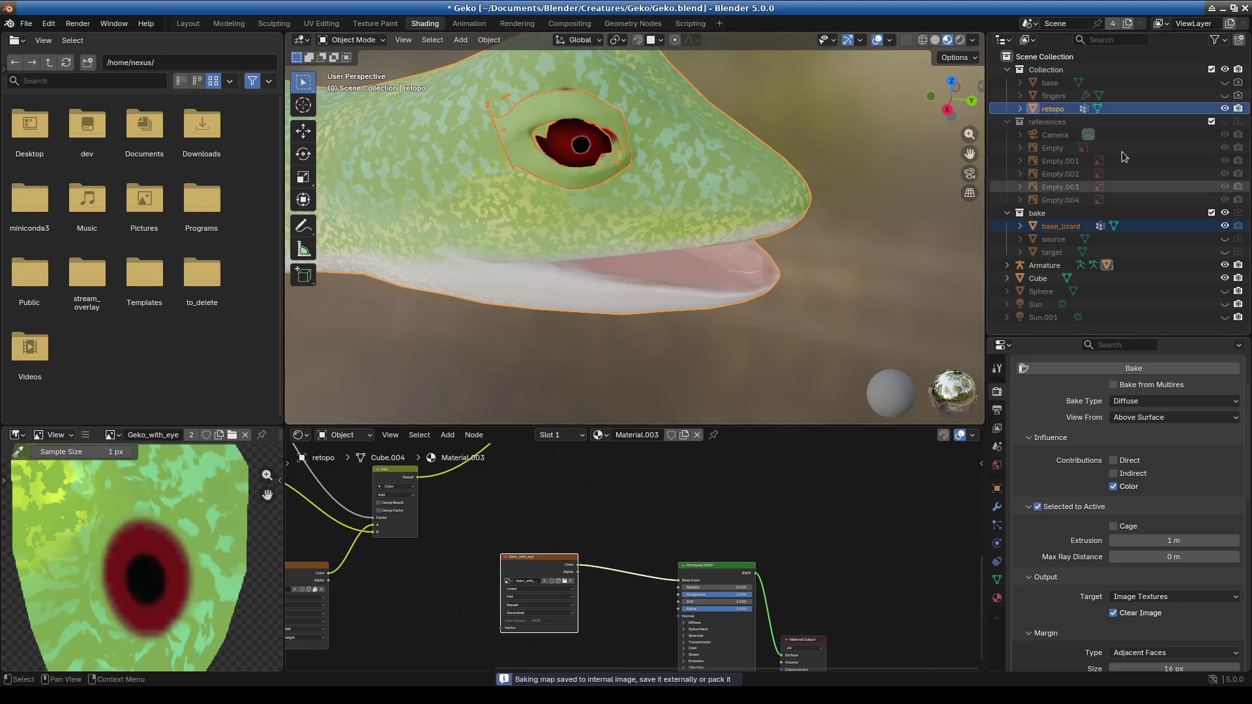
# Hide retopo, select base_lizard alone, and turn off Selected to Active.
pyautogui.click(1225, 108)
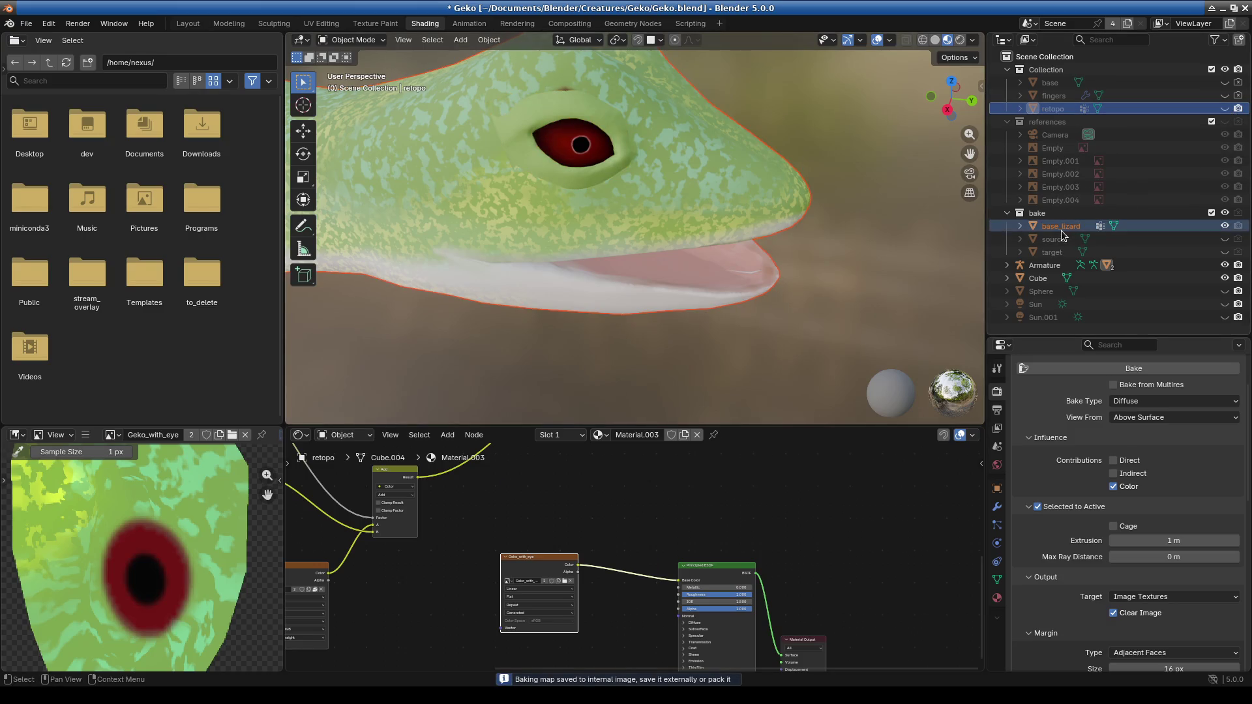
pyautogui.click(1062, 228)
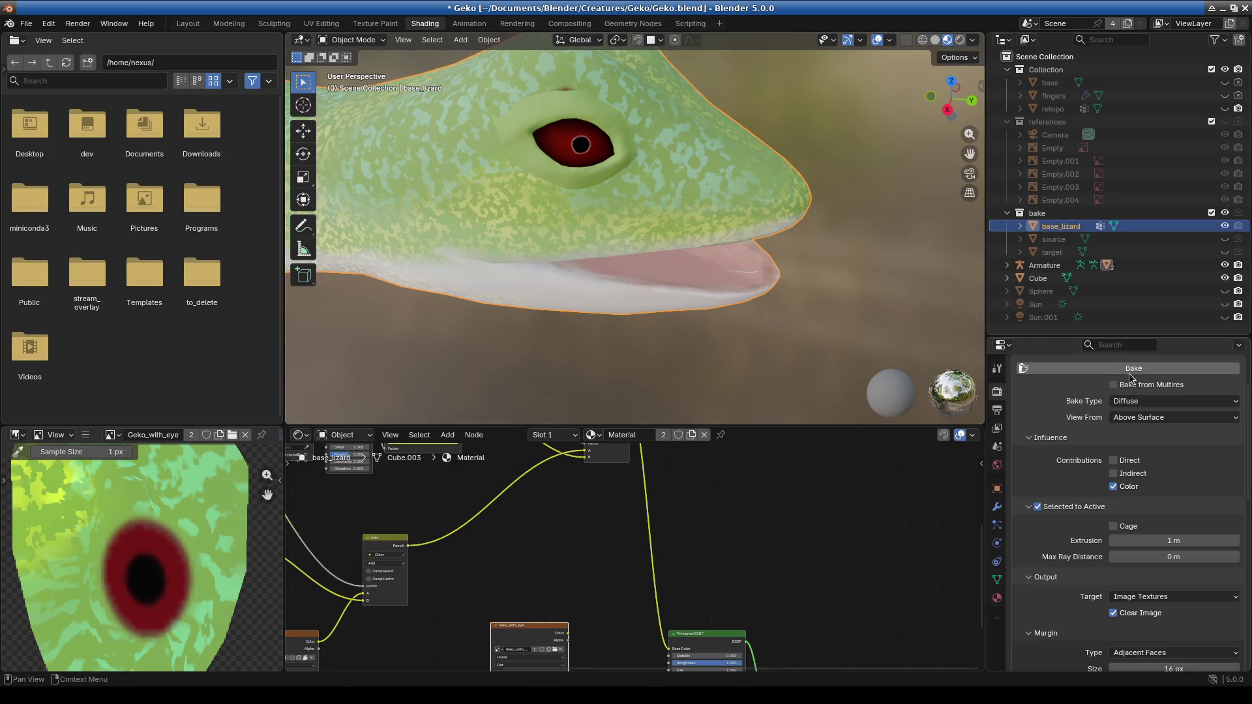
pyautogui.click(1046, 508)
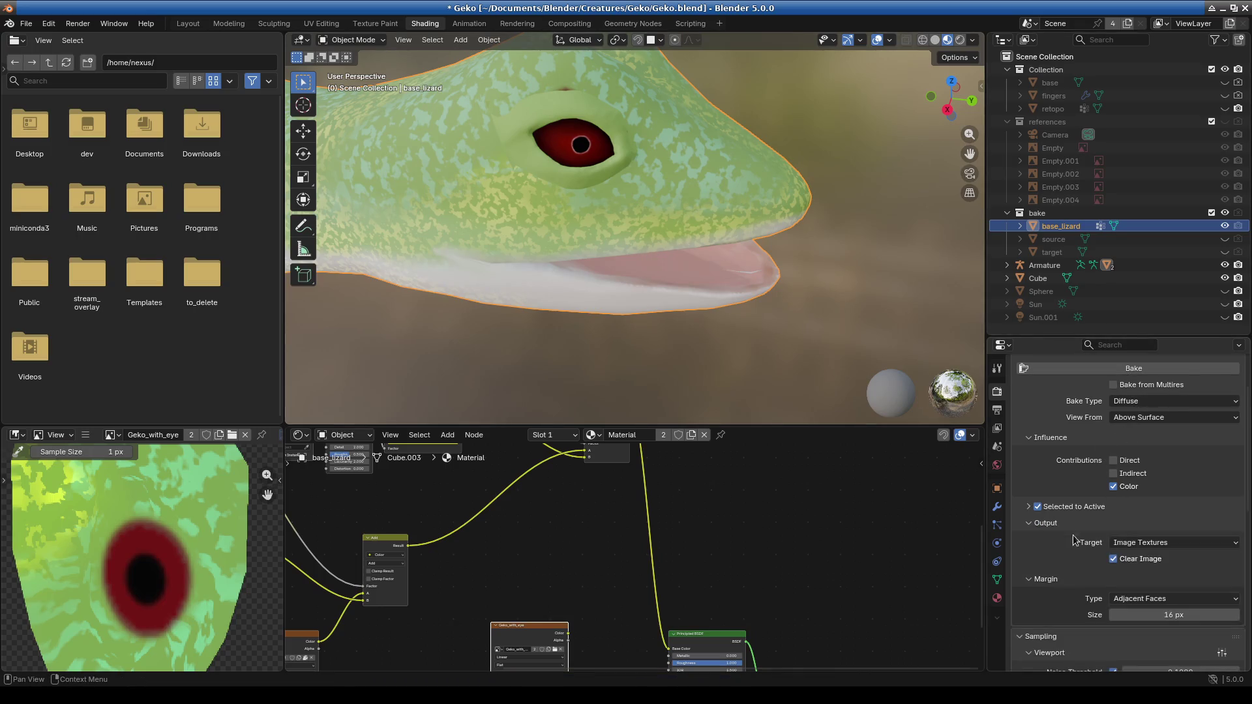
pyautogui.click(1038, 507)
# Check the Geko_with_eye texture node and bake base_lizard's texture directly.
pyautogui.scroll(-2, 593, 578)
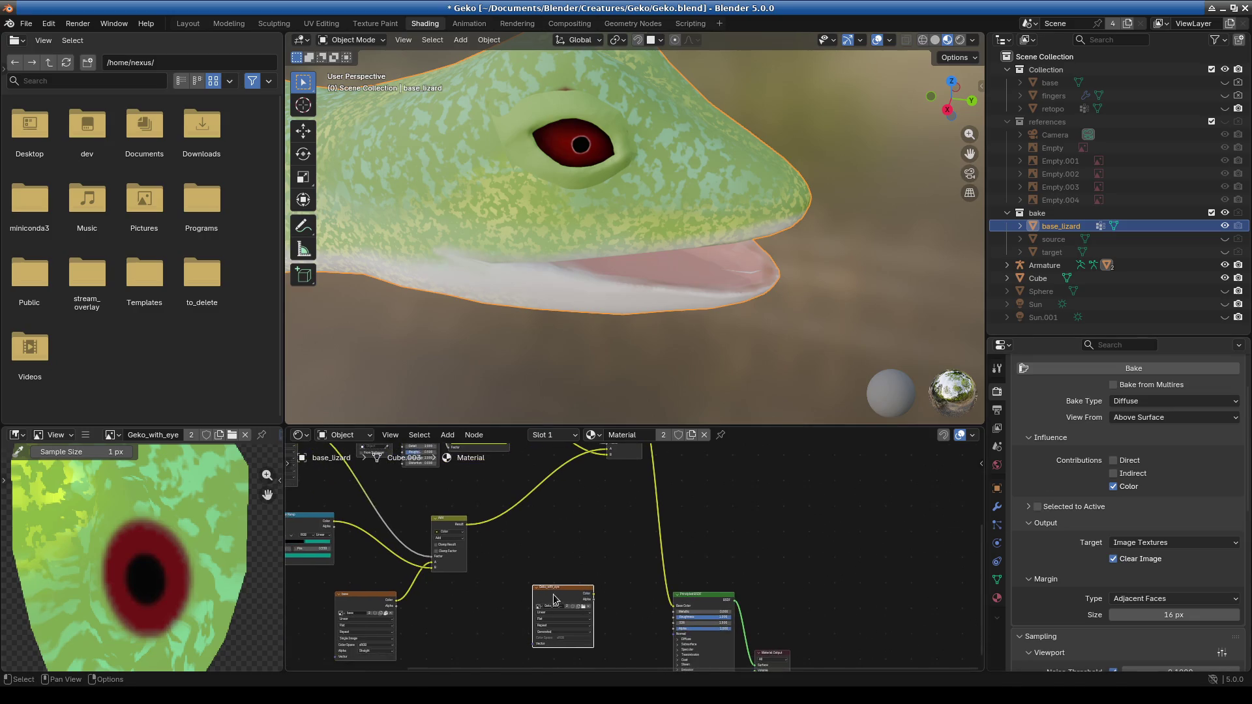
pyautogui.moveTo(627, 589); pyautogui.dragTo(652, 478, button='middle')
pyautogui.scroll(4, 606, 561)
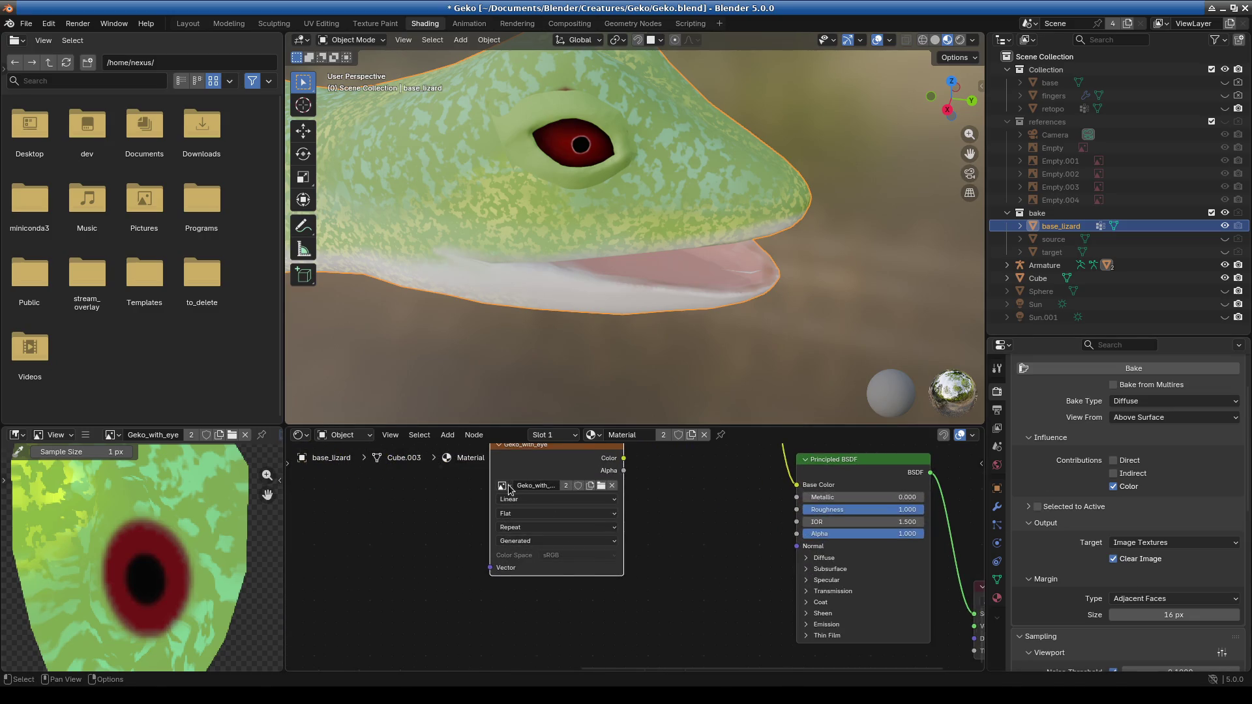
pyautogui.click(506, 486)
pyautogui.moveTo(555, 446); pyautogui.dragTo(557, 474)
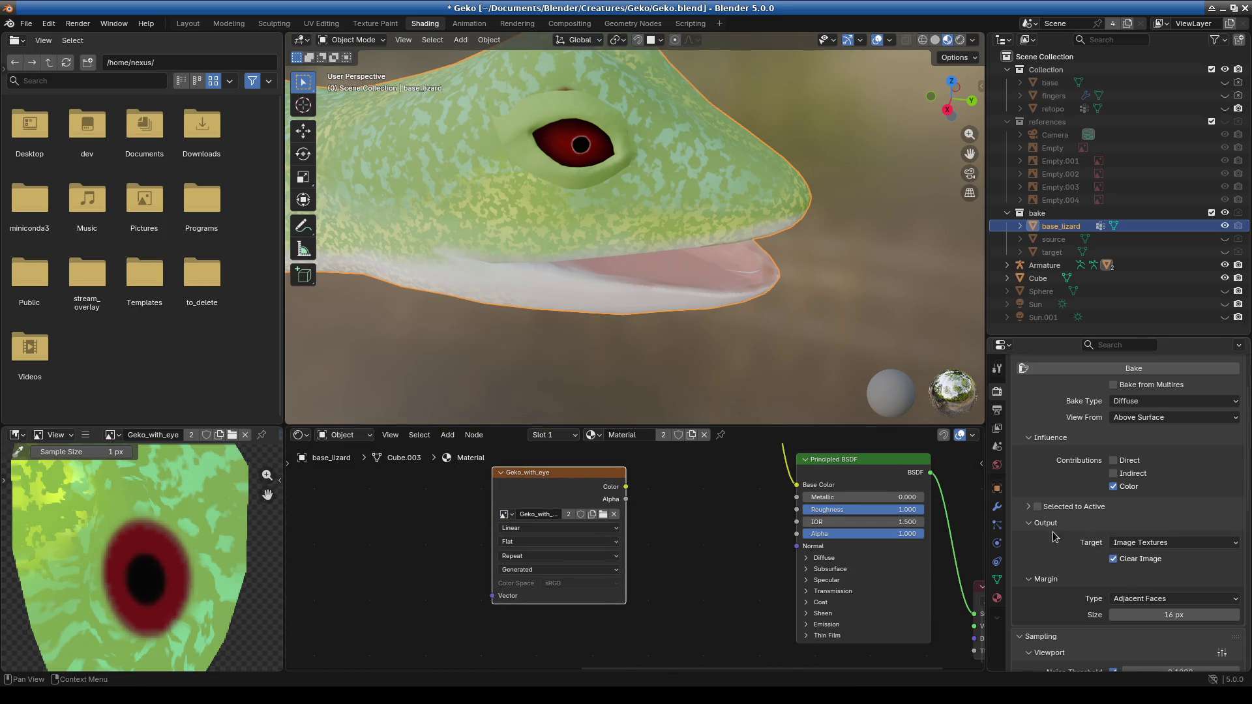
pyautogui.click(1101, 370)
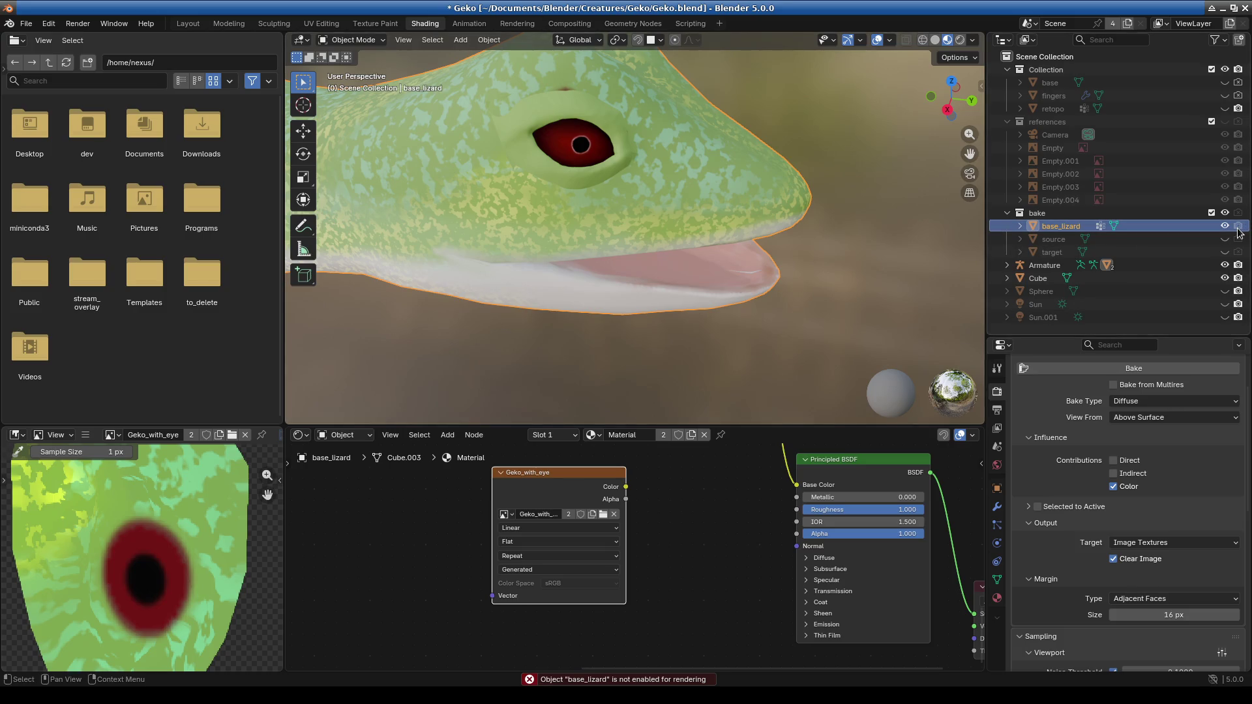
# Enable base_lizard for rendering, show retopo again, and tick Selected to Active.
pyautogui.click(1238, 227)
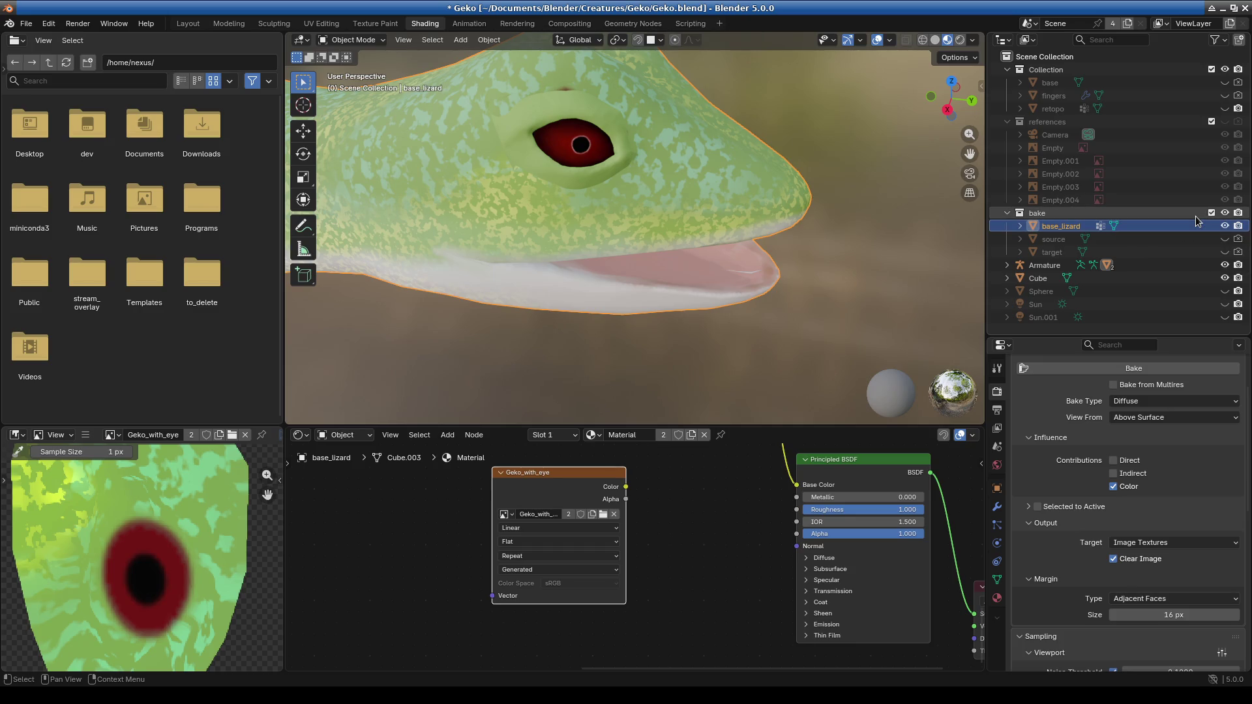
pyautogui.click(1224, 110)
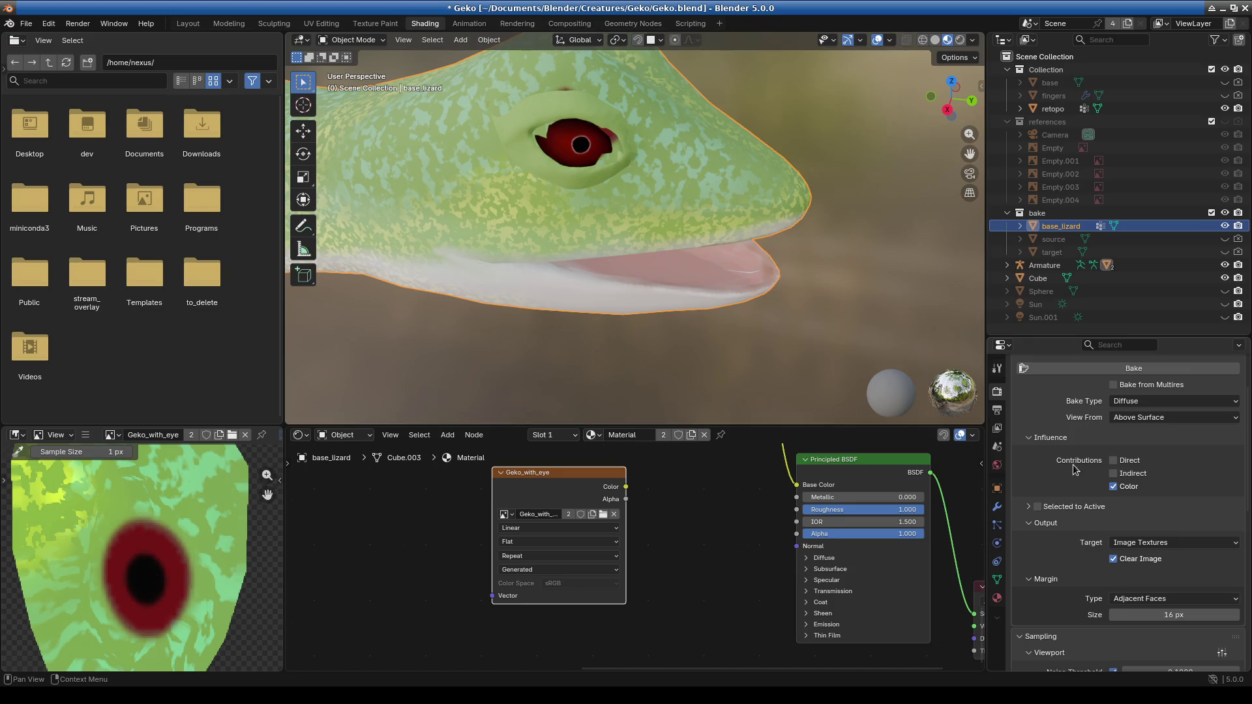
pyautogui.click(1037, 506)
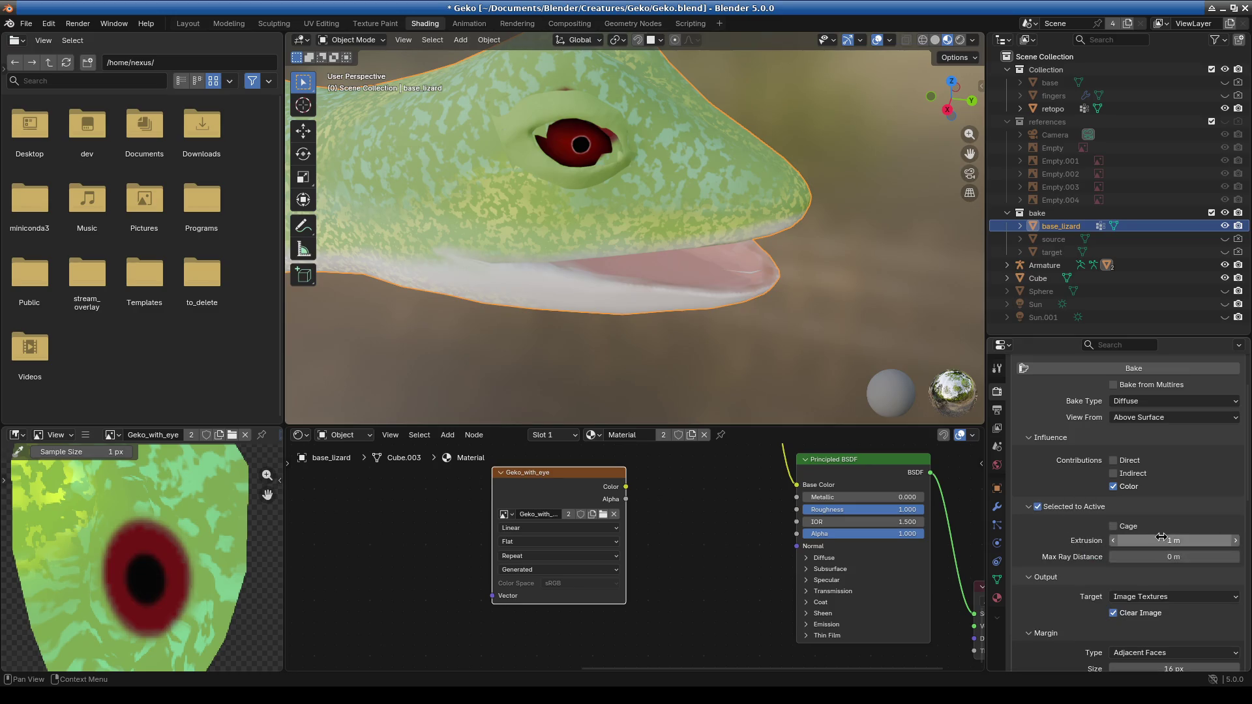
# Lower the extrusion to 0.11 m, make retopo active alongside base_lizard, and bake the diffuse colour.
pyautogui.moveTo(1156, 541); pyautogui.dragTo(1136, 540)
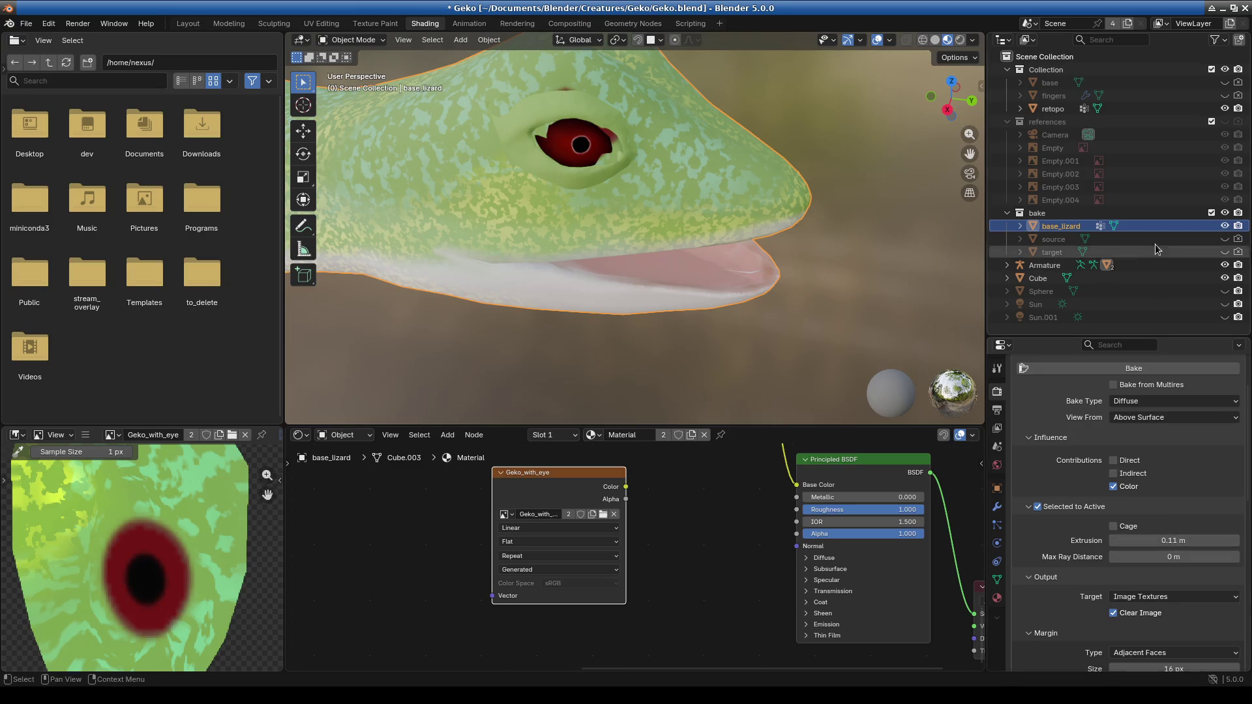
pyautogui.keyDown('ctrl'); pyautogui.click(1050, 111); pyautogui.keyUp('ctrl')
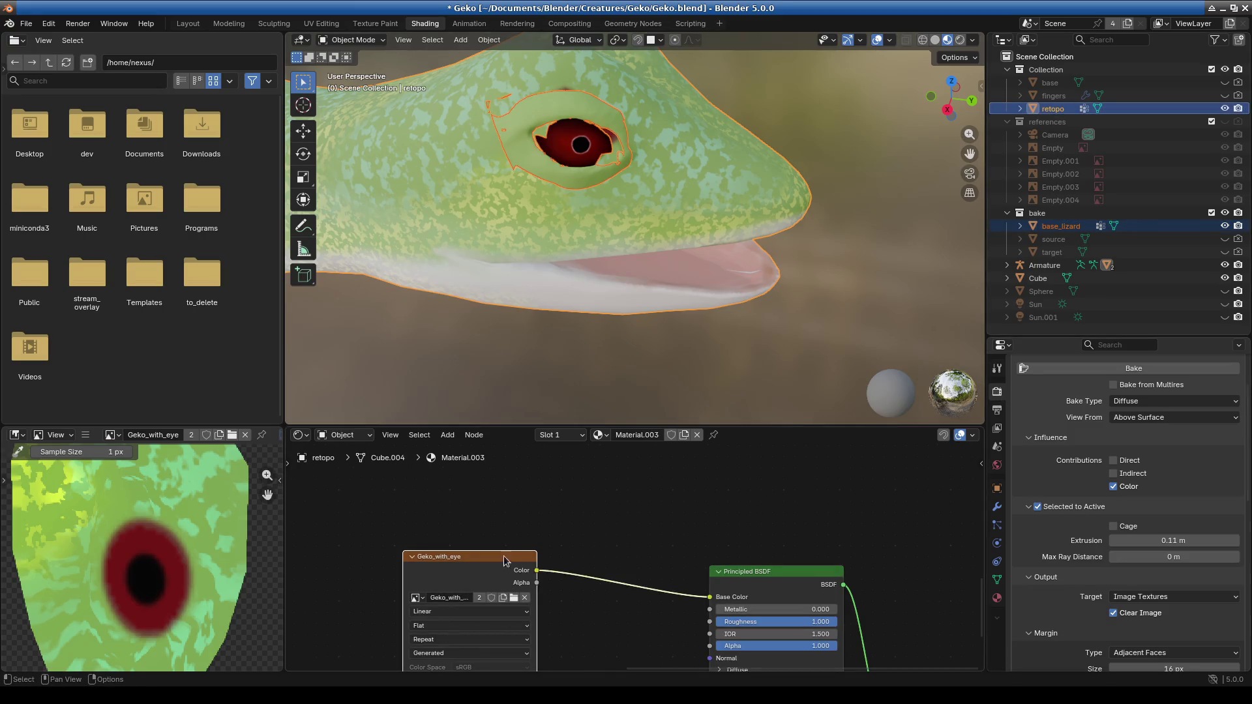
pyautogui.click(1130, 369)
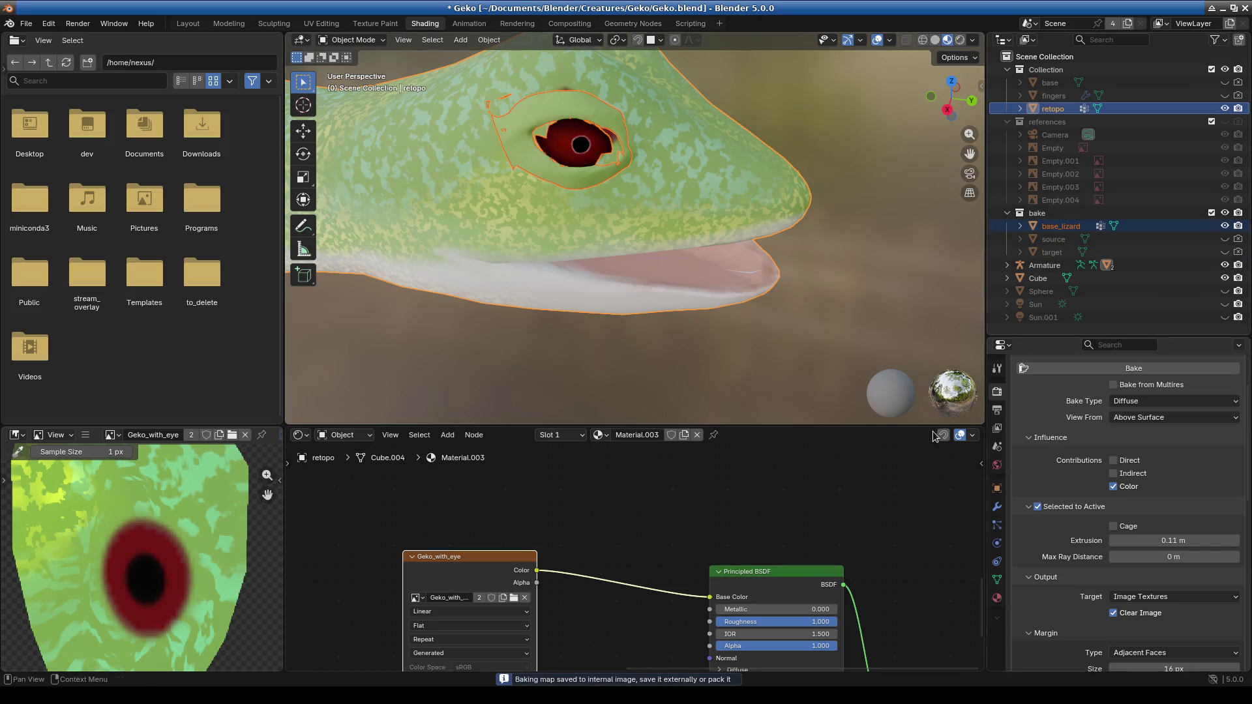
pyautogui.scroll(-5, 146, 577)
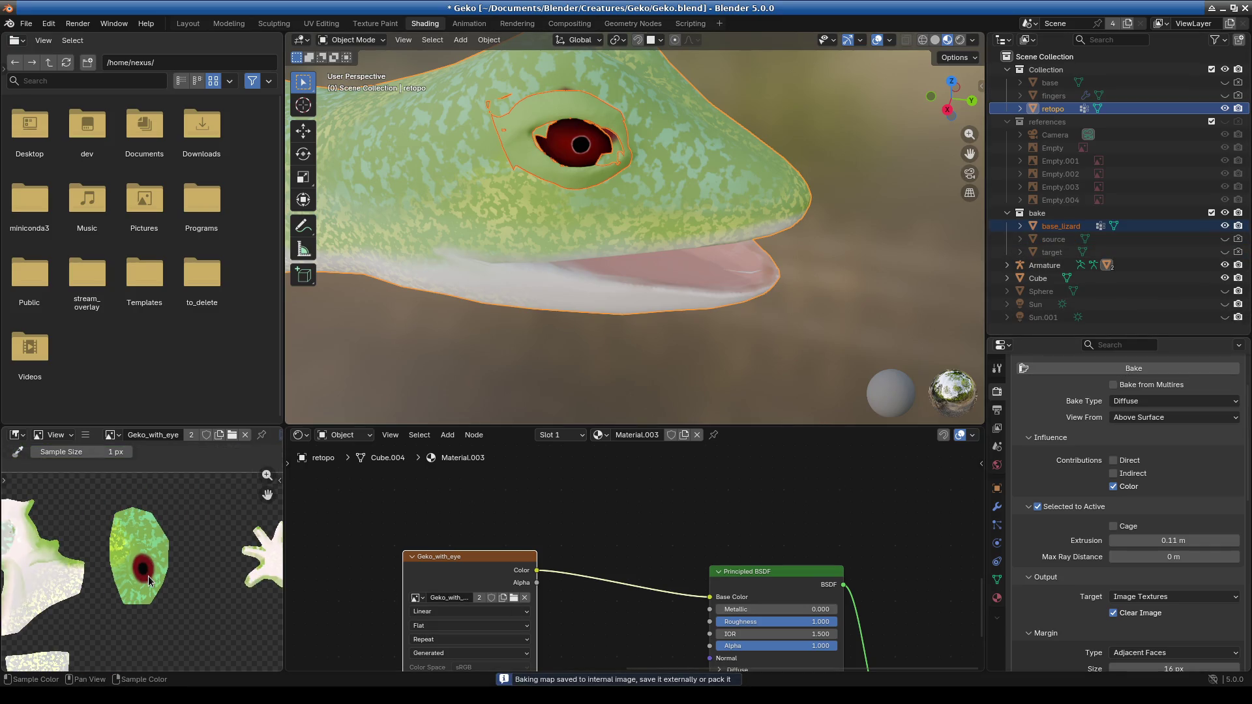
pyautogui.scroll(-3, 603, 580)
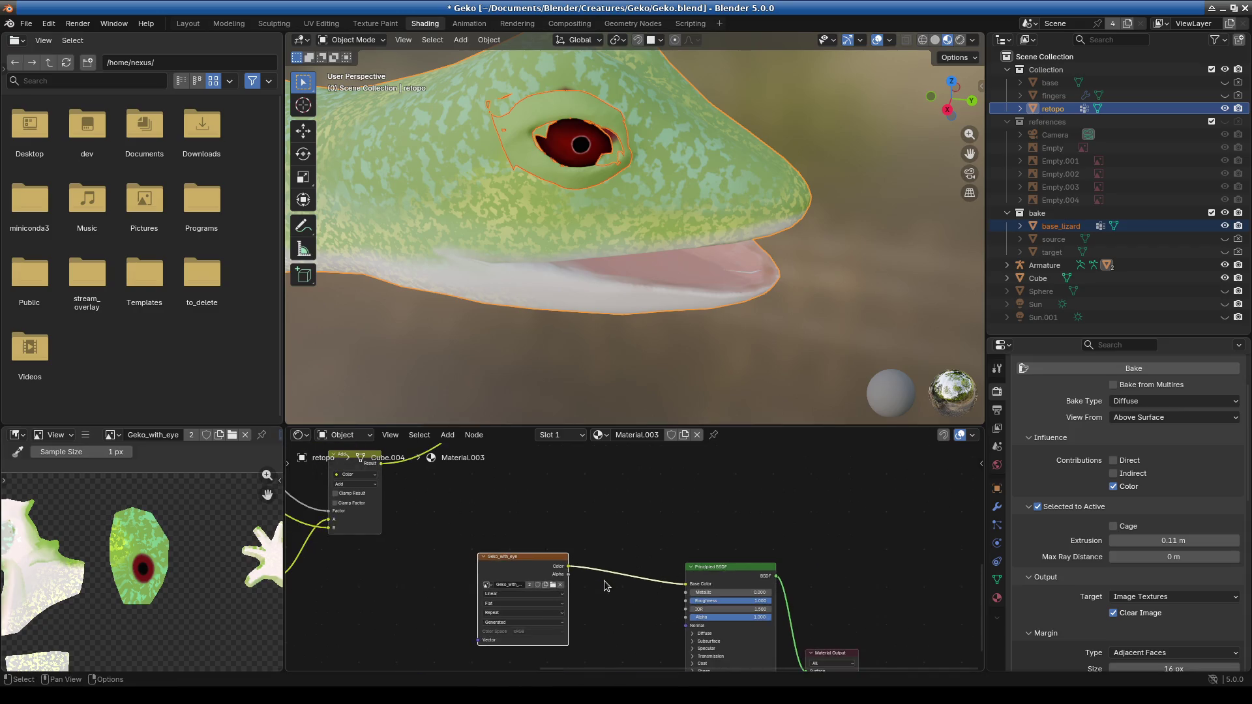
# Select only base_lizard, untick Selected to Active, and bake its diffuse colour alone.
pyautogui.scroll(-3, 604, 580)
pyautogui.click(1061, 226)
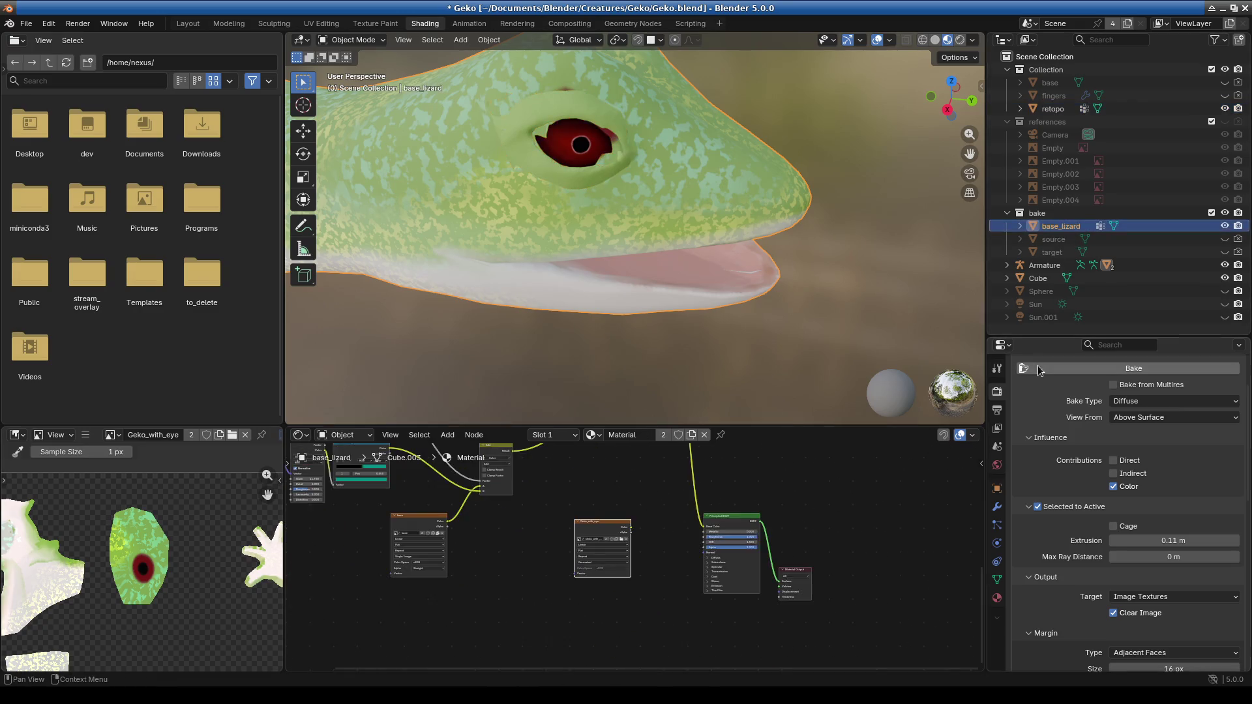
pyautogui.scroll(2, 676, 627)
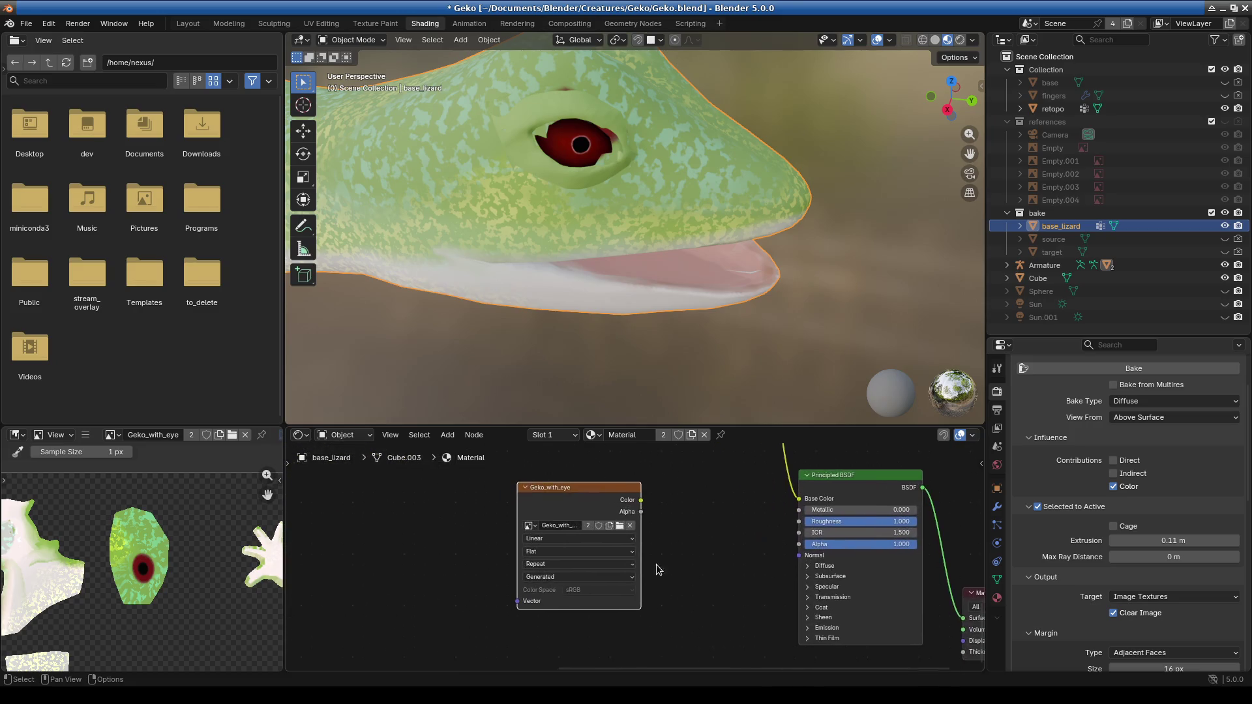
pyautogui.click(1037, 507)
pyautogui.click(1110, 372)
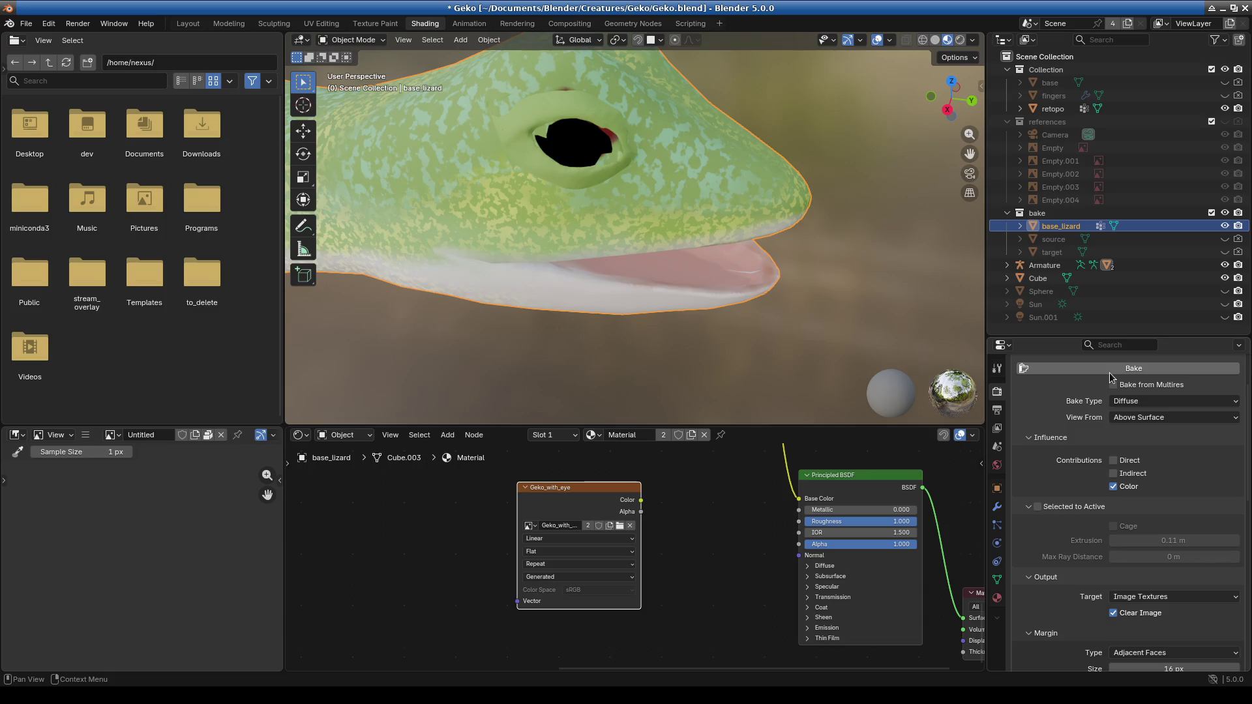
# Re-enable Selected to Active and make retopo active with base_lizard still selected.
pyautogui.click(1037, 506)
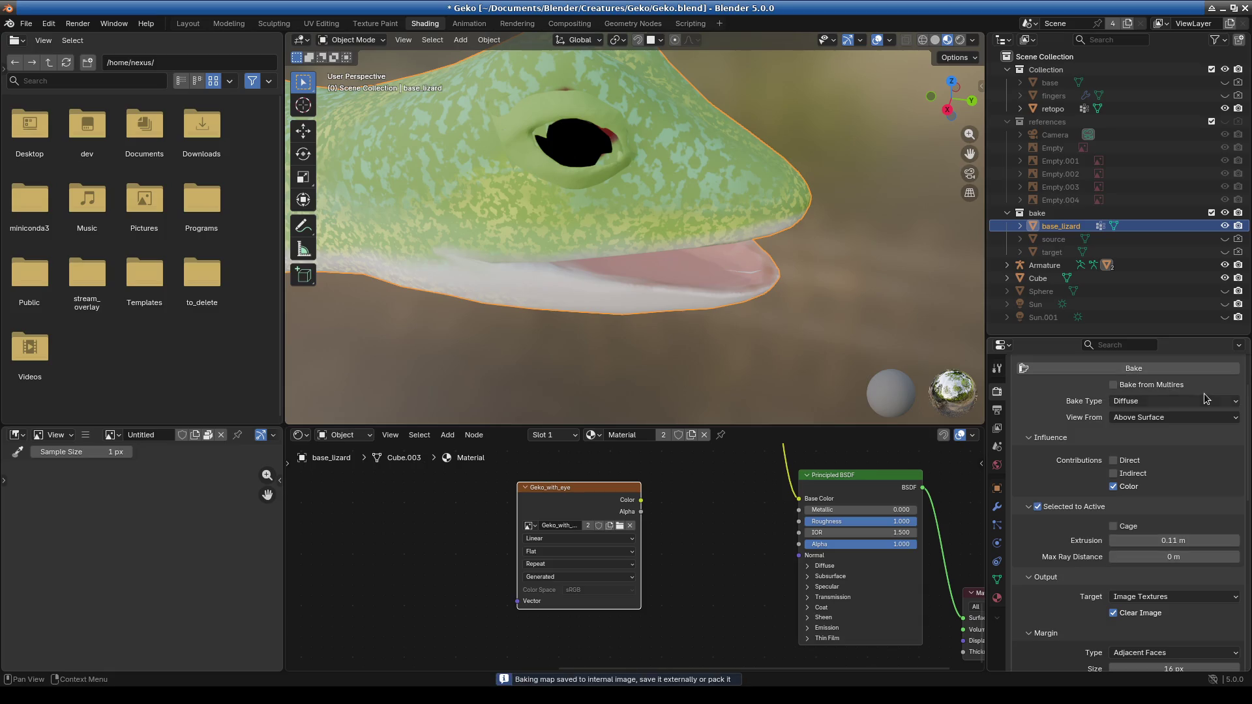
pyautogui.click(803, 305)
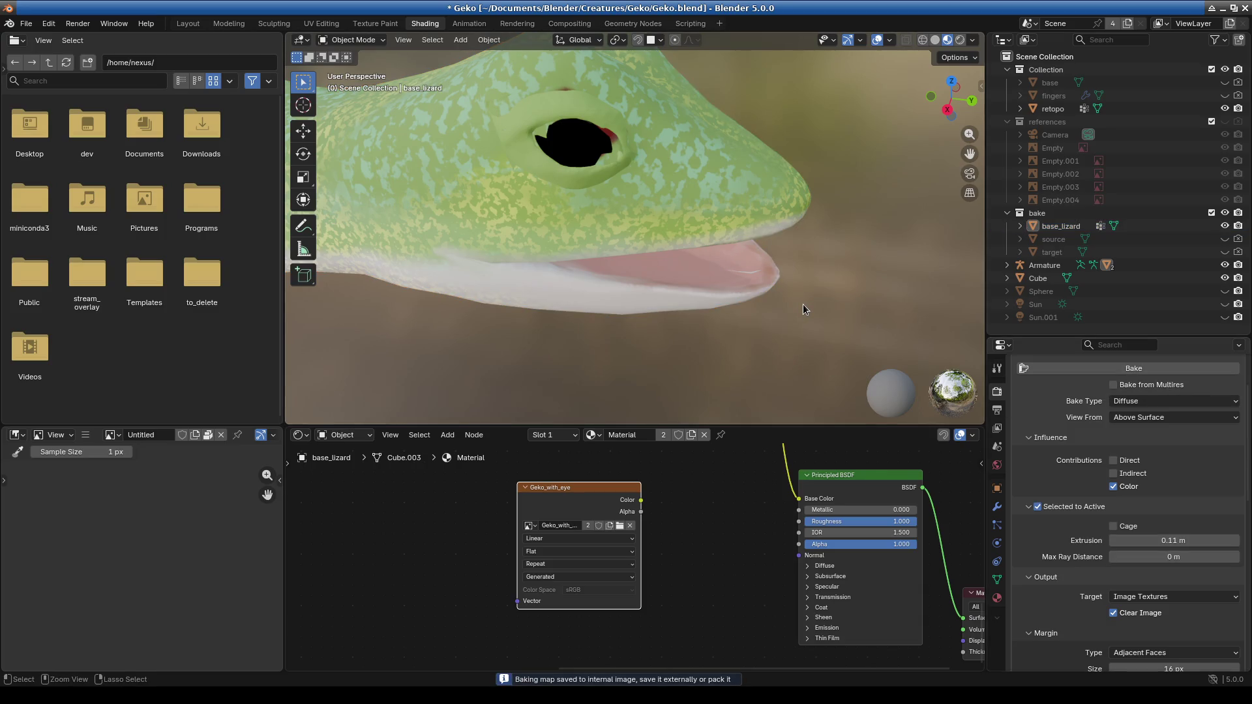
pyautogui.hotkey('ctrl', 'z')
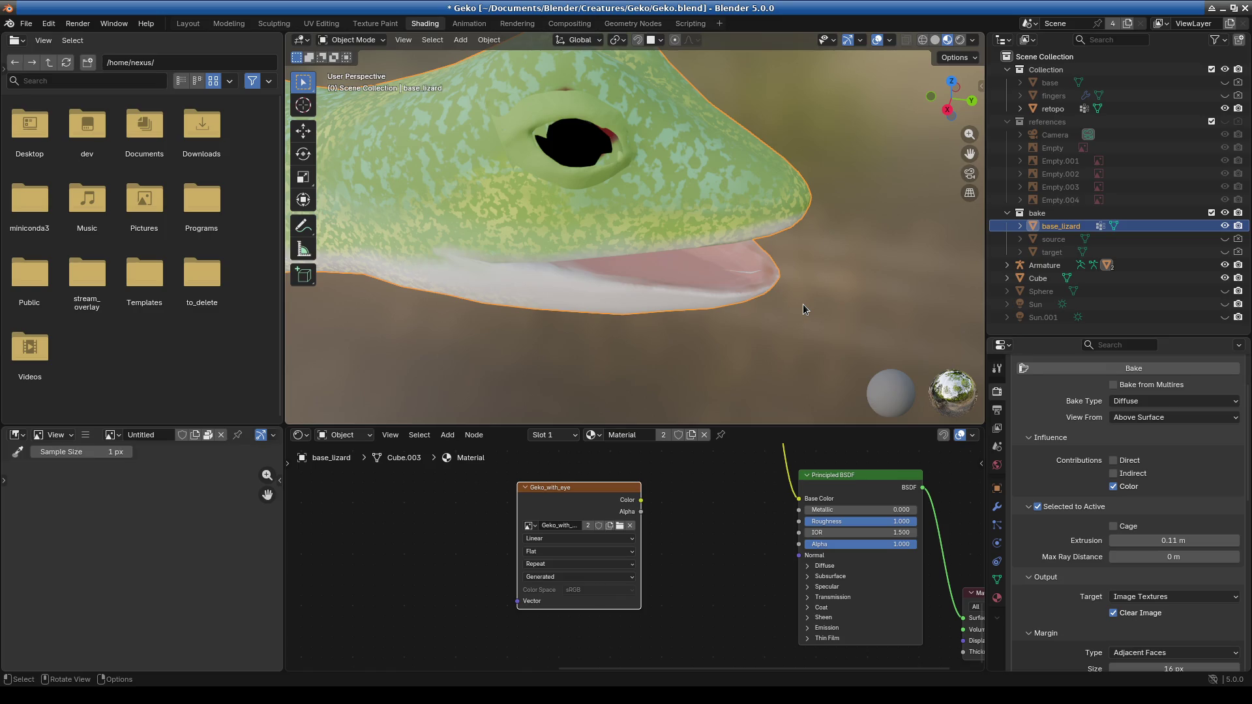
pyautogui.keyDown('shift'); pyautogui.click(803, 304); pyautogui.keyUp('shift')
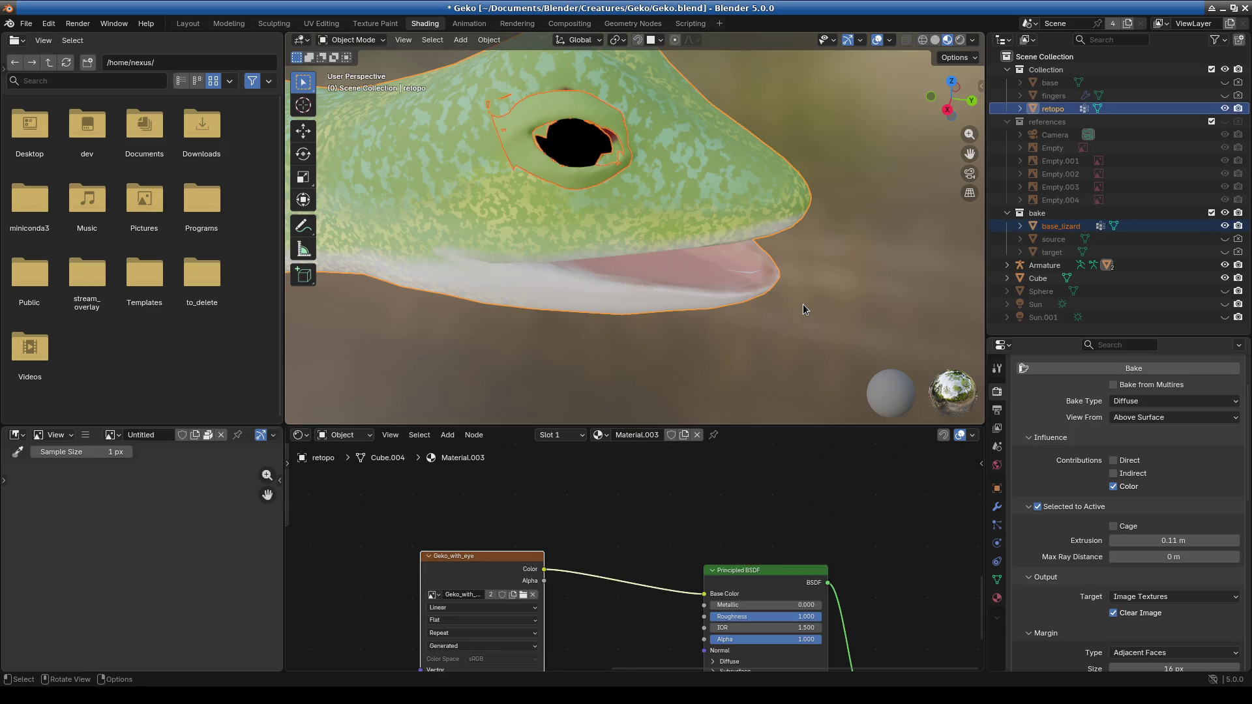
pyautogui.click(26, 23)
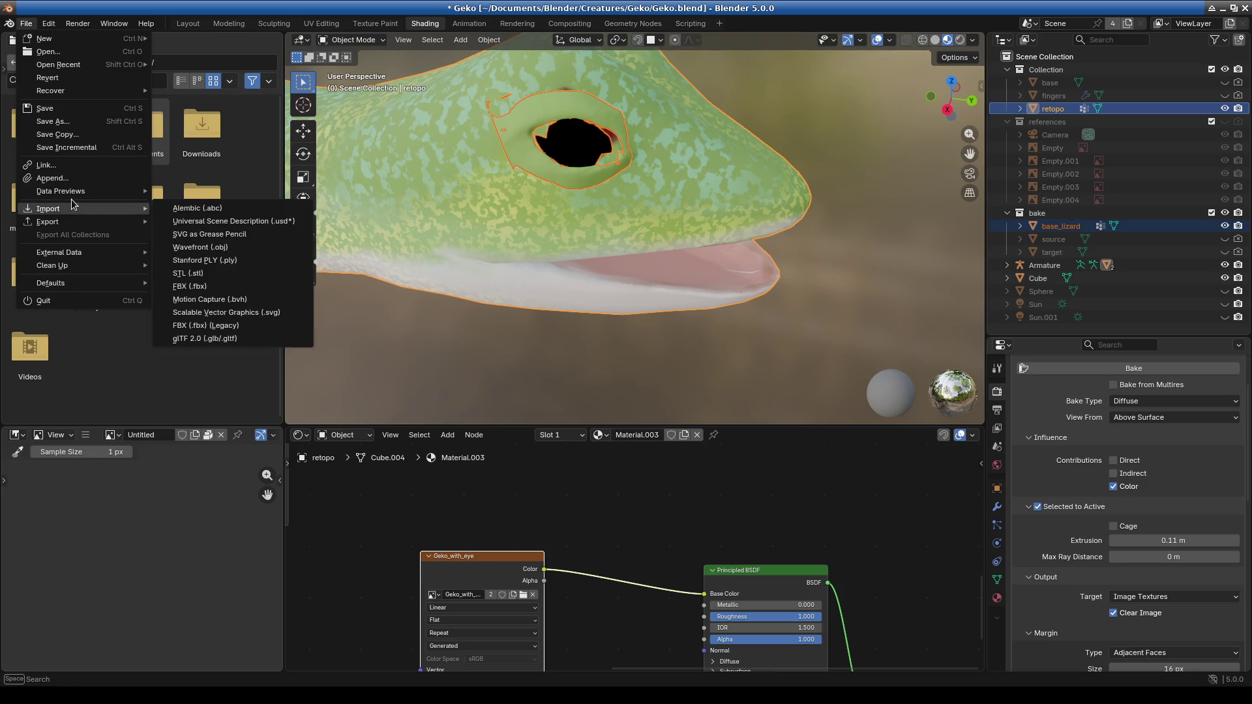
pyautogui.click(50, 25)
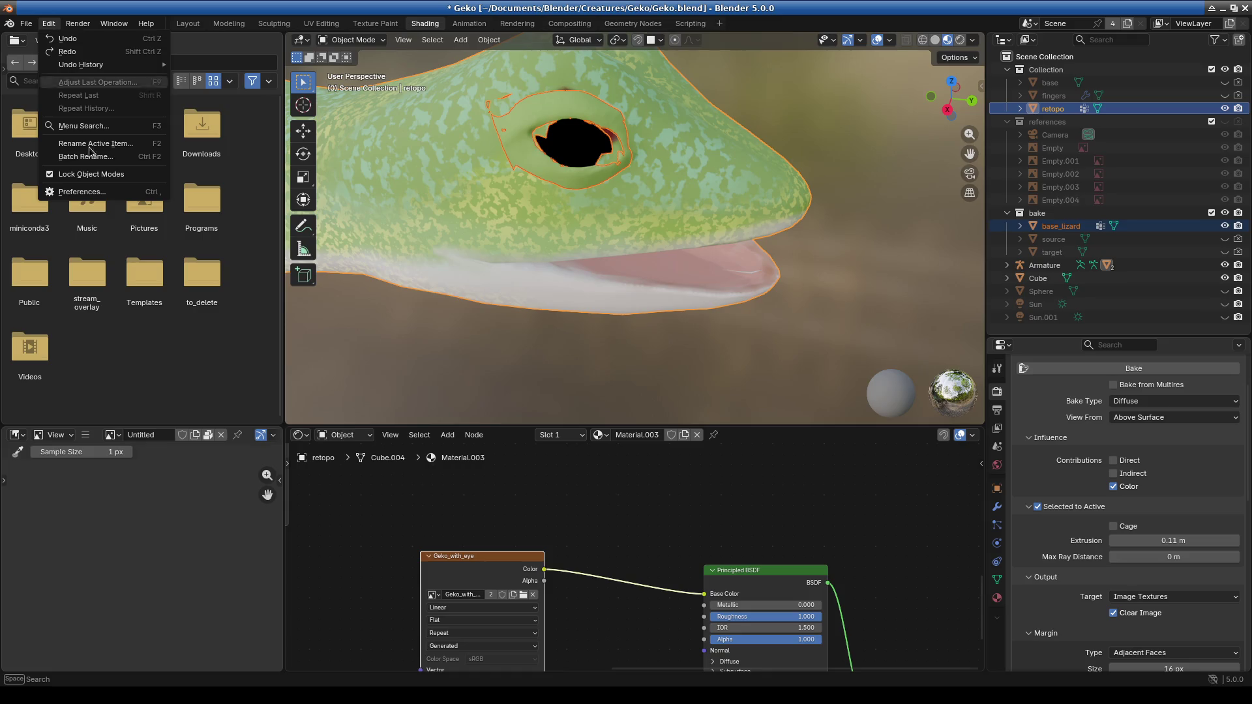
pyautogui.click(95, 193)
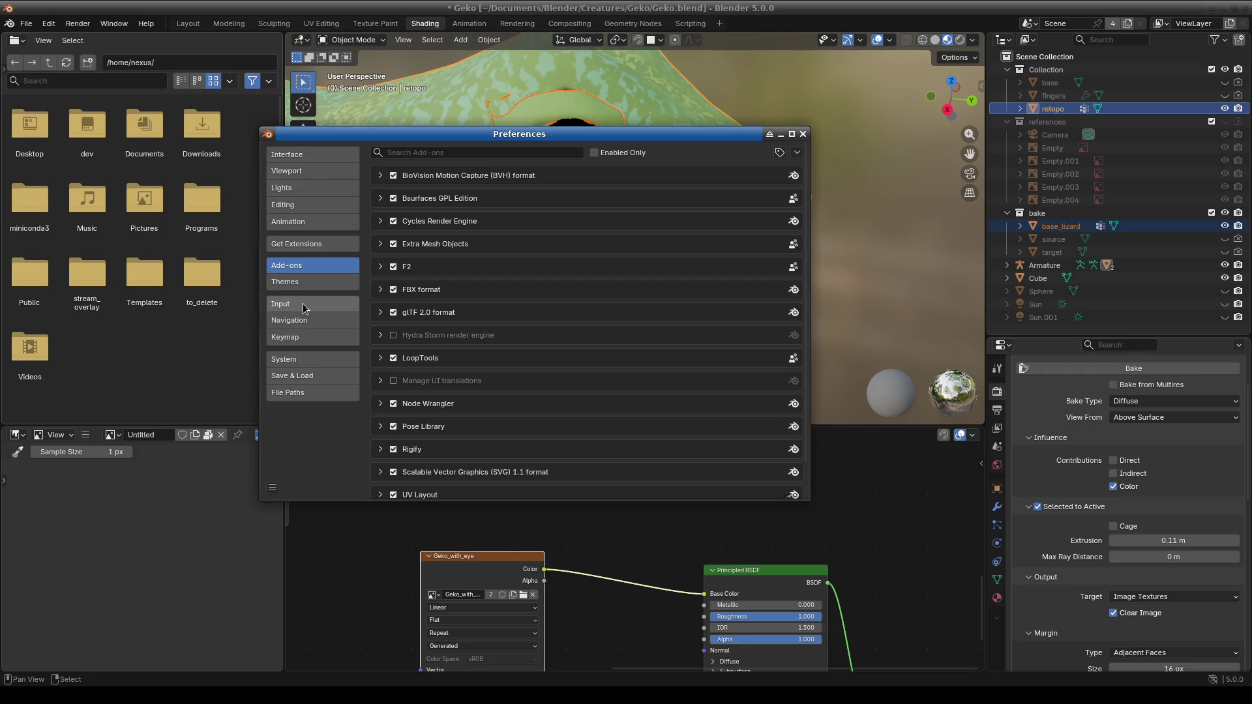
pyautogui.click(298, 360)
pyautogui.click(345, 375)
pyautogui.moveTo(673, 135); pyautogui.dragTo(672, 83)
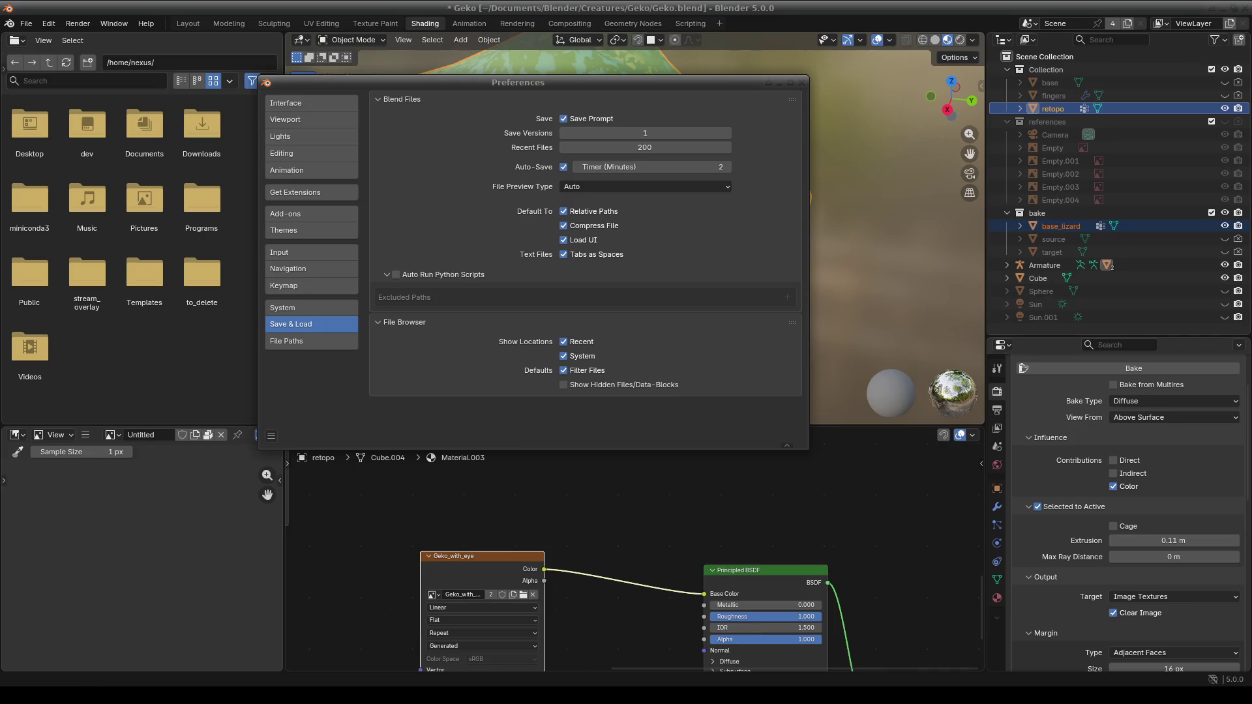
pyautogui.click(801, 83)
pyautogui.scroll(-3, 691, 218)
pyautogui.scroll(6, 674, 241)
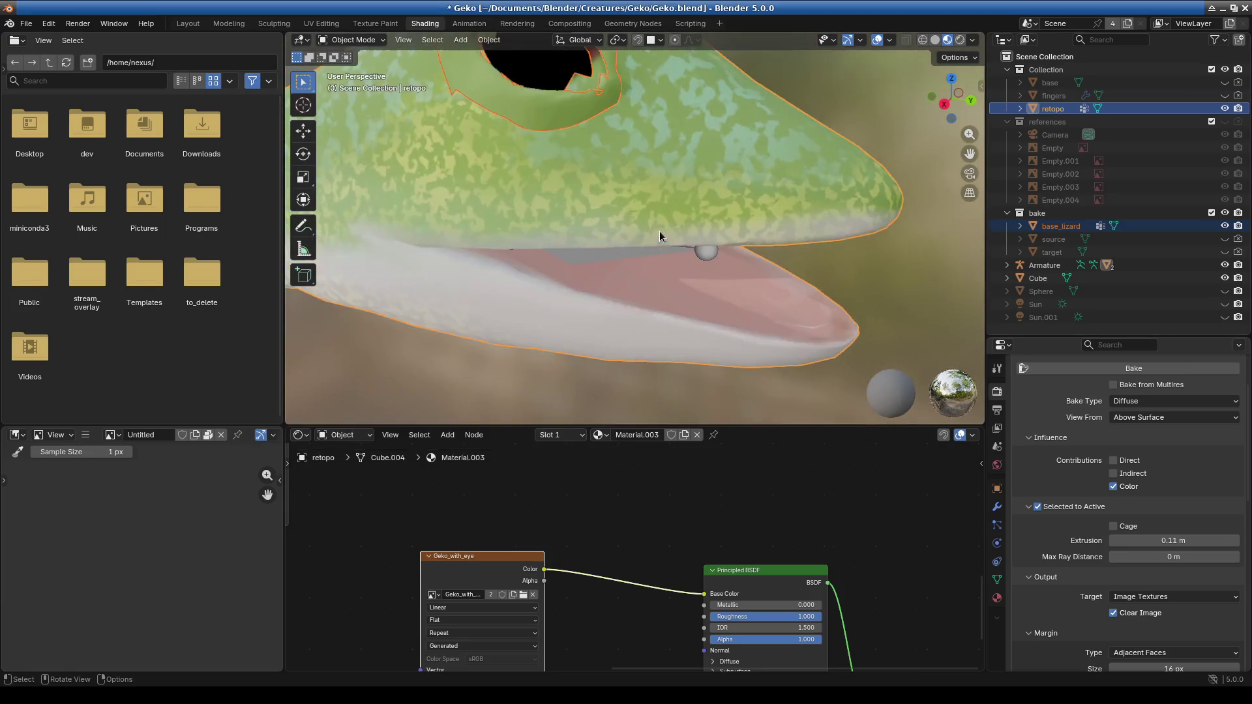
# Pan to the gecko's eye, enlarge the node editor, and show the Material properties.
pyautogui.keyDown('shift'); pyautogui.moveTo(679, 190); pyautogui.dragTo(654, 263, button='middle'); pyautogui.keyUp('shift')
pyautogui.scroll(3, 562, 210)
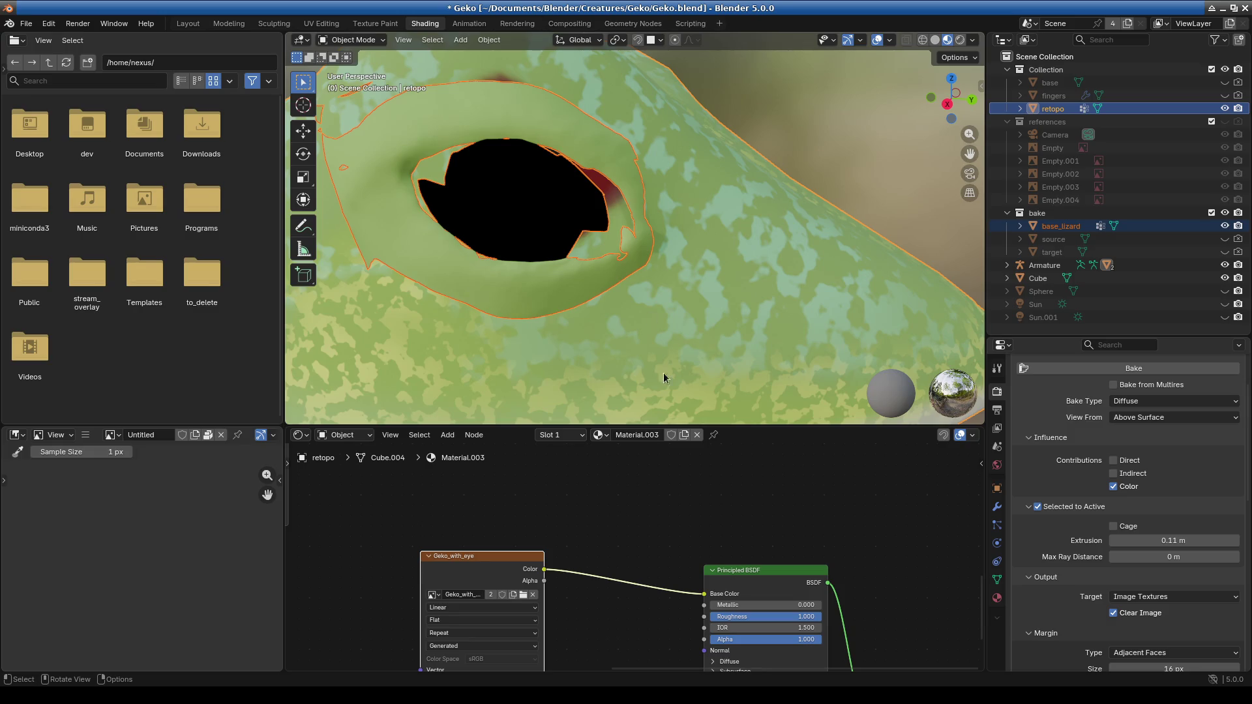
pyautogui.scroll(-3, 678, 503)
pyautogui.moveTo(761, 426); pyautogui.dragTo(796, 251)
pyautogui.click(996, 597)
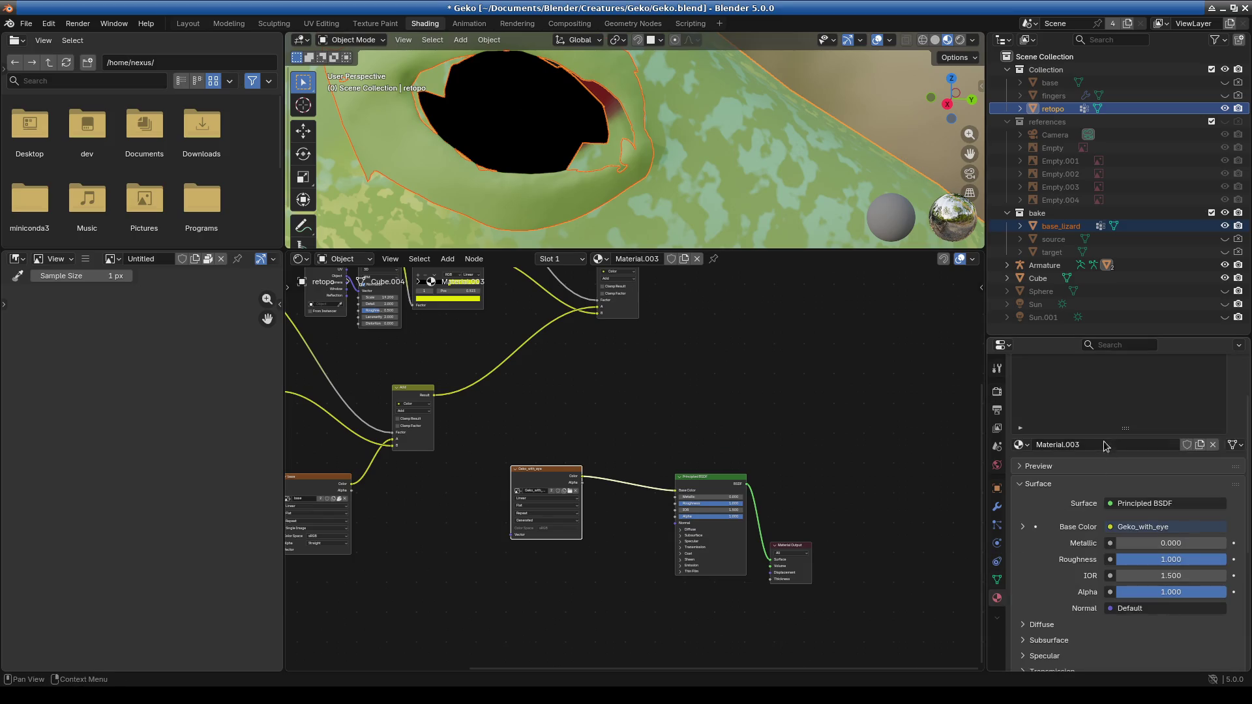
pyautogui.scroll(3, 1063, 405)
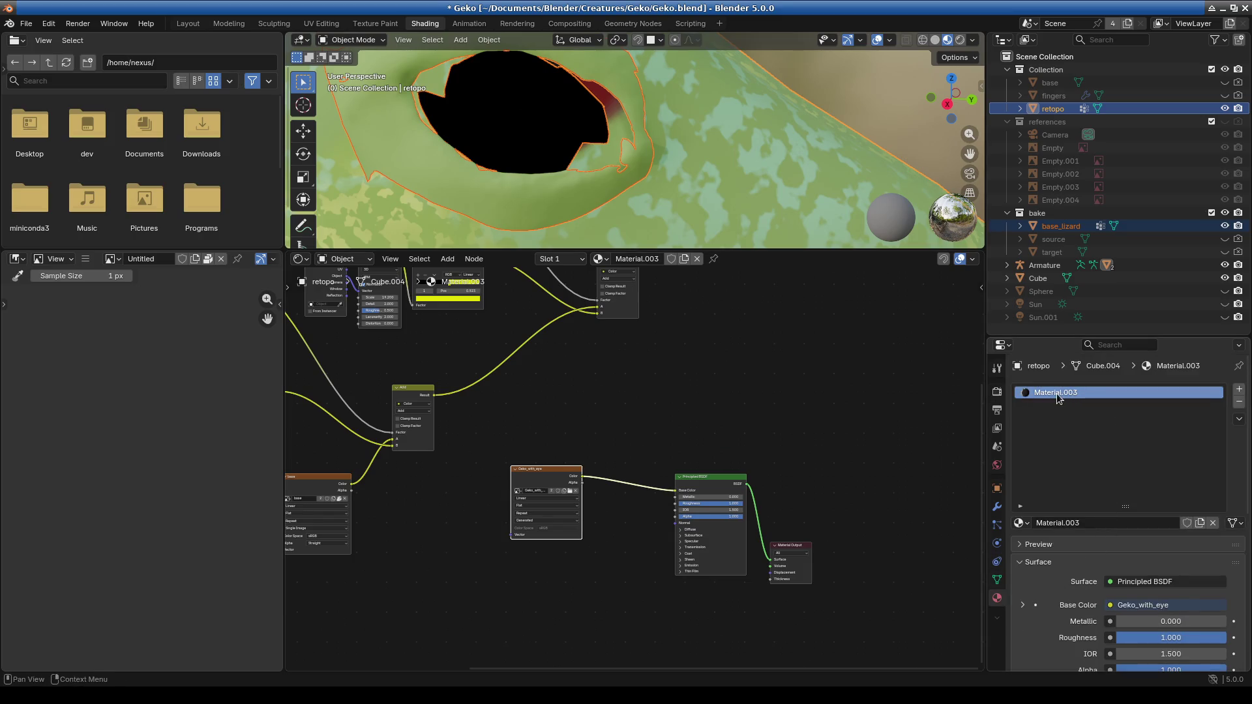
# Select base_lizard's eye material slot and browse its Image Texture's available images.
pyautogui.click(1056, 229)
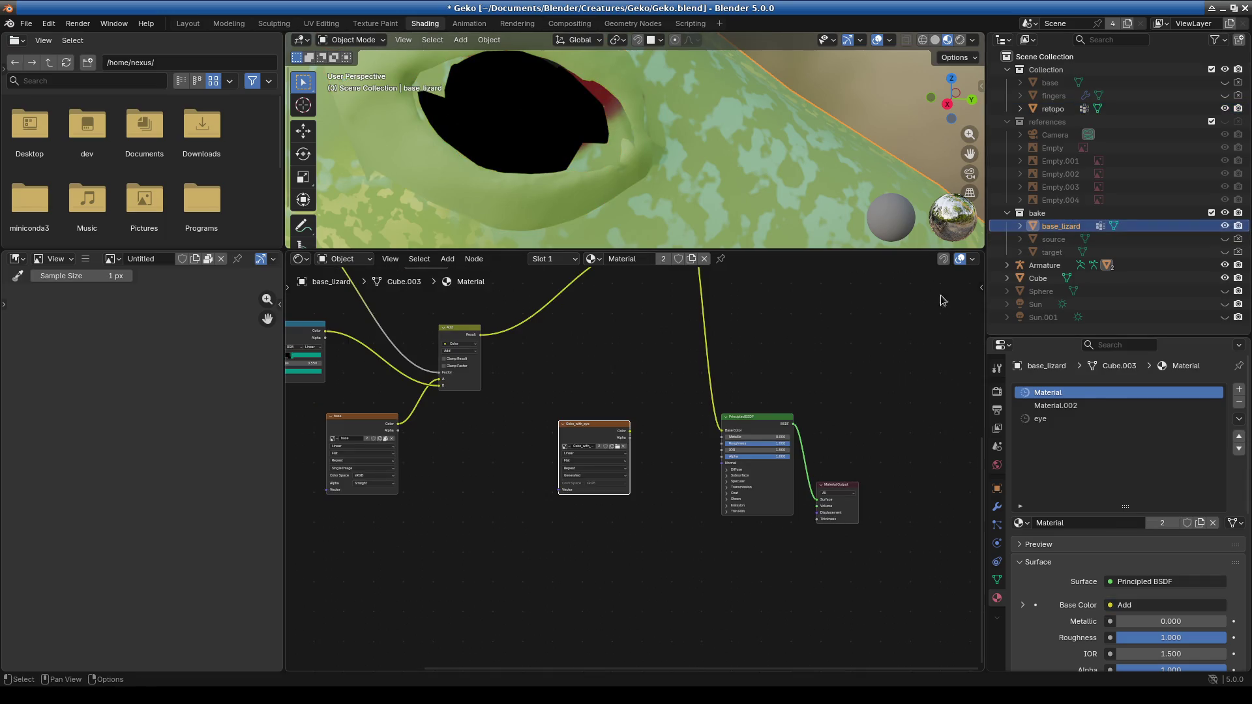
pyautogui.click(1046, 420)
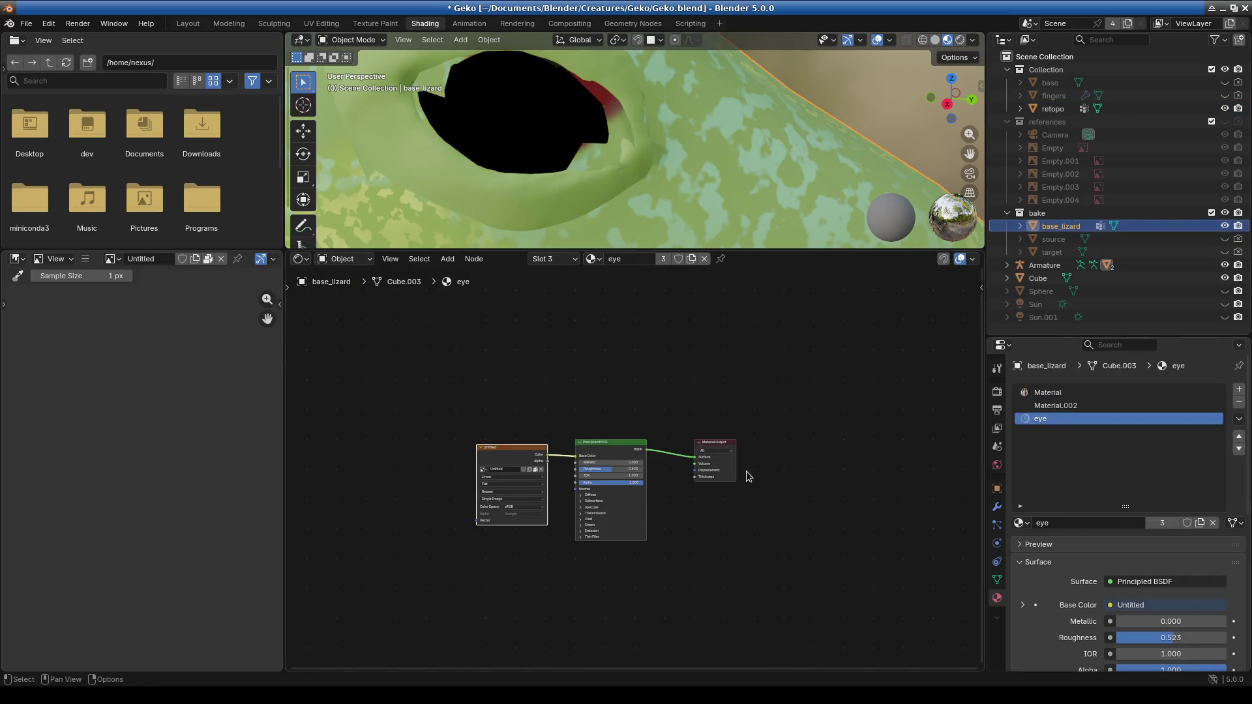
pyautogui.scroll(2, 652, 496)
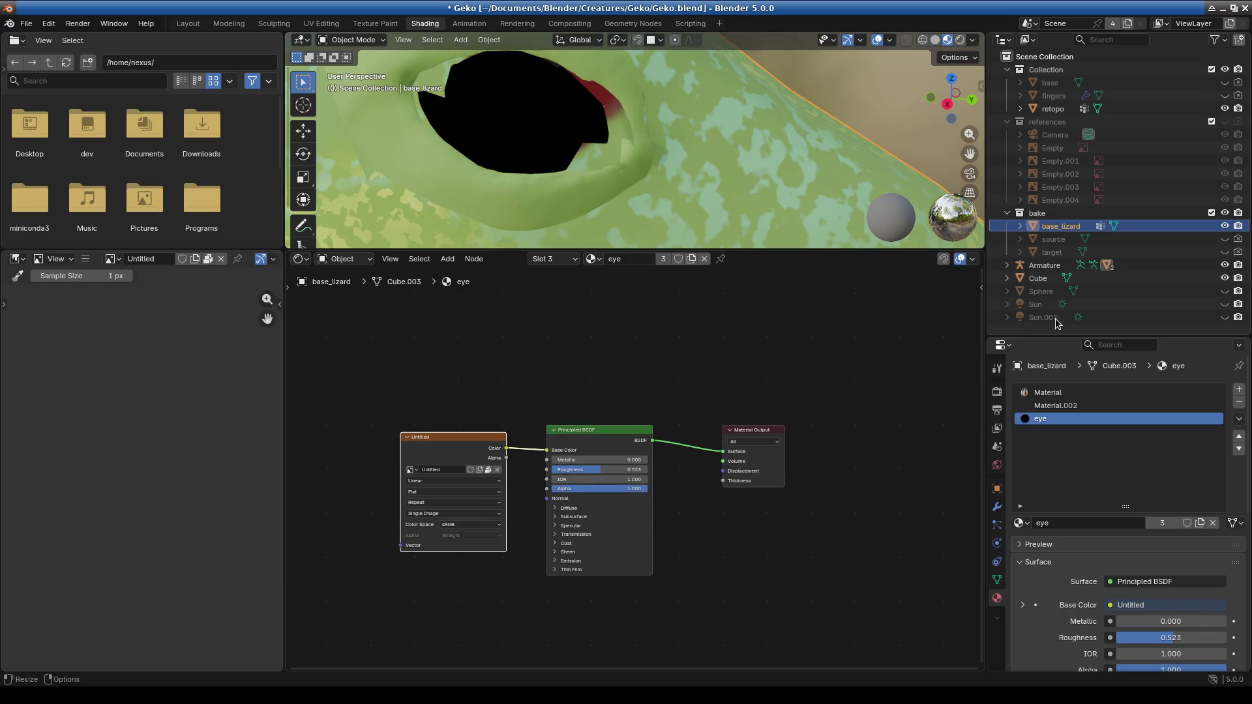
pyautogui.click(1224, 108)
pyautogui.click(1224, 108)
pyautogui.click(1225, 108)
pyautogui.click(1224, 109)
pyautogui.click(412, 470)
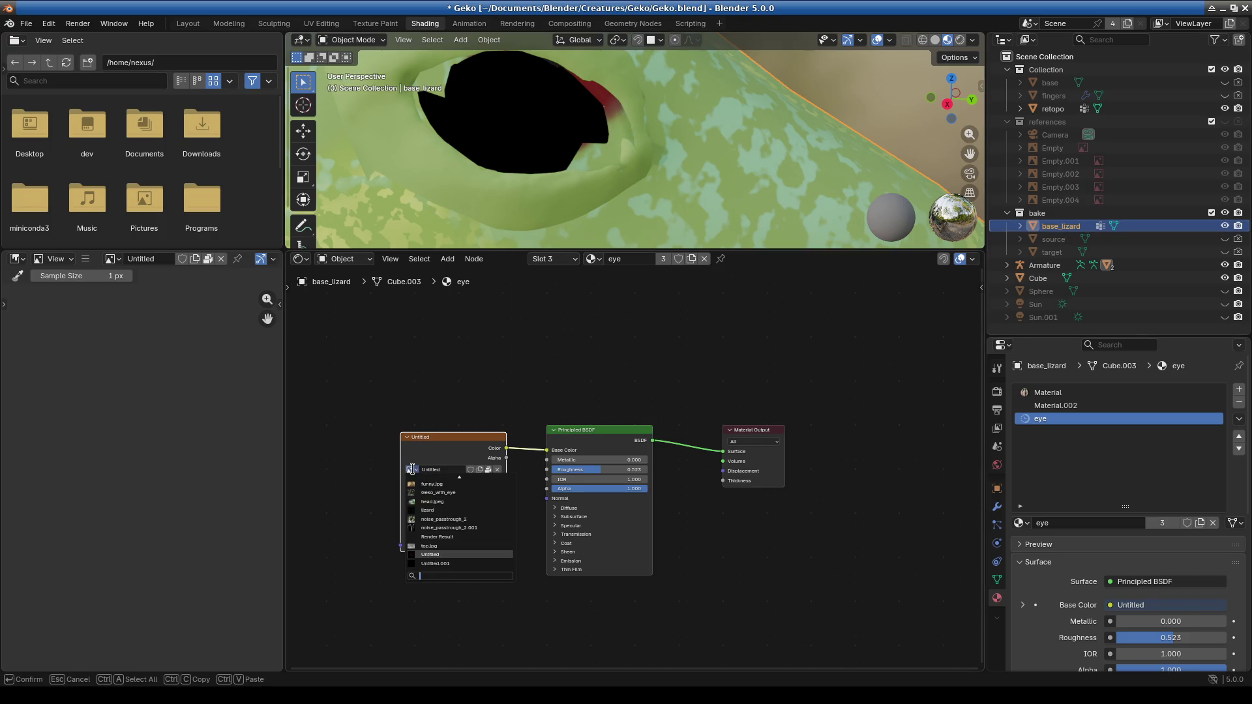
pyautogui.moveTo(440, 554)
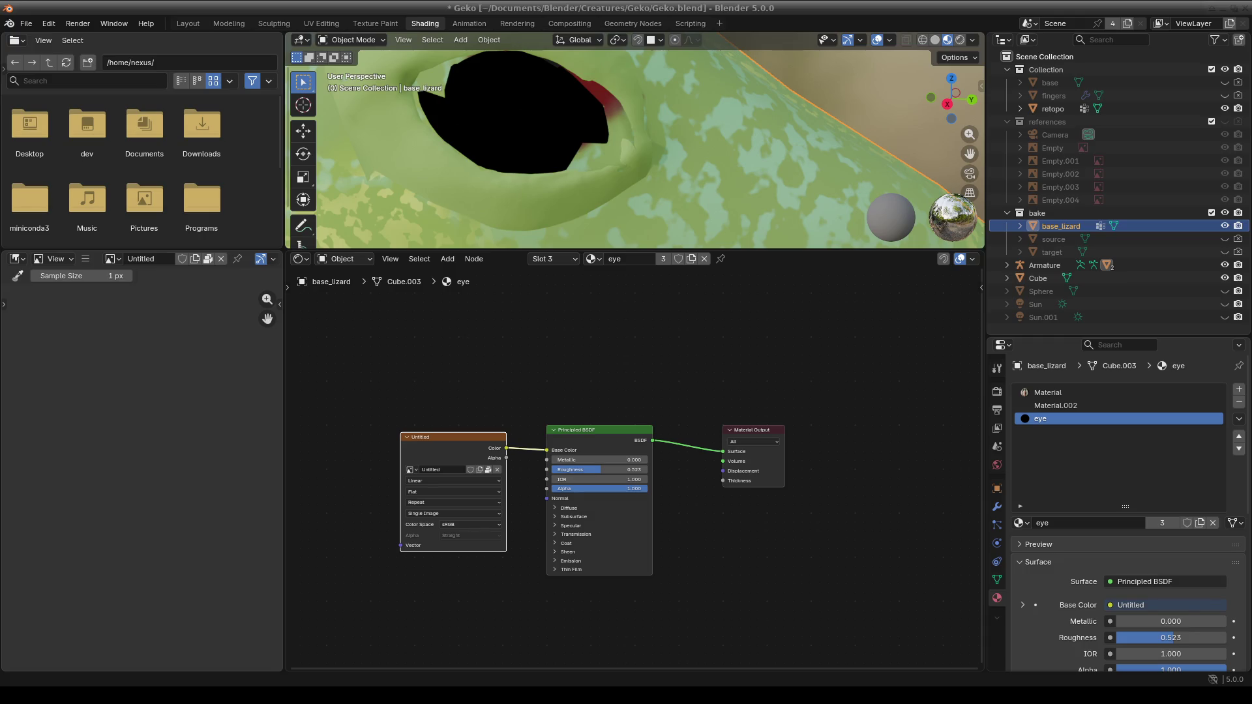
# Read Blender issue #106146 in Firefox, highlighting the active-image baking sentence, then return to Blender.
pyautogui.hotkey('alt', 'Tab')
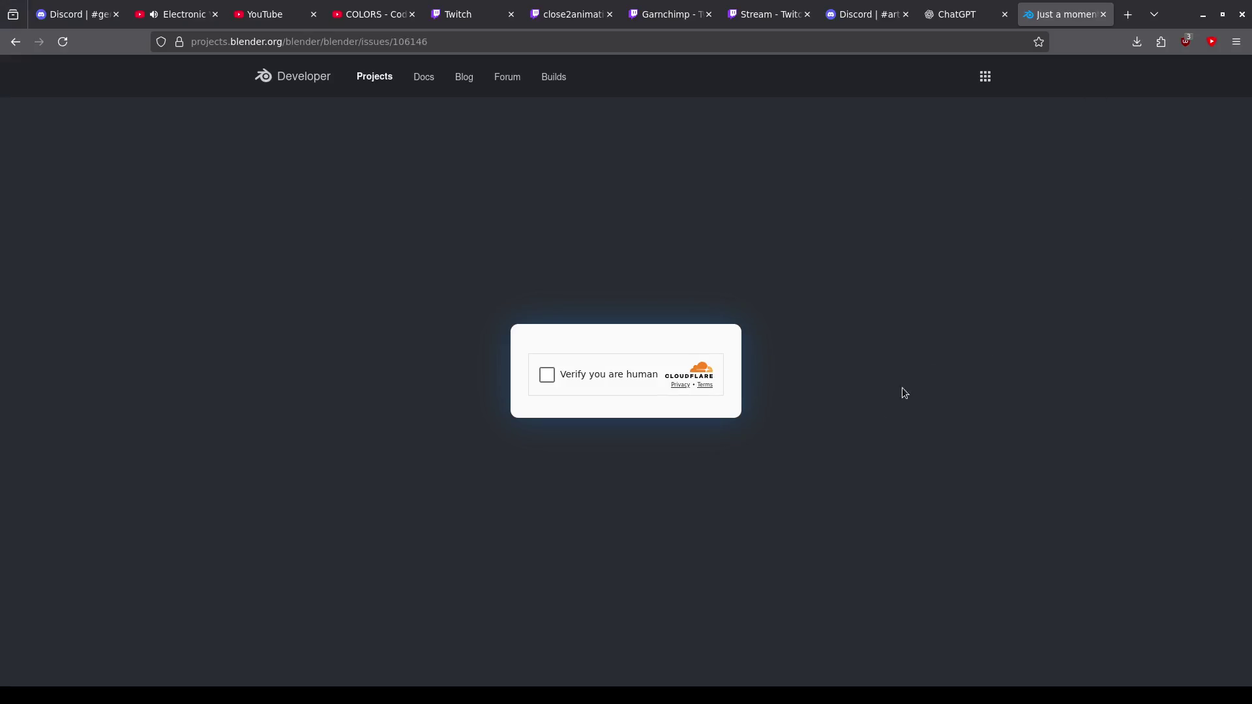
pyautogui.click(550, 379)
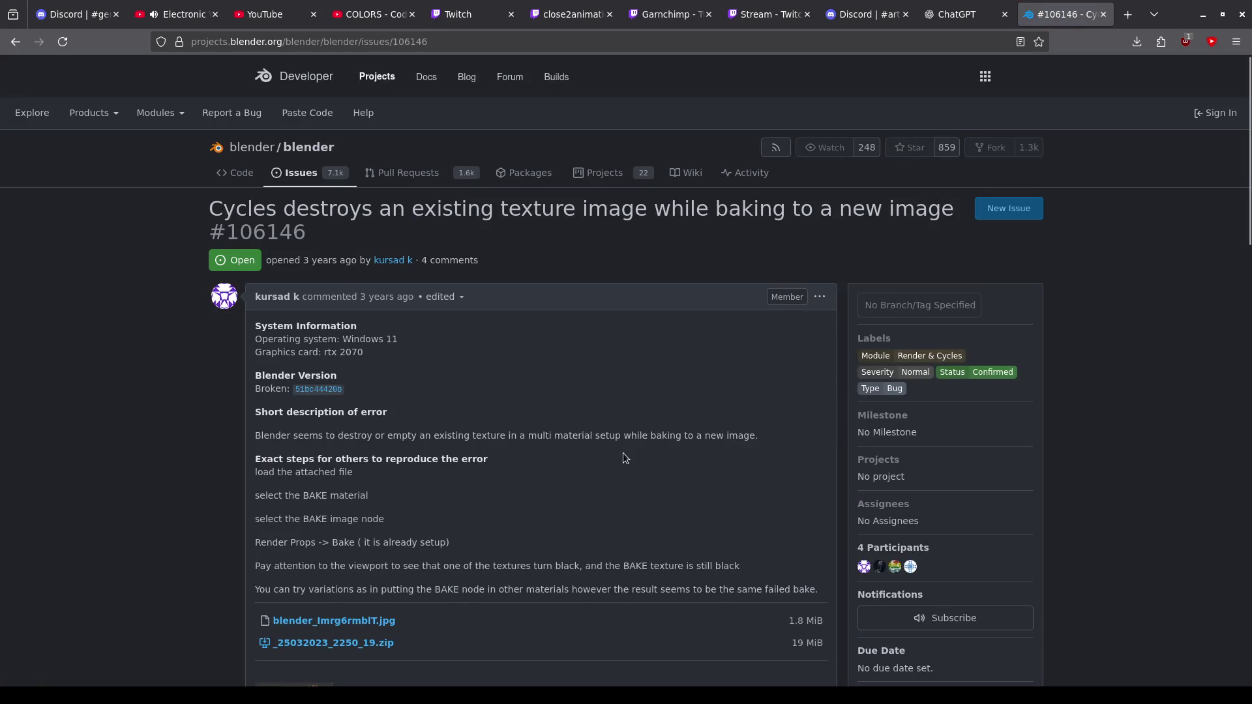
pyautogui.scroll(-5, 621, 453)
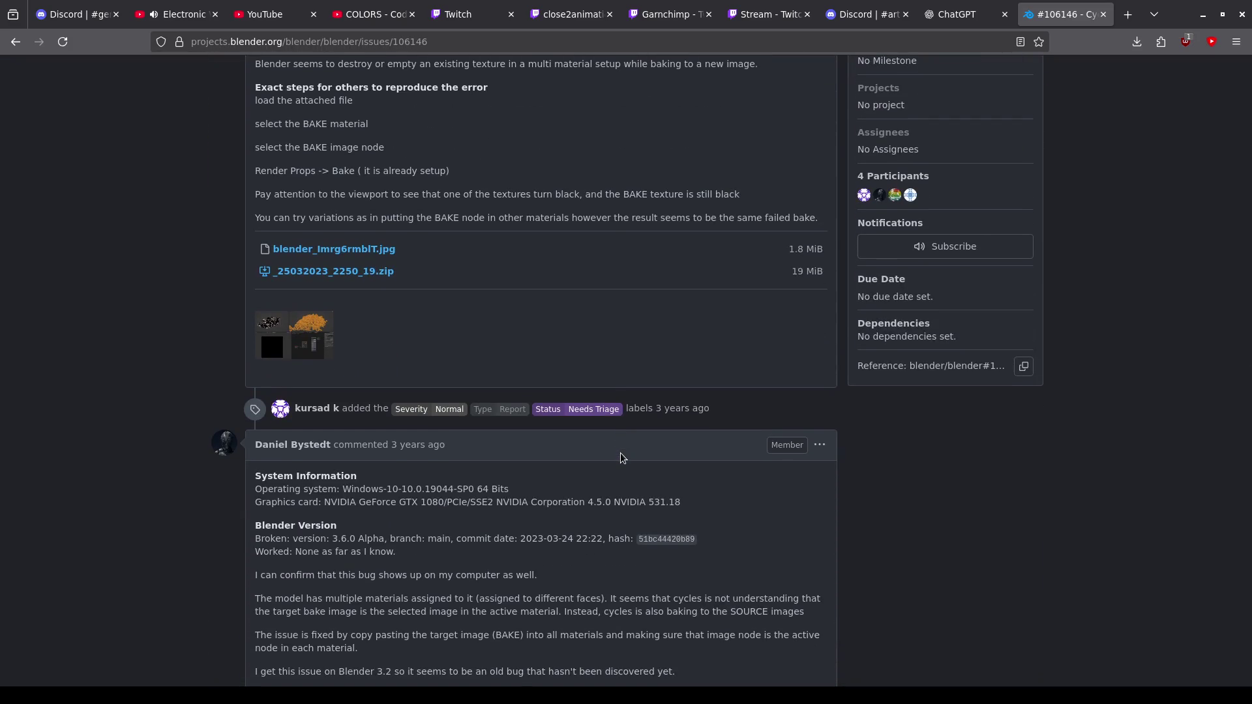
pyautogui.scroll(-4, 620, 456)
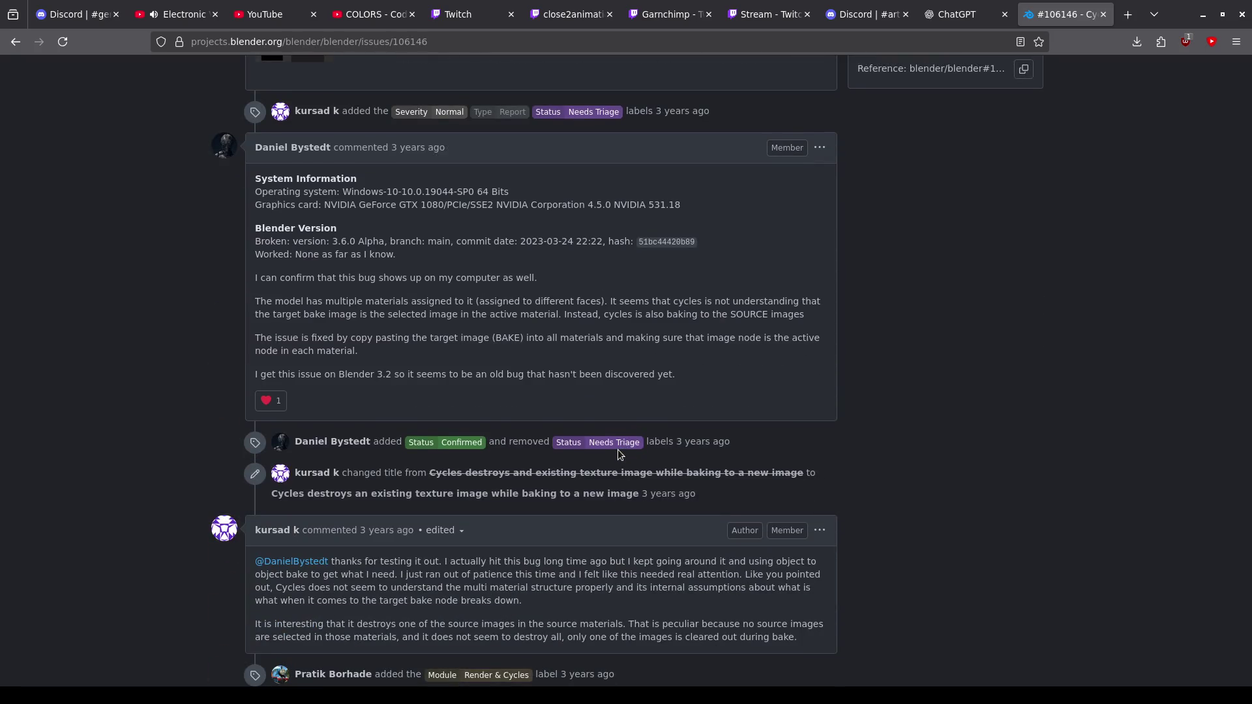
pyautogui.scroll(-2, 618, 454)
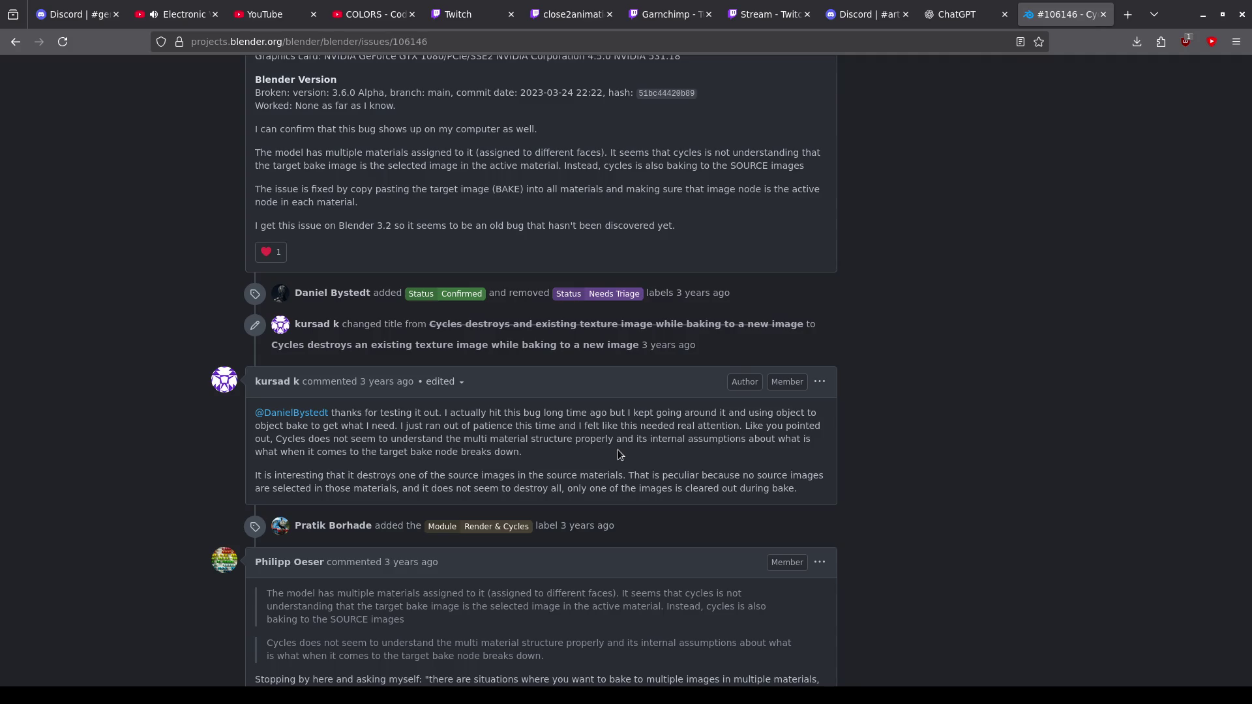
pyautogui.scroll(-4, 620, 455)
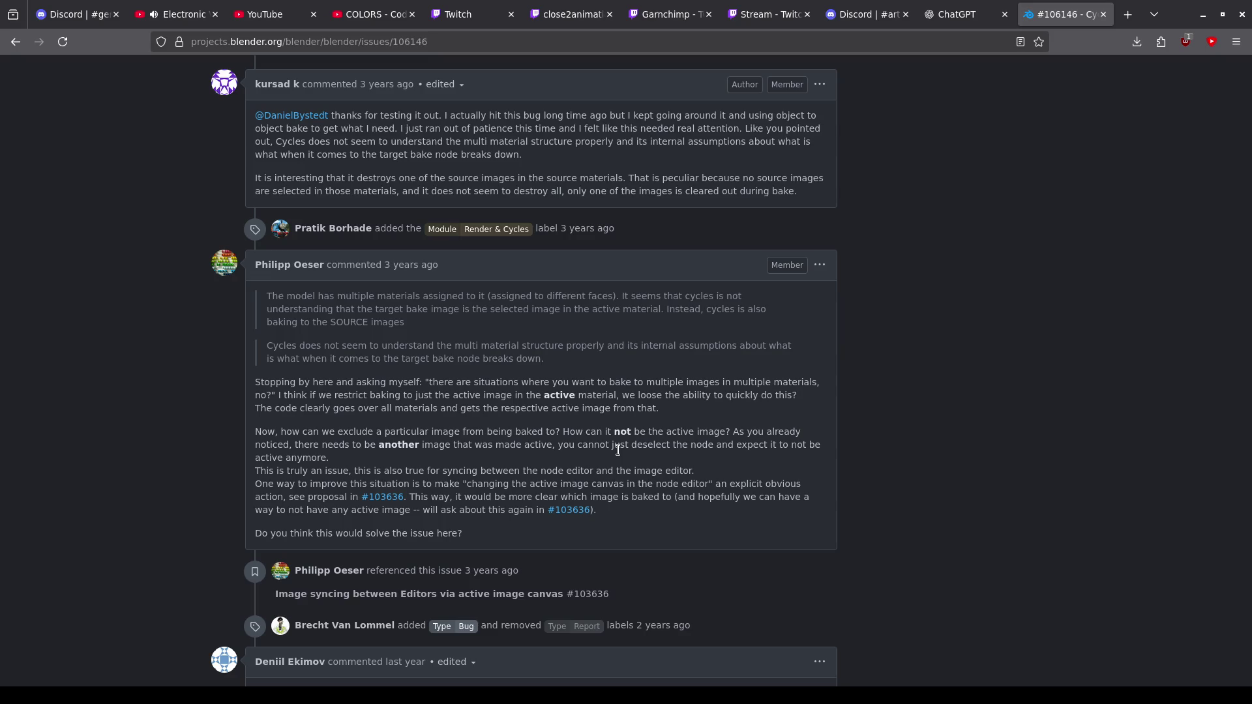
pyautogui.moveTo(381, 394); pyautogui.dragTo(670, 414)
pyautogui.click(666, 416)
pyautogui.click(672, 419)
pyautogui.hotkey('alt', 'Tab')
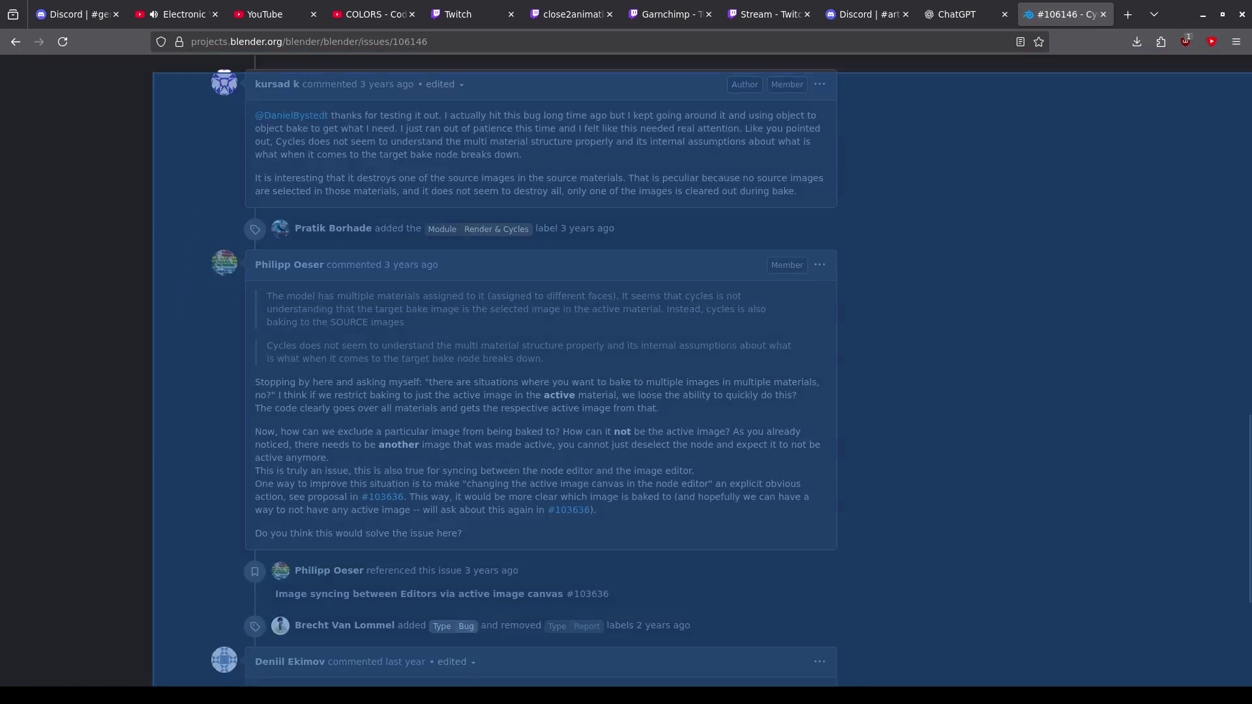
# View the node trees of Material.002 and the first material slot.
pyautogui.click(511, 366)
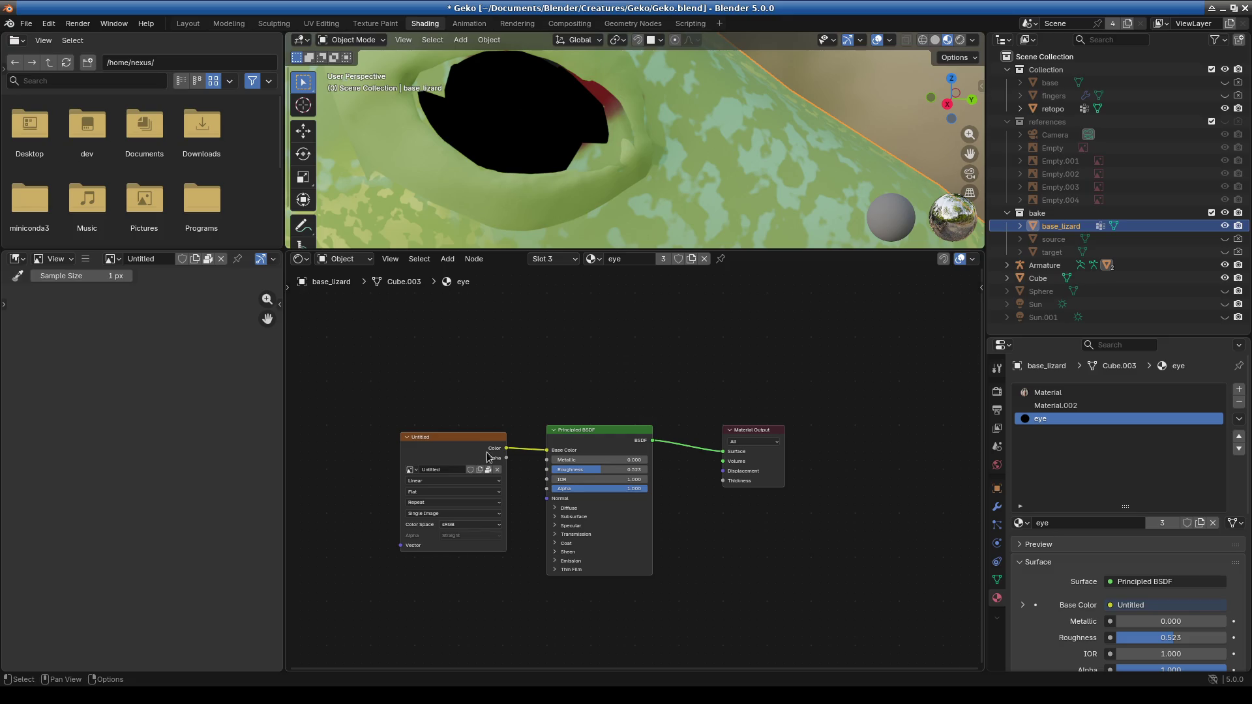
pyautogui.click(1057, 405)
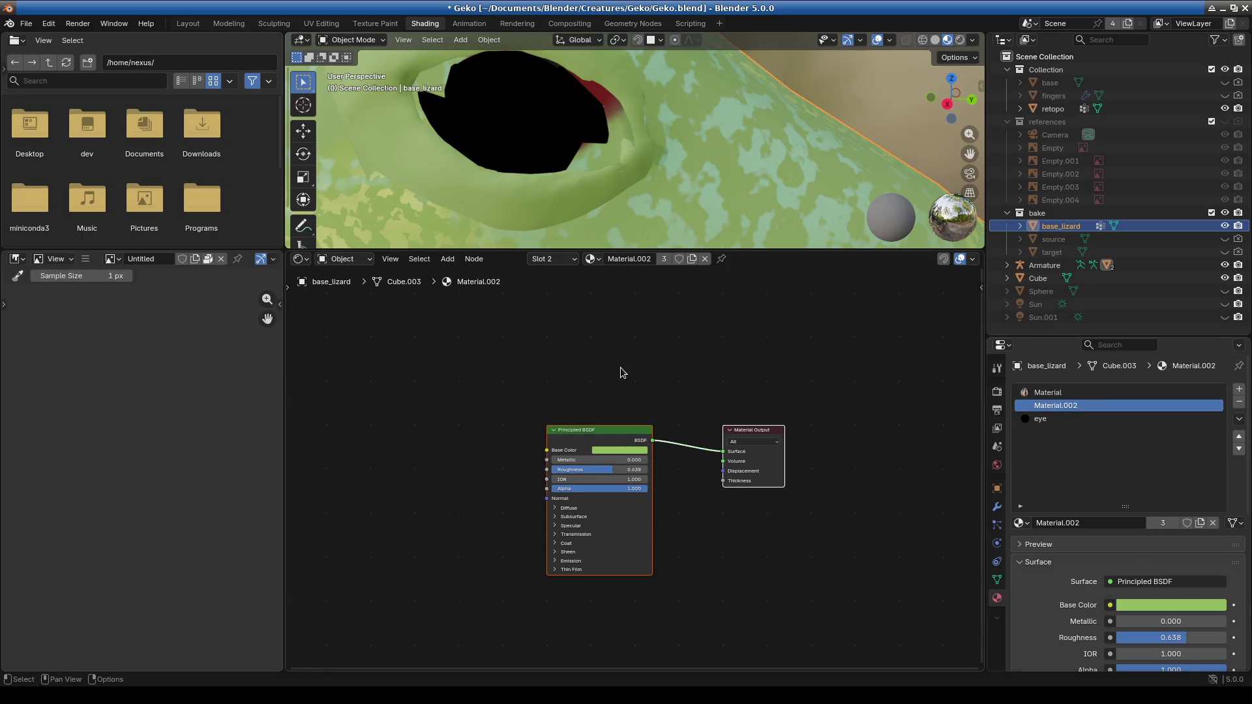
pyautogui.click(1056, 392)
pyautogui.click(611, 418)
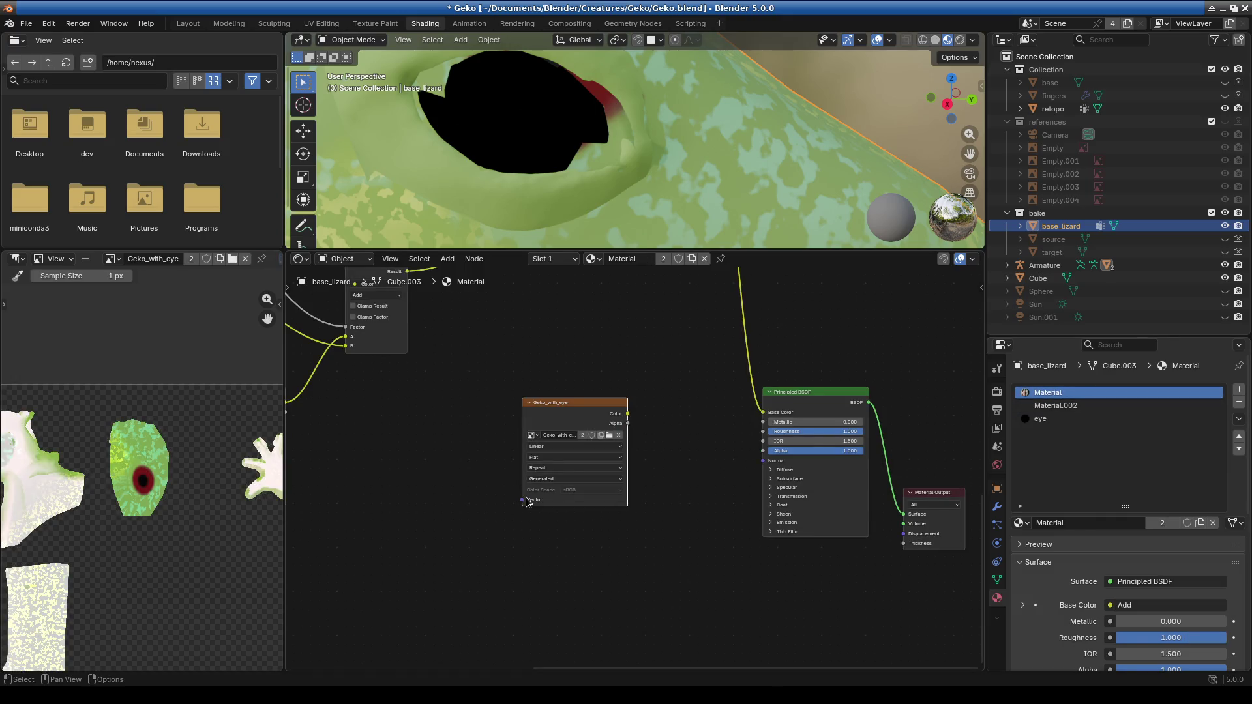
# Attempt Recover Last Session, then cancel the recovery.
pyautogui.click(27, 24)
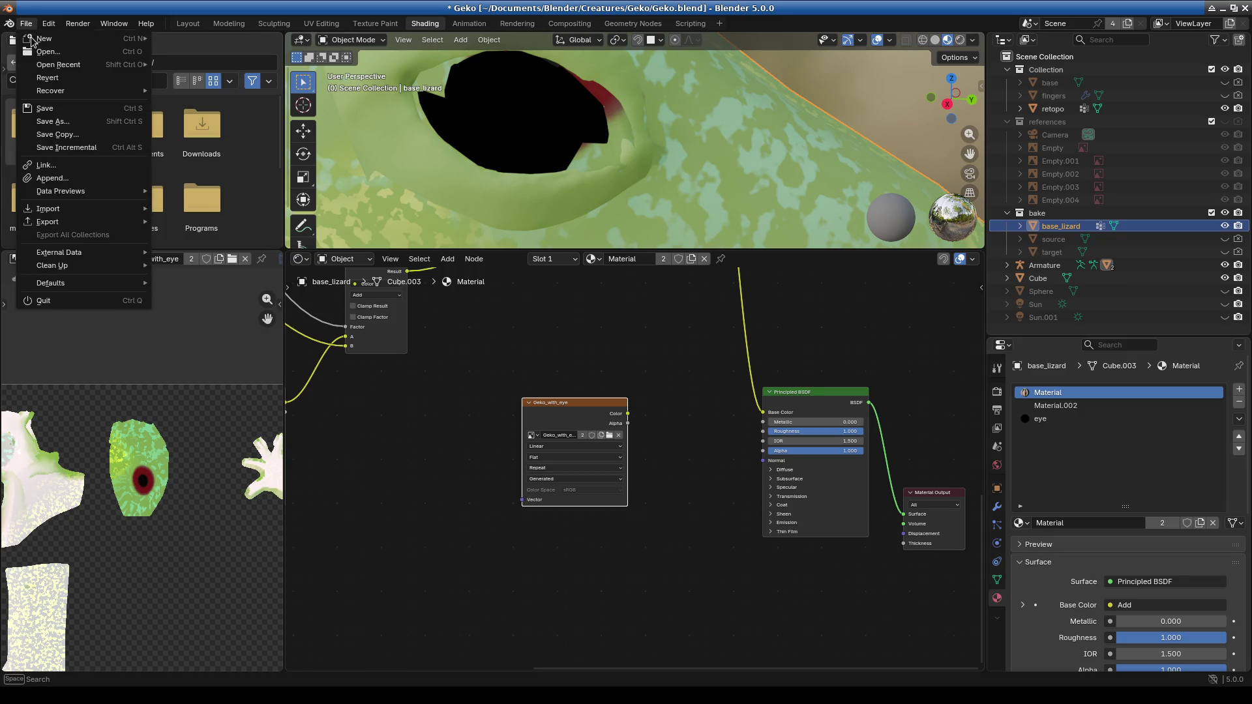
pyautogui.moveTo(78, 95)
pyautogui.click(189, 91)
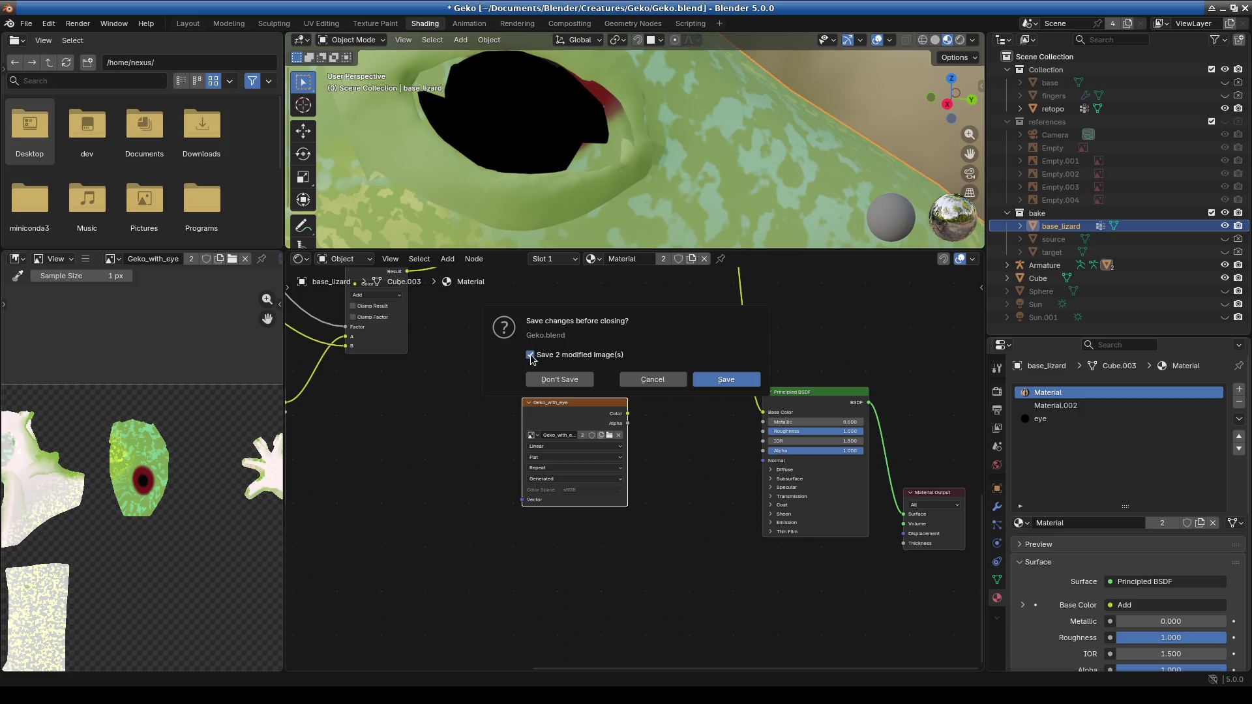
pyautogui.click(654, 380)
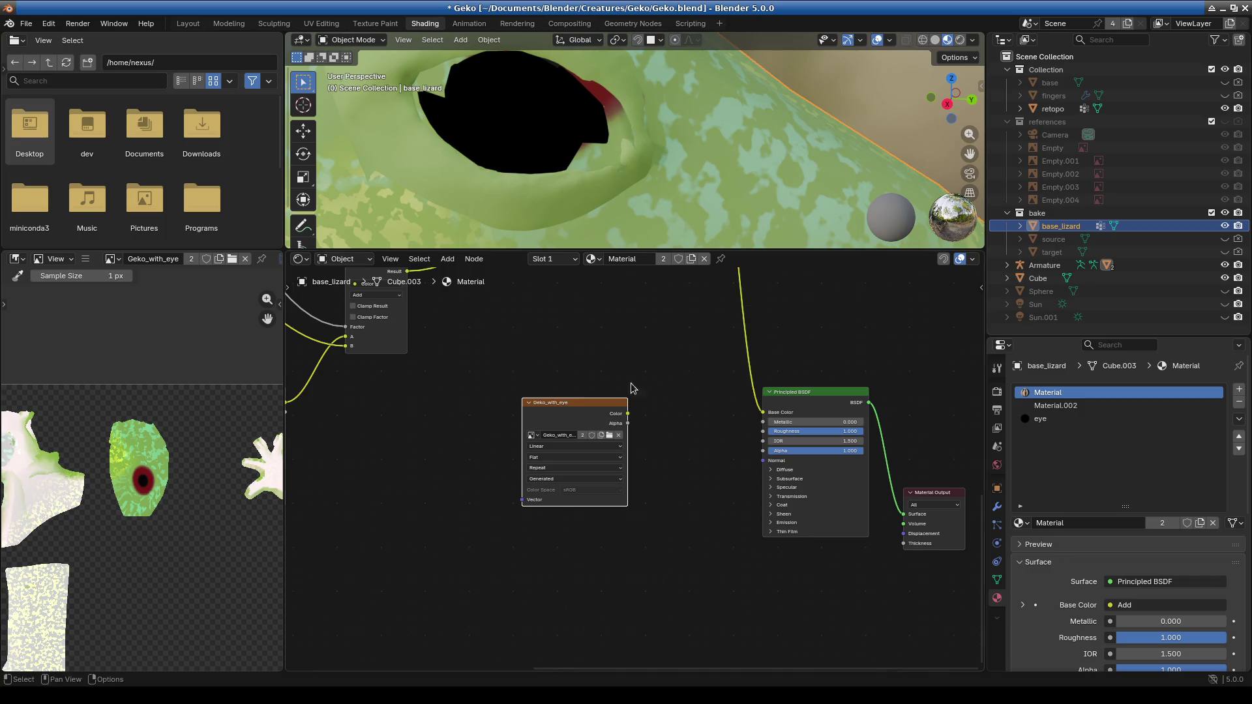
# Save the scene as a copy named Geko_bad.blend.
pyautogui.click(26, 23)
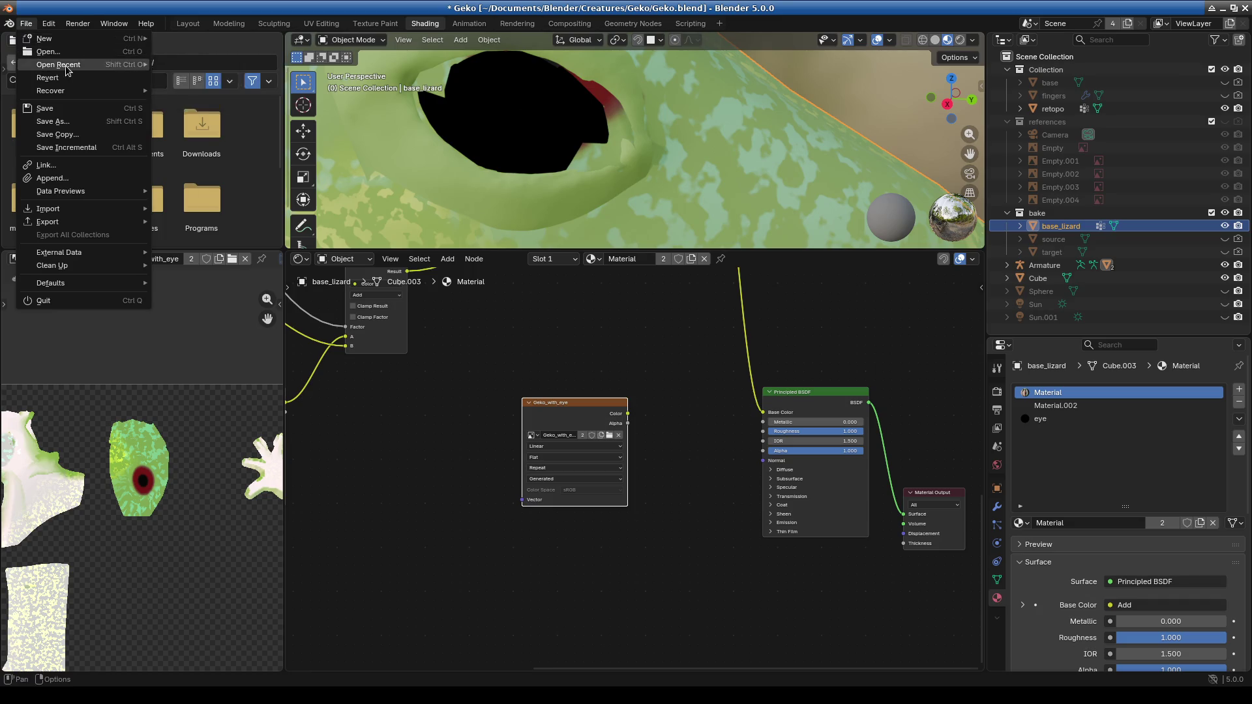
pyautogui.click(52, 121)
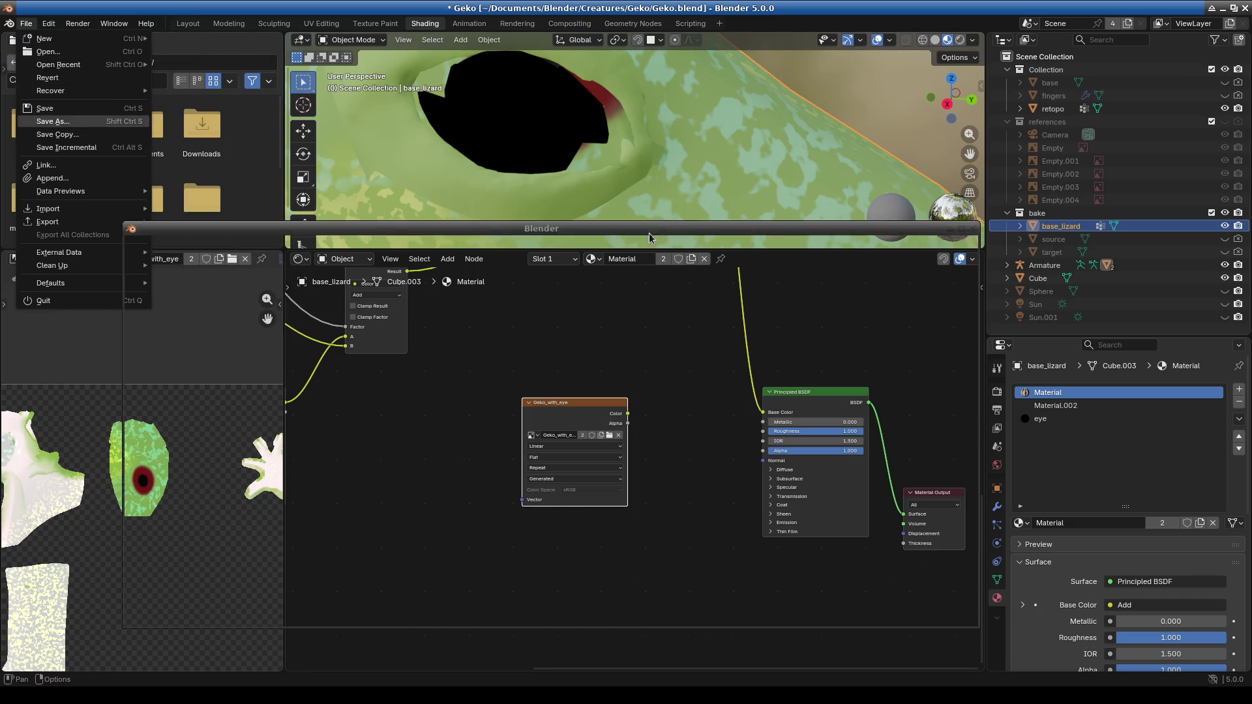
pyautogui.press('Left')
pyautogui.write('_bad')
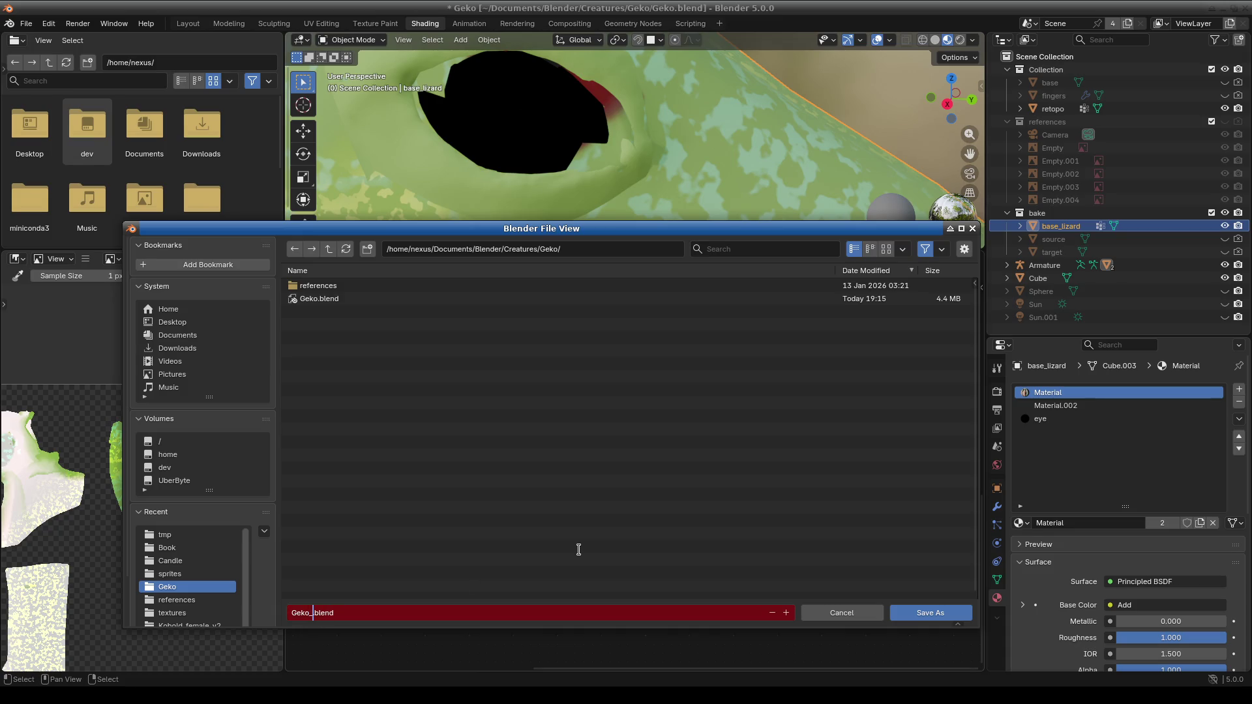
pyautogui.press('Return')
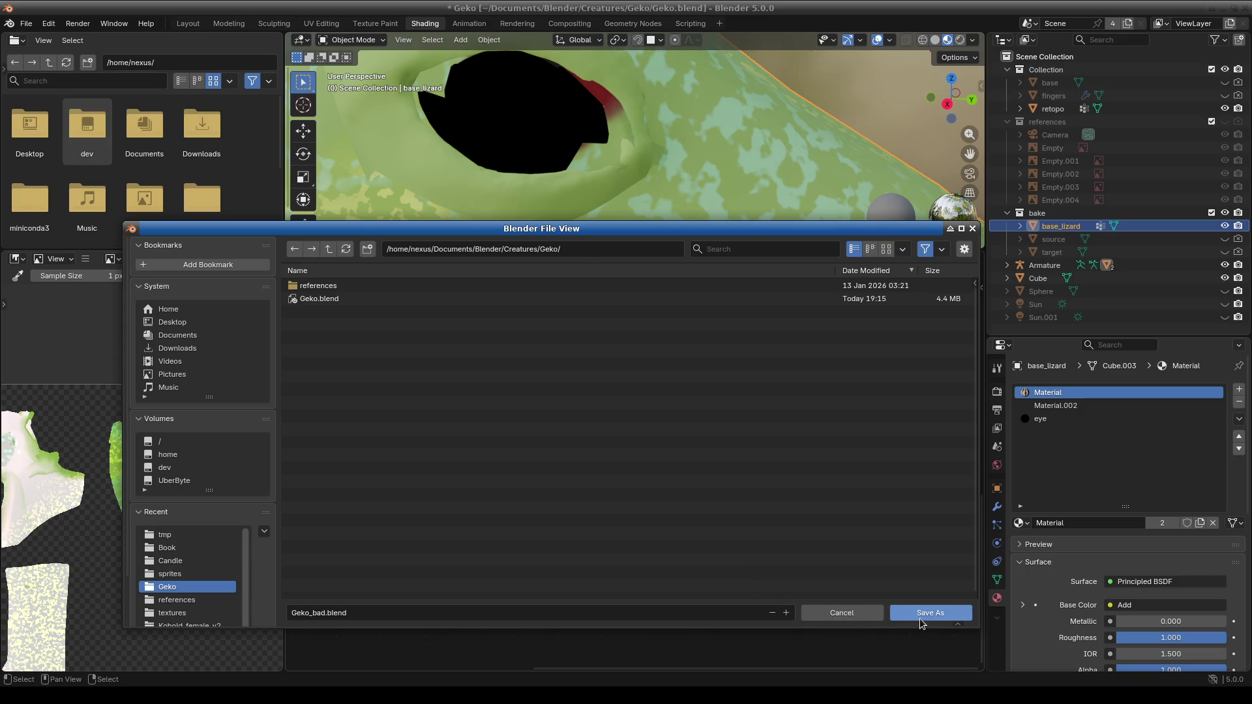
pyautogui.click(922, 613)
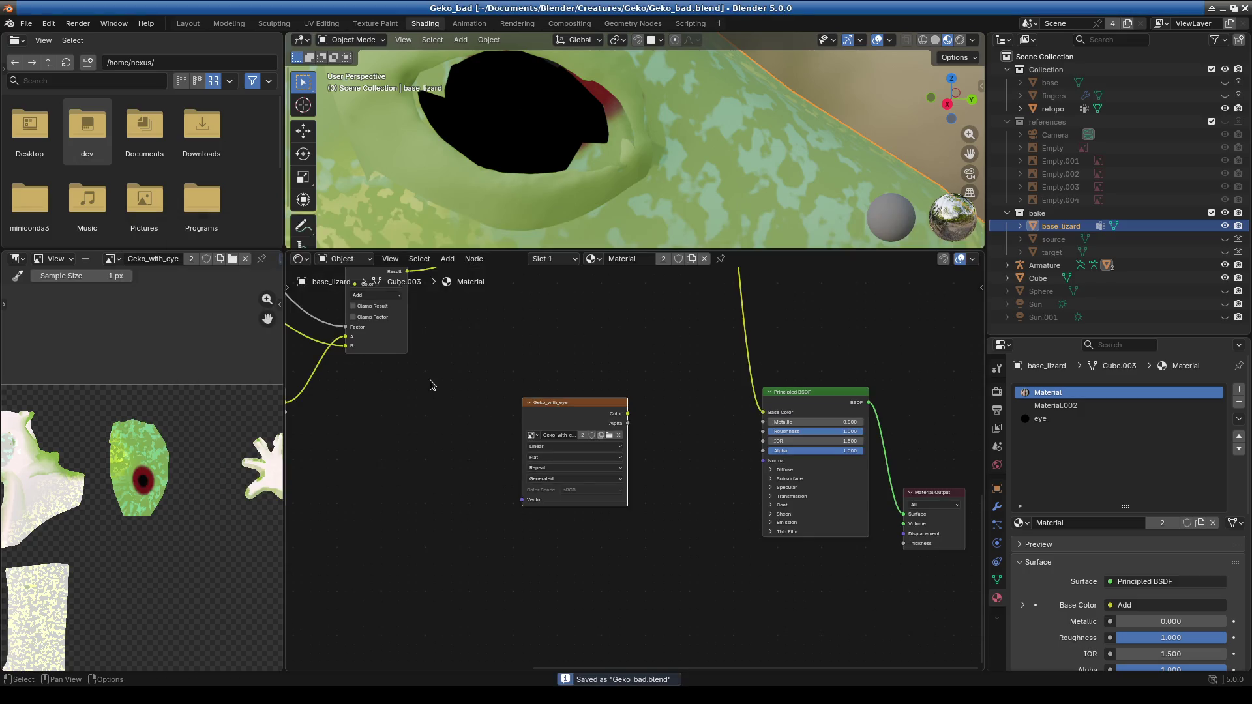
# Quit Blender and relaunch it to a fresh untitled default-cube scene.
pyautogui.click(27, 24)
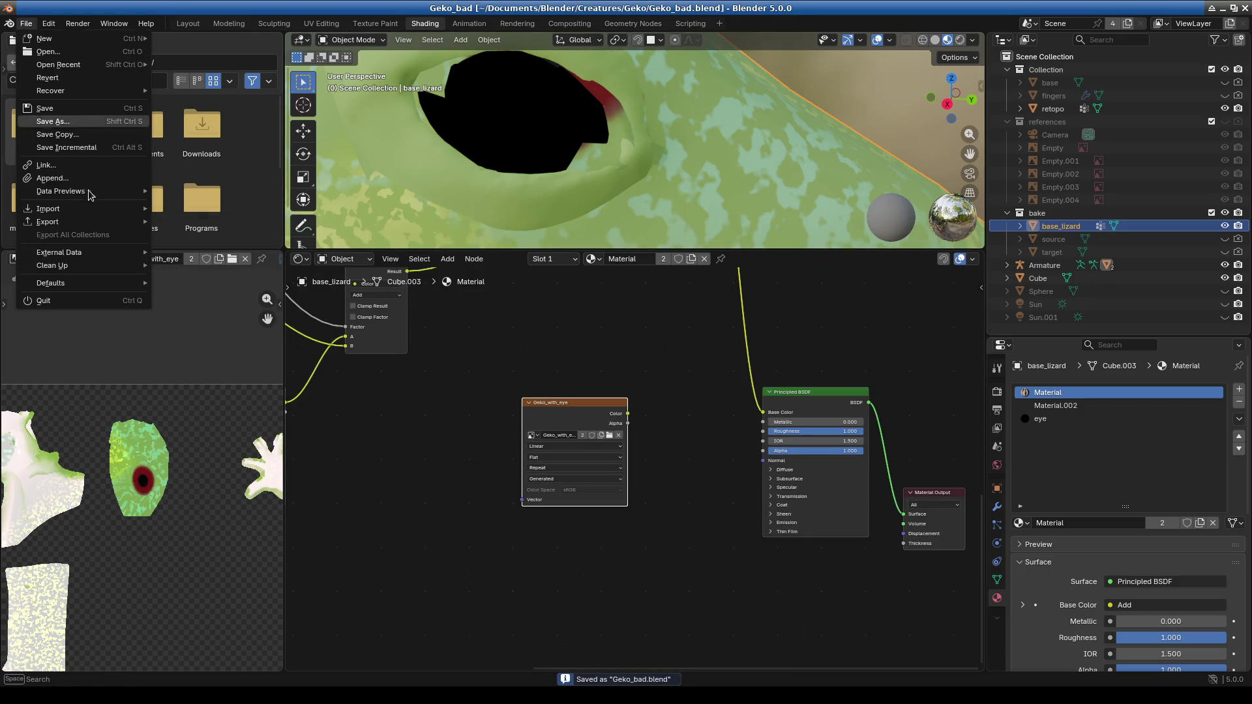
pyautogui.click(66, 55)
pyautogui.click(559, 379)
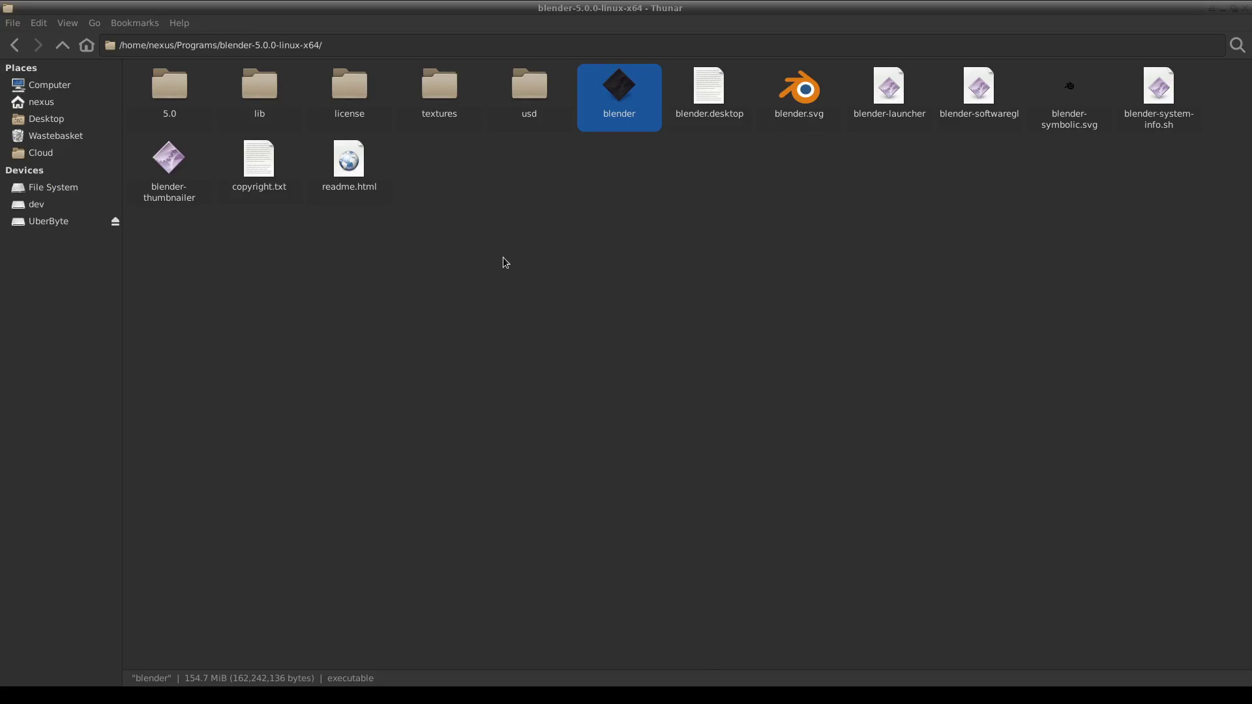
pyautogui.doubleClick(612, 92)
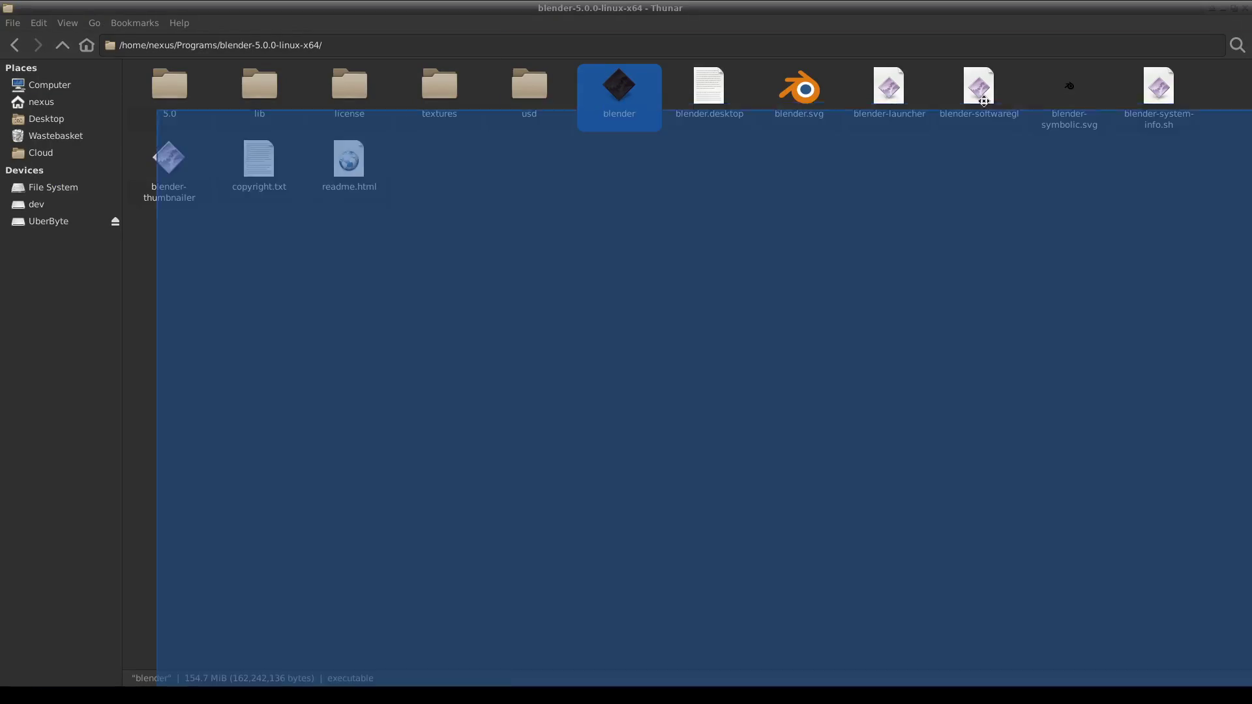
pyautogui.click(26, 23)
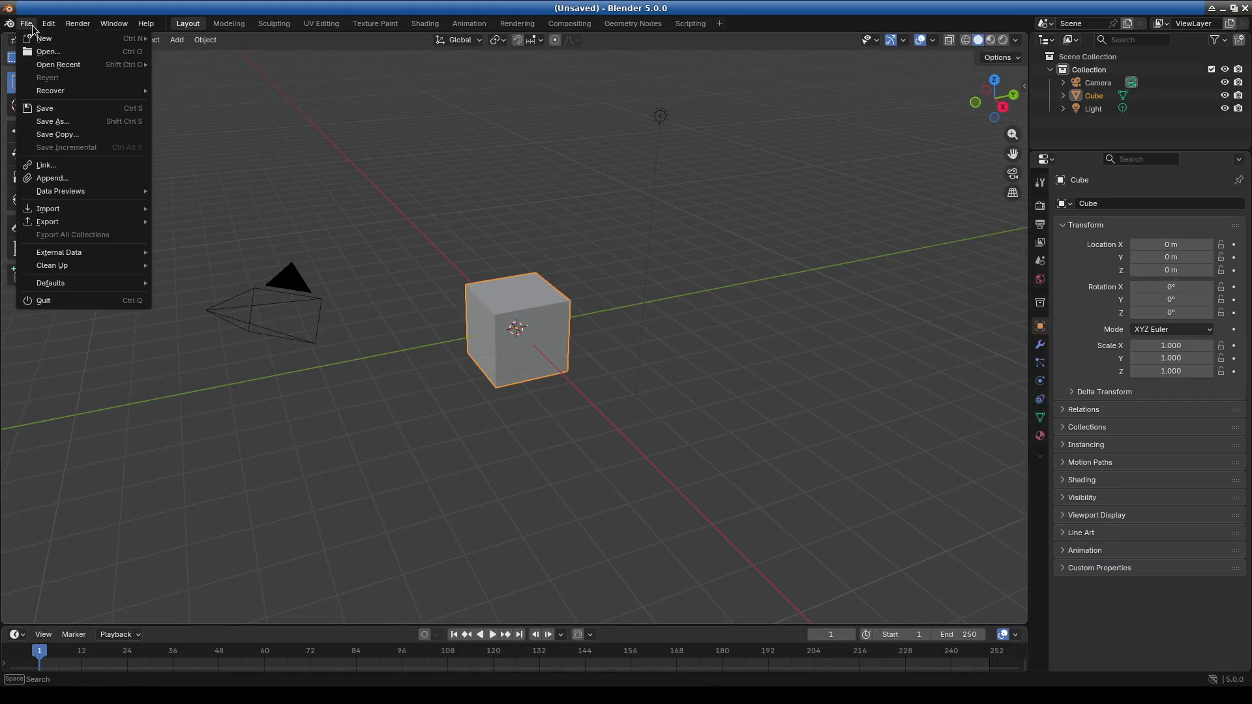
# Reopen Geko_bad.blend and enlarge the 3D view of the gecko's eye.
pyautogui.click(64, 58)
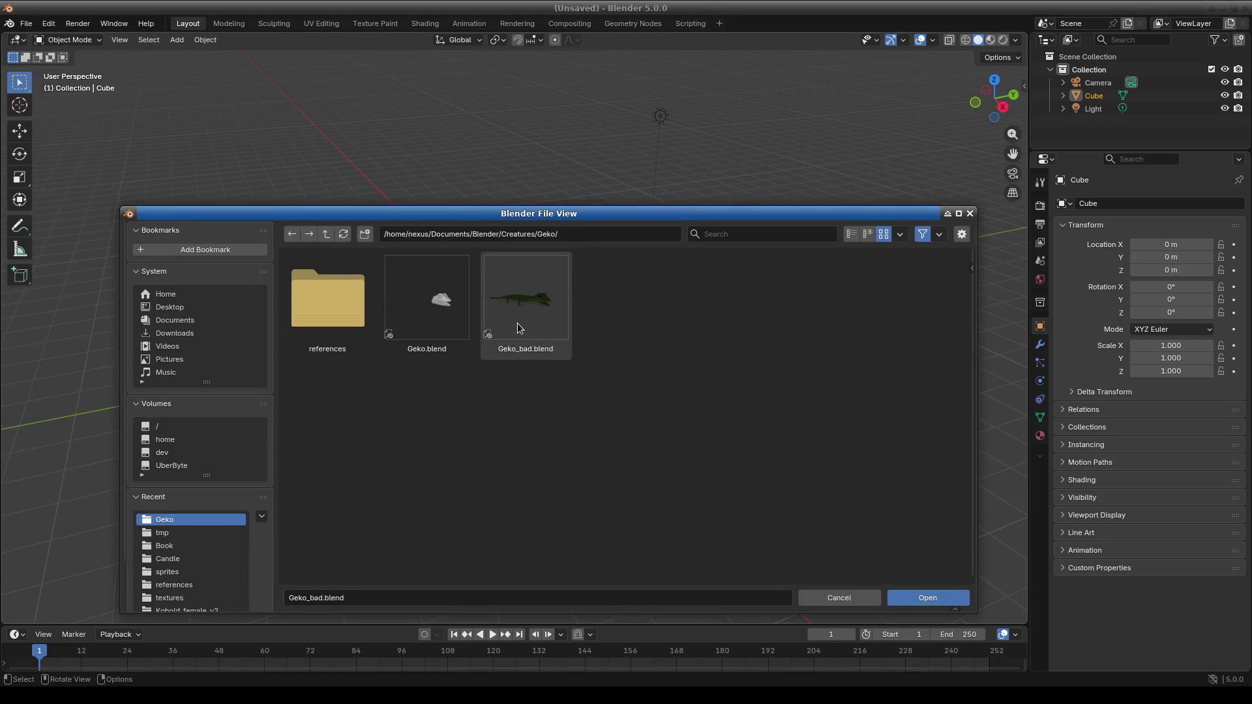
pyautogui.doubleClick(529, 306)
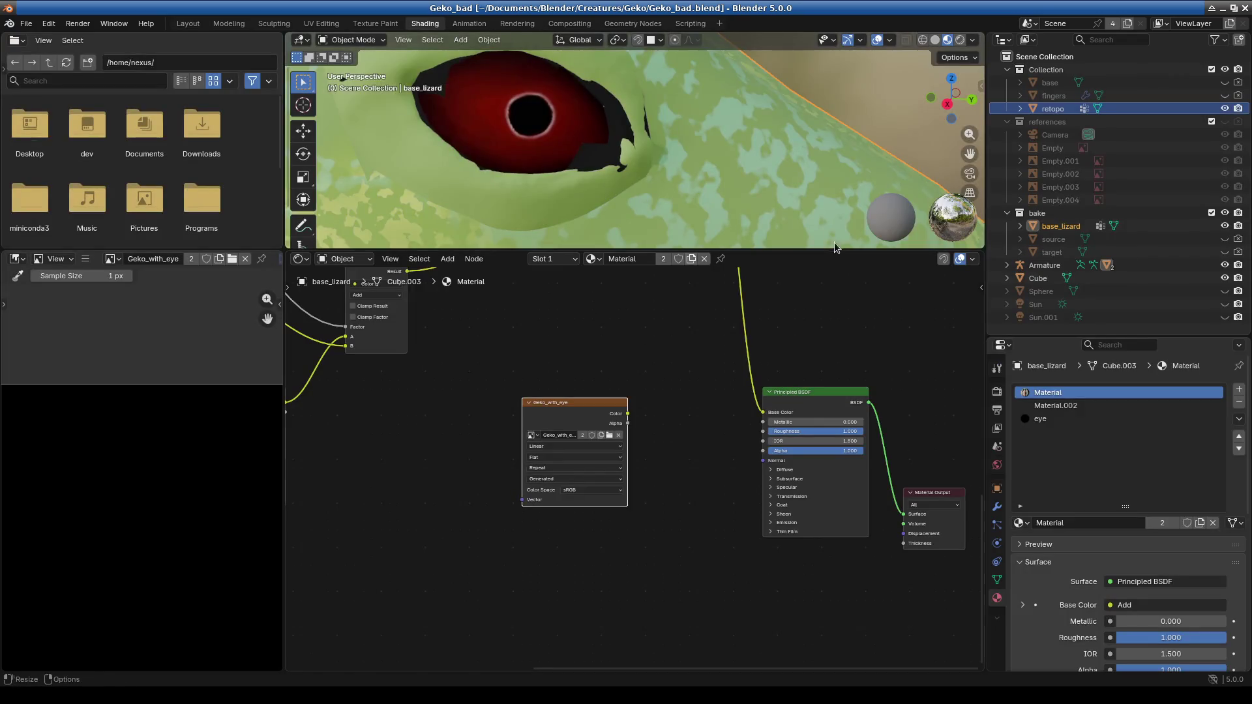
pyautogui.moveTo(800, 250); pyautogui.dragTo(800, 488)
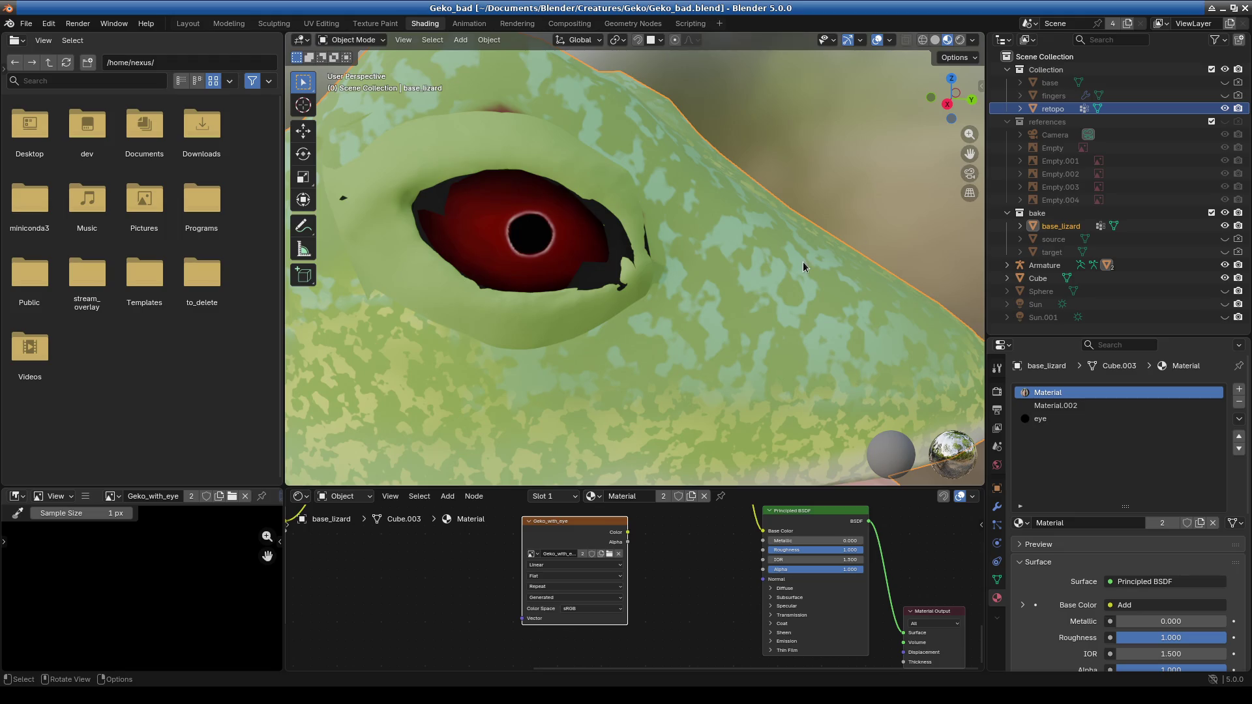
# Show the eye material's nodes and start renaming its Untitled image to 'Eye'.
pyautogui.click(1043, 419)
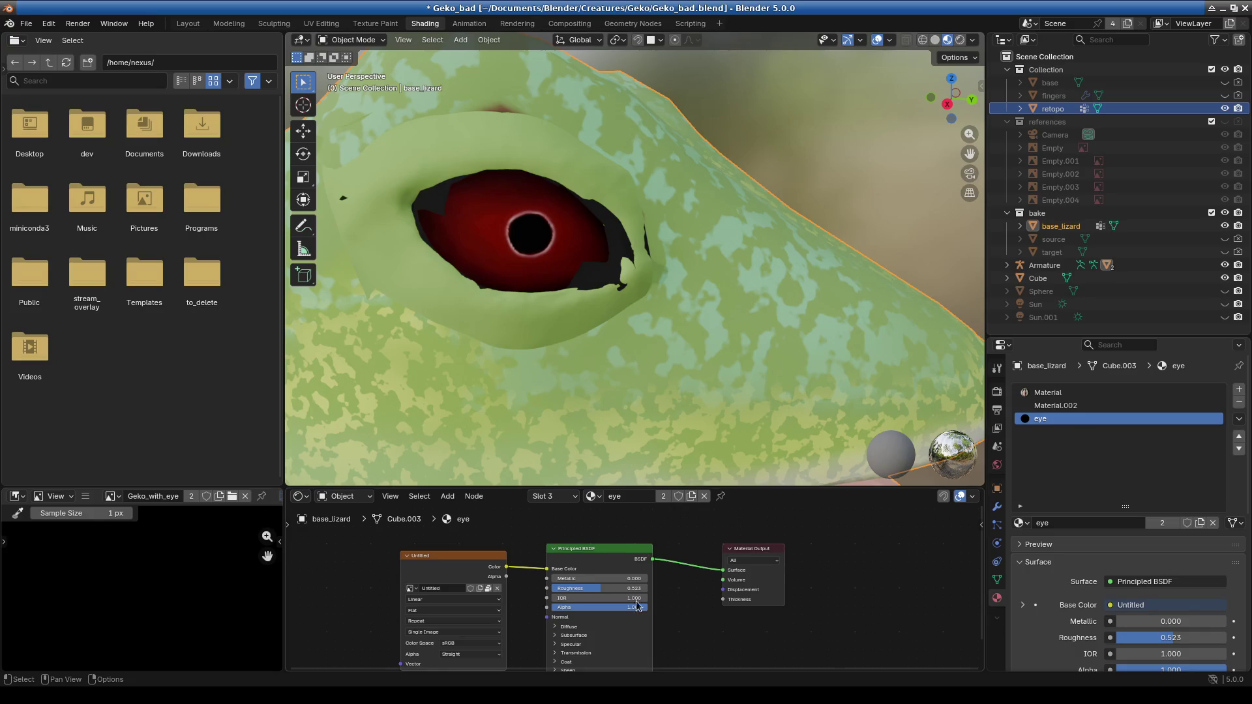
pyautogui.click(413, 589)
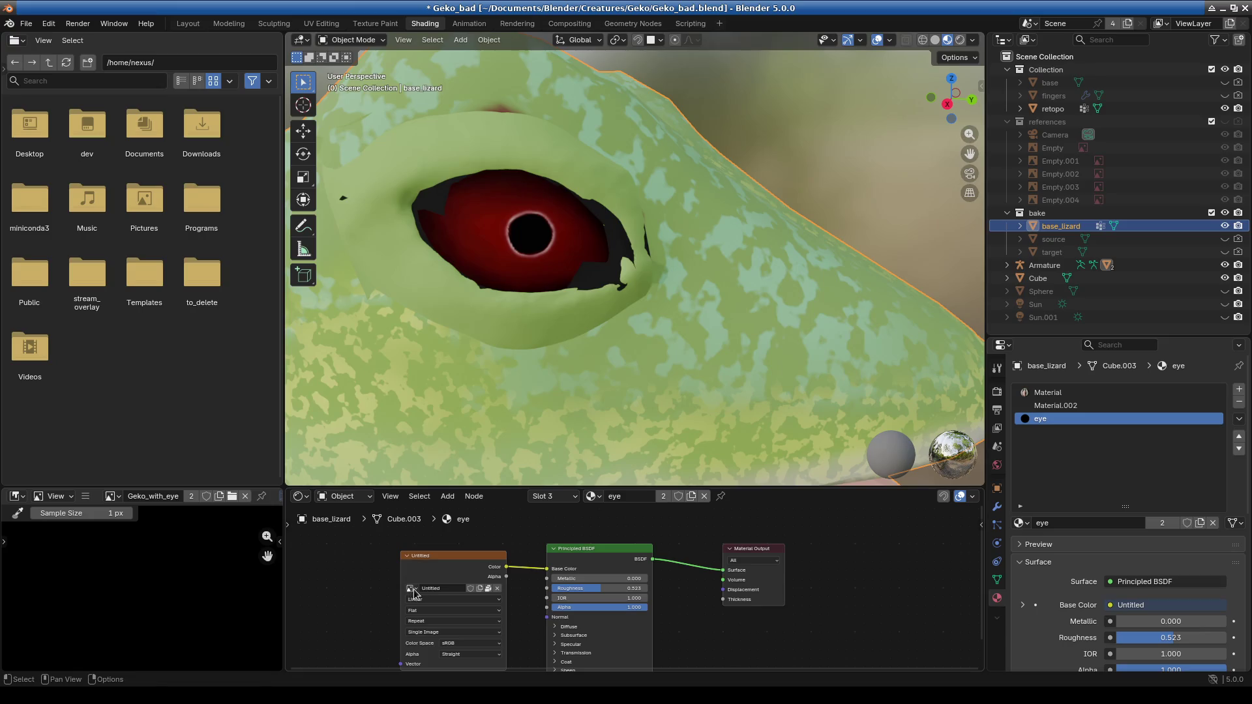
pyautogui.click(411, 588)
pyautogui.moveTo(434, 556)
pyautogui.click(441, 589)
# Rename the Untitled eye image to 'Eye' and zoom the Image Editor onto its red eye texture.
pyautogui.write('Eye')
pyautogui.press('Return')
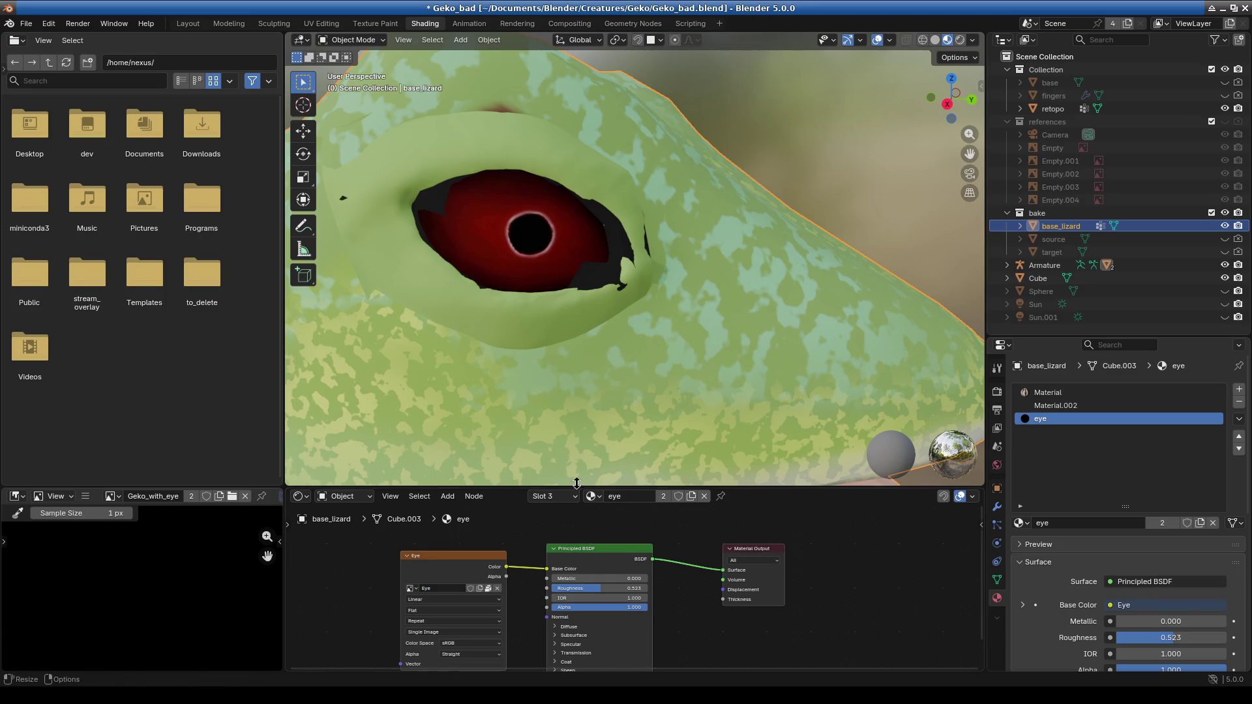
pyautogui.moveTo(576, 482); pyautogui.dragTo(576, 339)
pyautogui.scroll(2, 513, 523)
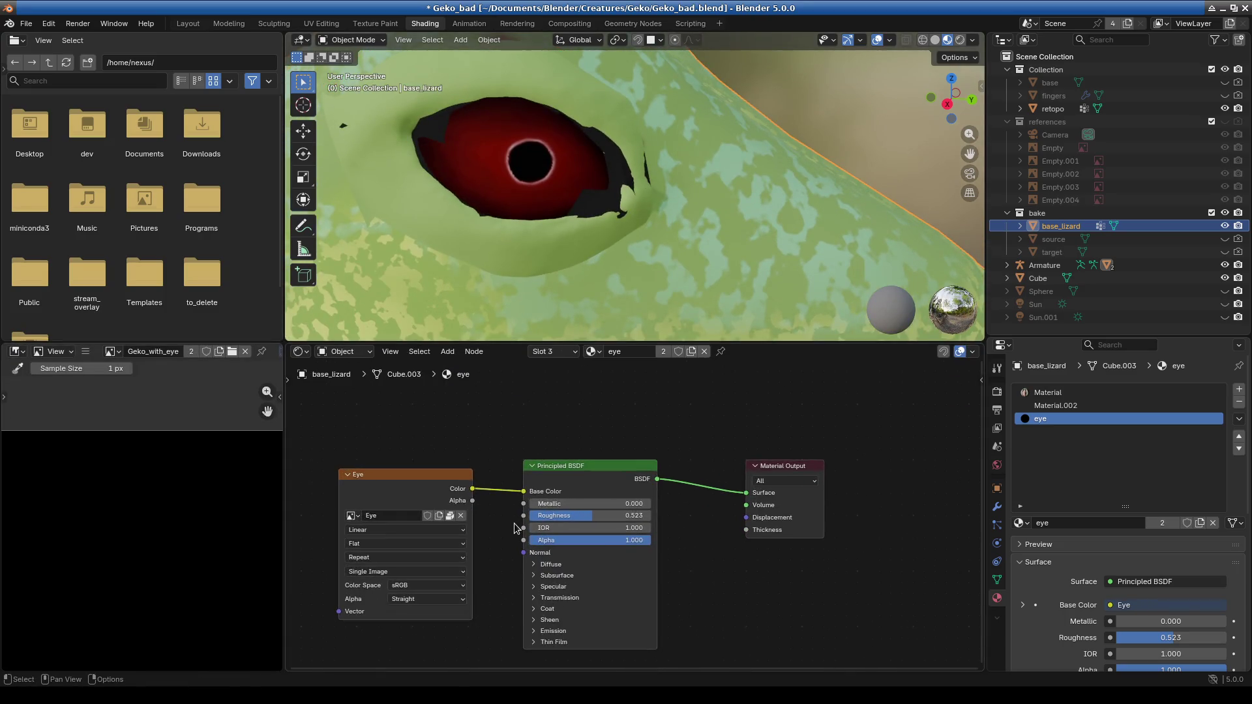
pyautogui.moveTo(492, 544); pyautogui.dragTo(513, 556, button='middle')
pyautogui.moveTo(446, 487); pyautogui.dragTo(456, 491)
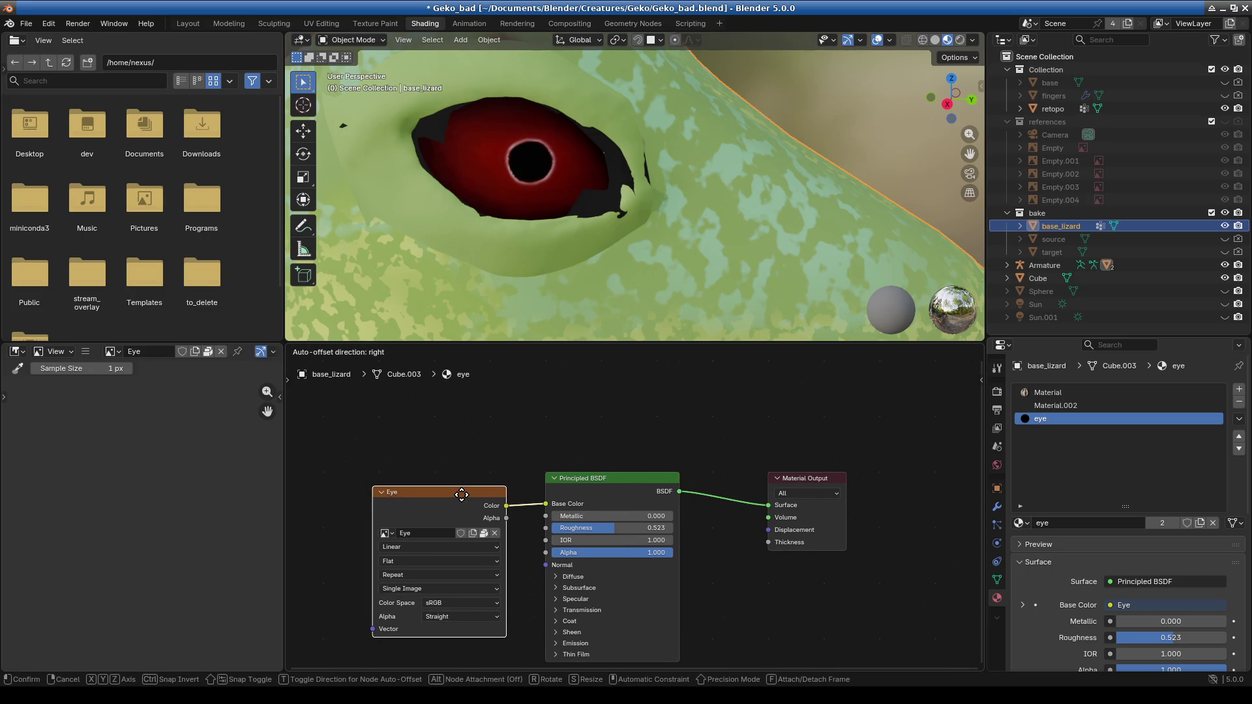
pyautogui.scroll(8, 127, 574)
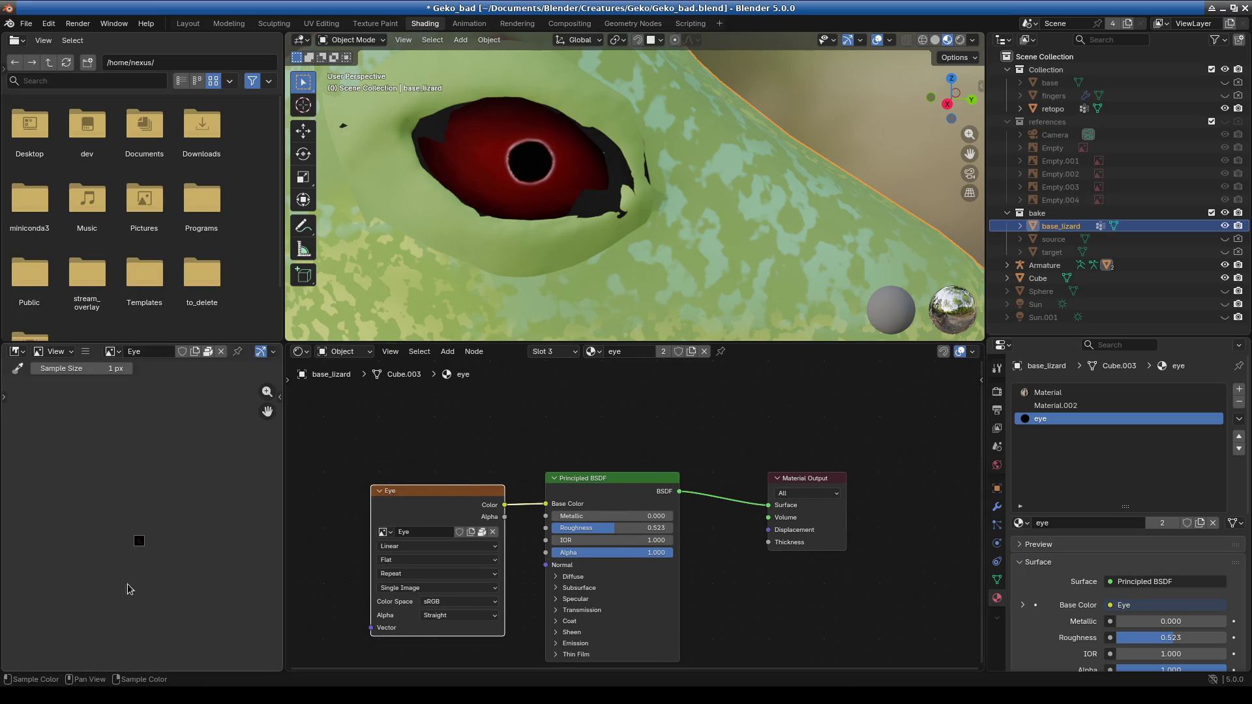
pyautogui.scroll(4, 141, 510)
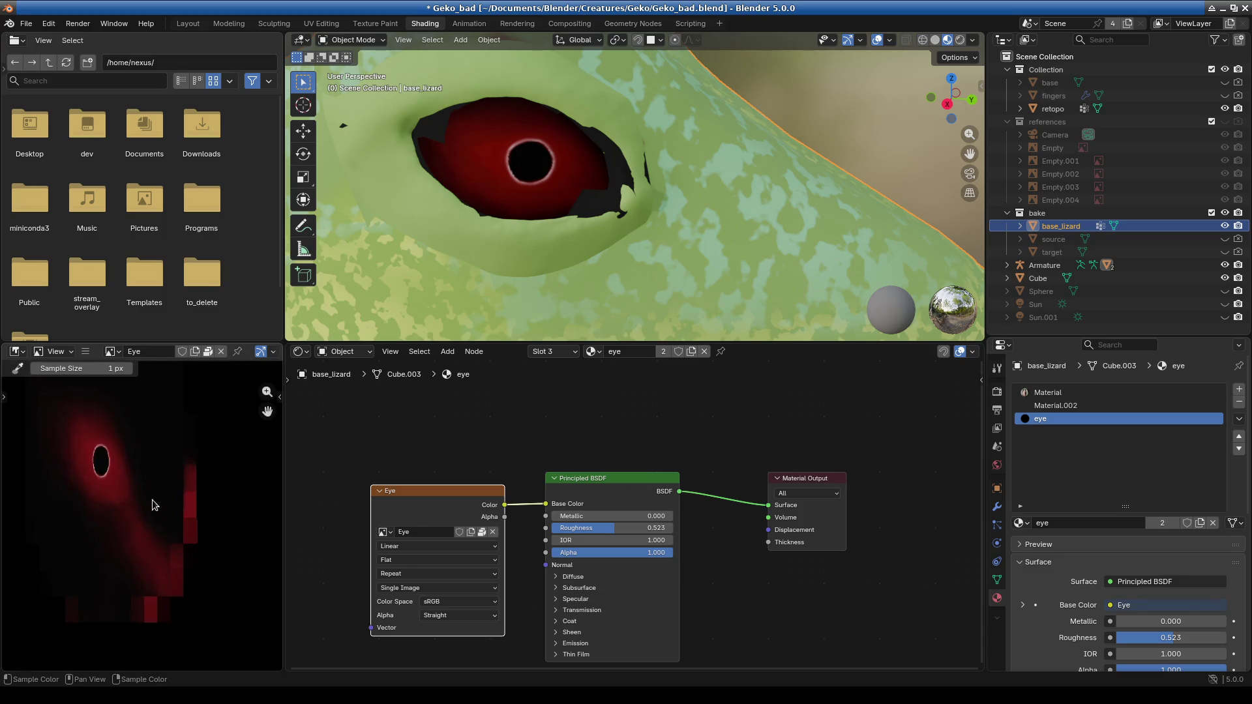
pyautogui.moveTo(124, 500); pyautogui.dragTo(136, 533, button='middle')
pyautogui.moveTo(134, 343); pyautogui.dragTo(134, 483)
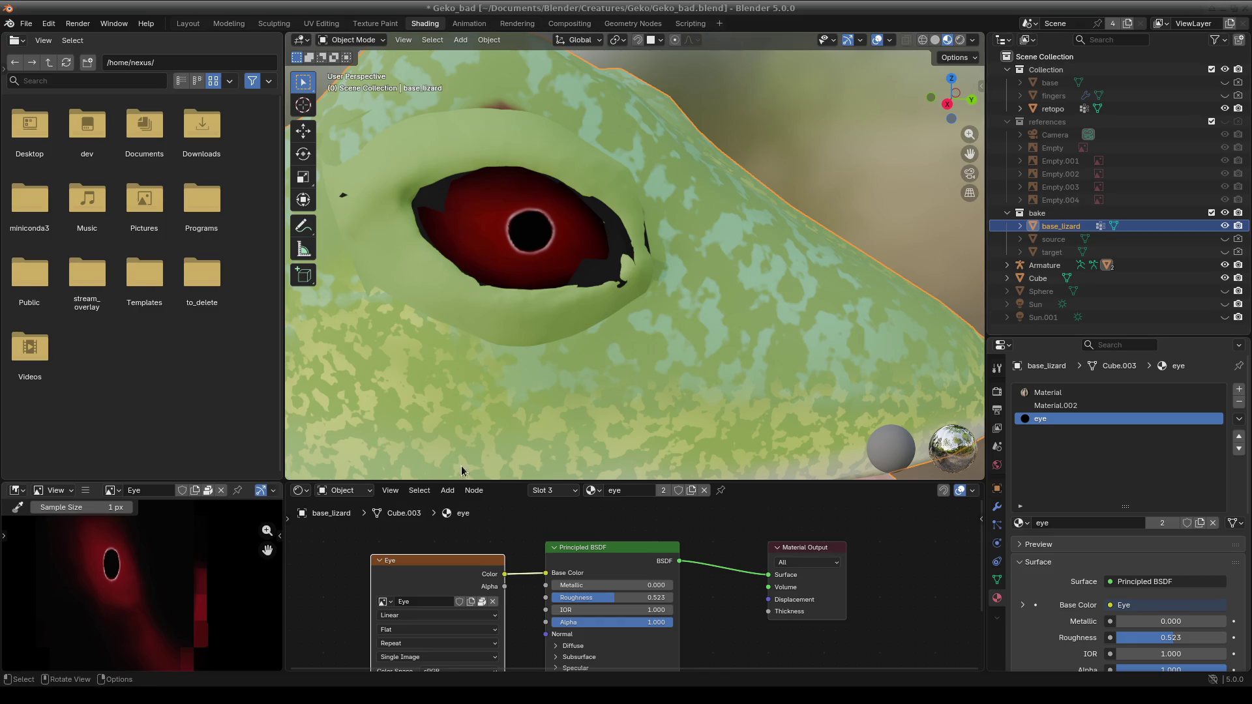
# Inspect the lizard's Material.002, eye and main Material slots, ending on the main Material.
pyautogui.moveTo(285, 361); pyautogui.dragTo(262, 361)
pyautogui.moveTo(312, 362); pyautogui.dragTo(318, 359, button='middle')
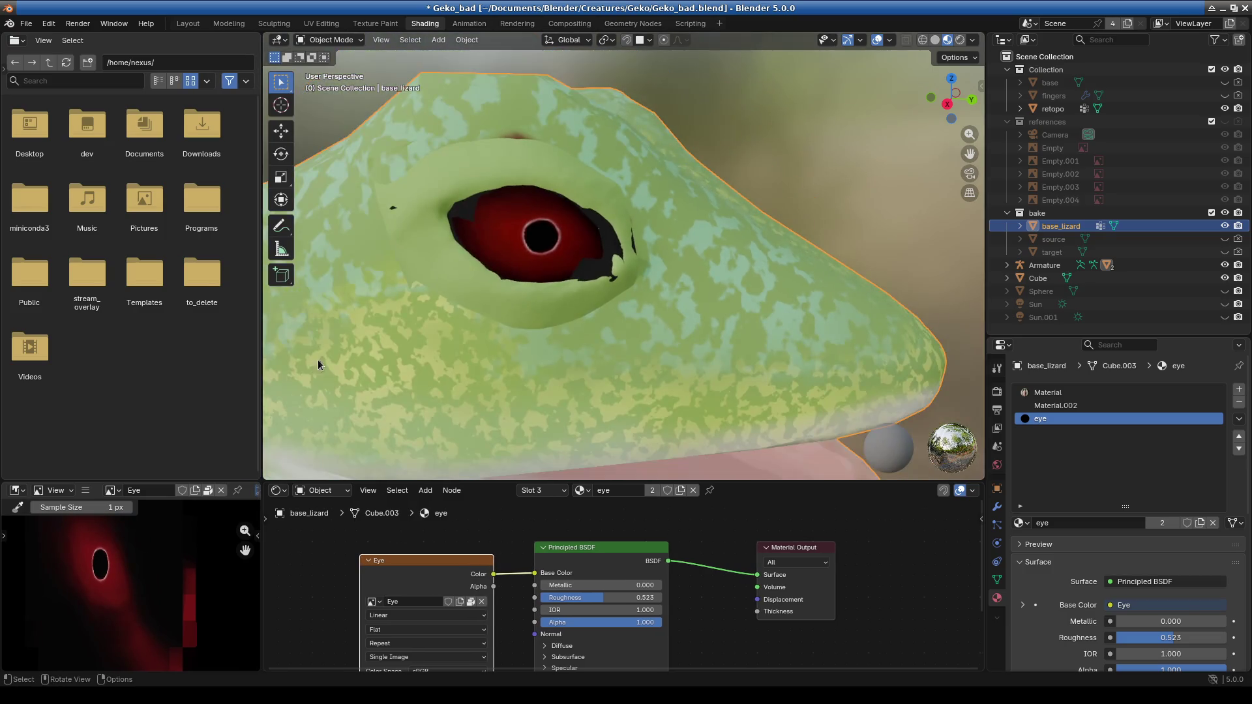
pyautogui.moveTo(581, 326)
pyautogui.mouseDown(button='middle')
pyautogui.moveTo(605, 336)
pyautogui.moveTo(619, 316)
pyautogui.moveTo(679, 385)
pyautogui.mouseUp(button='middle')
pyautogui.moveTo(761, 483); pyautogui.dragTo(761, 358)
pyautogui.scroll(2, 691, 495)
pyautogui.moveTo(691, 495); pyautogui.dragTo(716, 581, button='middle')
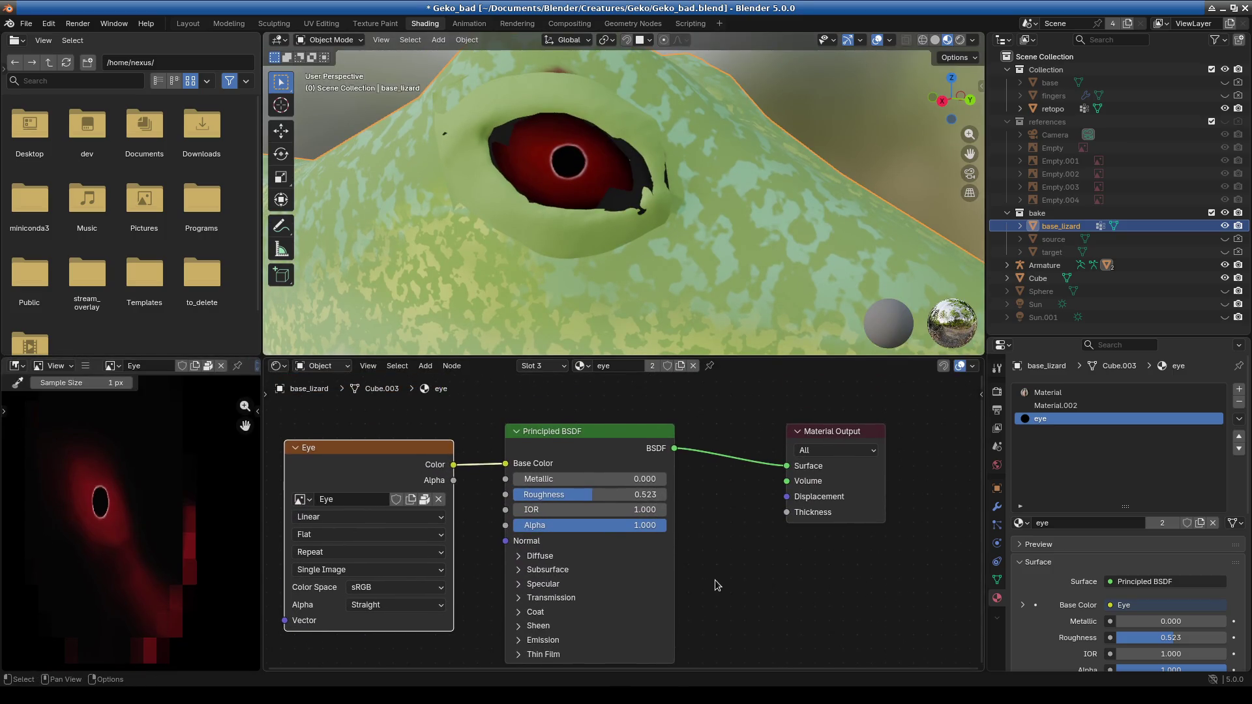
pyautogui.click(1075, 405)
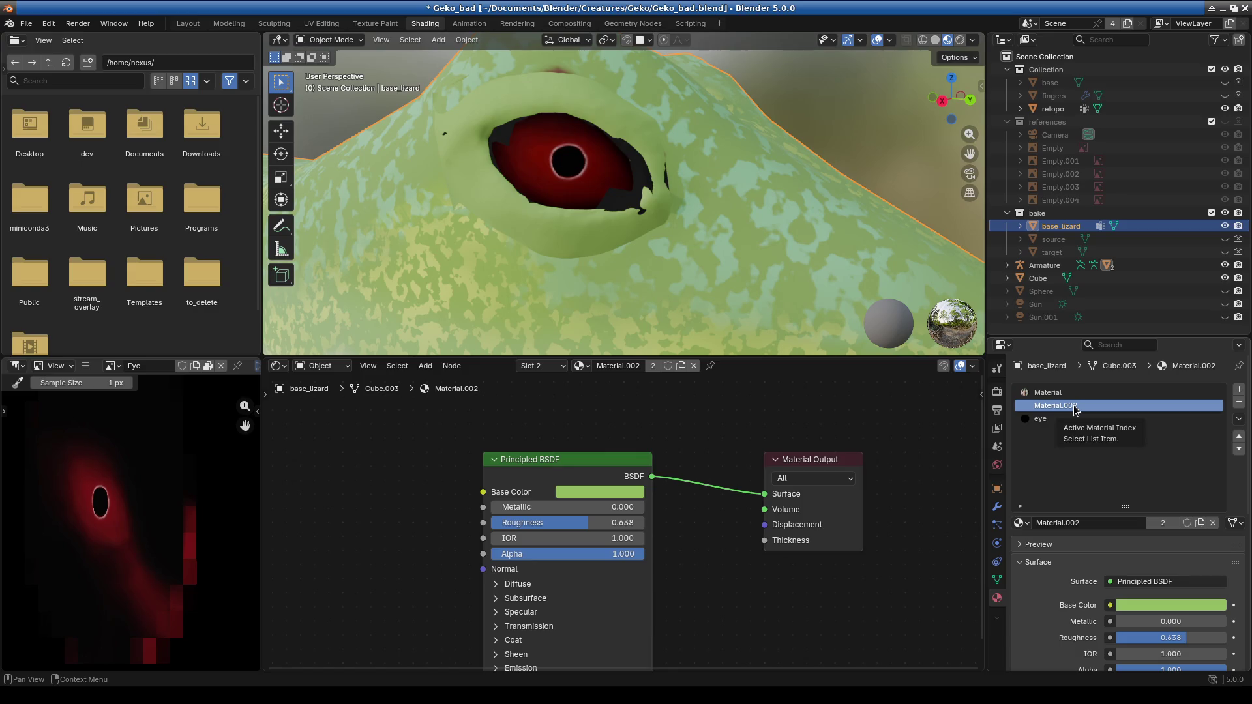
pyautogui.click(1067, 394)
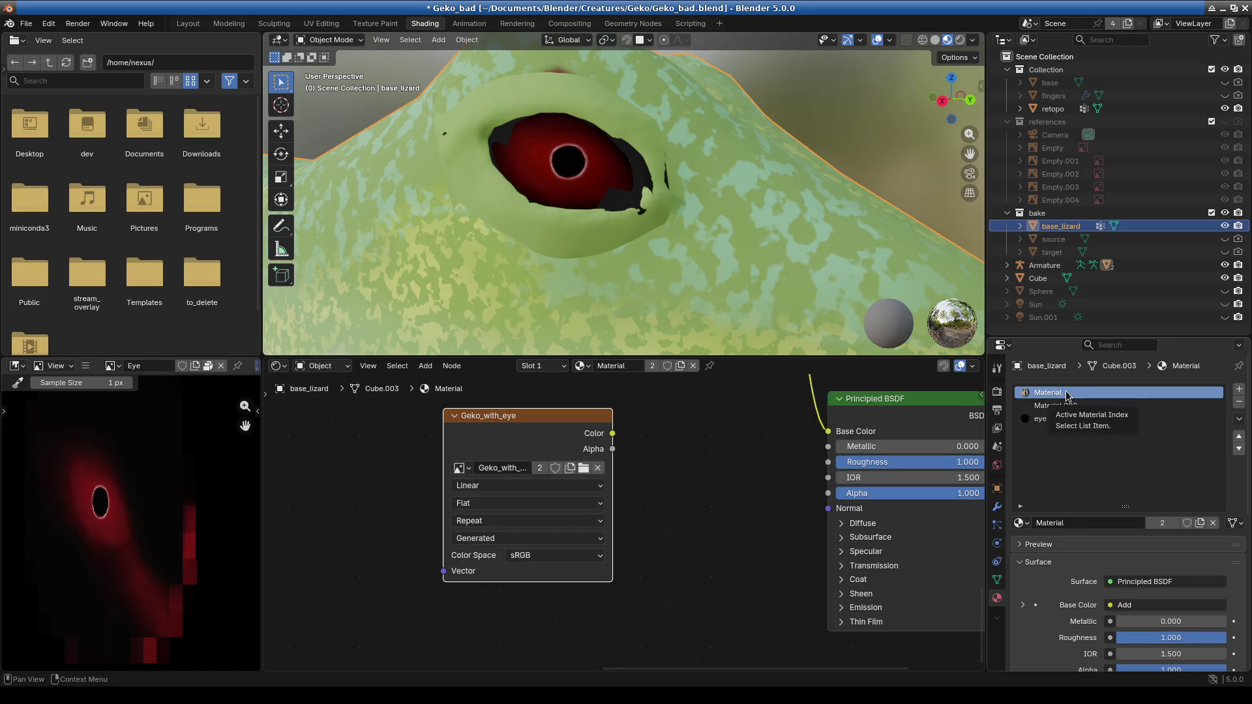
pyautogui.click(1063, 405)
pyautogui.click(1060, 419)
pyautogui.click(1062, 393)
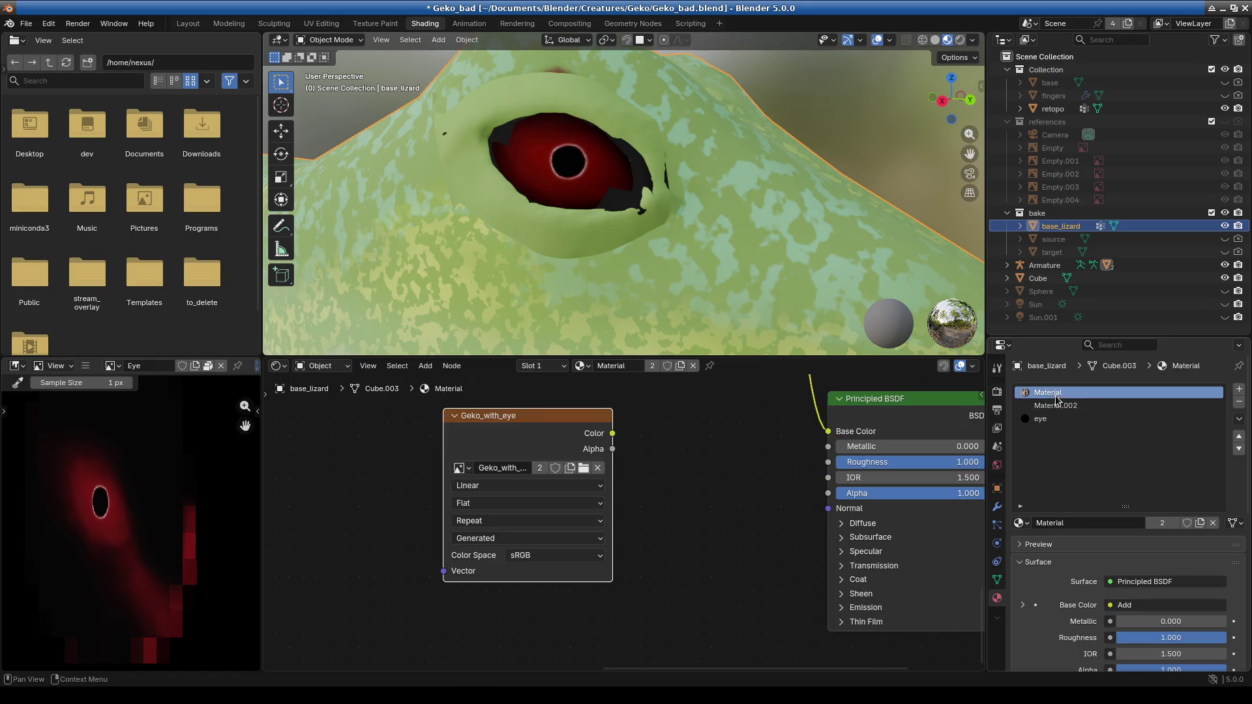
# Test-link the Geko_with_eye image colour into the Principled BSDF Base Color.
pyautogui.click(518, 449)
pyautogui.scroll(-3, 763, 514)
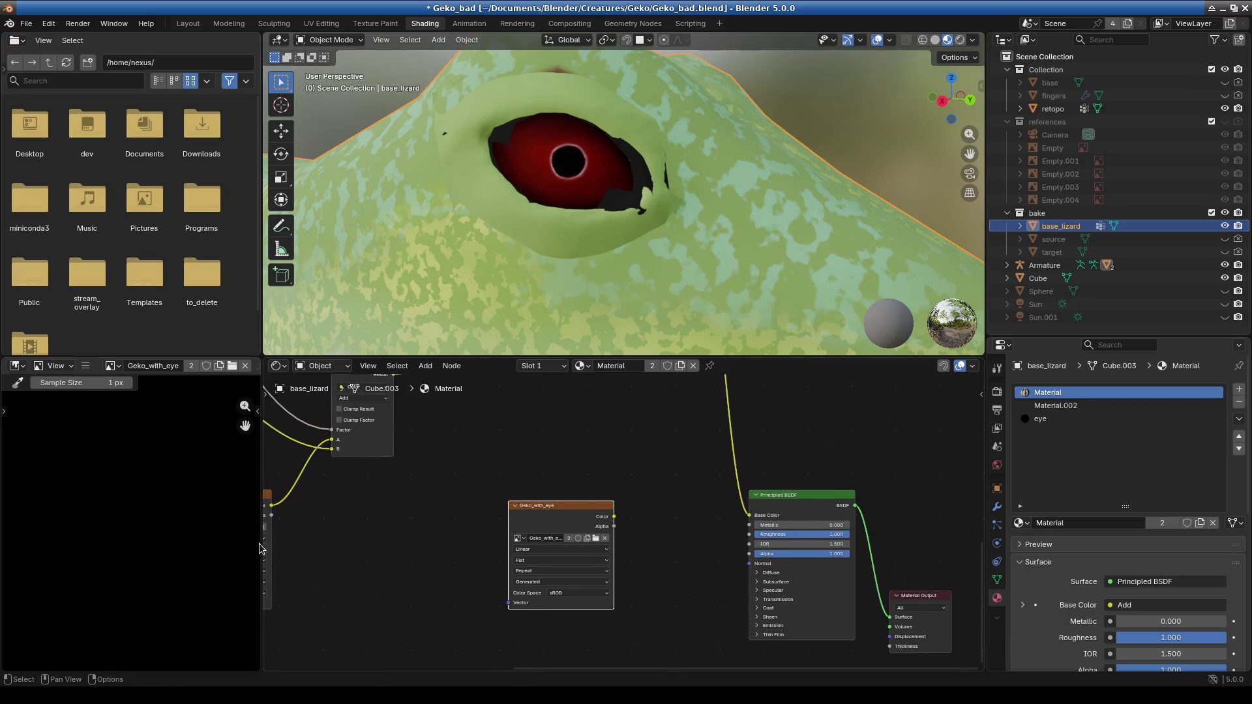
pyautogui.scroll(-4, 101, 525)
pyautogui.scroll(2, 101, 525)
pyautogui.moveTo(639, 539)
pyautogui.mouseDown(button='middle')
pyautogui.moveTo(676, 503)
pyautogui.moveTo(569, 572)
pyautogui.mouseUp(button='middle')
pyautogui.moveTo(538, 512); pyautogui.dragTo(675, 510)
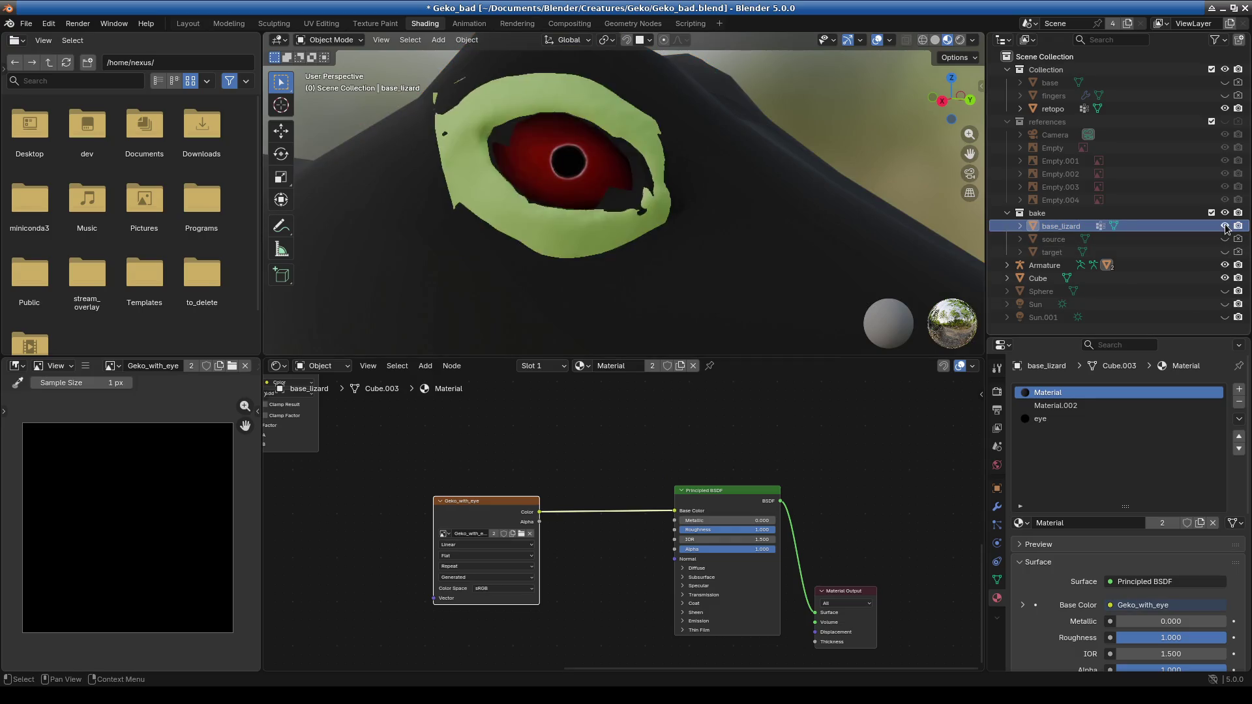
pyautogui.scroll(-2, 623, 515)
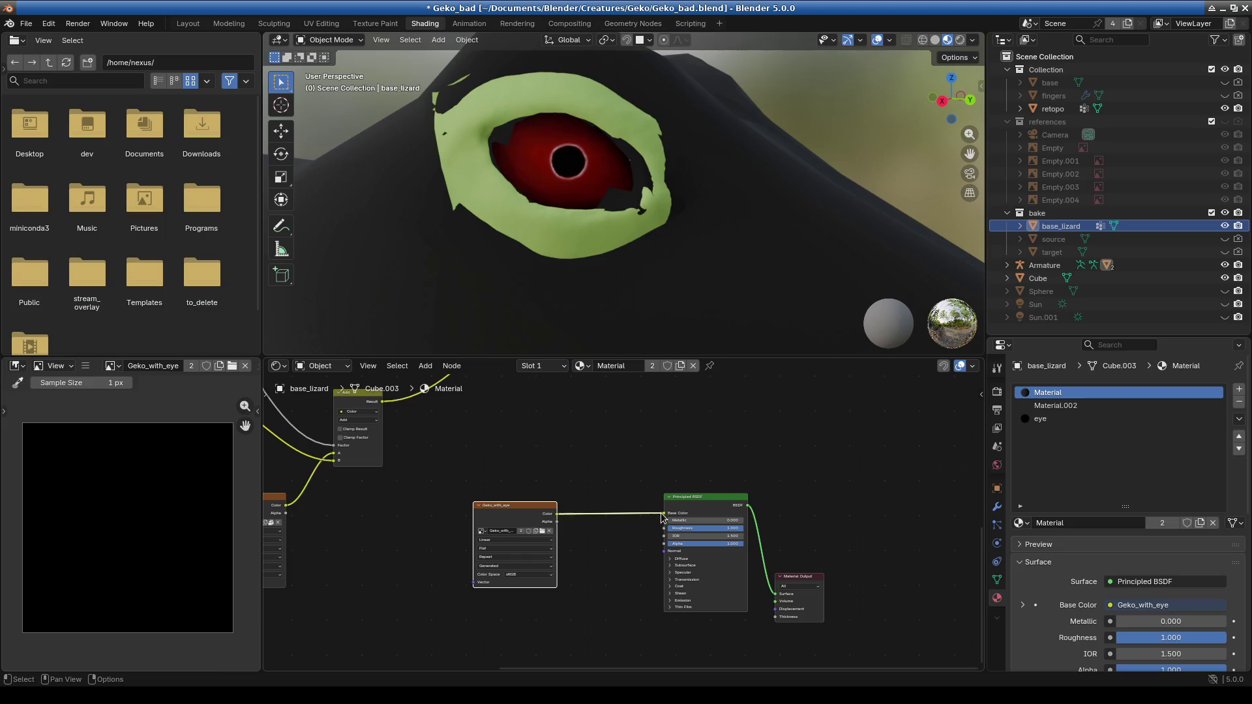
# Replace that link so the Add node's result feeds Base Color again.
pyautogui.moveTo(663, 513); pyautogui.dragTo(607, 480)
pyautogui.moveTo(607, 480); pyautogui.dragTo(577, 625, button='middle')
pyautogui.moveTo(595, 391)
pyautogui.mouseDown()
pyautogui.moveTo(632, 652)
pyautogui.moveTo(639, 603)
pyautogui.mouseUp()
pyautogui.scroll(-2, 760, 508)
pyautogui.moveTo(761, 508)
pyautogui.mouseDown(button='middle')
pyautogui.moveTo(774, 481)
pyautogui.moveTo(740, 410)
pyautogui.mouseUp(button='middle')
pyautogui.scroll(1, 537, 526)
# Select the retopo mesh to display its Material.003 node tree.
pyautogui.click(460, 457)
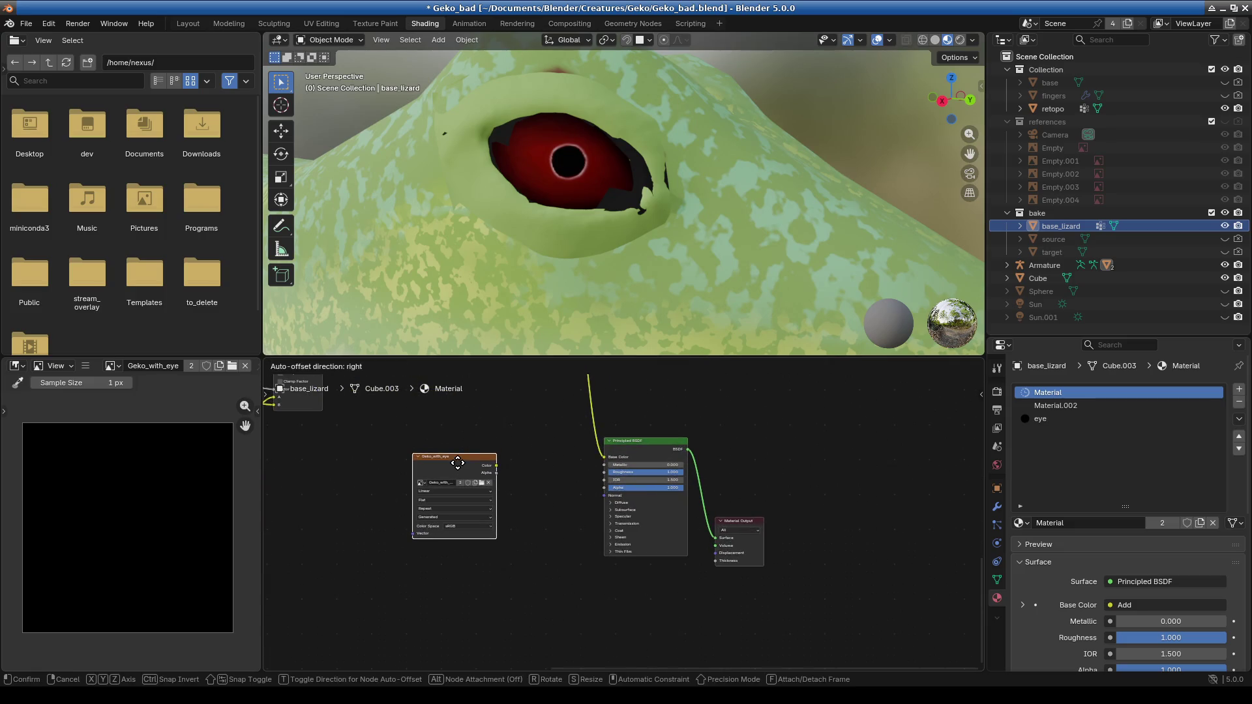
pyautogui.click(1052, 109)
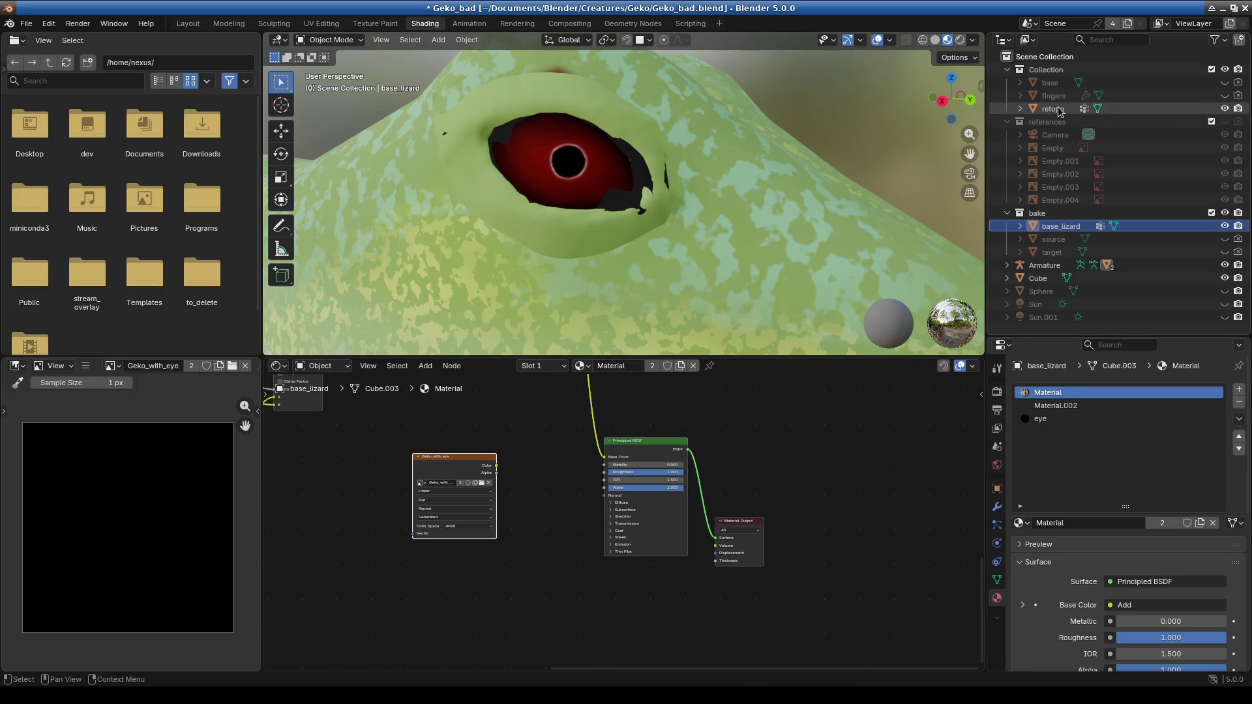
pyautogui.moveTo(663, 493); pyautogui.dragTo(692, 462, button='middle')
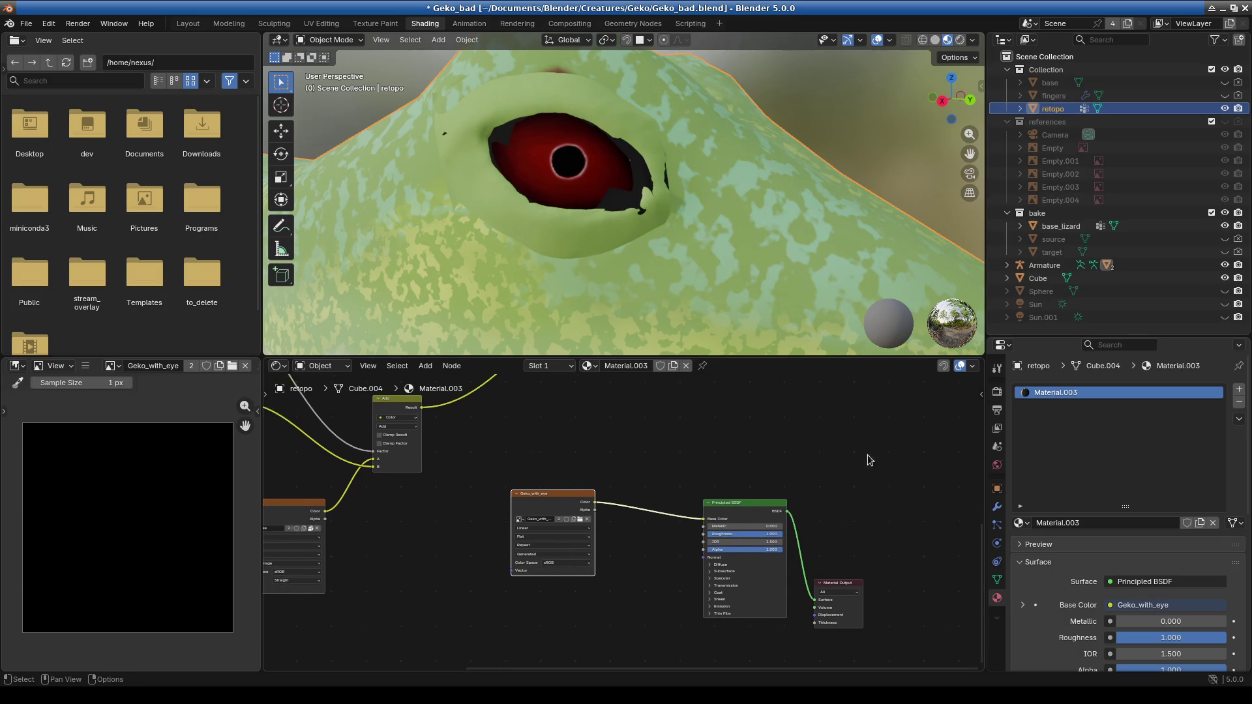
# In the Render Bake settings, select base_lizard then retopo as the active bake target.
pyautogui.click(997, 391)
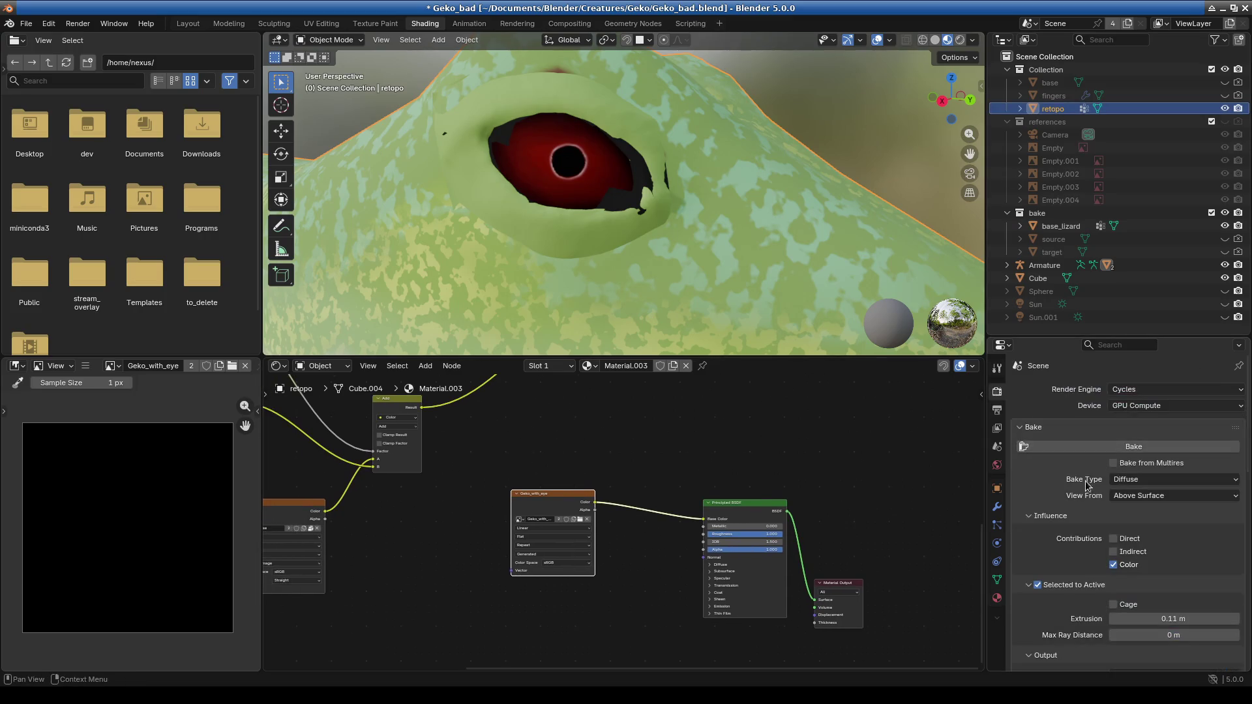
pyautogui.click(1051, 227)
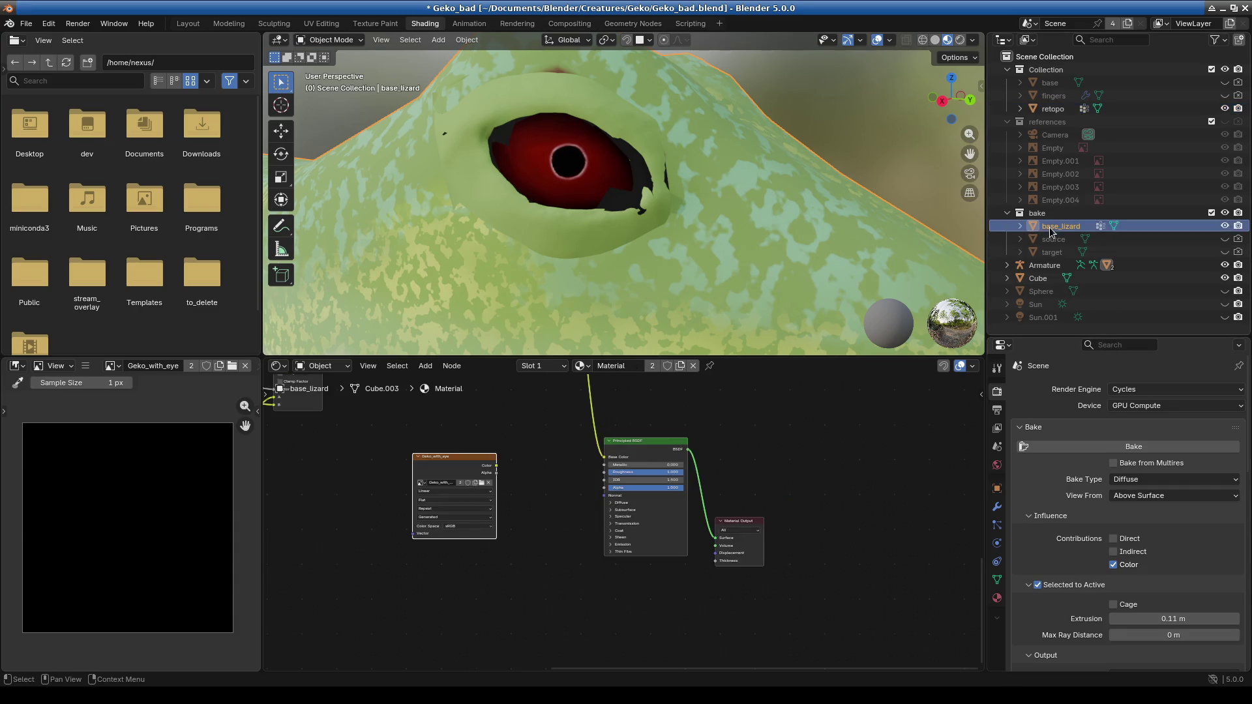
pyautogui.keyDown('ctrl'); pyautogui.click(1052, 109); pyautogui.keyUp('ctrl')
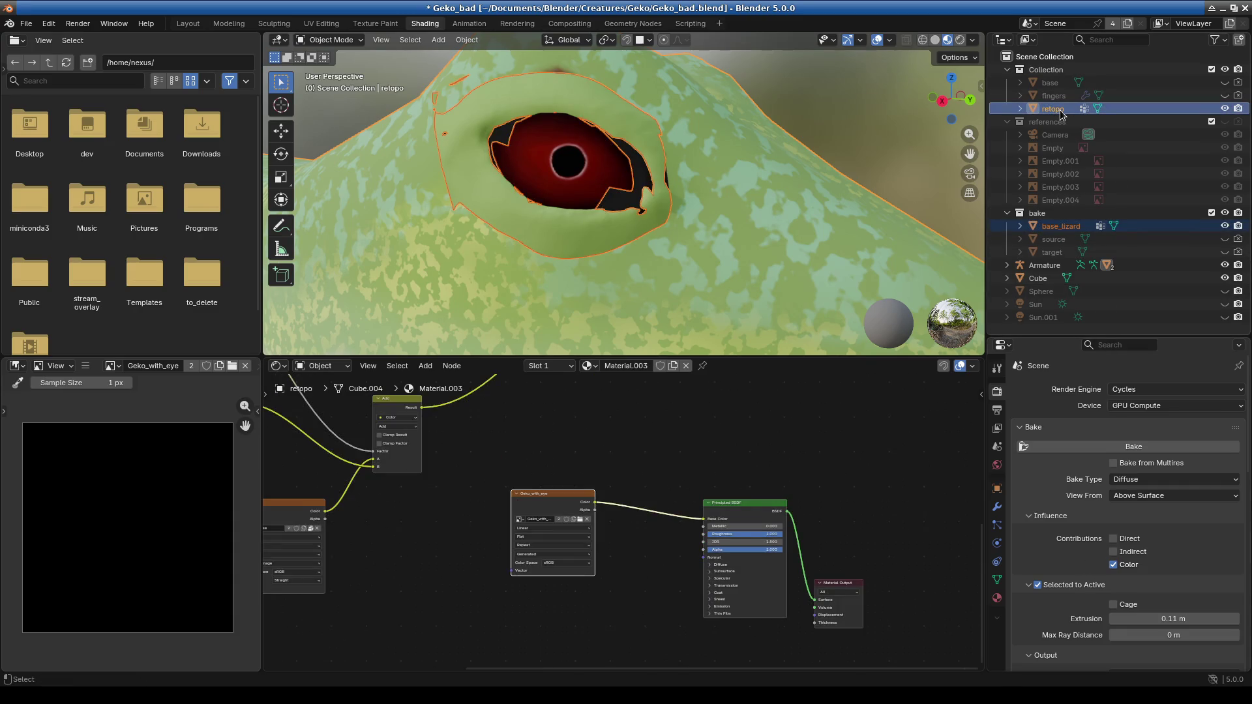
pyautogui.keyDown('ctrl'); pyautogui.click(1041, 290); pyautogui.keyUp('ctrl')
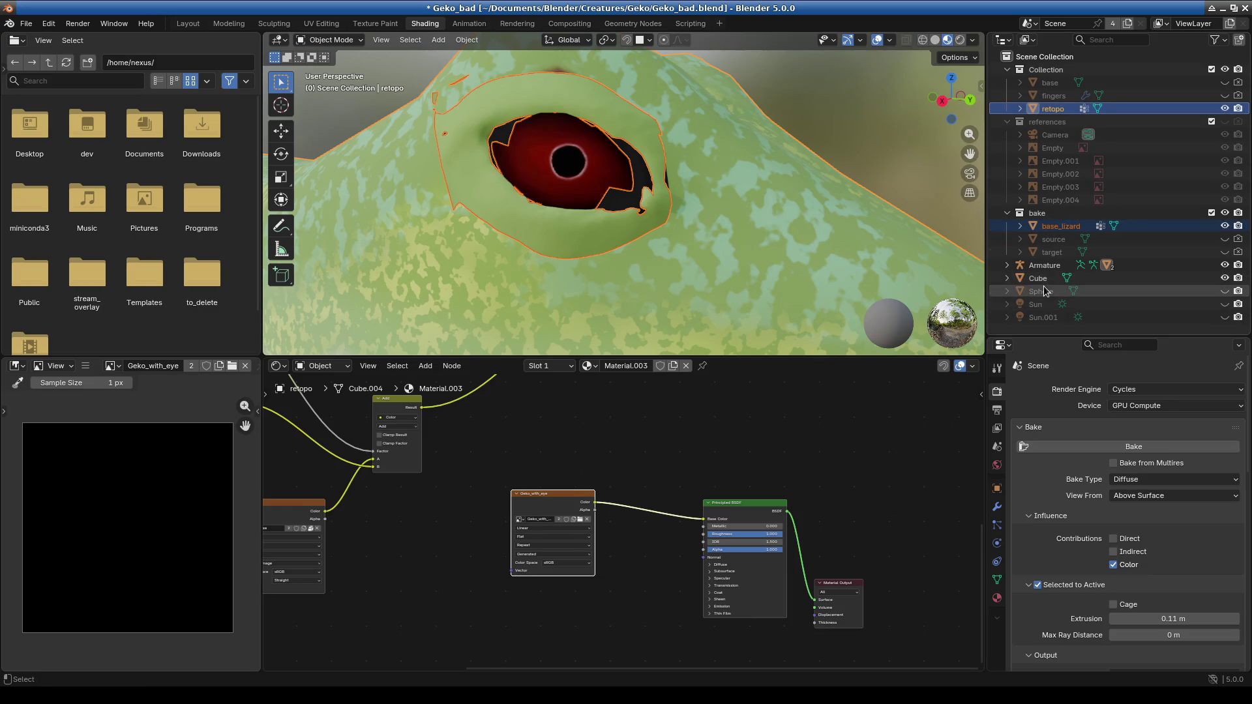
pyautogui.keyDown('ctrl'); pyautogui.click(1043, 282); pyautogui.keyUp('ctrl')
pyautogui.keyDown('ctrl'); pyautogui.click(1199, 109); pyautogui.keyUp('ctrl')
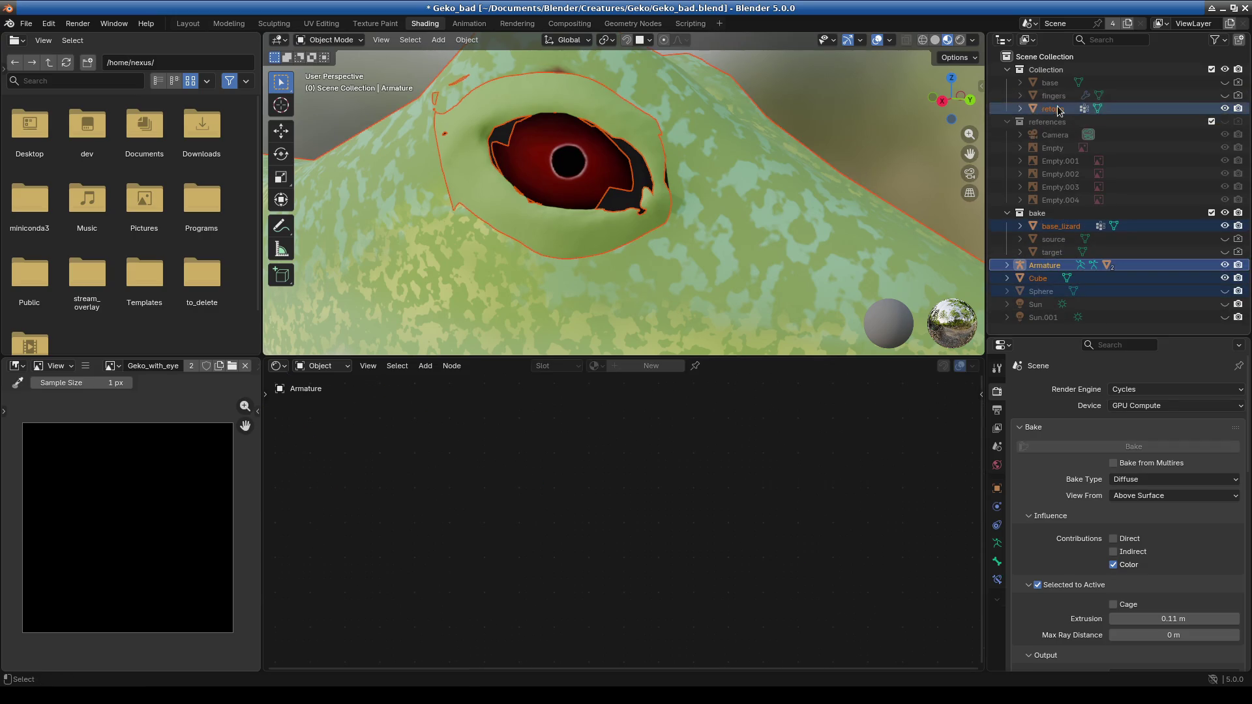
pyautogui.click(1061, 225)
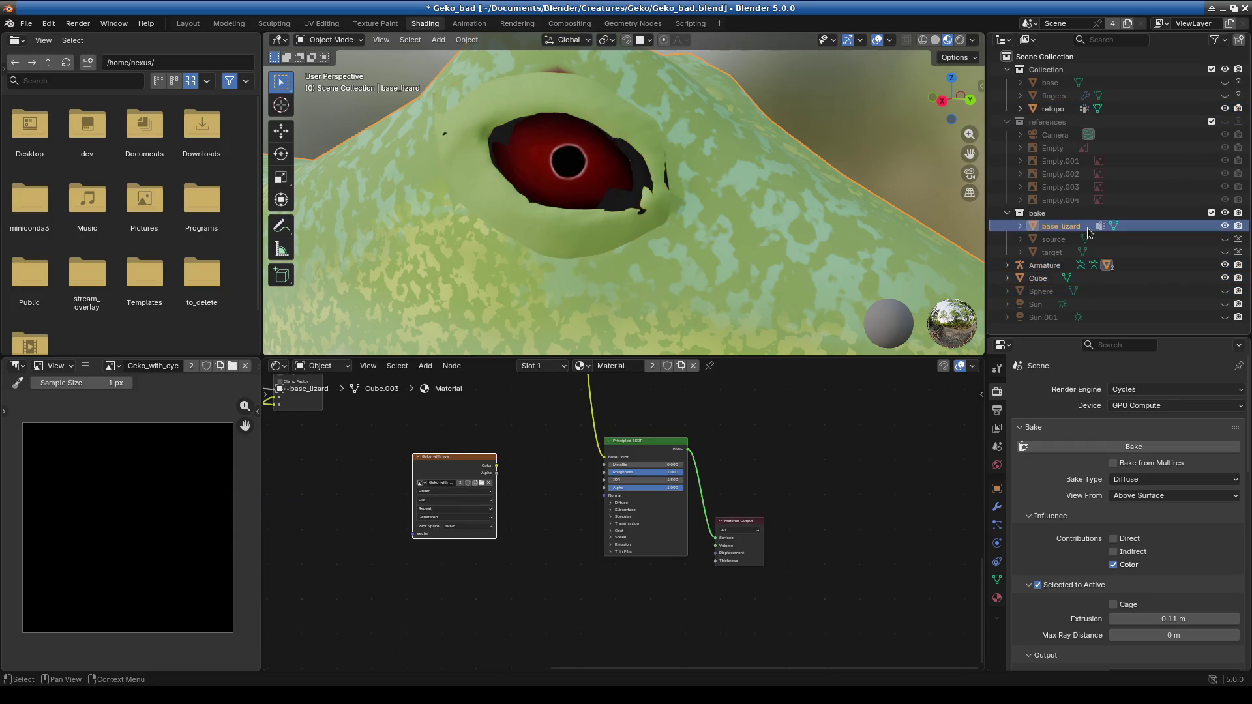
pyautogui.keyDown('ctrl'); pyautogui.click(1052, 109); pyautogui.keyUp('ctrl')
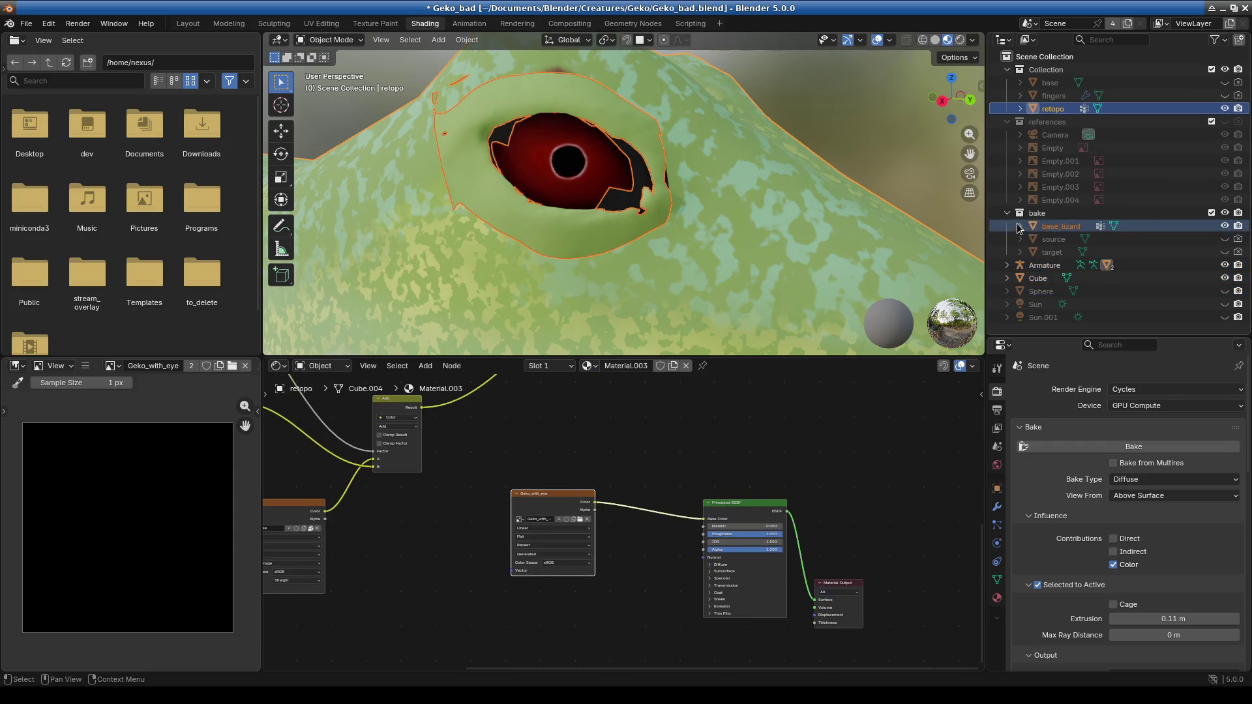
pyautogui.click(1020, 225)
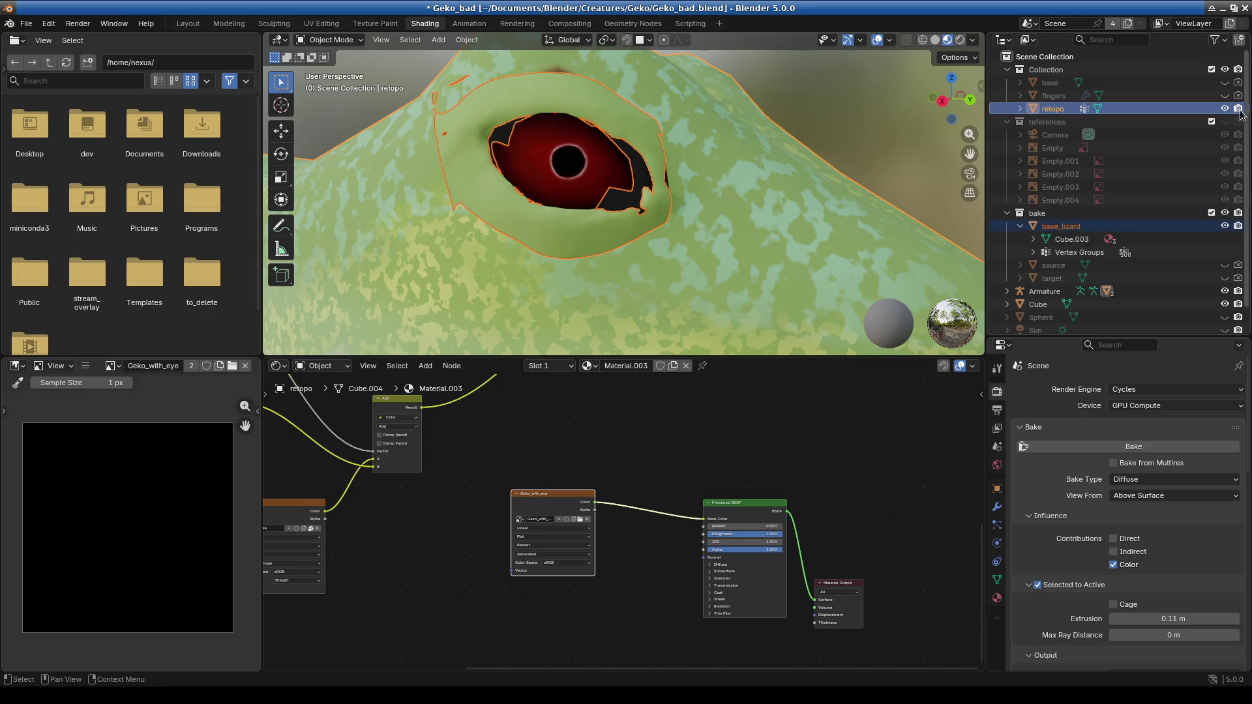
# Move retopo into the bake collection, reselect base_lizard with retopo active, and save Geko_bad.blend.
pyautogui.moveTo(1064, 230)
pyautogui.mouseDown()
pyautogui.moveTo(1062, 71)
pyautogui.moveTo(1064, 211)
pyautogui.mouseUp()
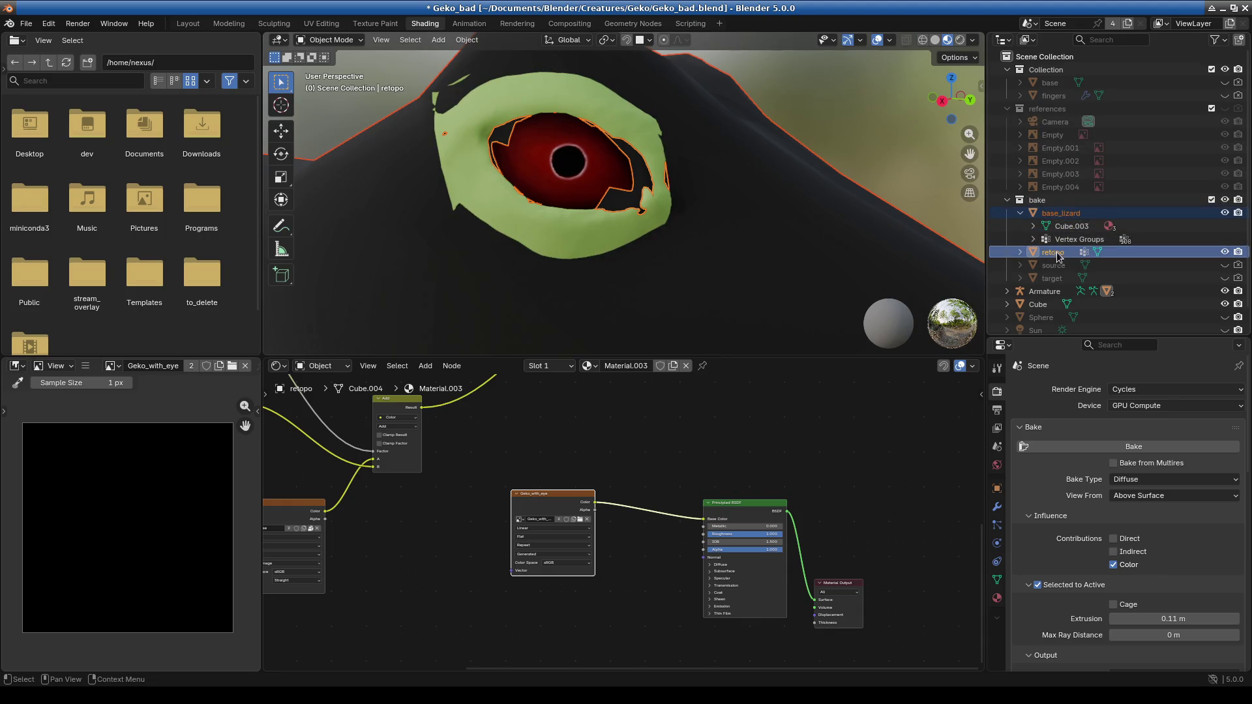
pyautogui.click(1225, 253)
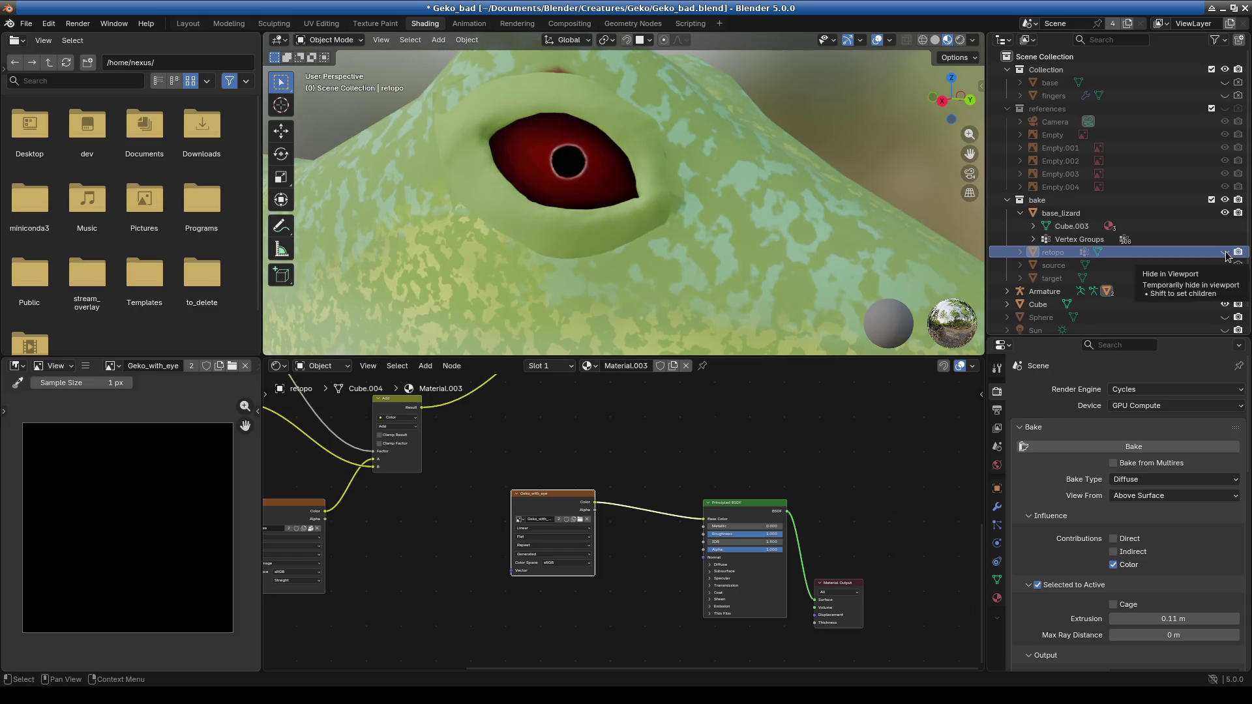
pyautogui.click(1225, 253)
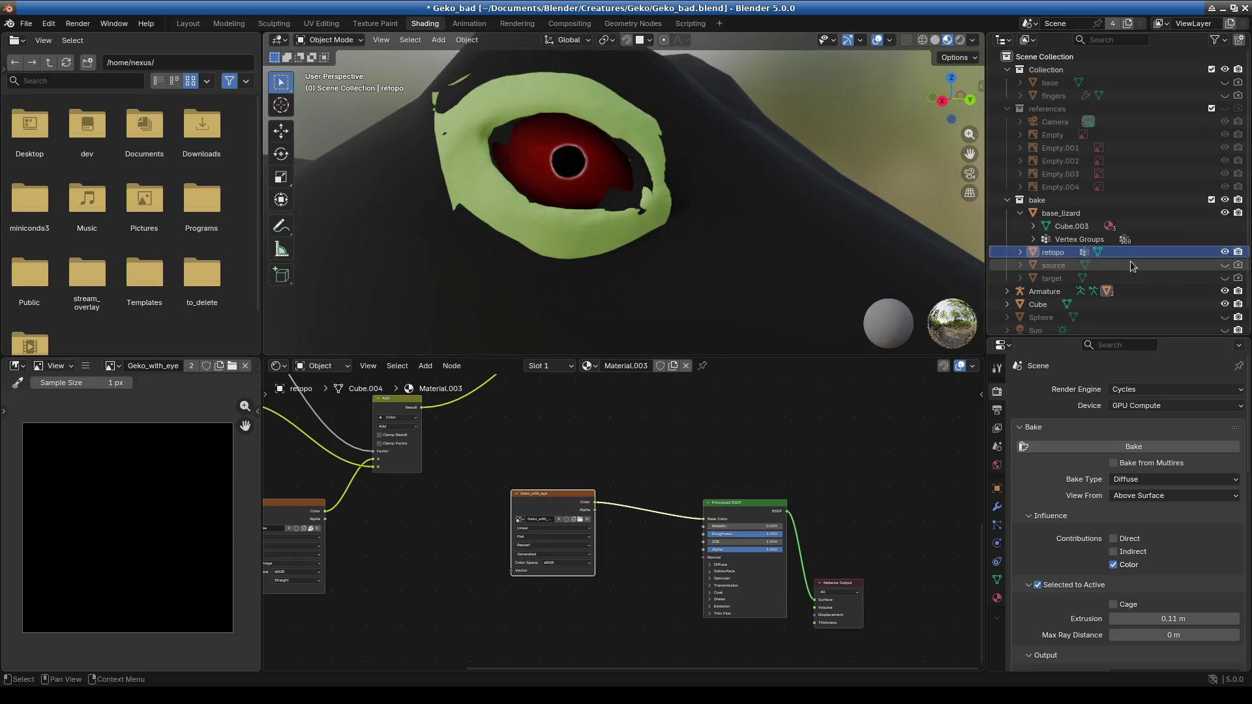
pyautogui.click(1059, 215)
pyautogui.keyDown('ctrl'); pyautogui.click(1052, 253); pyautogui.keyUp('ctrl')
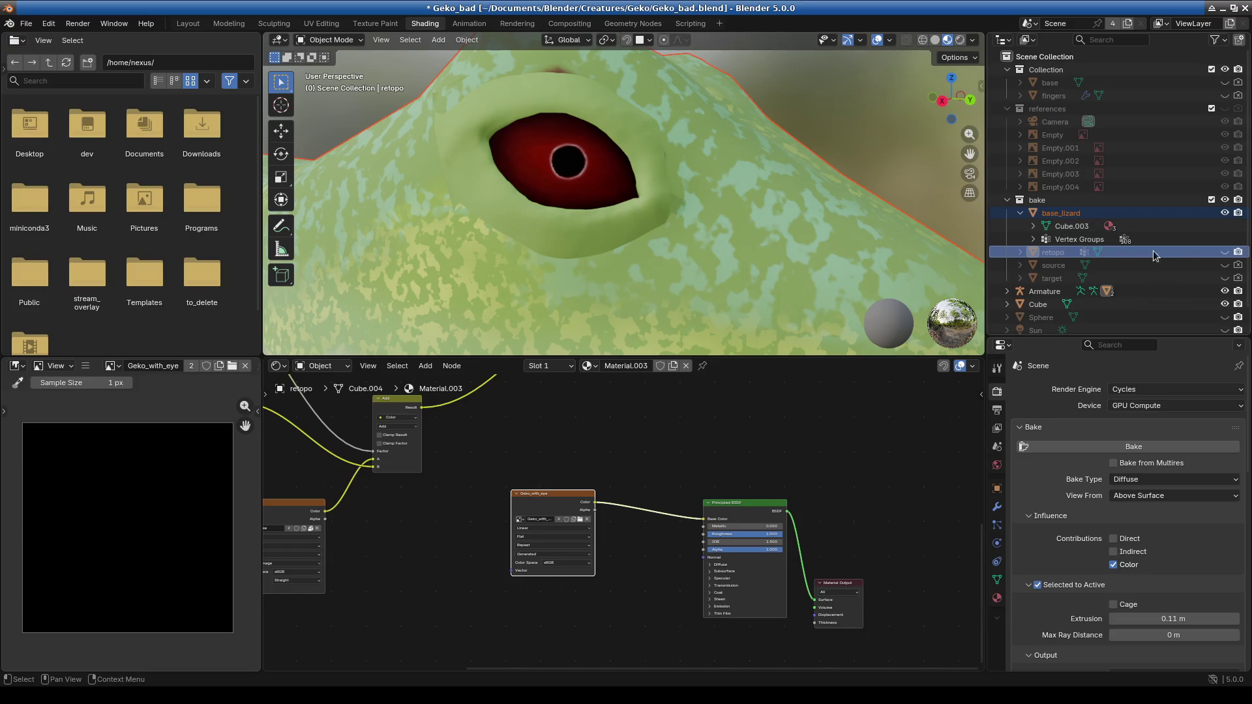
pyautogui.click(1225, 253)
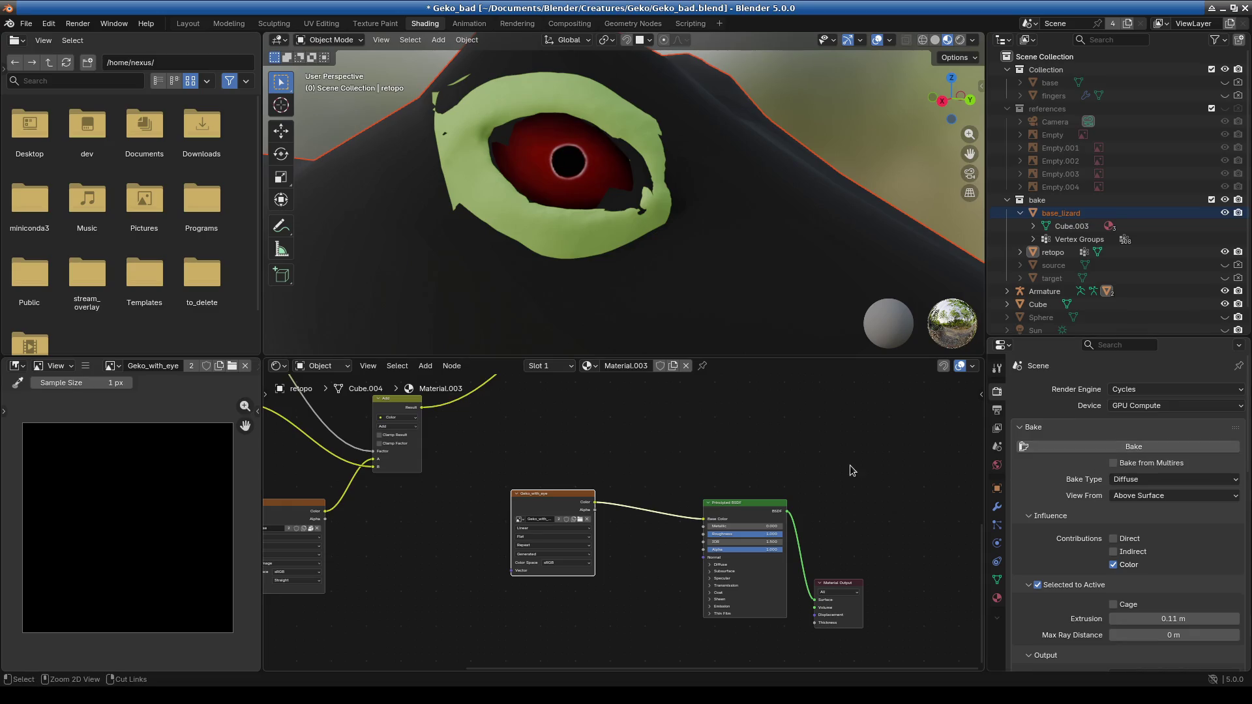
pyautogui.hotkey('ctrl', 's')
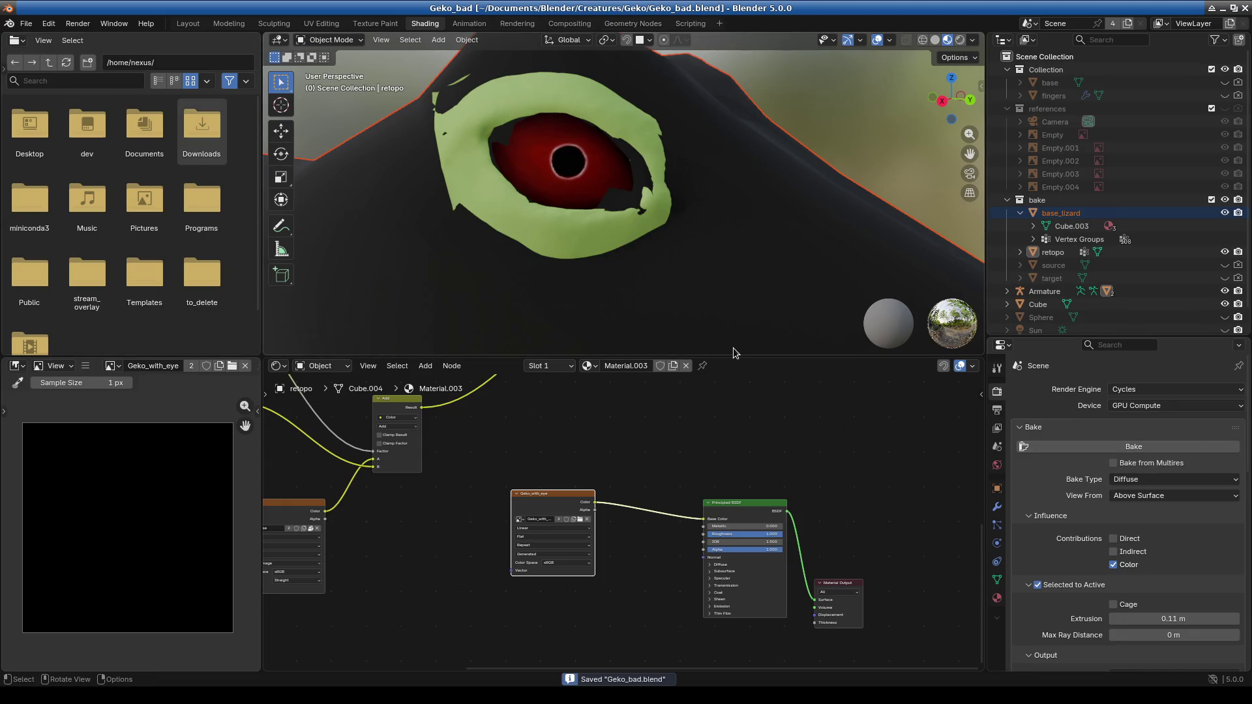
# Bake the diffuse colour into Geko_with_eye and zoom in on the baked eye island.
pyautogui.click(1091, 449)
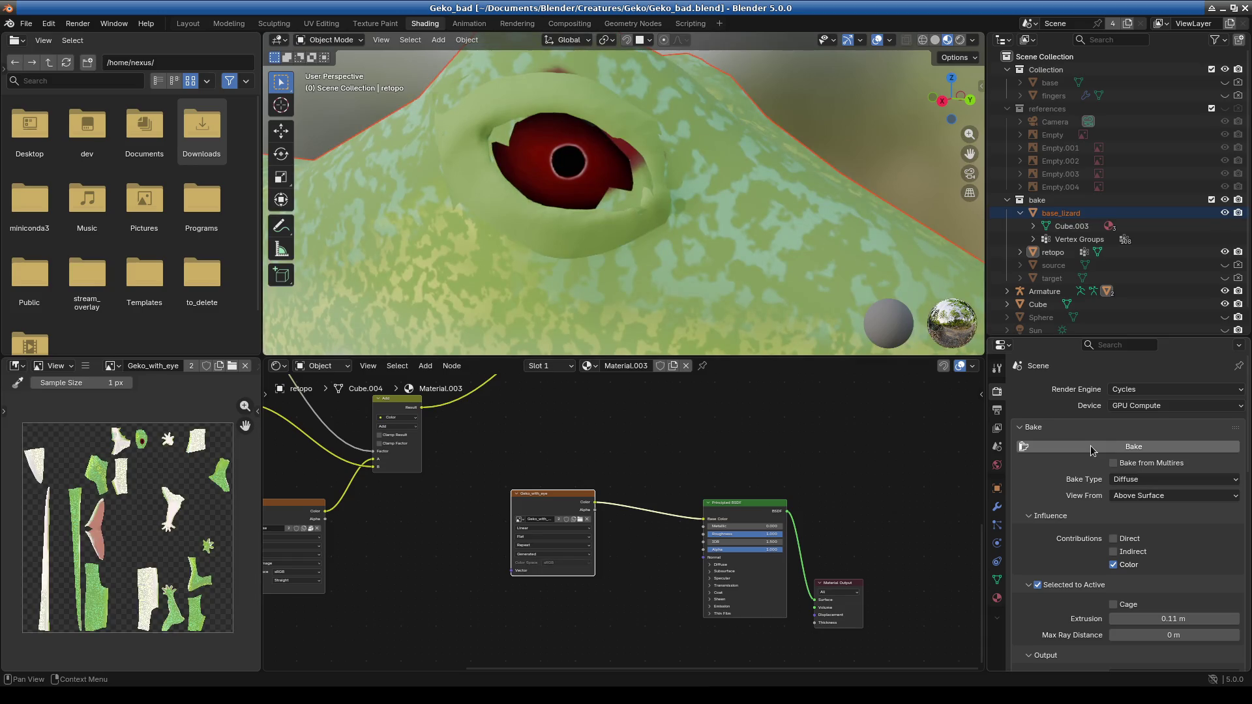
pyautogui.scroll(5, 80, 484)
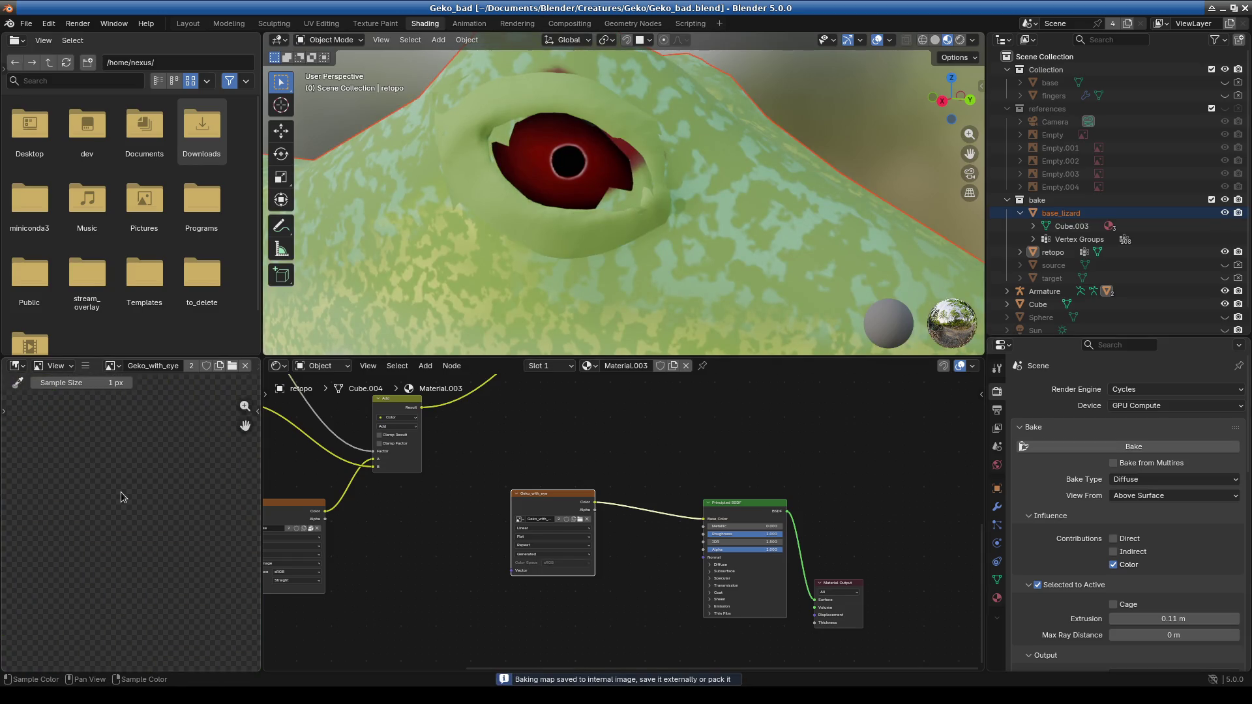
pyautogui.scroll(-5, 120, 491)
pyautogui.moveTo(134, 418)
pyautogui.mouseDown(button='middle')
pyautogui.moveTo(146, 609)
pyautogui.moveTo(157, 554)
pyautogui.mouseUp(button='middle')
pyautogui.scroll(3, 157, 555)
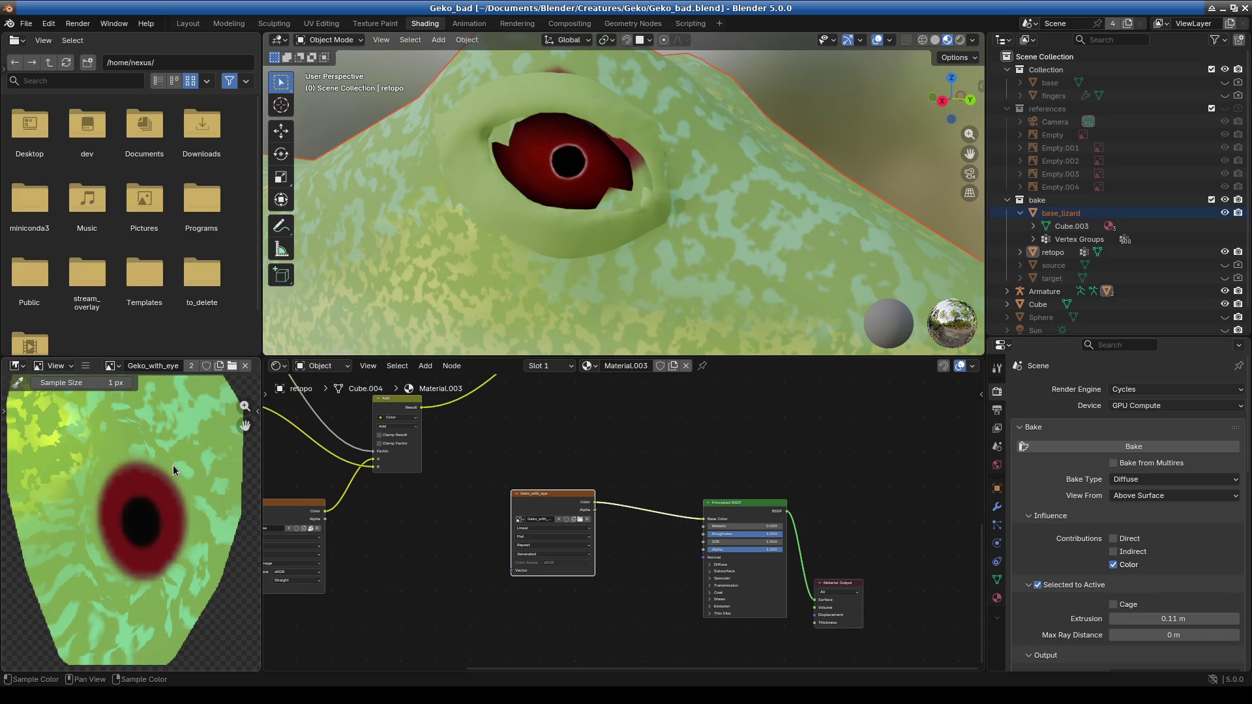
pyautogui.moveTo(508, 357); pyautogui.dragTo(504, 414)
pyautogui.press('Home')
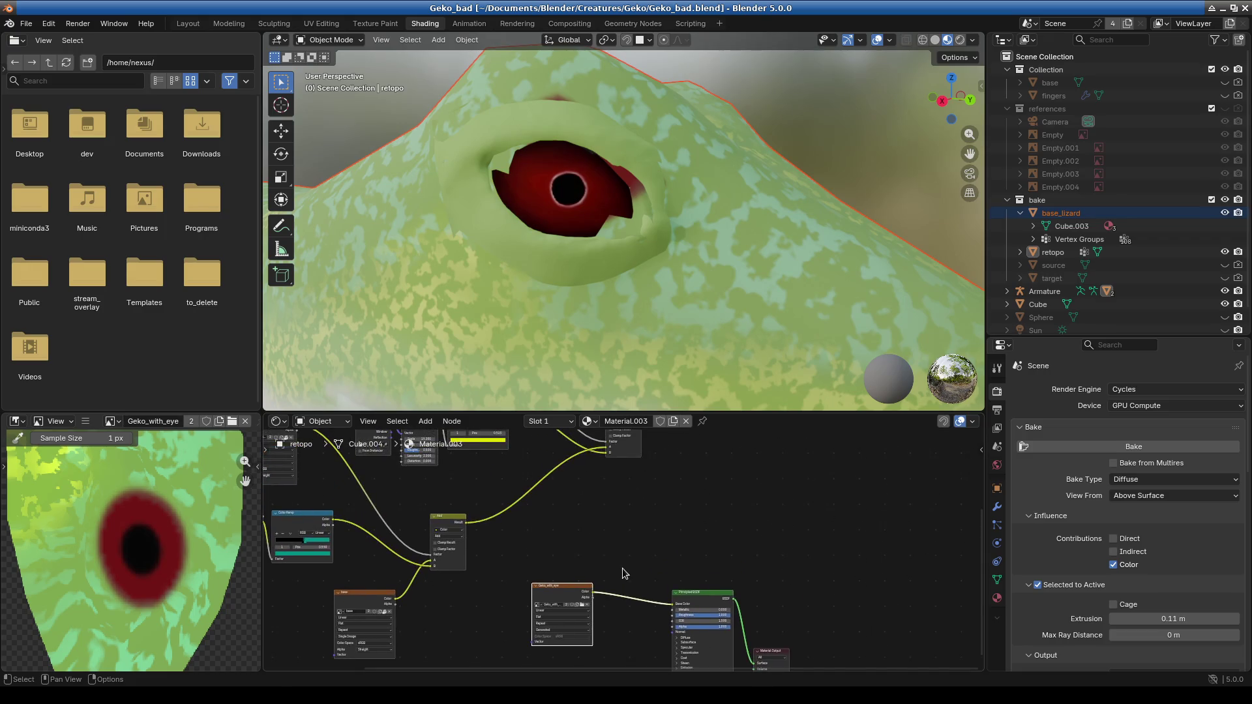
# Compare base_lizard's modelled eye with the baked retopo eye, leaving base_lizard hidden.
pyautogui.click(1225, 214)
pyautogui.click(1226, 213)
pyautogui.click(1226, 213)
pyautogui.click(1226, 213)
pyautogui.click(1225, 213)
pyautogui.click(1226, 213)
pyautogui.moveTo(815, 241)
pyautogui.mouseDown(button='middle')
pyautogui.moveTo(727, 248)
pyautogui.moveTo(709, 227)
pyautogui.moveTo(730, 235)
pyautogui.mouseUp(button='middle')
pyautogui.click(1224, 213)
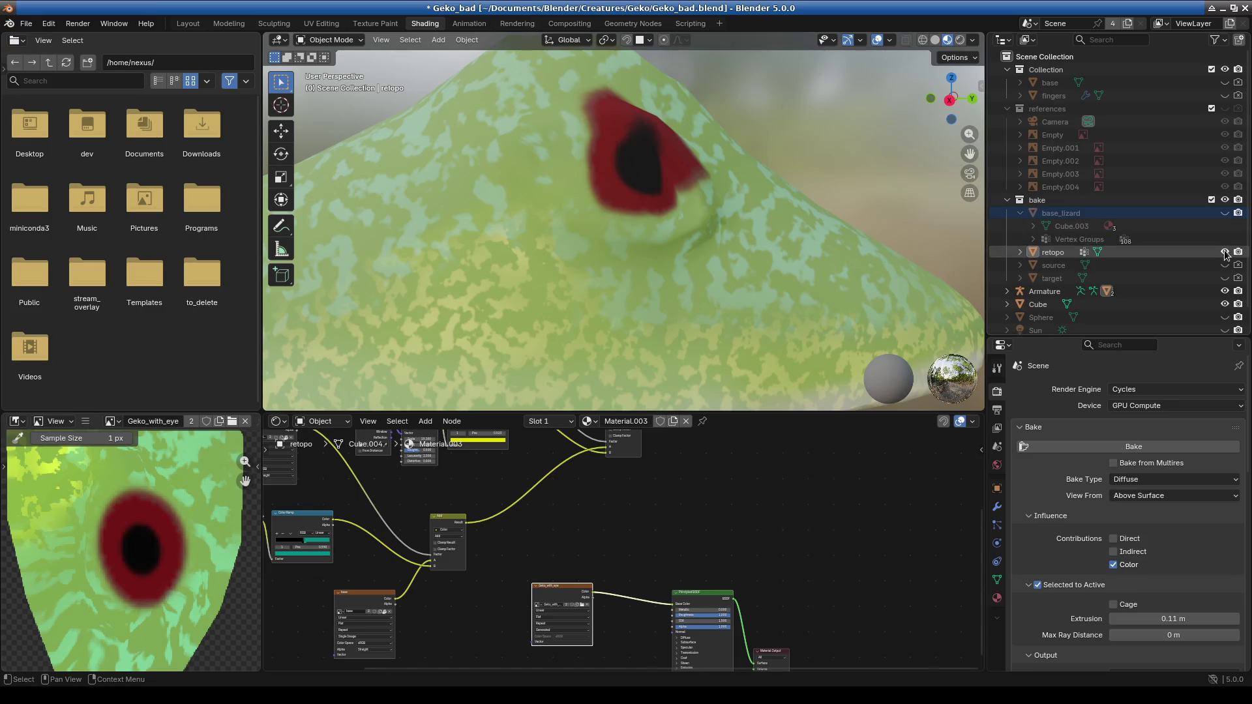
pyautogui.click(1226, 253)
pyautogui.click(1226, 253)
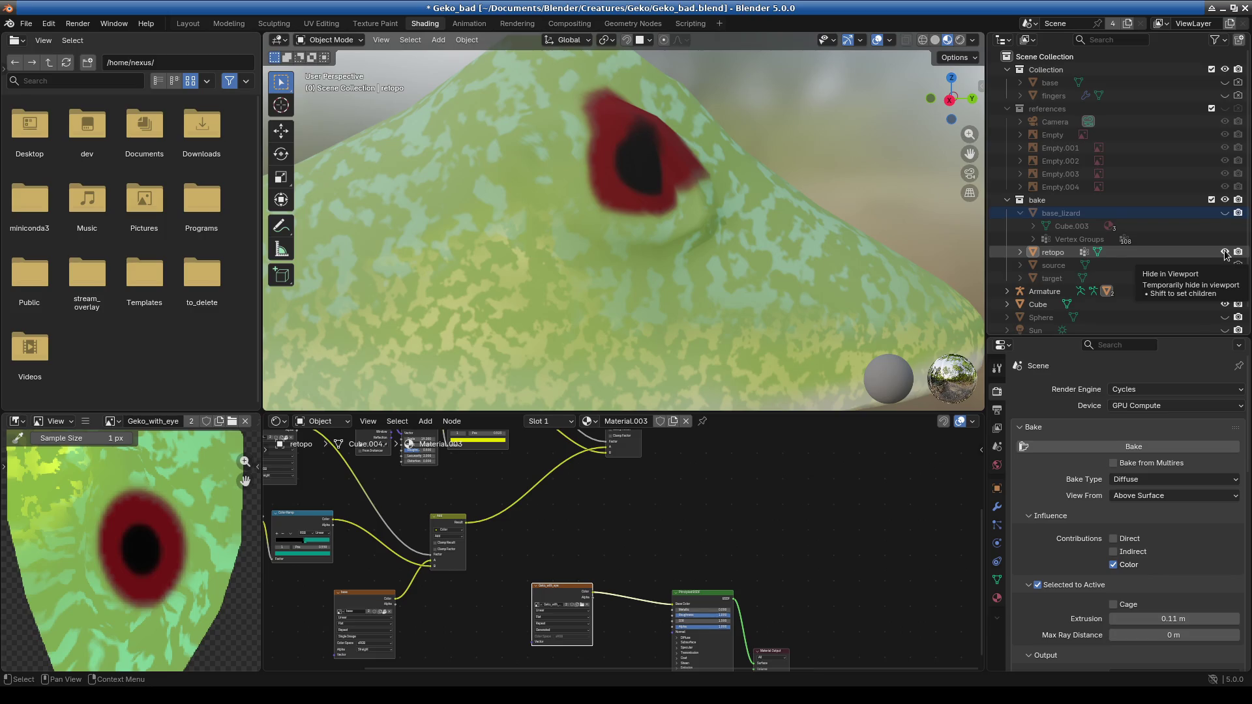
# Hide retopo, show base_lizard and select it to view its material nodes.
pyautogui.click(1226, 253)
pyautogui.click(1226, 212)
pyautogui.click(1122, 213)
pyautogui.moveTo(757, 570)
pyautogui.mouseDown(button='middle')
pyautogui.moveTo(738, 589)
pyautogui.moveTo(734, 652)
pyautogui.mouseUp(button='middle')
pyautogui.scroll(2, 573, 621)
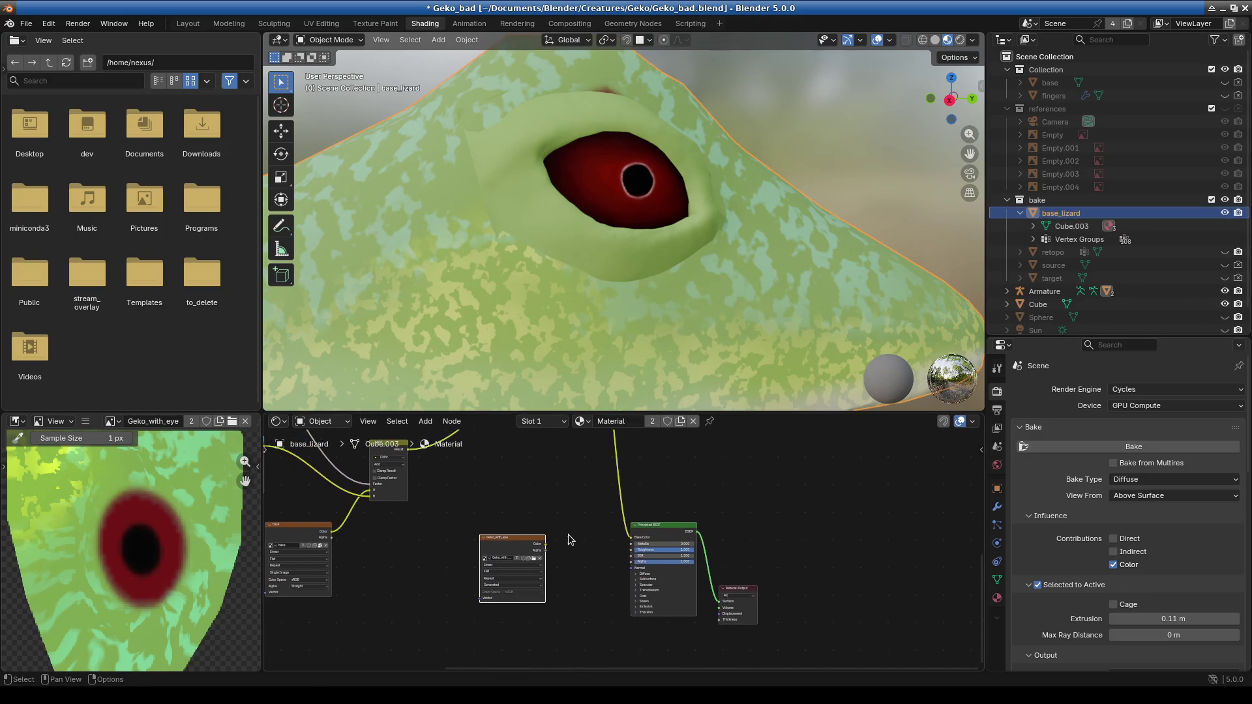
pyautogui.scroll(-1, 565, 542)
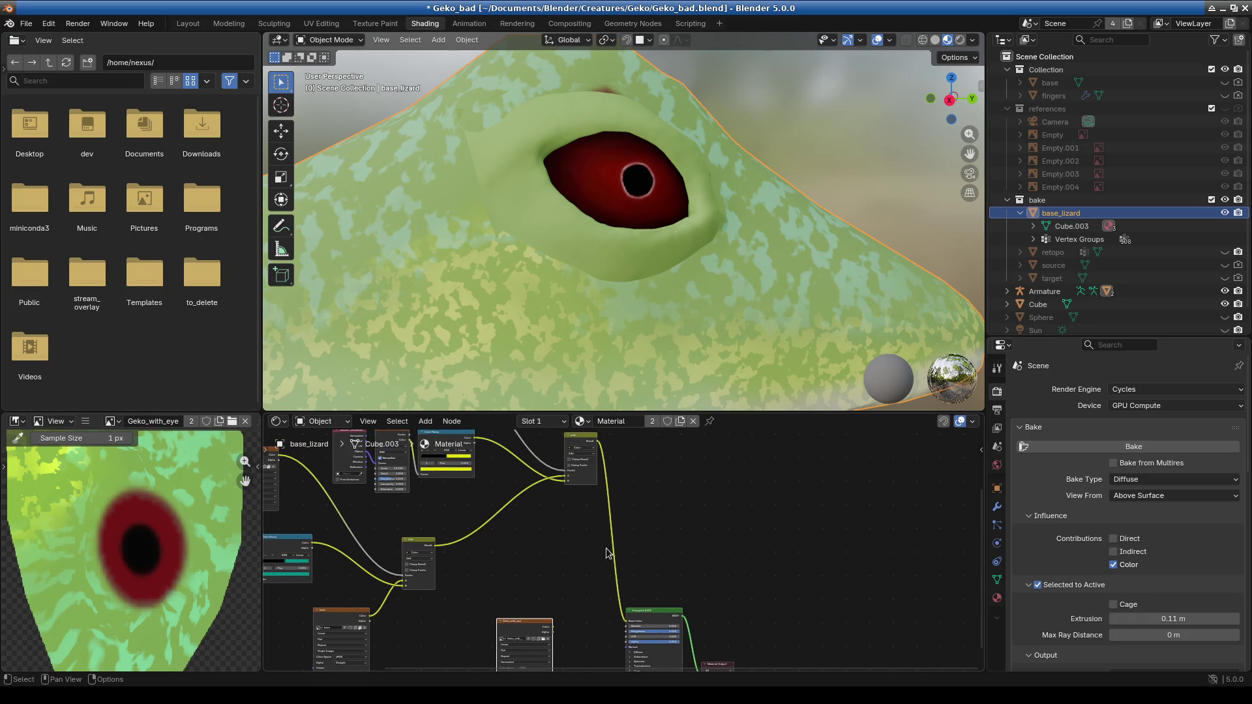
# In Edit Mode, select the linked eye-socket faces and hide them with H.
pyautogui.click(328, 45)
pyautogui.click(329, 70)
pyautogui.moveTo(606, 264)
pyautogui.mouseDown(button='middle')
pyautogui.moveTo(627, 251)
pyautogui.moveTo(615, 240)
pyautogui.moveTo(689, 242)
pyautogui.moveTo(572, 252)
pyautogui.moveTo(700, 234)
pyautogui.moveTo(651, 229)
pyautogui.mouseUp(button='middle')
pyautogui.press('l')
pyautogui.press('h')
pyautogui.scroll(2, 540, 133)
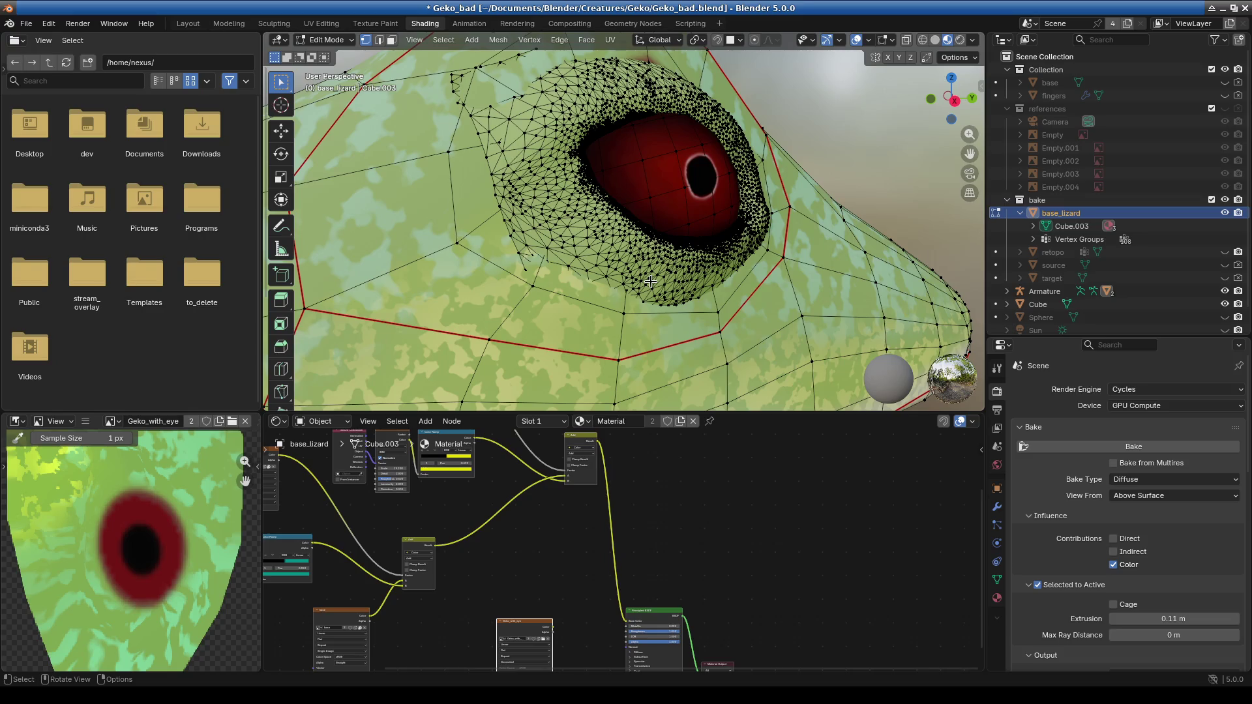
# Orbit close to the eye and add two vertices left of it to the selection.
pyautogui.scroll(-3, 651, 281)
pyautogui.moveTo(650, 281)
pyautogui.mouseDown(button='middle')
pyautogui.moveTo(617, 338)
pyautogui.moveTo(522, 208)
pyautogui.mouseUp(button='middle')
pyautogui.moveTo(508, 190)
pyautogui.mouseDown()
pyautogui.moveTo(578, 230)
pyautogui.moveTo(504, 210)
pyautogui.moveTo(424, 277)
pyautogui.moveTo(493, 265)
pyautogui.mouseUp()
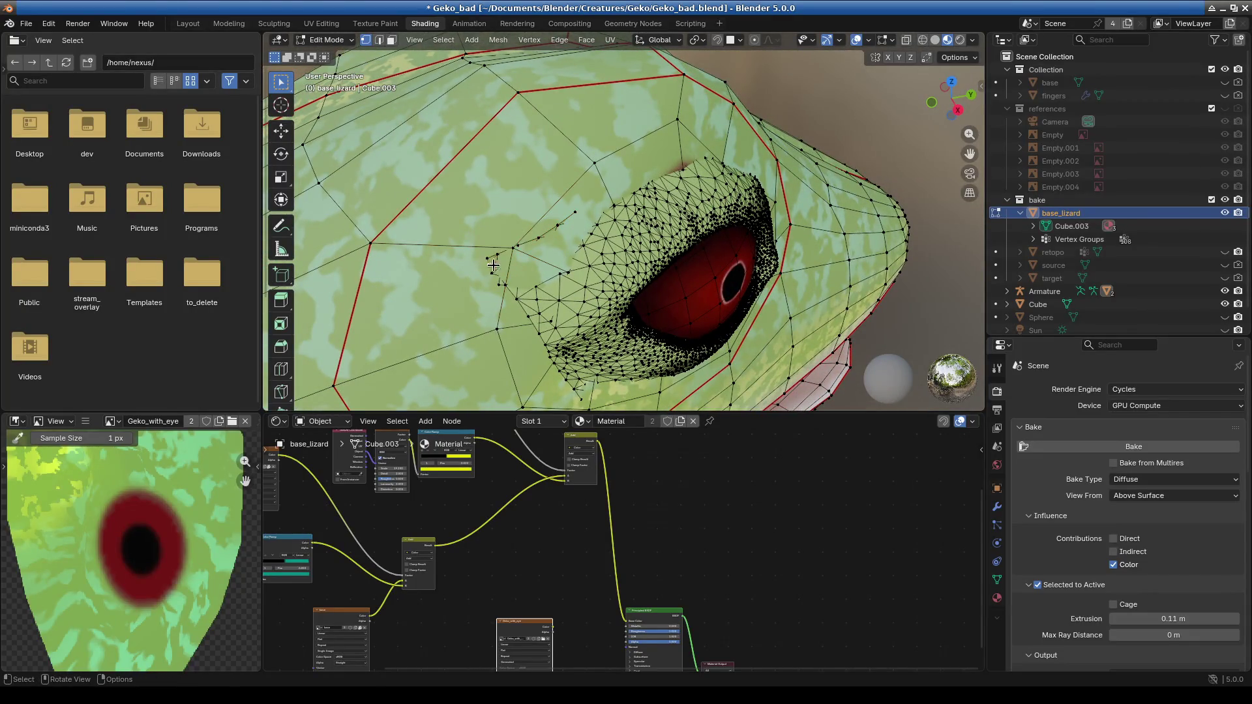
pyautogui.keyDown('shift'); pyautogui.click(494, 260); pyautogui.keyUp('shift')
pyautogui.keyDown('shift'); pyautogui.click(539, 237); pyautogui.keyUp('shift')
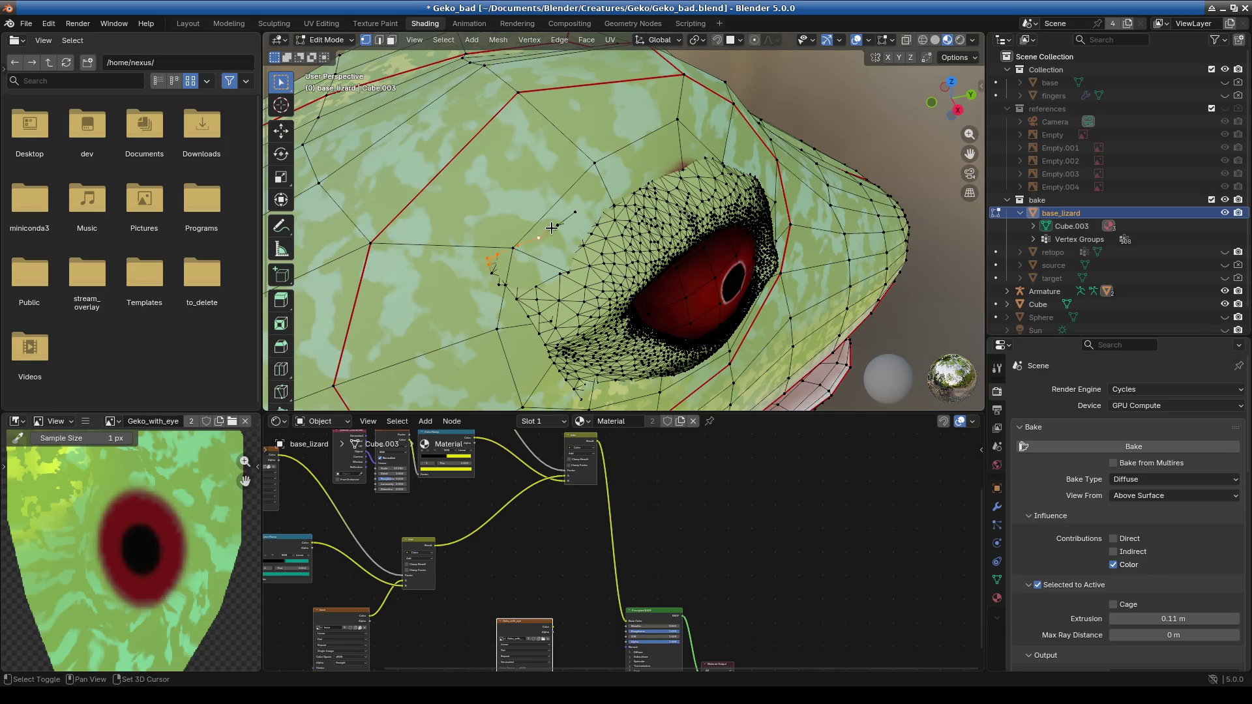
pyautogui.moveTo(687, 262); pyautogui.dragTo(673, 217, button='middle')
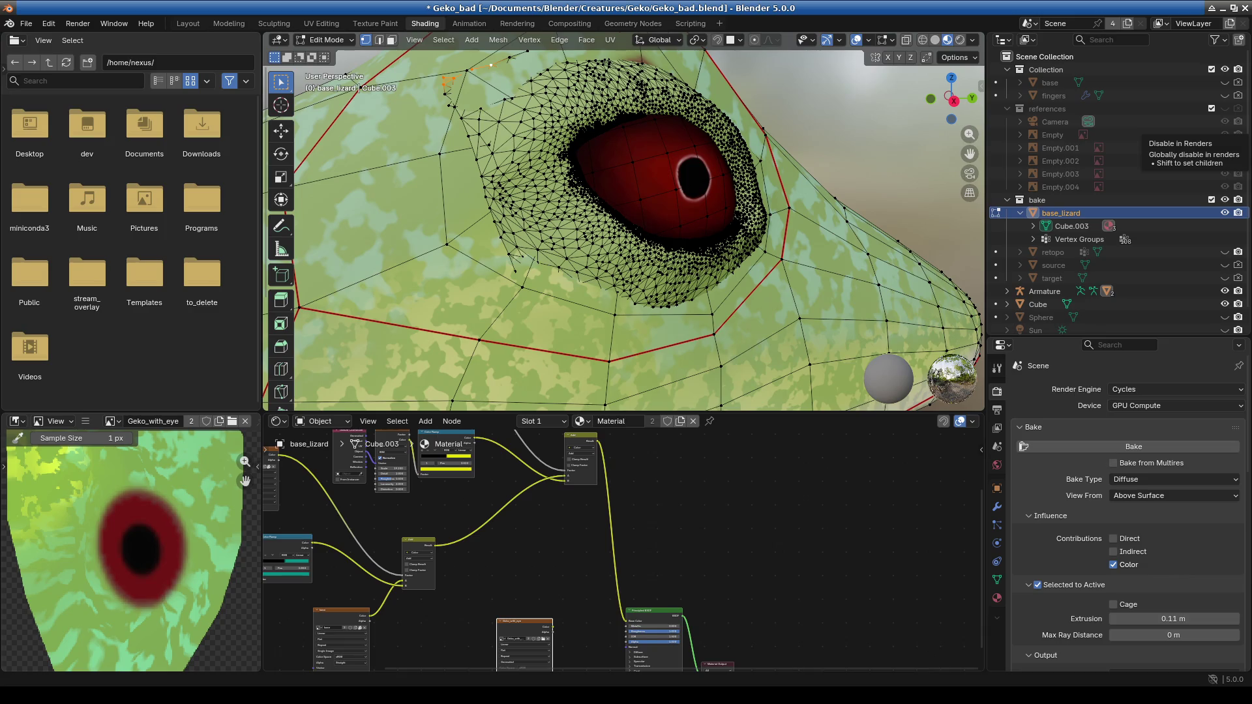
pyautogui.moveTo(574, 293)
pyautogui.mouseDown(button='middle')
pyautogui.moveTo(637, 291)
pyautogui.moveTo(613, 215)
pyautogui.mouseUp(button='middle')
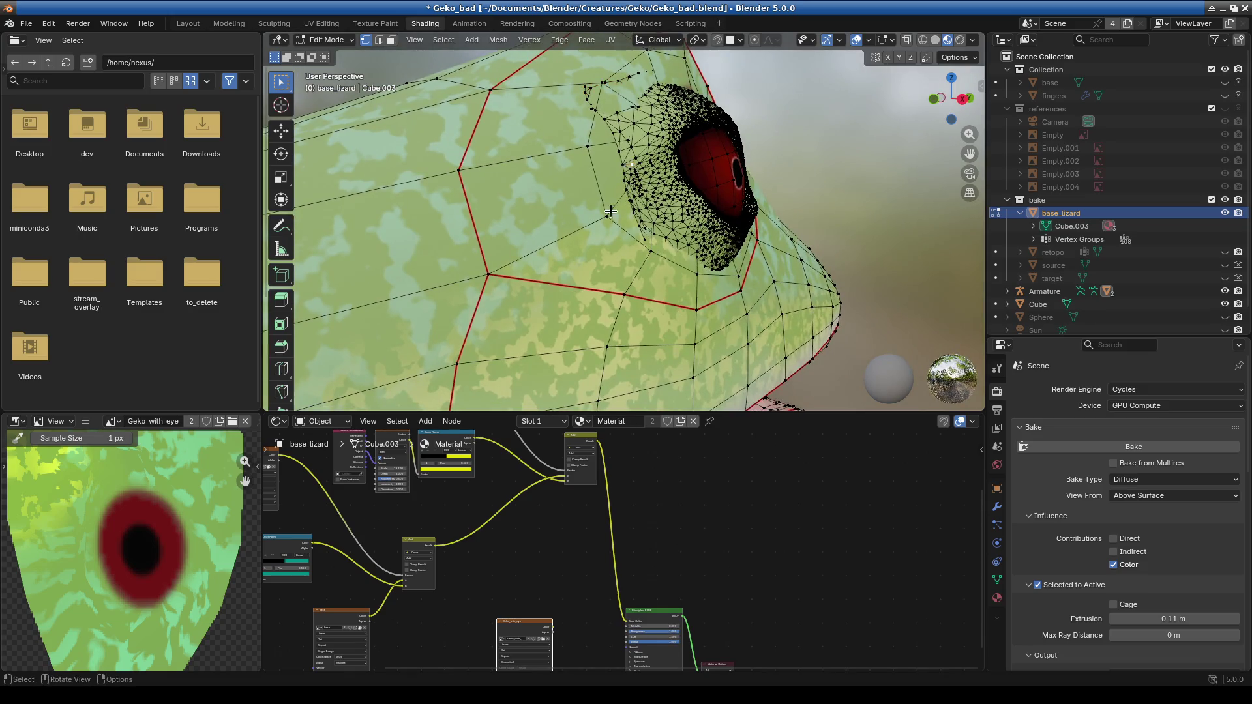
pyautogui.moveTo(629, 151); pyautogui.dragTo(681, 132, button='middle')
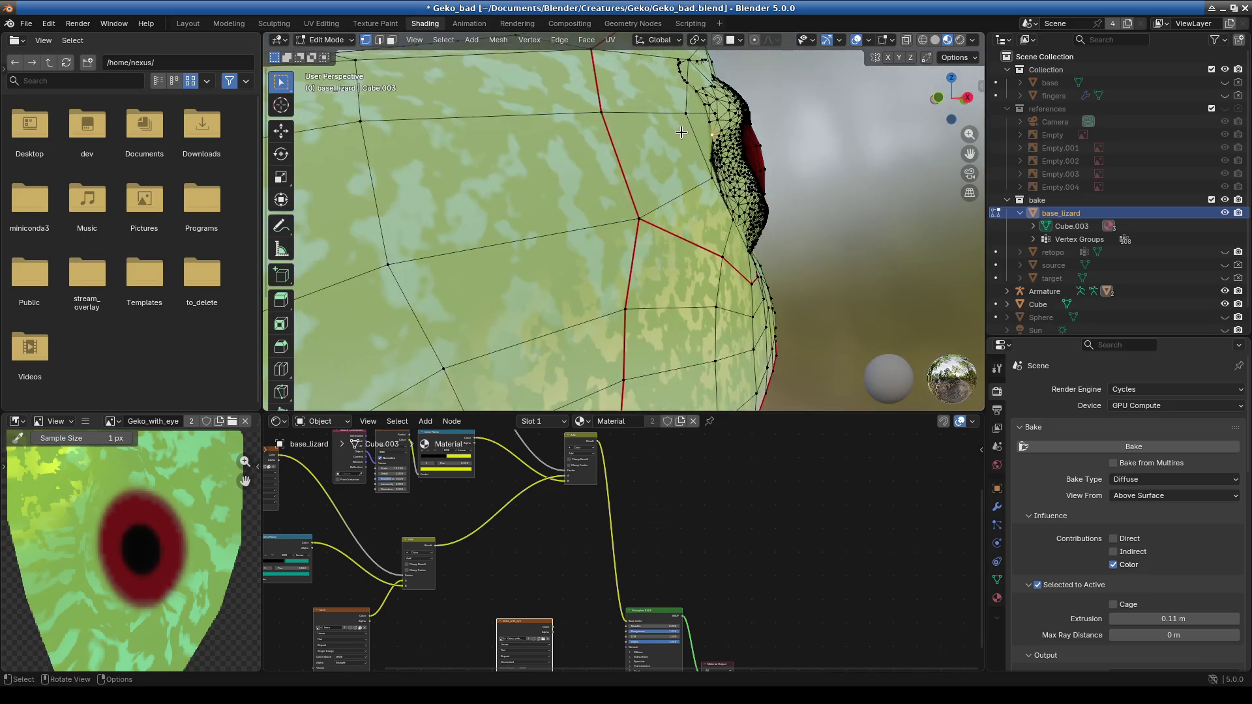
# Check the eye mesh in Front and Right orthographic views, then return to perspective.
pyautogui.press('KP_1')
pyautogui.press('KP_3')
pyautogui.press('KP_1')
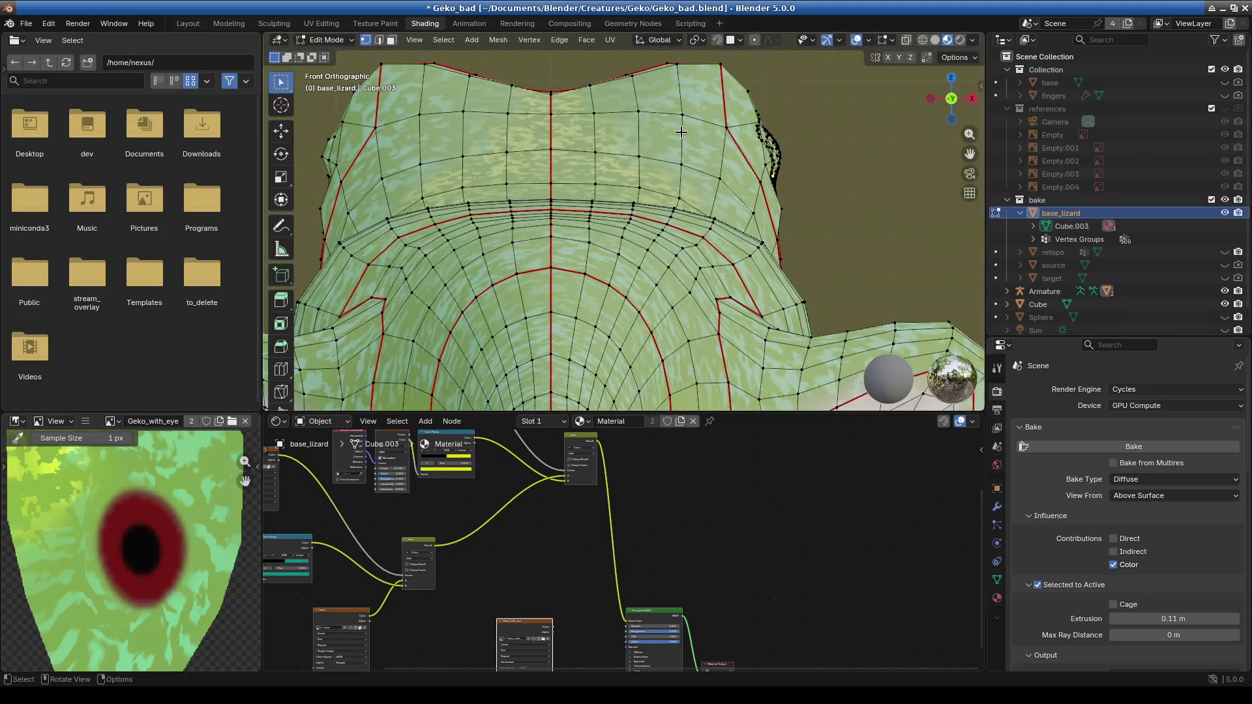
pyautogui.press('KP_3')
pyautogui.press('KP_1')
pyautogui.scroll(-6, 680, 132)
pyautogui.moveTo(642, 223)
pyautogui.mouseDown(button='middle')
pyautogui.moveTo(583, 268)
pyautogui.moveTo(600, 241)
pyautogui.moveTo(674, 276)
pyautogui.moveTo(611, 272)
pyautogui.mouseUp(button='middle')
pyautogui.scroll(4, 607, 231)
pyautogui.scroll(2, 607, 232)
pyautogui.scroll(4, 609, 267)
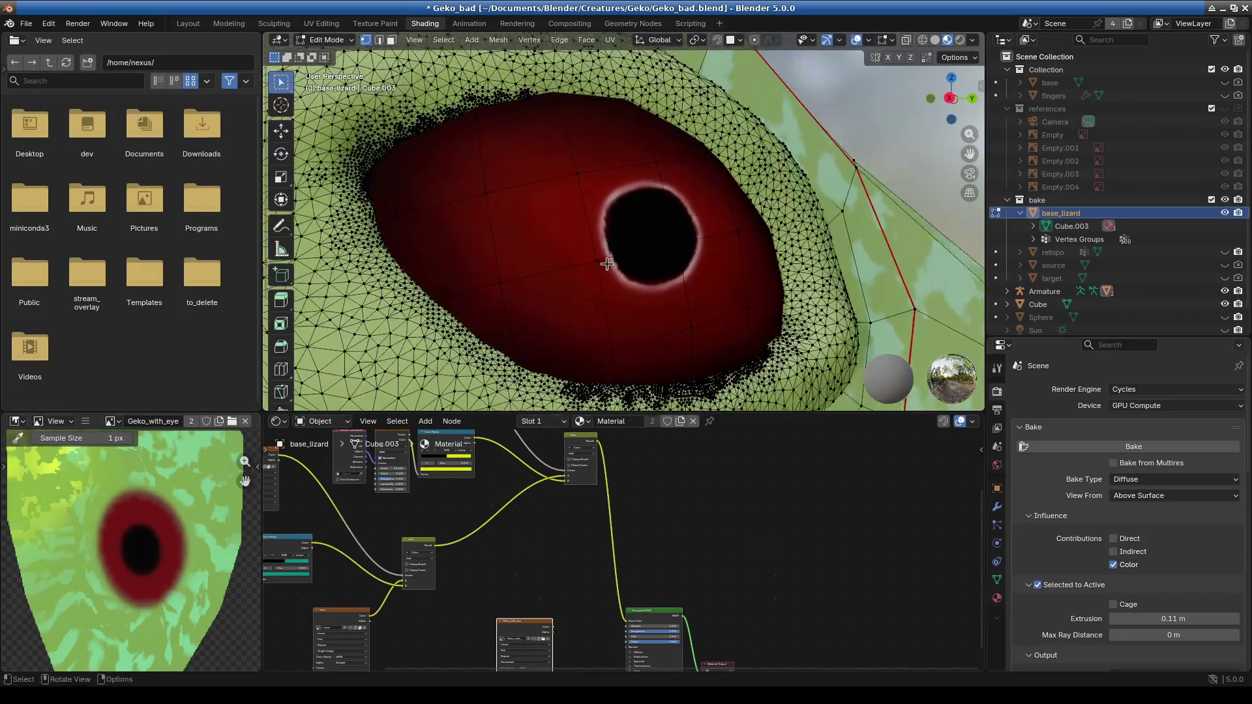
pyautogui.scroll(-3, 607, 264)
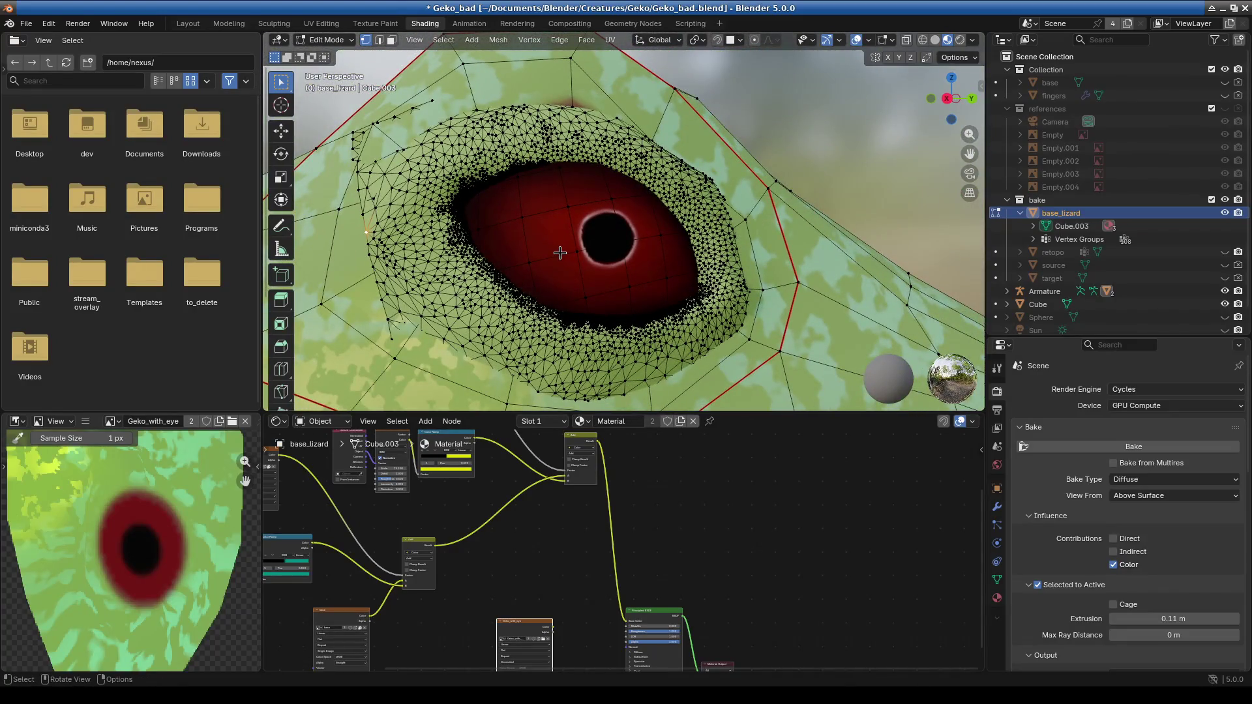
# Add another vertex beside the eye and recheck the Front and Right views.
pyautogui.moveTo(648, 286)
pyautogui.mouseDown(button='middle')
pyautogui.moveTo(702, 311)
pyautogui.moveTo(581, 331)
pyautogui.mouseUp(button='middle')
pyautogui.keyDown('shift'); pyautogui.click(509, 268); pyautogui.keyUp('shift')
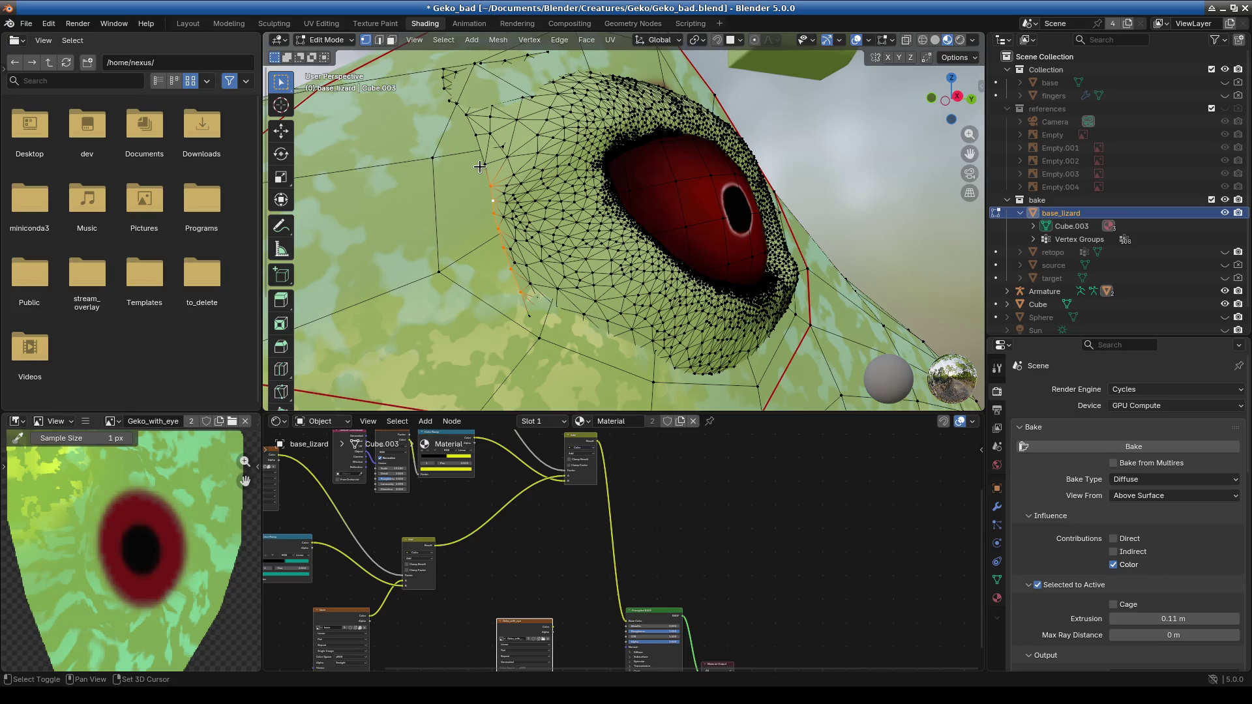
pyautogui.moveTo(477, 130); pyautogui.dragTo(558, 280, button='middle')
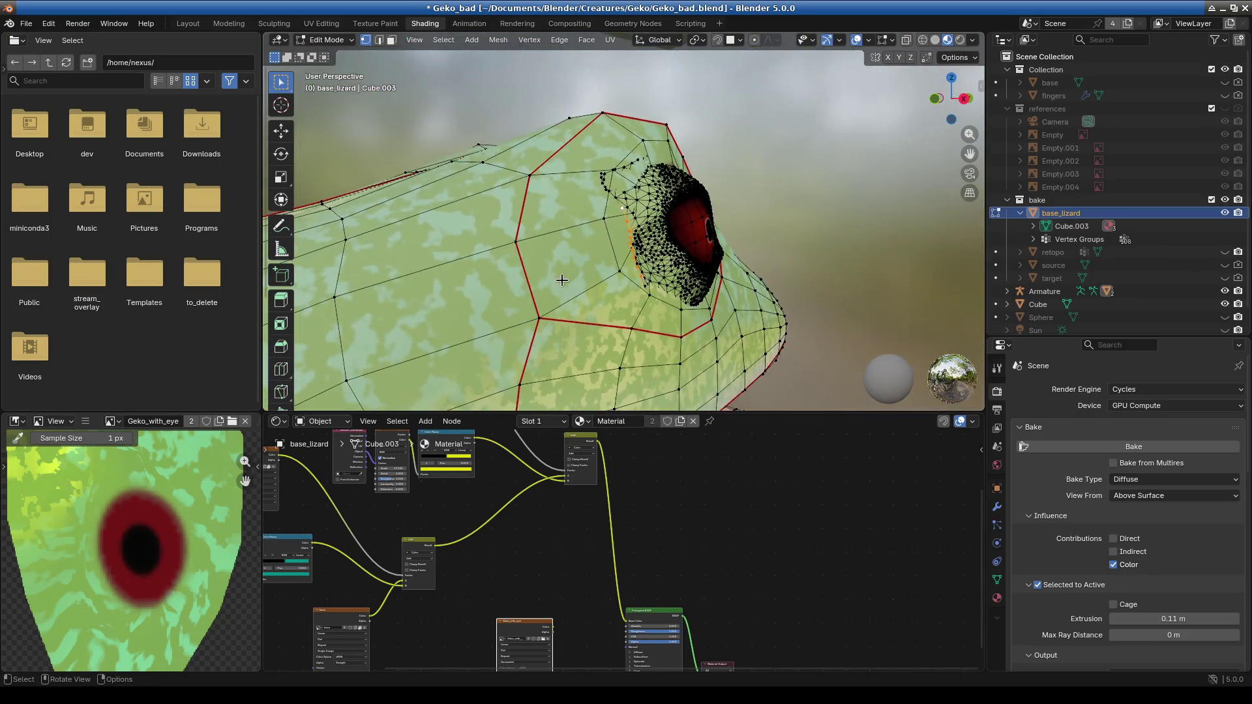
pyautogui.press('KP_1')
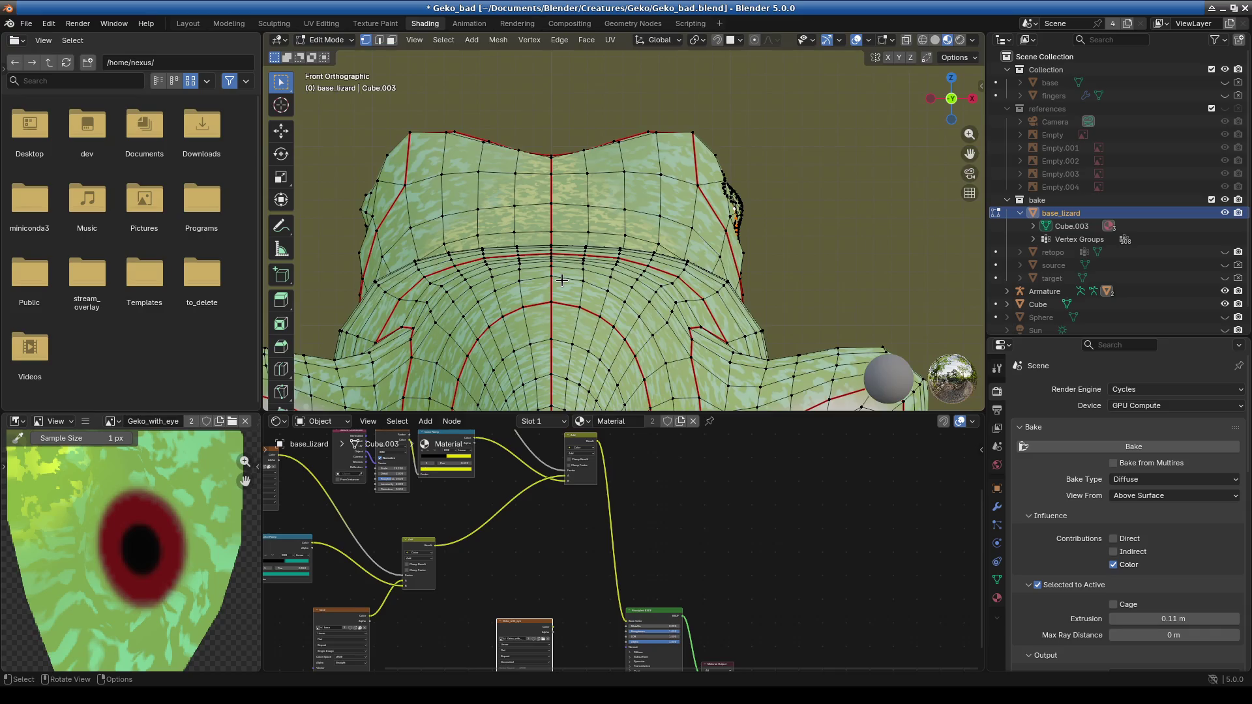
pyautogui.press('KP_3')
pyautogui.scroll(4, 673, 280)
pyautogui.moveTo(571, 264)
pyautogui.mouseDown(button='middle')
pyautogui.moveTo(569, 308)
pyautogui.moveTo(623, 304)
pyautogui.moveTo(607, 259)
pyautogui.mouseUp(button='middle')
pyautogui.scroll(2, 607, 259)
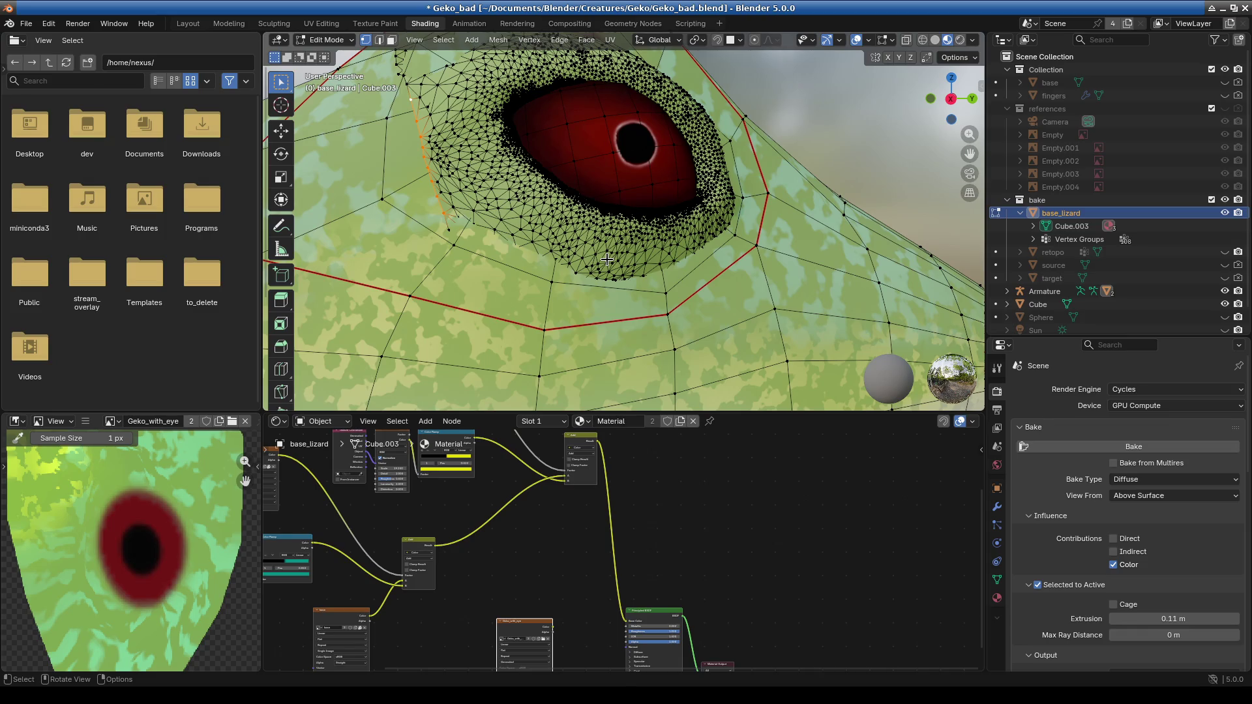
# Hide base_lizard, show the retopo mesh, and enlarge the node graph.
pyautogui.click(1224, 213)
pyautogui.click(1224, 253)
pyautogui.scroll(-3, 671, 257)
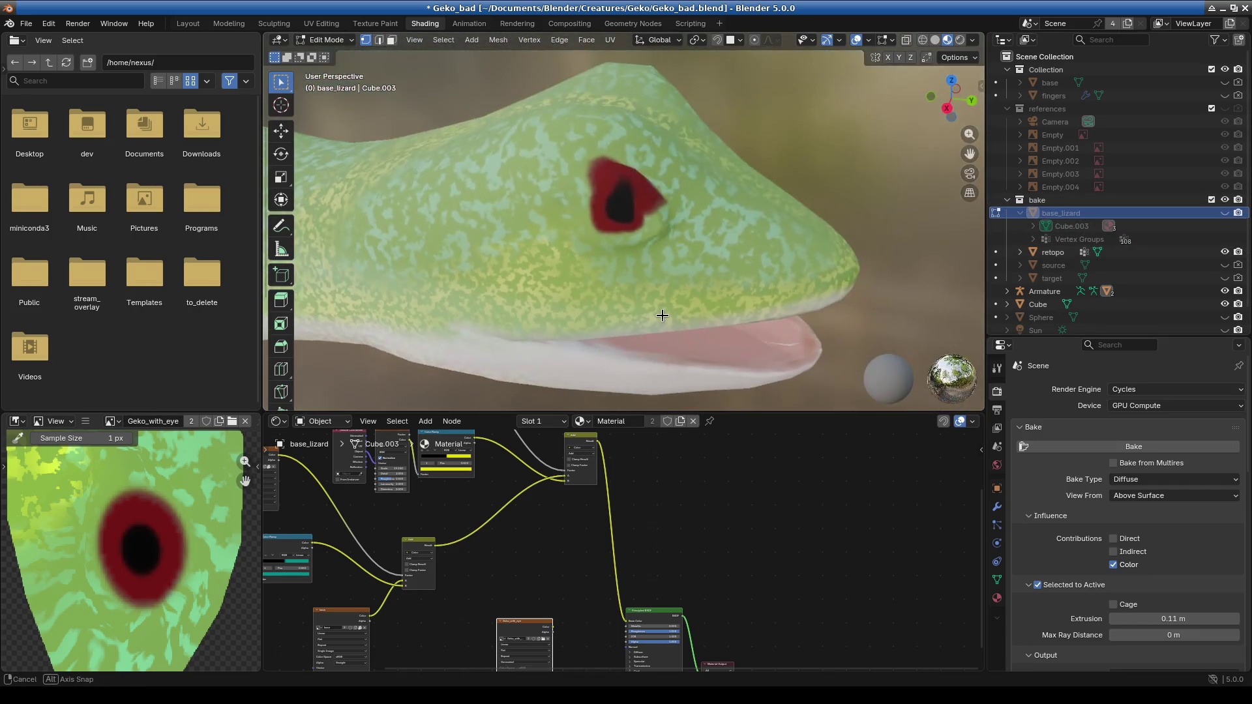
pyautogui.scroll(5, 637, 297)
pyautogui.moveTo(741, 413); pyautogui.dragTo(762, 214)
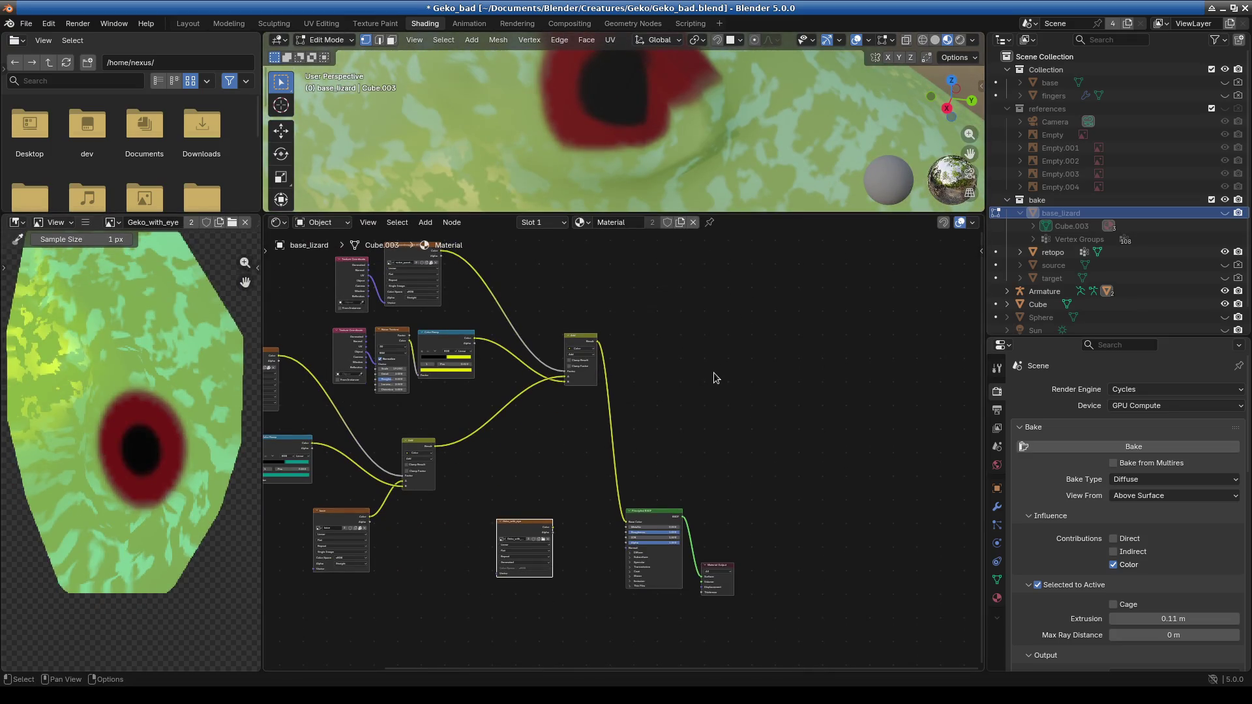
pyautogui.scroll(-2, 623, 410)
pyautogui.hscroll(-2, 623, 411)
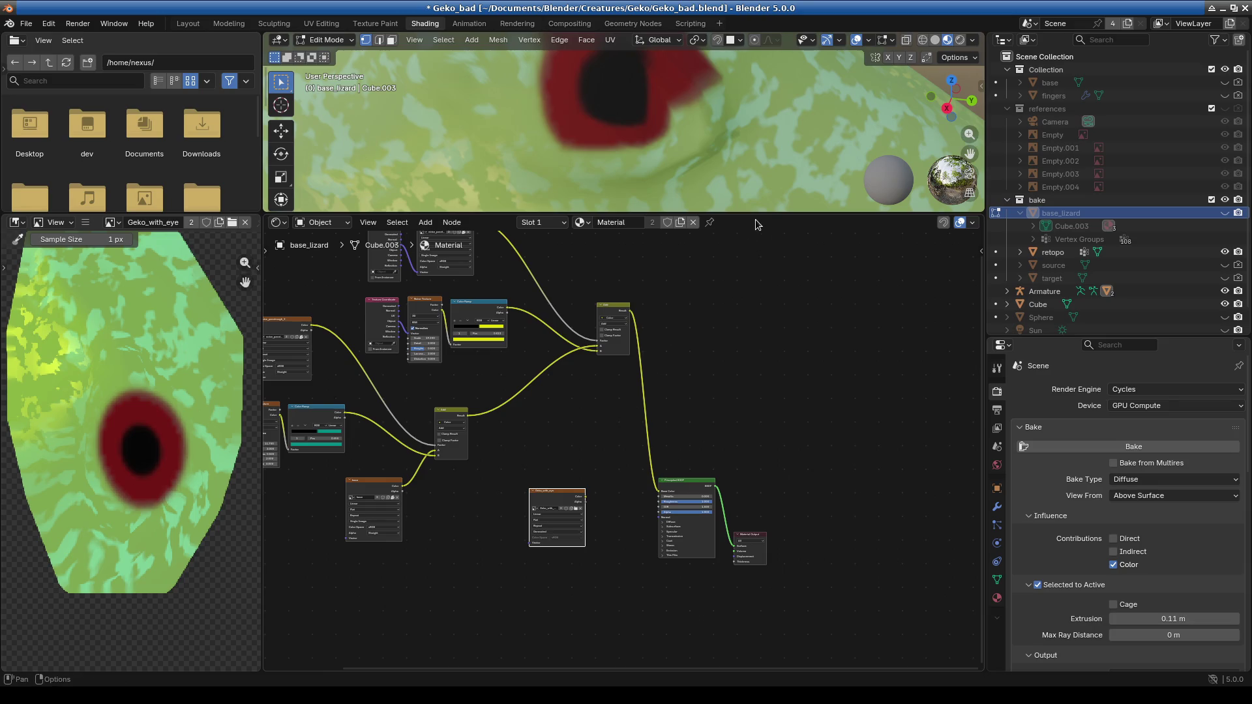
pyautogui.moveTo(756, 210)
pyautogui.mouseDown()
pyautogui.moveTo(759, 345)
pyautogui.moveTo(765, 246)
pyautogui.mouseUp()
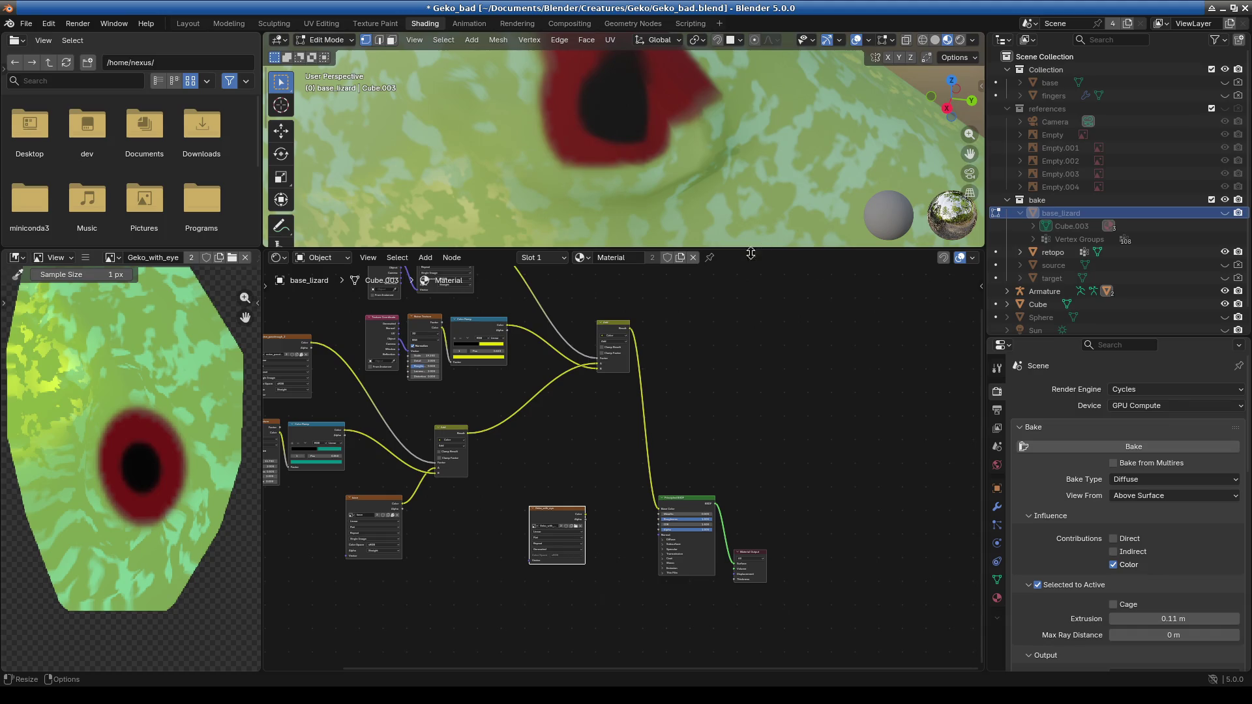
# Connect the Geko_with_eye Color output to the Principled BSDF Base Color.
pyautogui.scroll(3, 548, 515)
pyautogui.moveTo(605, 422); pyautogui.dragTo(599, 471, button='middle')
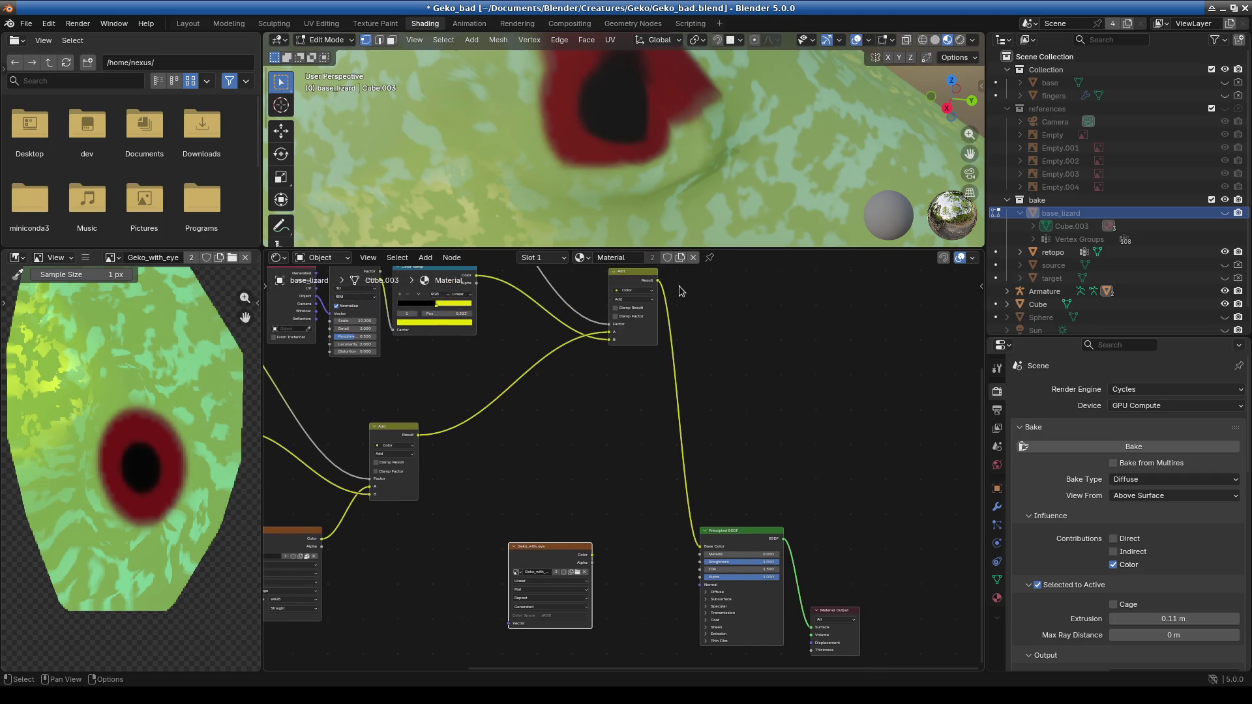
pyautogui.moveTo(657, 285)
pyautogui.mouseDown()
pyautogui.moveTo(672, 396)
pyautogui.moveTo(600, 437)
pyautogui.mouseUp()
pyautogui.moveTo(589, 557); pyautogui.dragTo(699, 546)
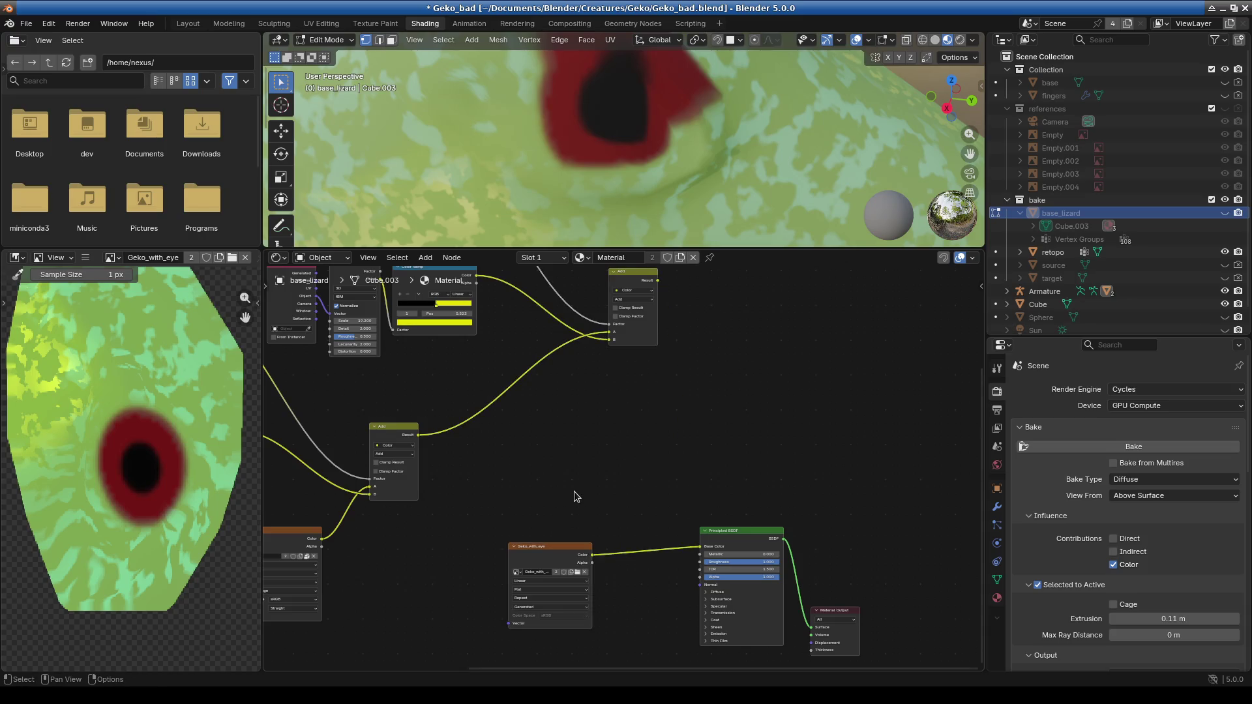
pyautogui.moveTo(727, 249)
pyautogui.mouseDown()
pyautogui.moveTo(750, 455)
pyautogui.moveTo(740, 477)
pyautogui.mouseUp()
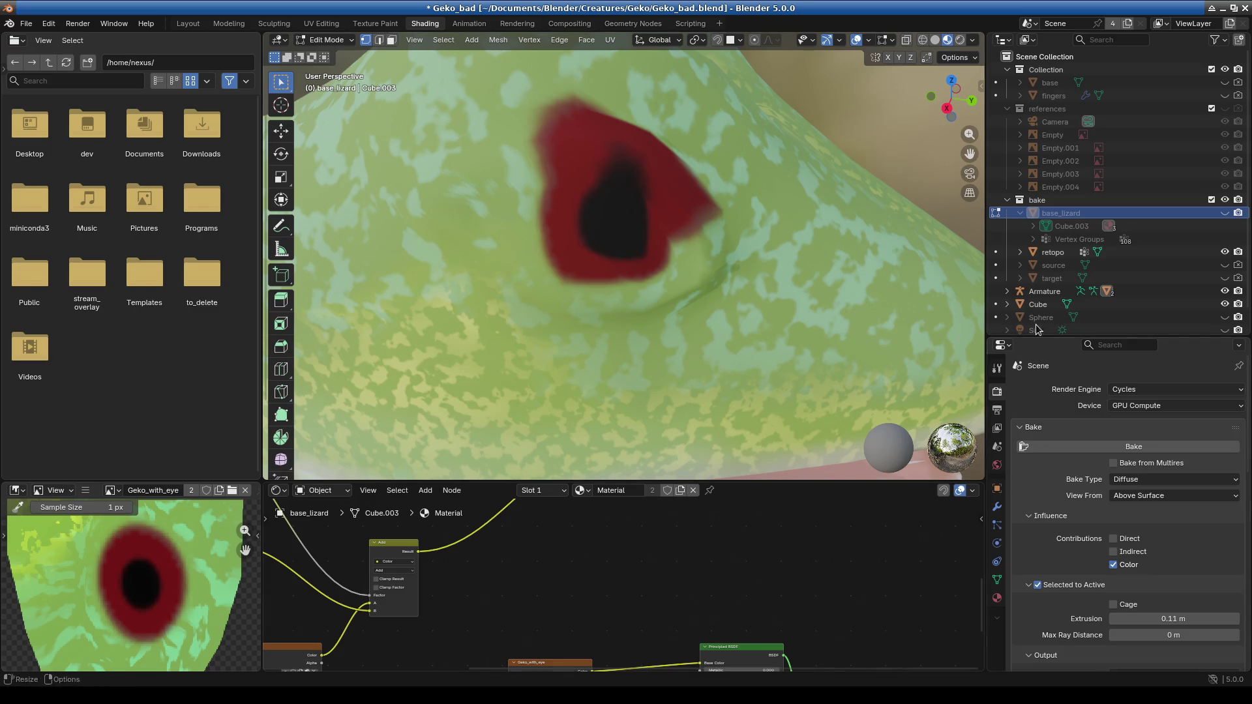
# Expand Armature in the Outliner and select its retopo child.
pyautogui.click(1010, 290)
pyautogui.scroll(-2, 1071, 300)
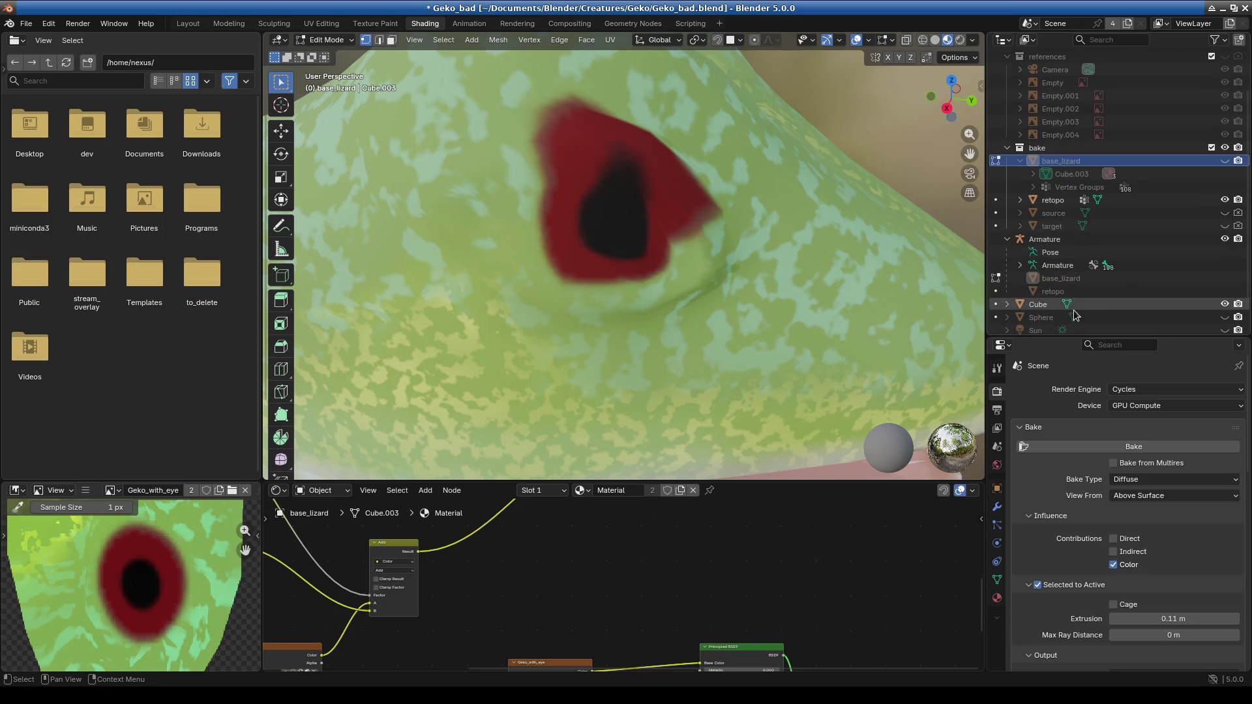
pyautogui.click(1070, 281)
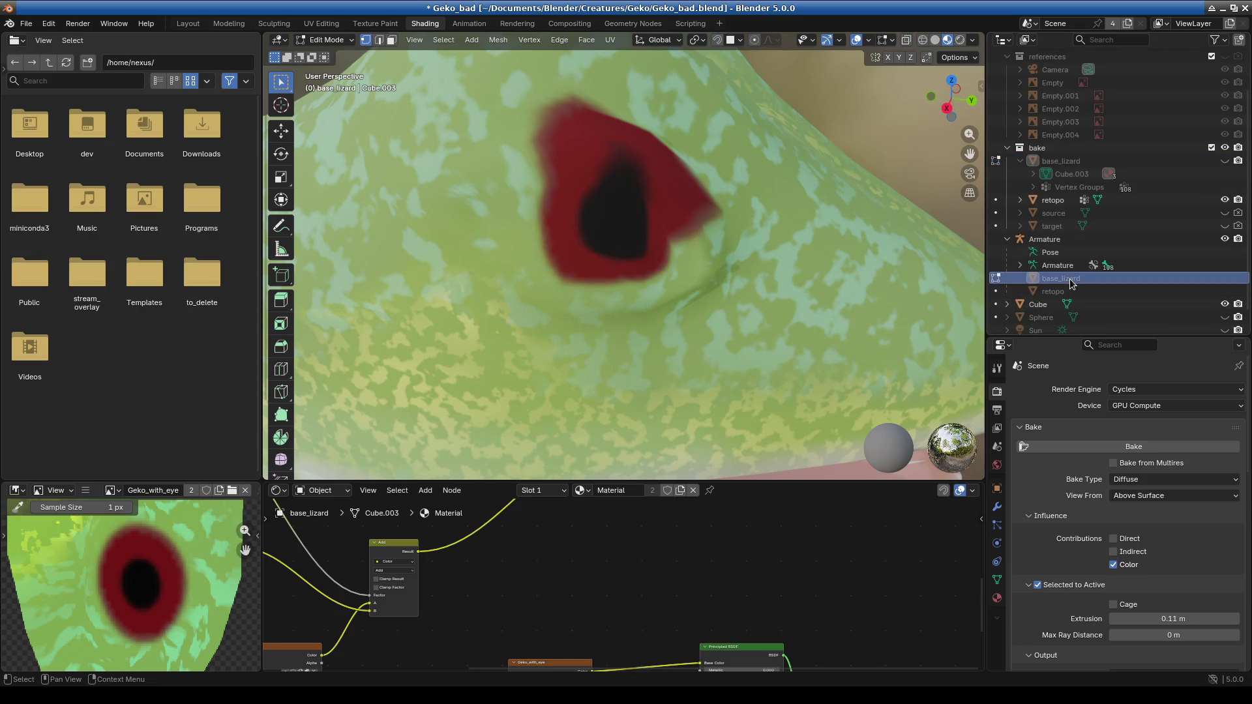
pyautogui.click(1056, 291)
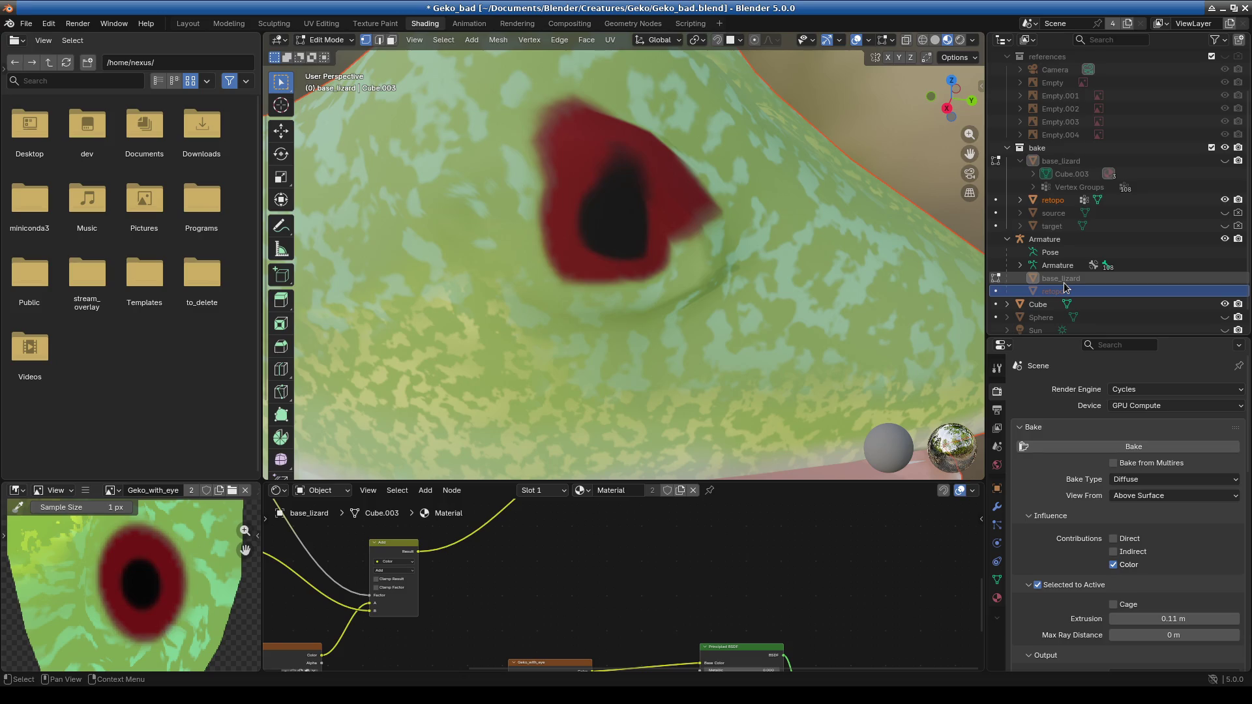
# Save Geko_bad.blend with Ctrl+S and open the File menu.
pyautogui.scroll(-6, 730, 323)
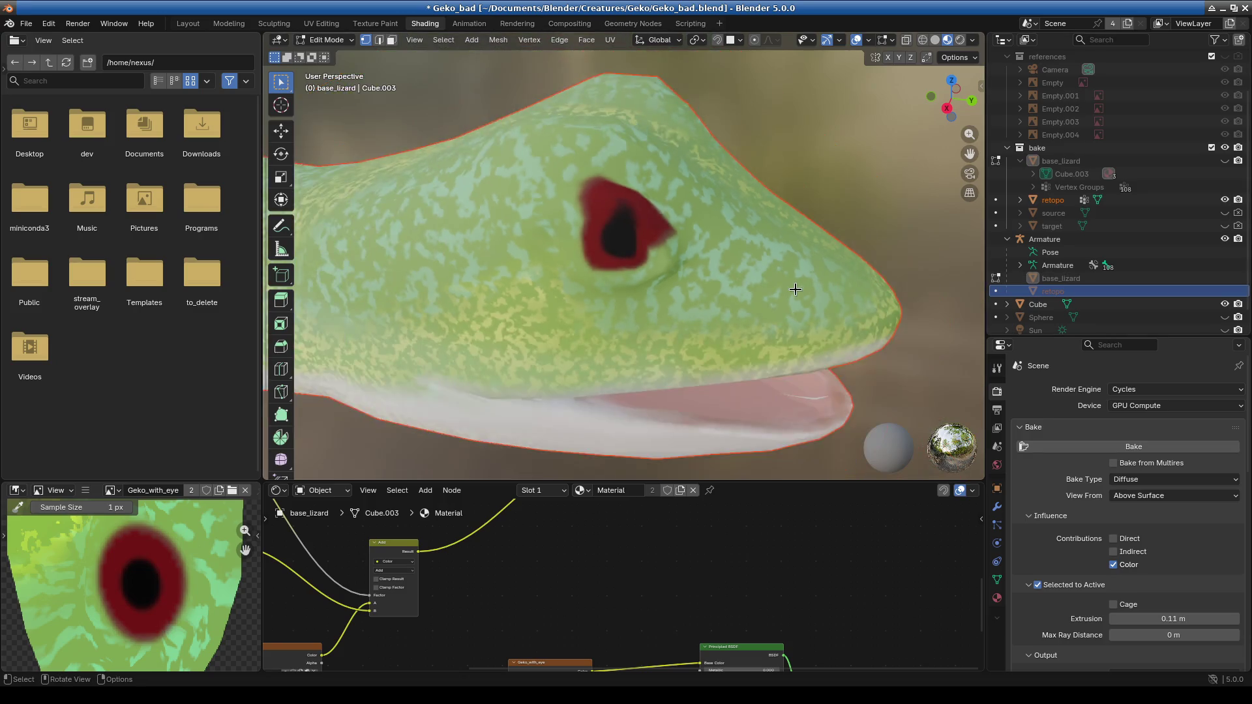
pyautogui.moveTo(730, 323)
pyautogui.mouseDown(button='middle')
pyautogui.moveTo(654, 306)
pyautogui.moveTo(673, 299)
pyautogui.moveTo(604, 338)
pyautogui.moveTo(621, 300)
pyautogui.moveTo(531, 298)
pyautogui.moveTo(632, 313)
pyautogui.moveTo(492, 335)
pyautogui.moveTo(515, 346)
pyautogui.moveTo(625, 310)
pyautogui.moveTo(613, 273)
pyautogui.moveTo(665, 246)
pyautogui.moveTo(612, 326)
pyautogui.mouseUp(button='middle')
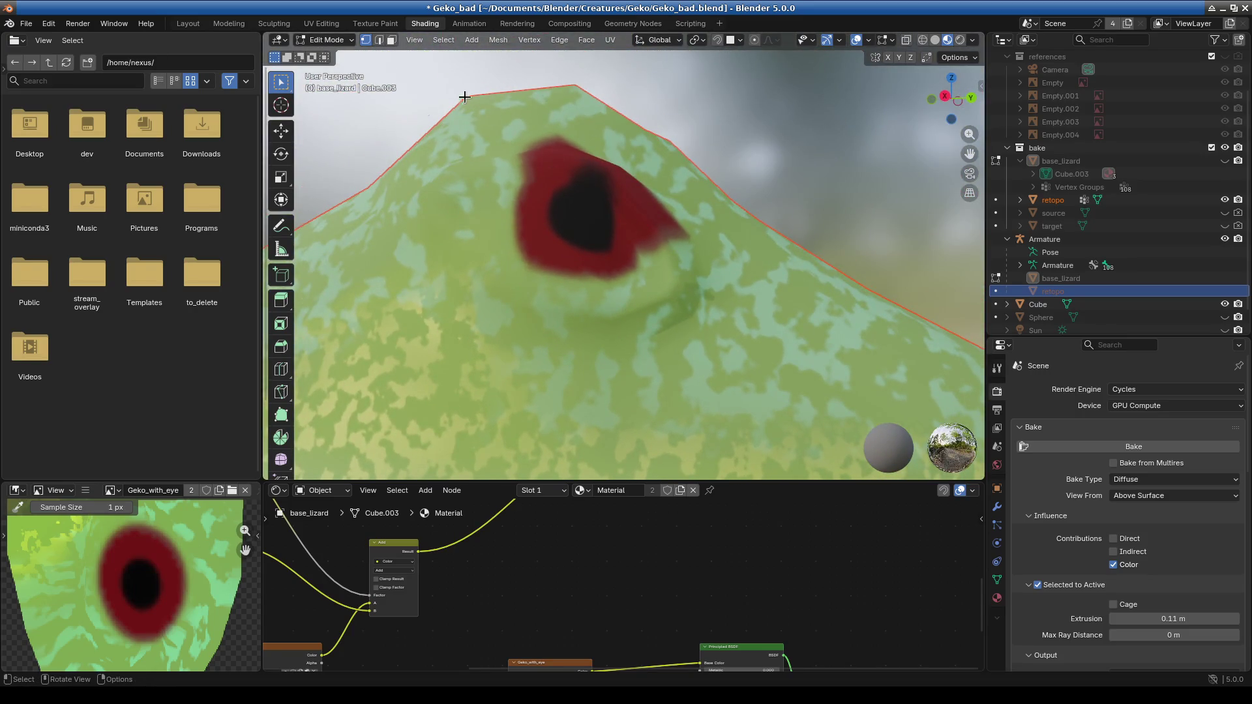
pyautogui.hotkey('ctrl', 's')
pyautogui.click(26, 23)
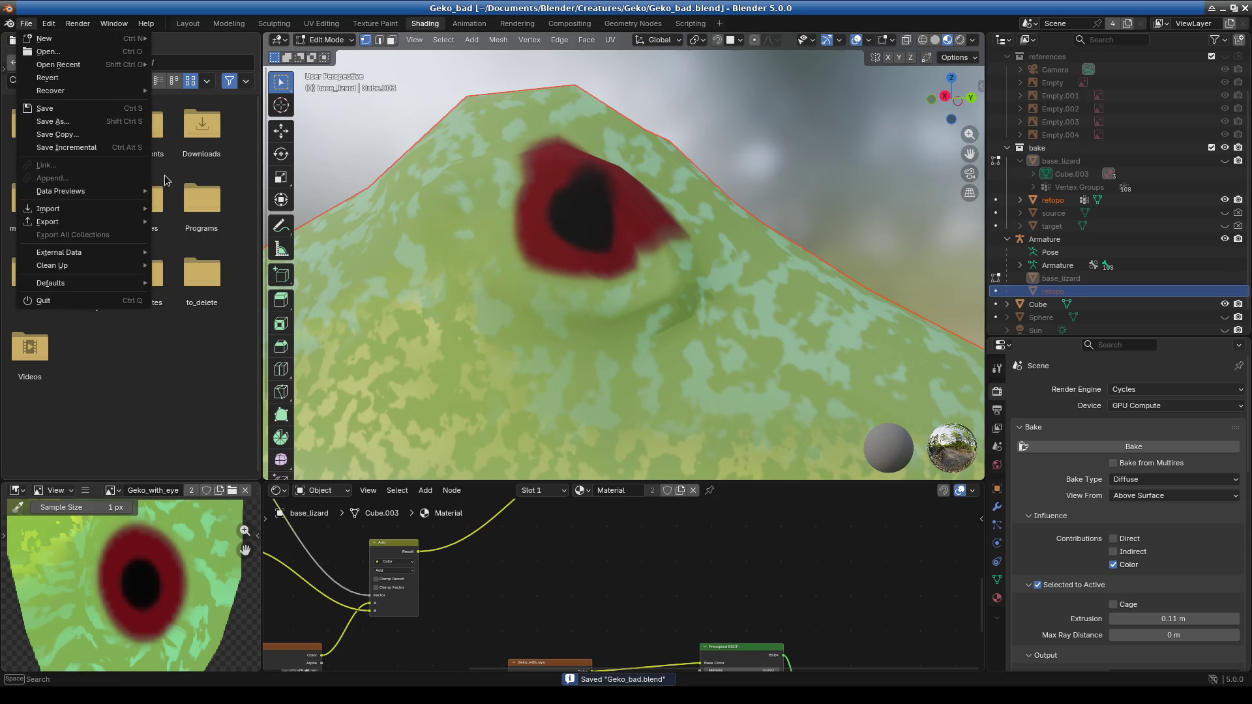
pyautogui.moveTo(63, 69)
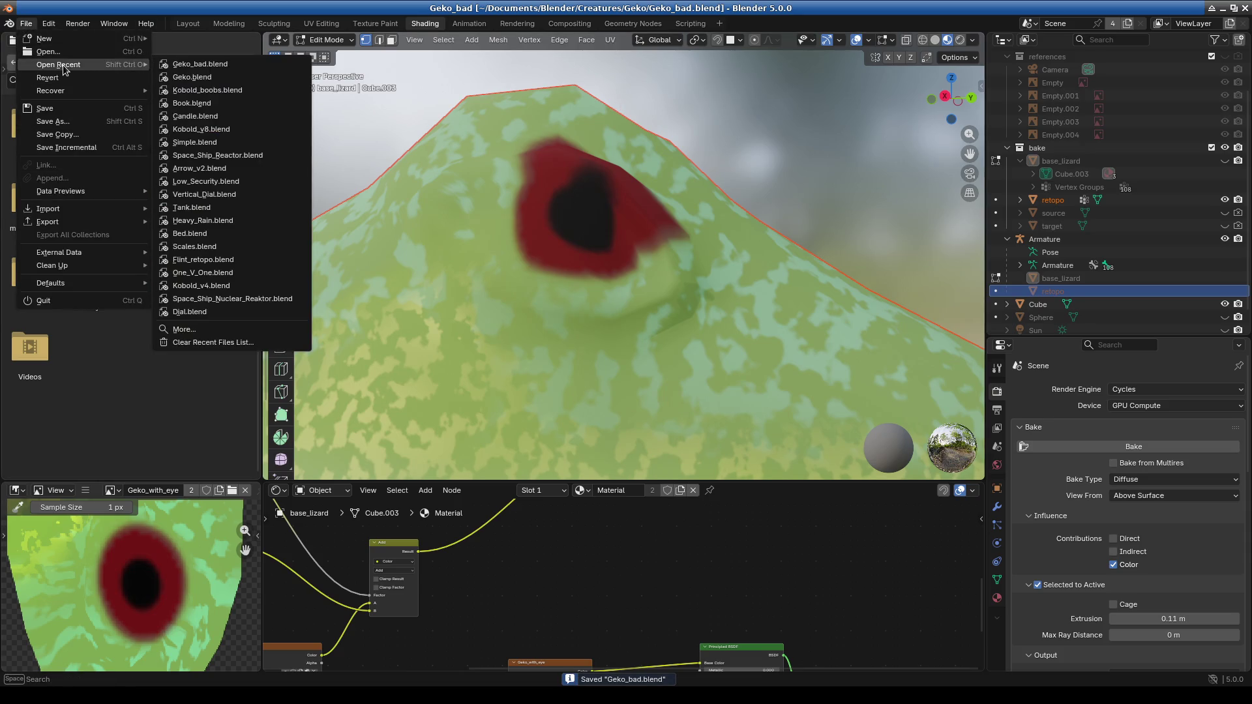
pyautogui.press('Escape')
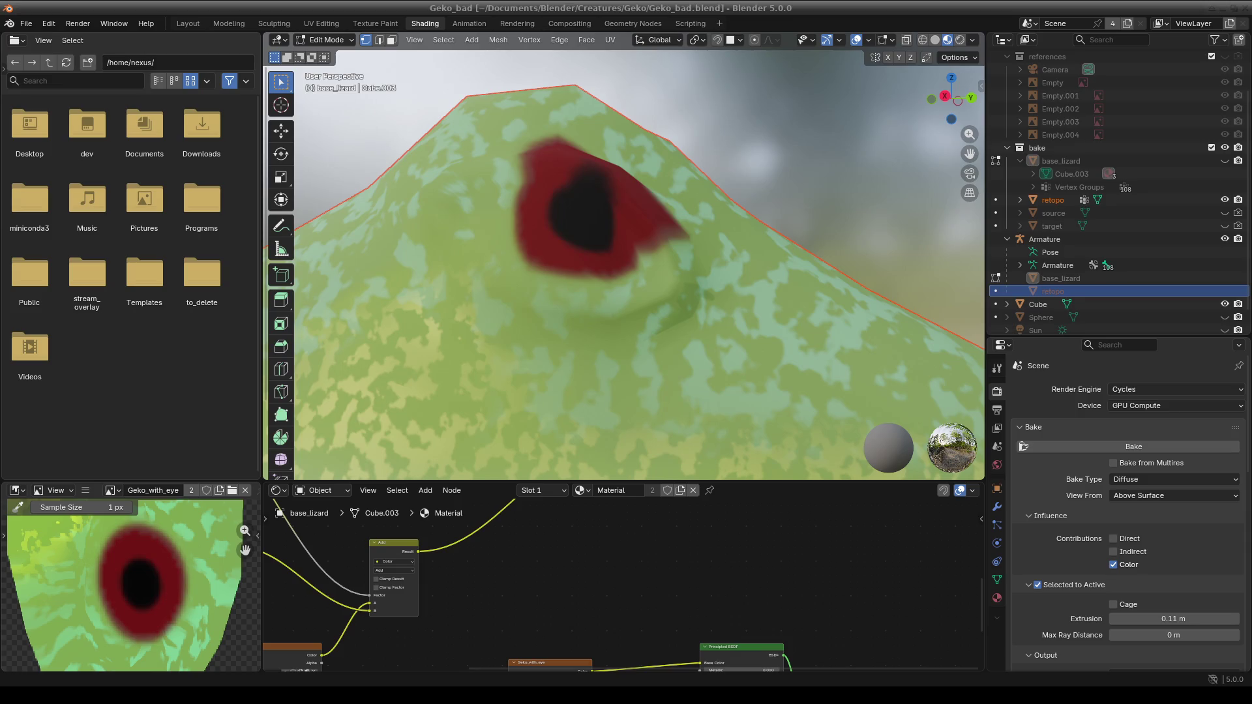
pyautogui.click(86, 130)
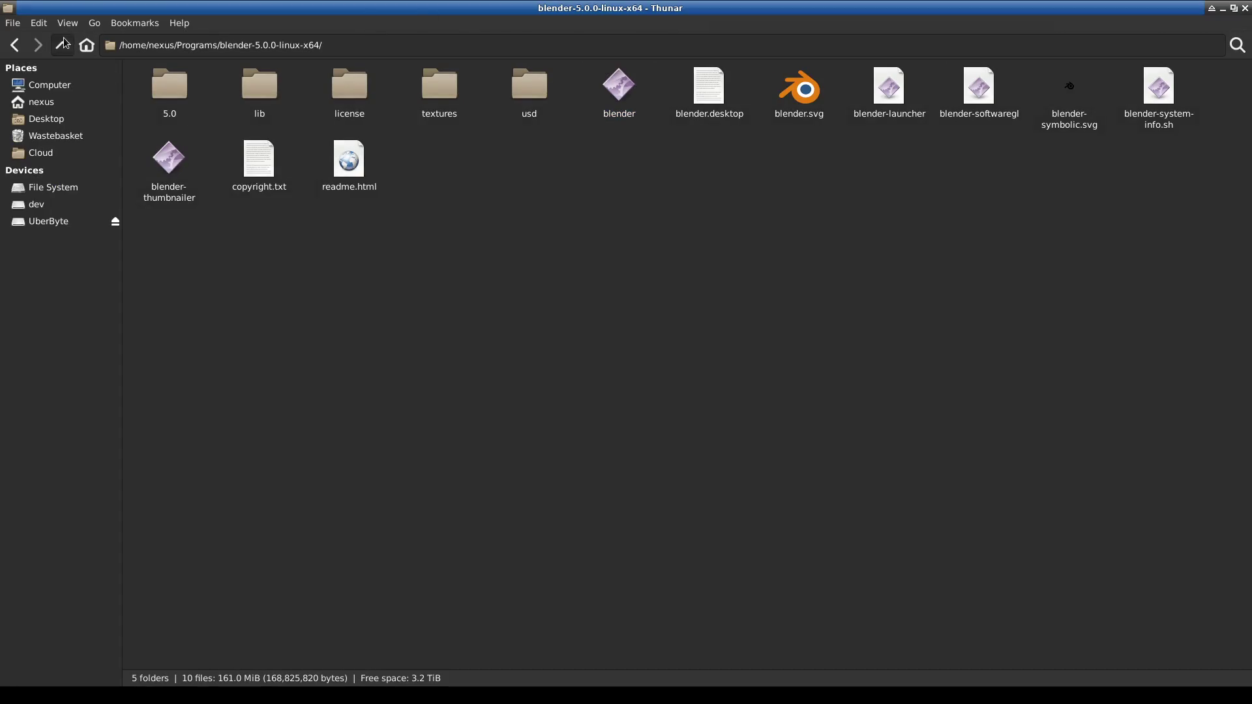
# Browse Thunar to Documents/Blender/Creatures/Geko and select Geko_bad.blend.
pyautogui.click(62, 45)
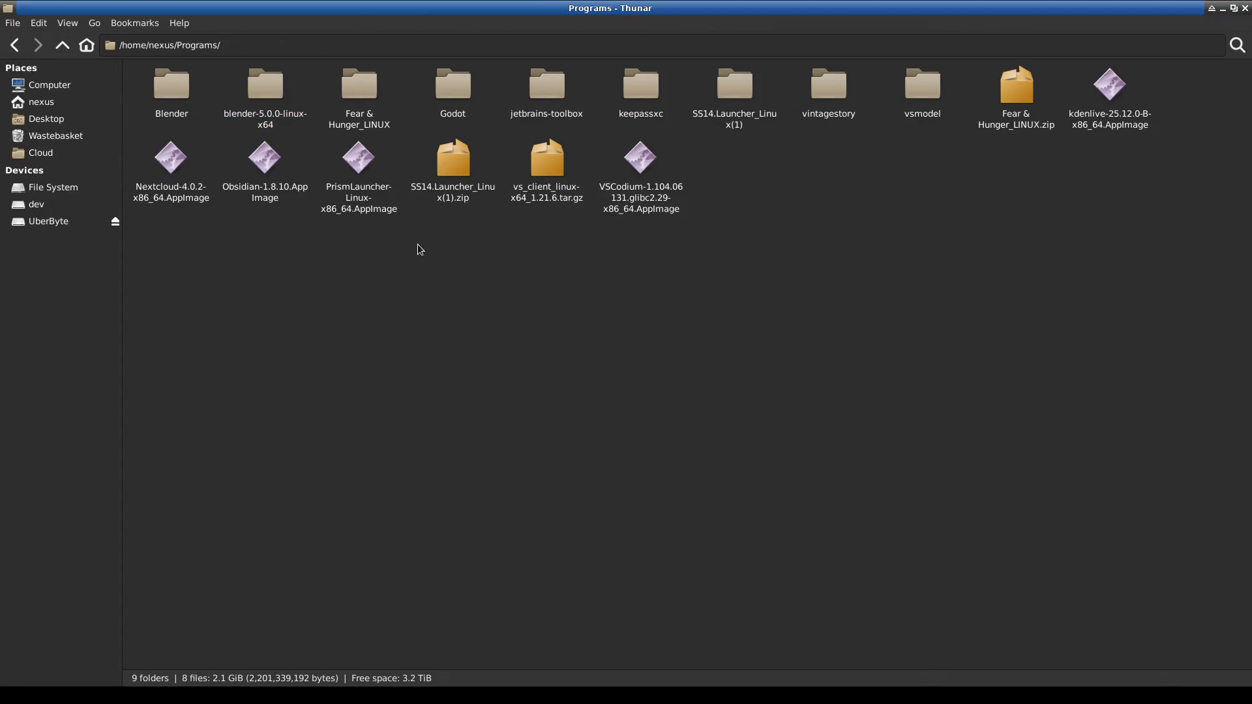
pyautogui.click(63, 45)
pyautogui.click(315, 92)
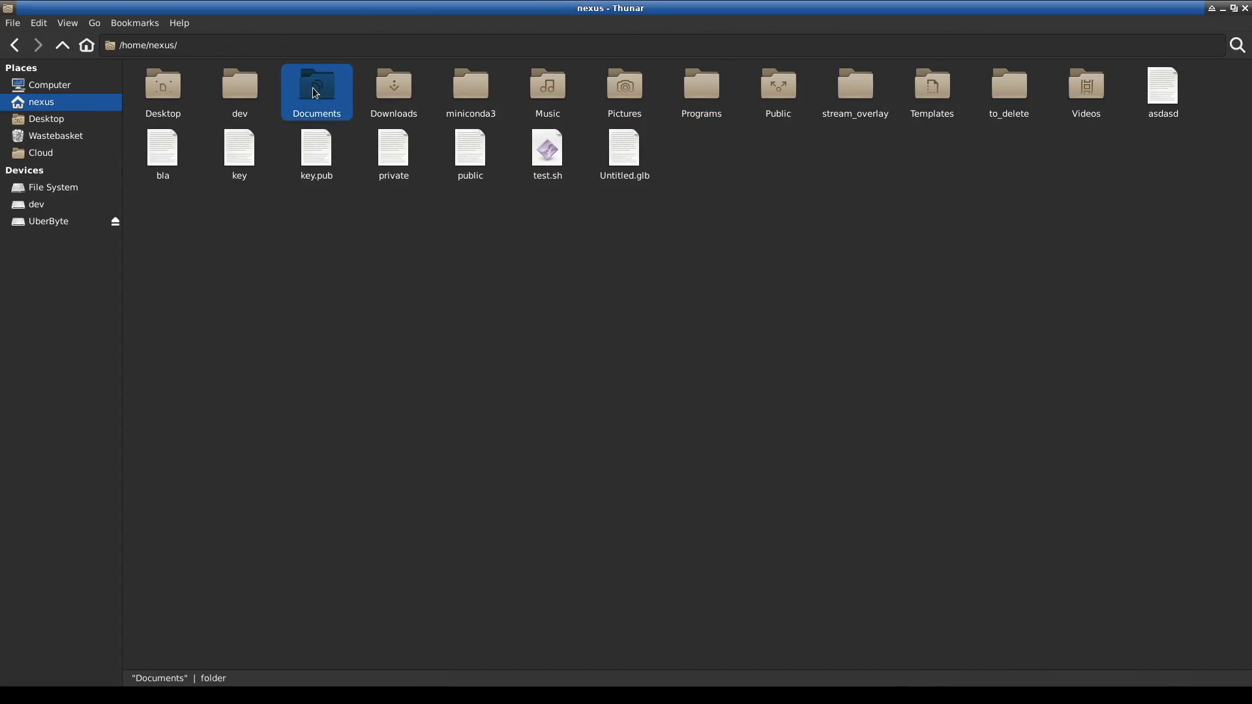
pyautogui.doubleClick(315, 92)
pyautogui.doubleClick(270, 88)
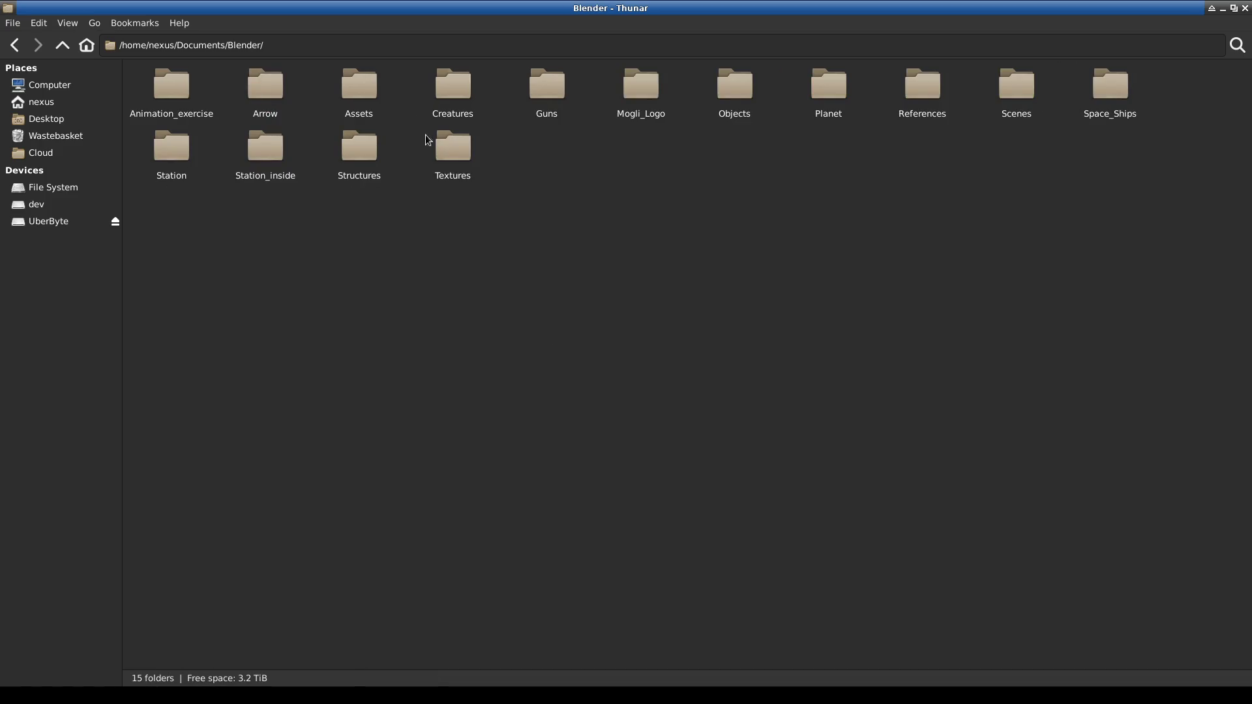
pyautogui.doubleClick(452, 91)
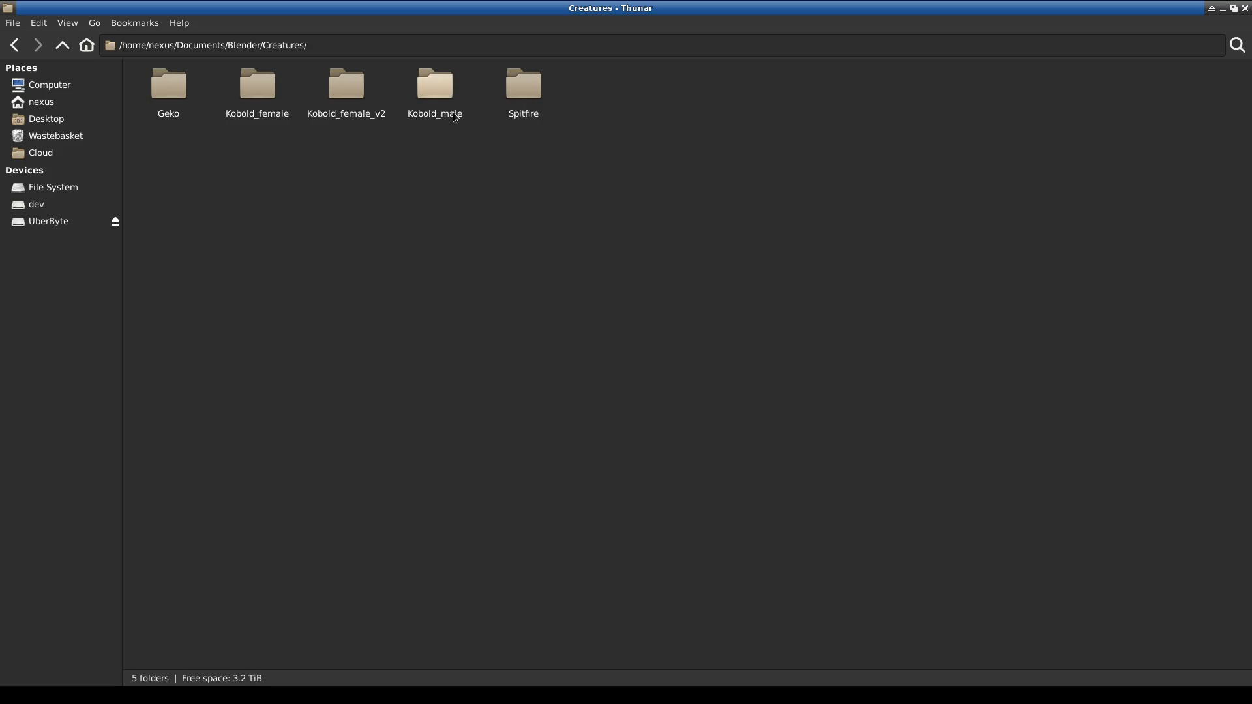
pyautogui.doubleClick(168, 88)
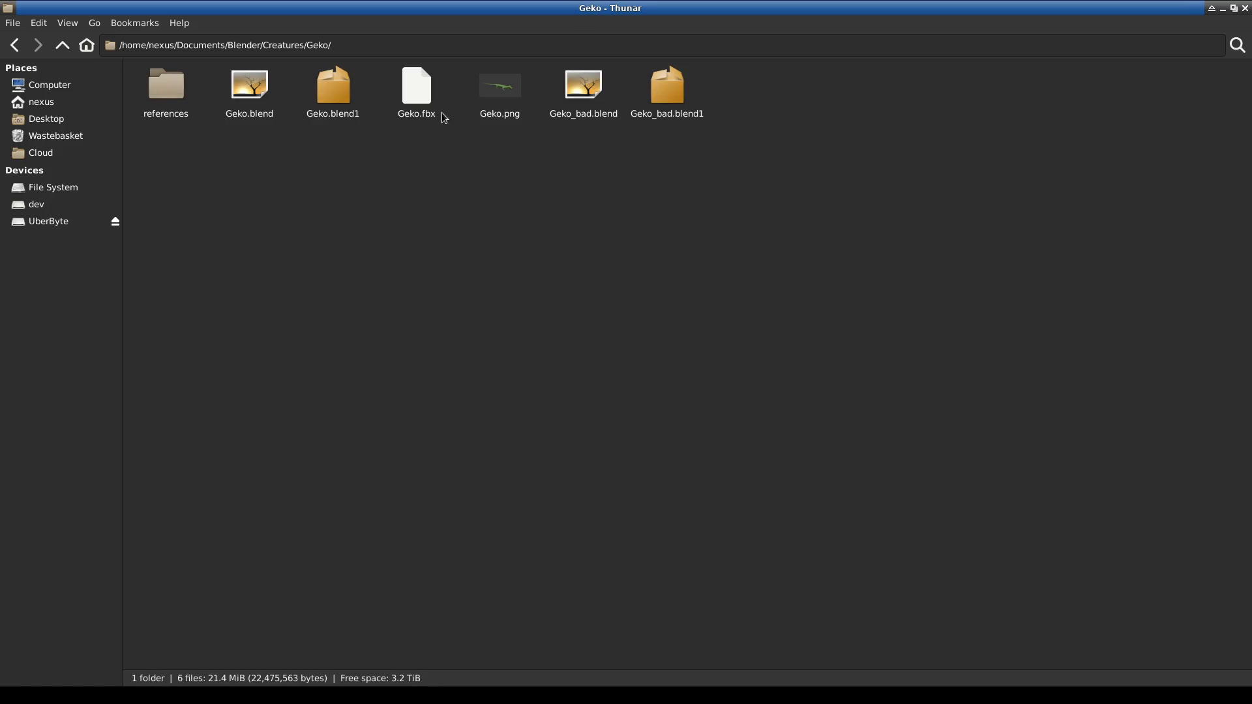
pyautogui.click(584, 85)
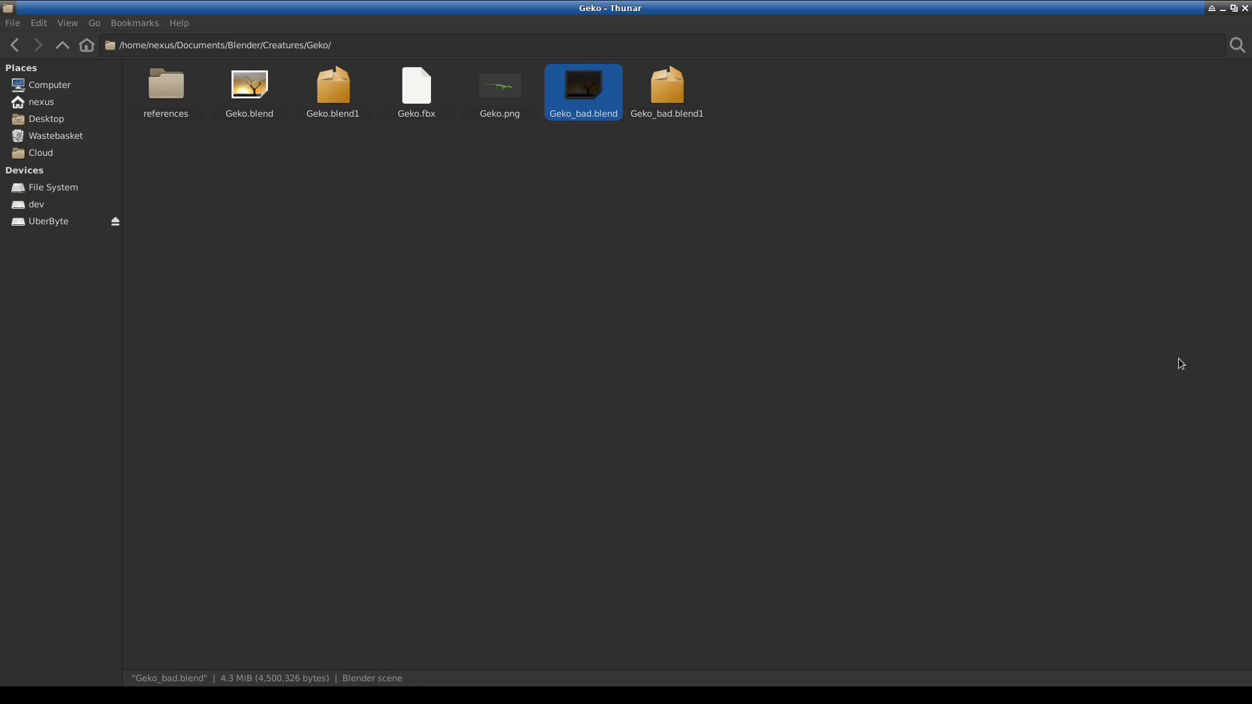
pyautogui.scroll(-6, 568, 339)
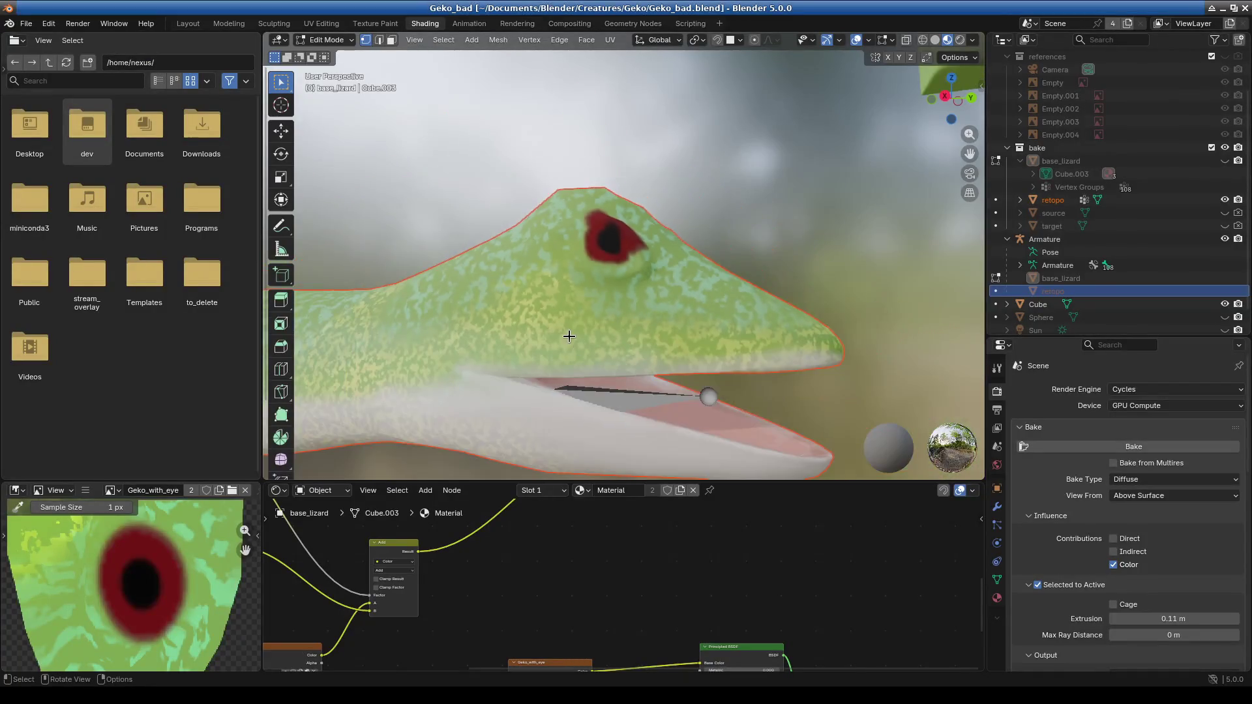
# Make the target and source bake meshes visible in the viewport.
pyautogui.moveTo(782, 480); pyautogui.dragTo(799, 193)
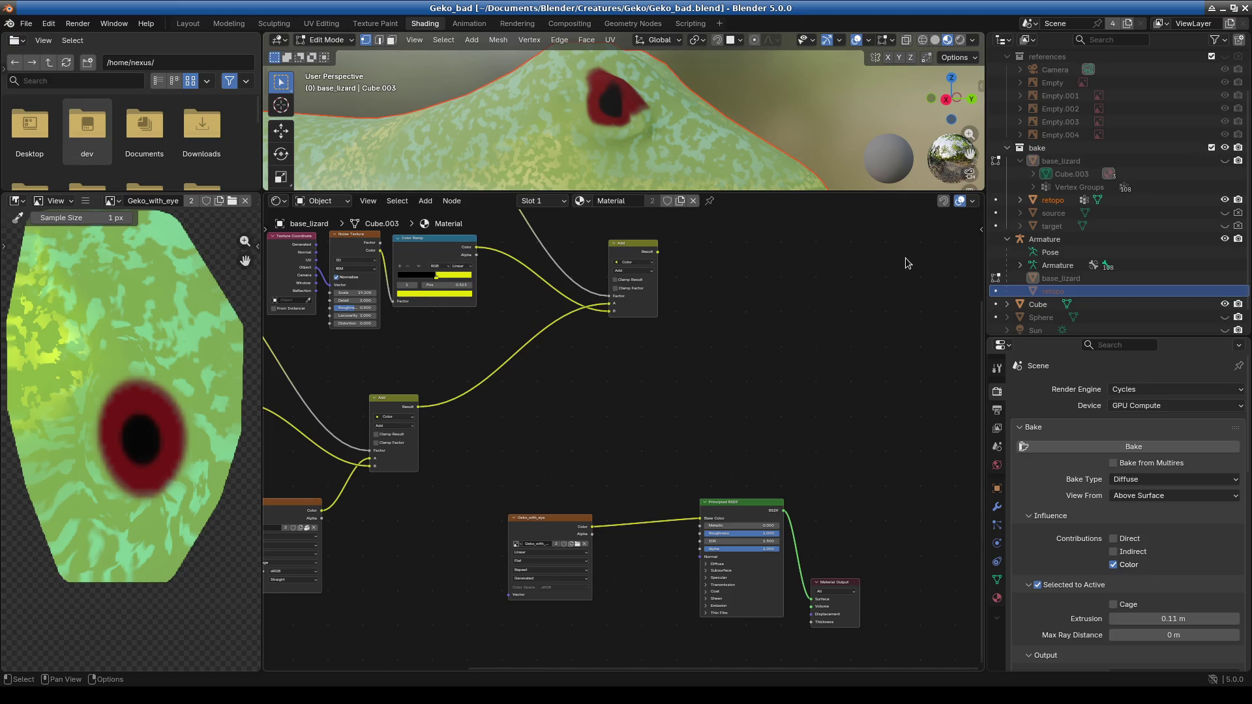
pyautogui.click(1053, 226)
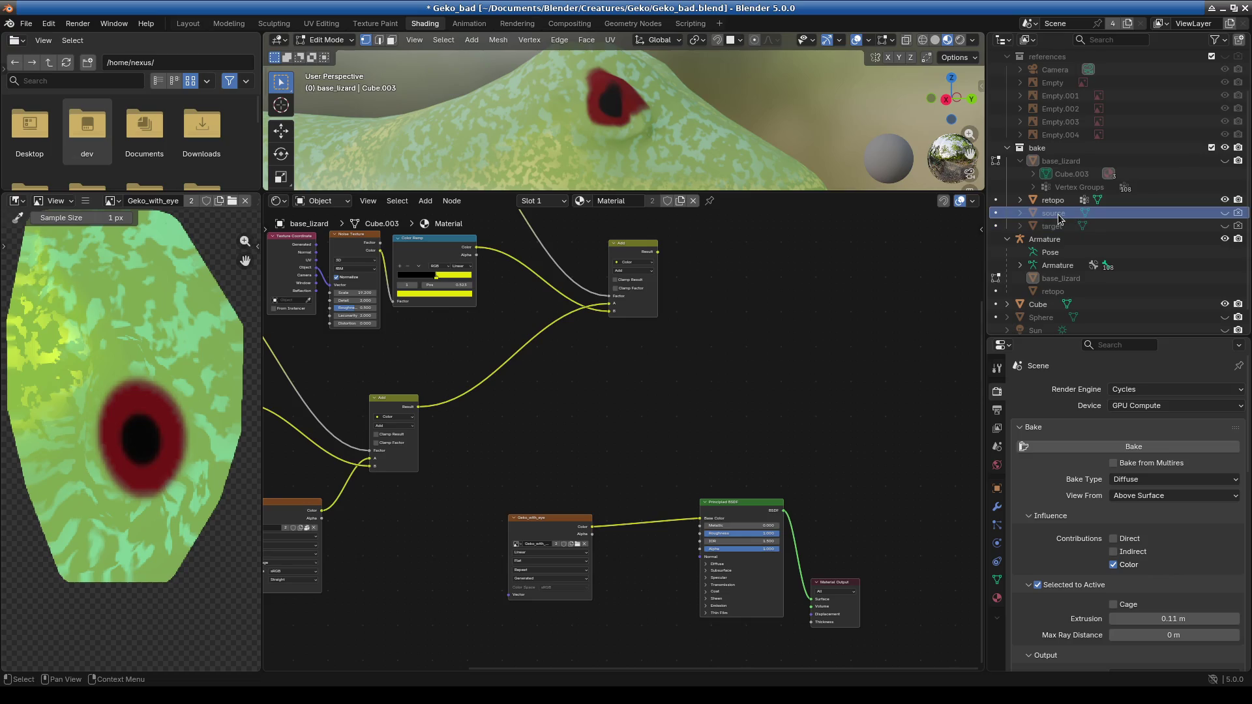
pyautogui.click(1224, 225)
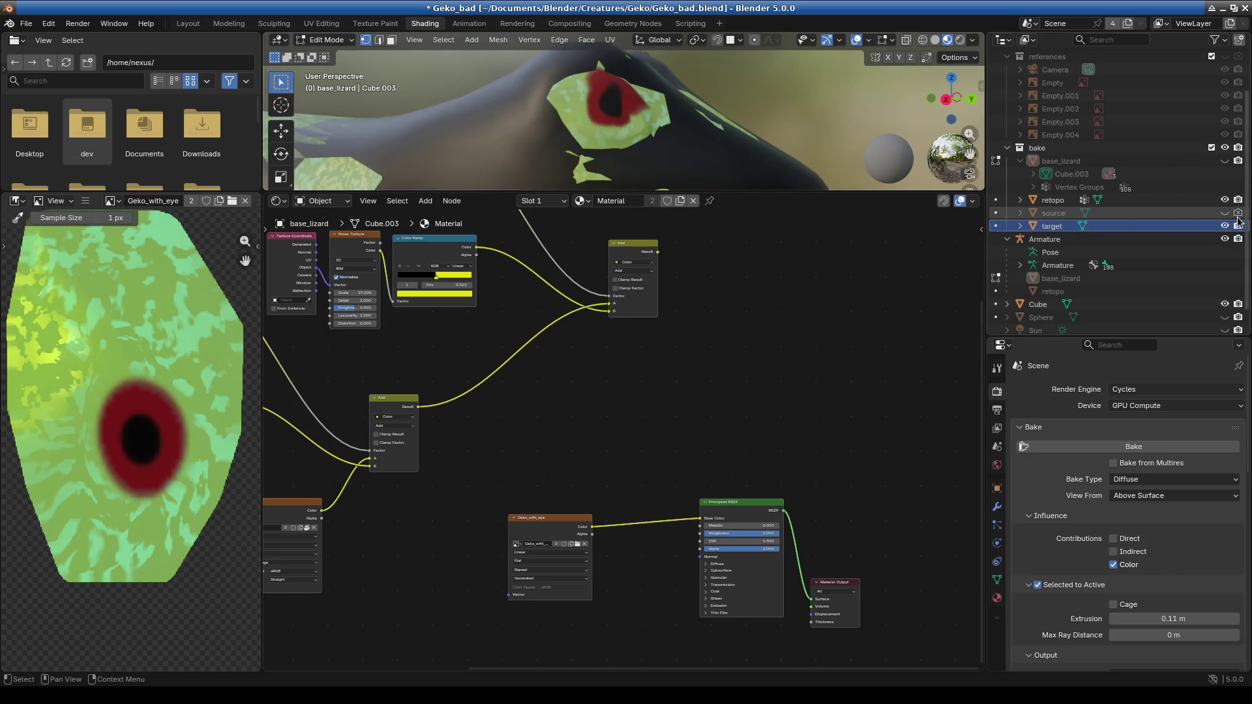
pyautogui.click(1225, 213)
pyautogui.scroll(-2, 897, 262)
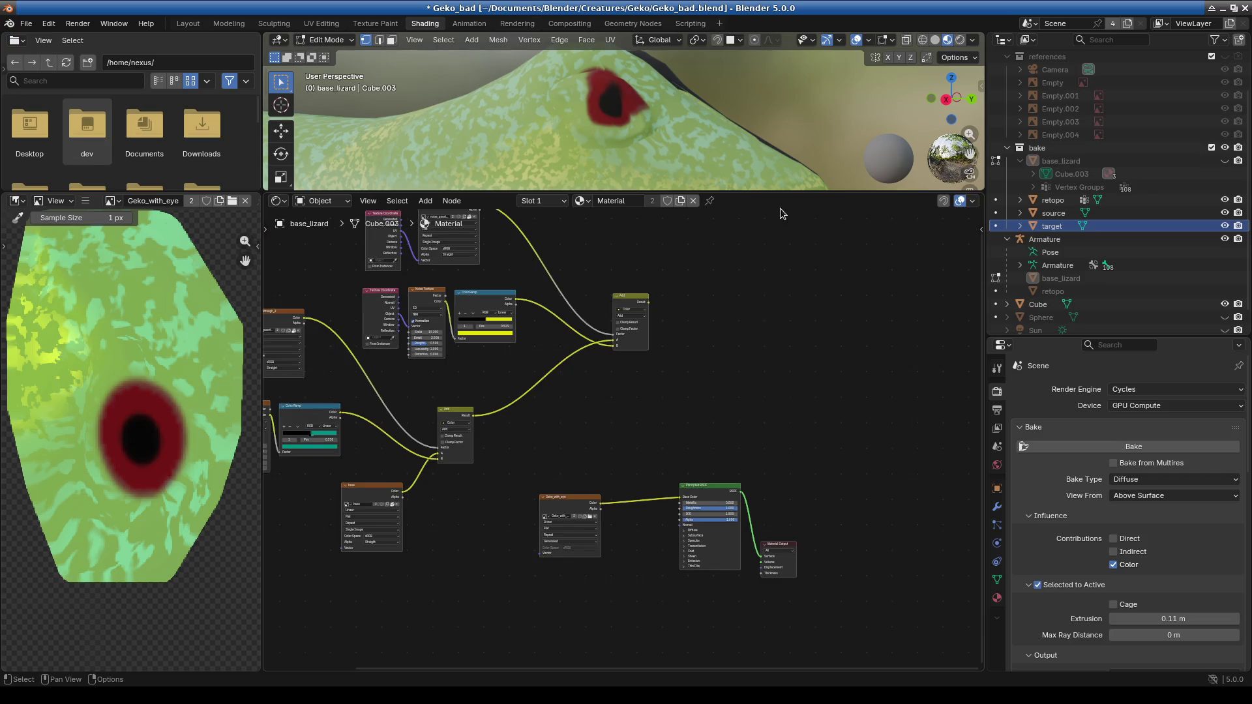
pyautogui.moveTo(794, 191); pyautogui.dragTo(794, 450)
pyautogui.moveTo(730, 349); pyautogui.dragTo(561, 332, button='middle')
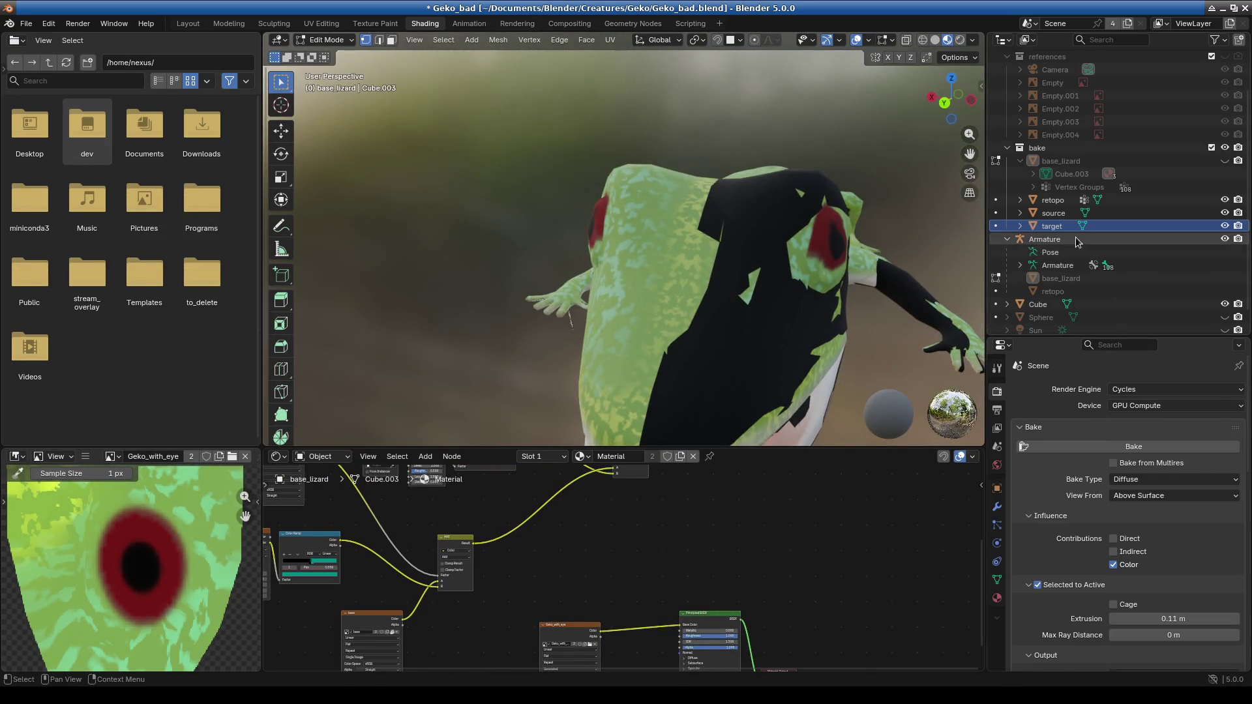
pyautogui.moveTo(757, 329)
pyautogui.mouseDown(button='middle')
pyautogui.moveTo(704, 327)
pyautogui.moveTo(740, 357)
pyautogui.moveTo(698, 366)
pyautogui.moveTo(741, 352)
pyautogui.mouseUp(button='middle')
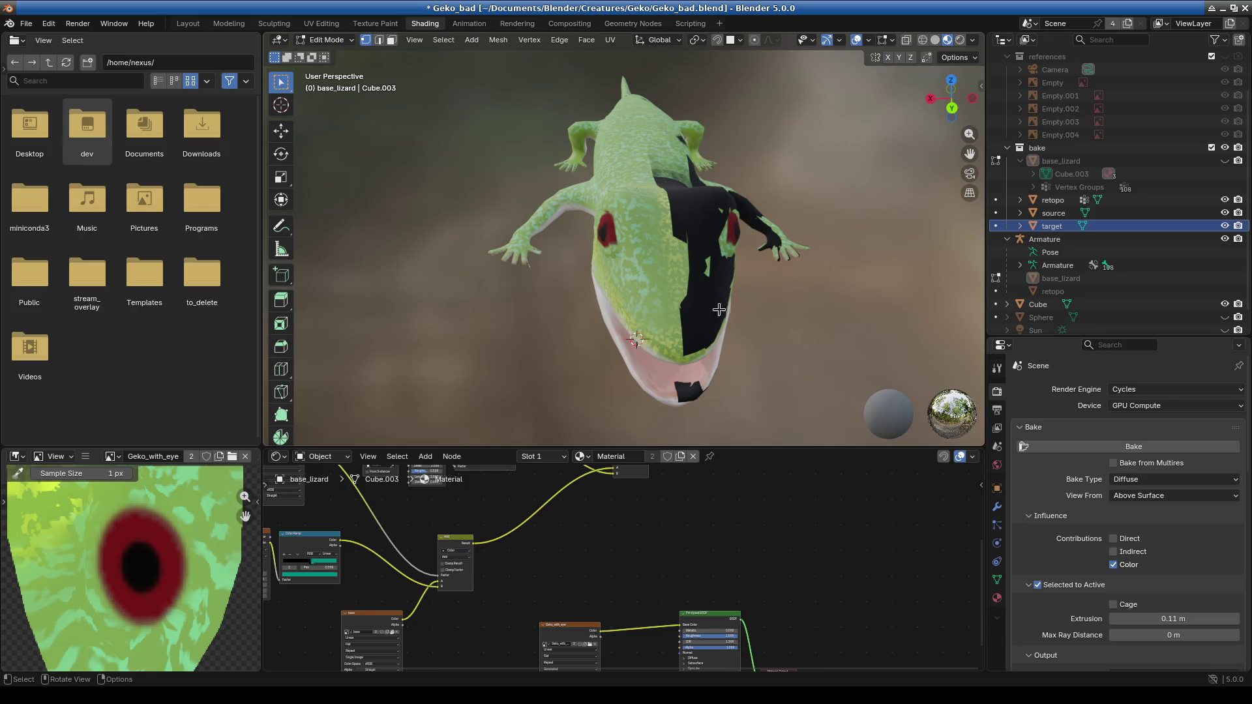
# Select the target and source objects and delete them both.
pyautogui.click(1058, 226)
pyautogui.keyDown('ctrl'); pyautogui.click(1053, 214); pyautogui.keyUp('ctrl')
pyautogui.press('x')
pyautogui.moveTo(848, 304)
pyautogui.mouseDown(button='middle')
pyautogui.moveTo(691, 312)
pyautogui.moveTo(769, 307)
pyautogui.mouseUp(button='middle')
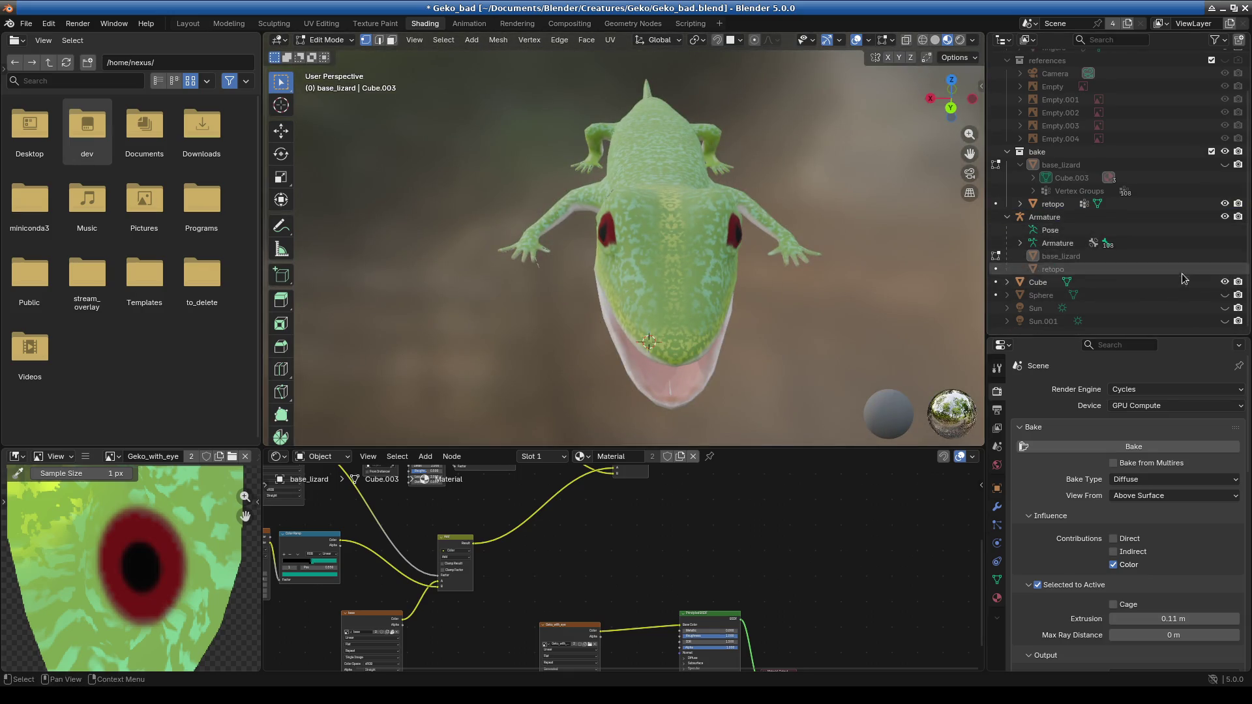
# Collapse the Armature hierarchy, show base_lizard and hide the retopo object.
pyautogui.click(1224, 164)
pyautogui.click(1224, 164)
pyautogui.scroll(4, 1213, 183)
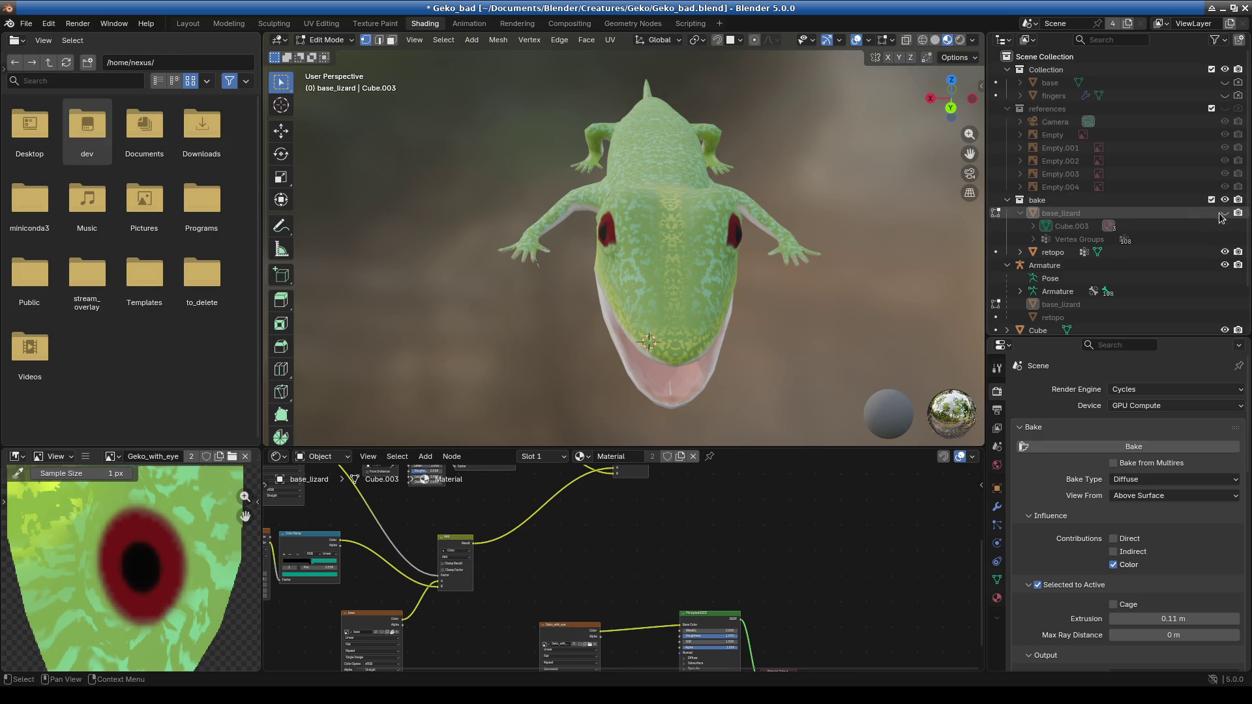
pyautogui.scroll(-4, 1174, 261)
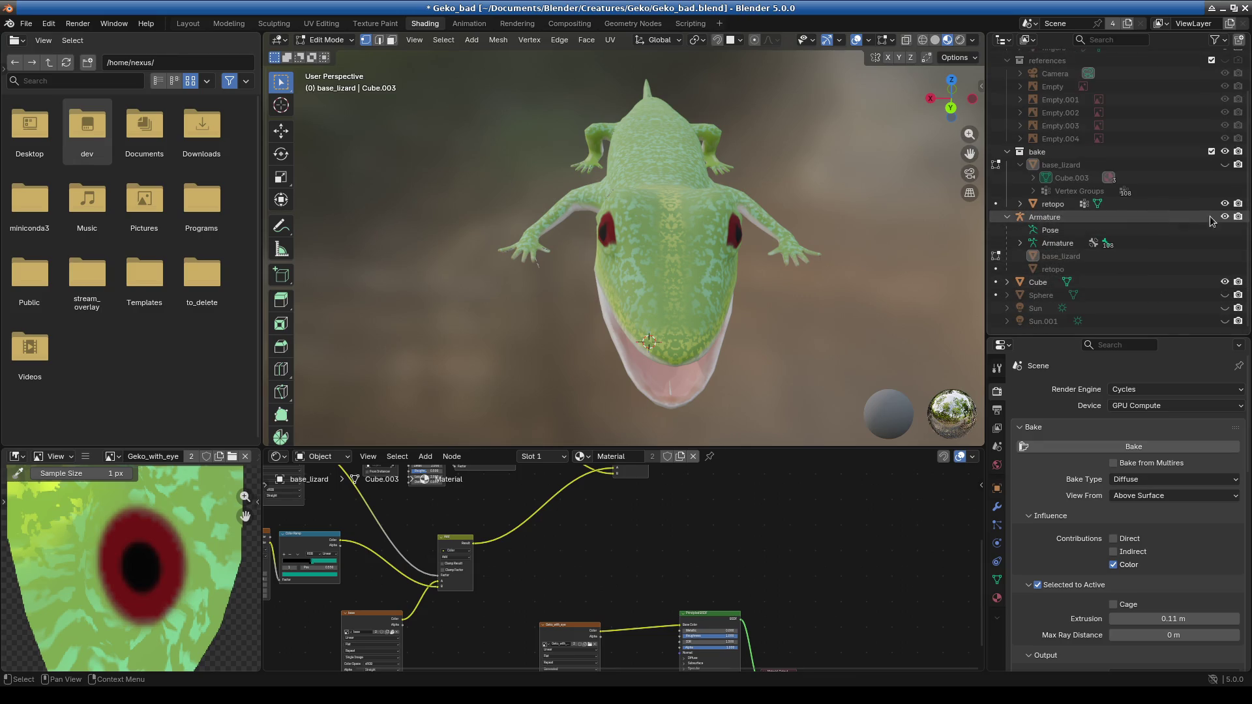
pyautogui.click(1007, 217)
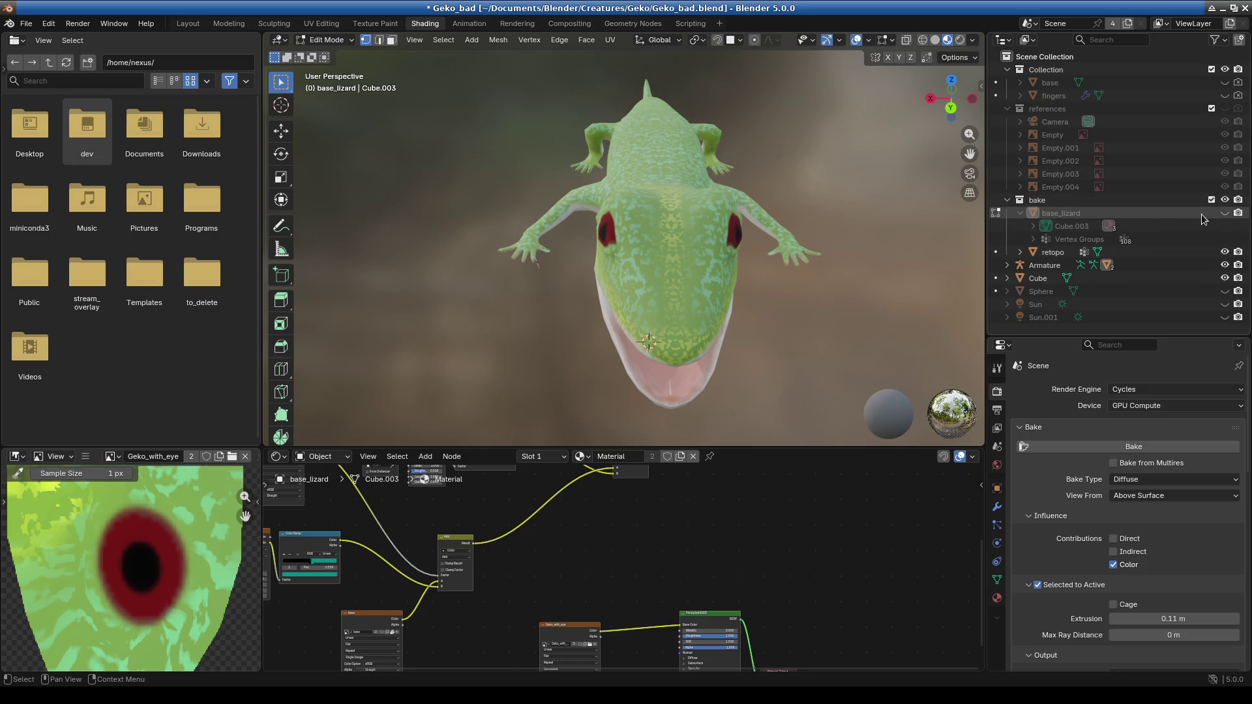
pyautogui.click(1225, 212)
pyautogui.click(1225, 253)
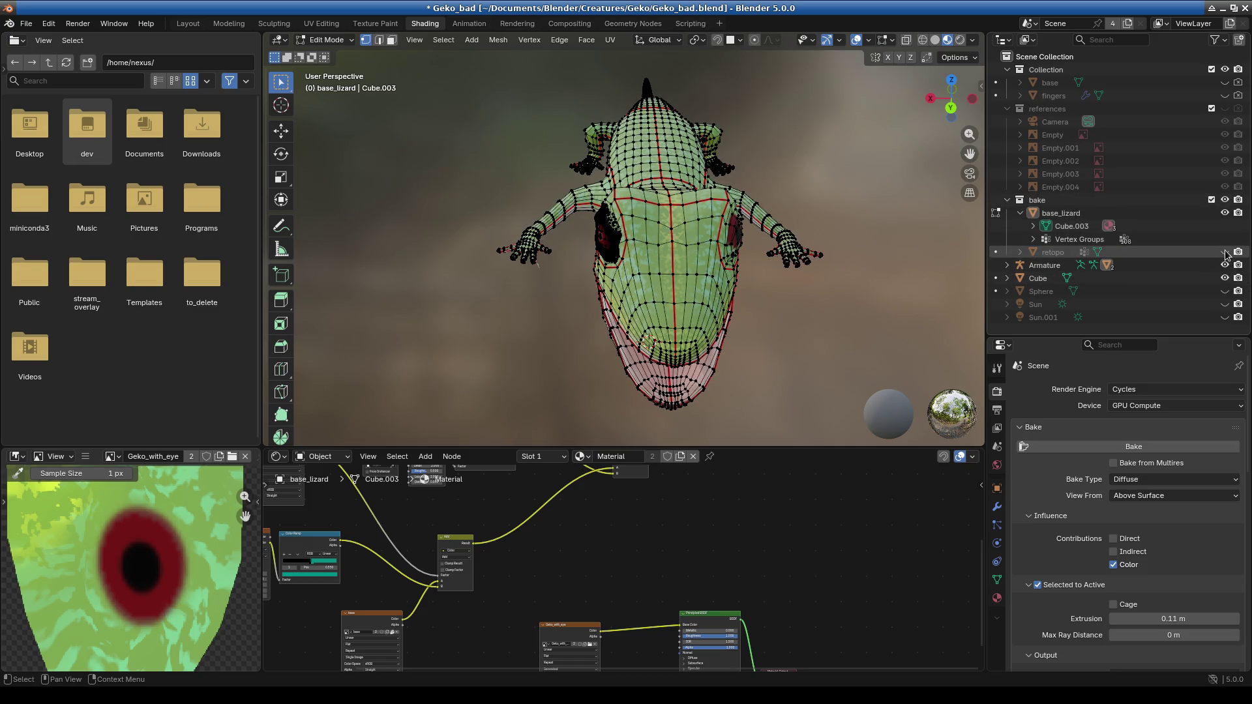
# Orbit and zoom around the gecko's head to get a clear view of the eye.
pyautogui.moveTo(652, 294); pyautogui.dragTo(675, 327, button='middle')
pyautogui.scroll(3, 675, 328)
pyautogui.scroll(-5, 675, 328)
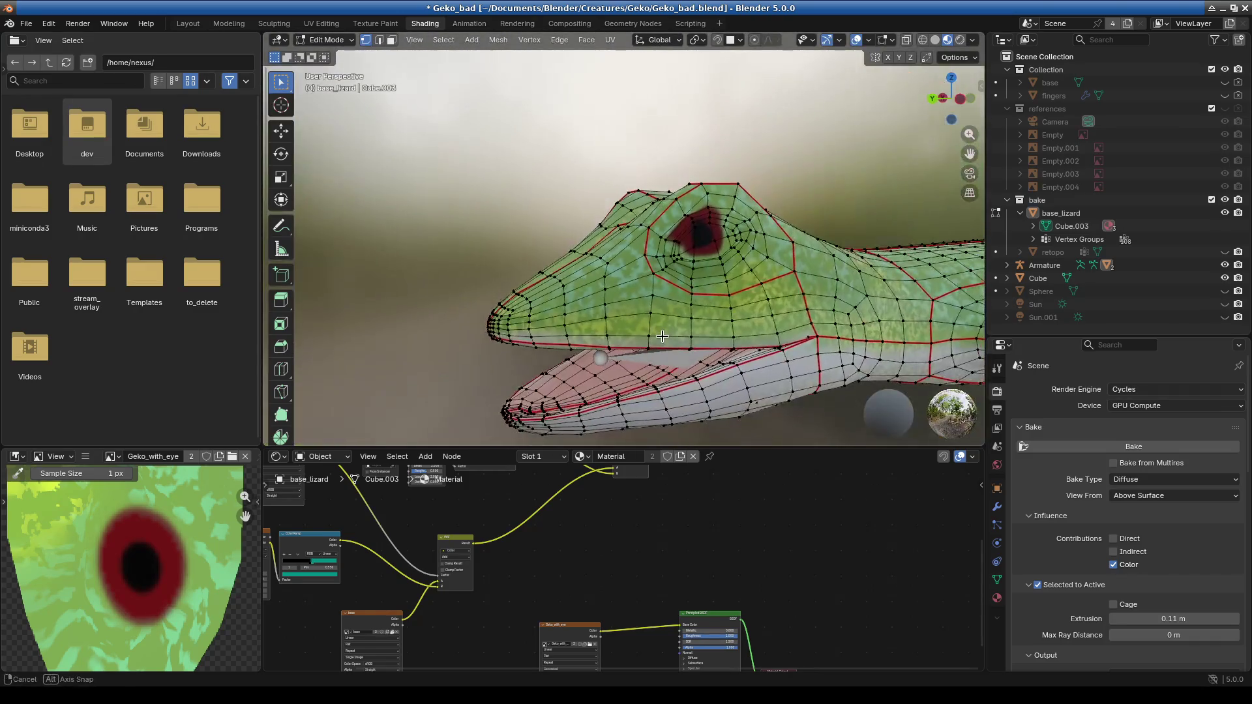
pyautogui.moveTo(764, 296); pyautogui.dragTo(692, 304, button='middle')
pyautogui.moveTo(576, 297)
pyautogui.mouseDown(button='middle')
pyautogui.moveTo(757, 333)
pyautogui.moveTo(507, 217)
pyautogui.mouseUp(button='middle')
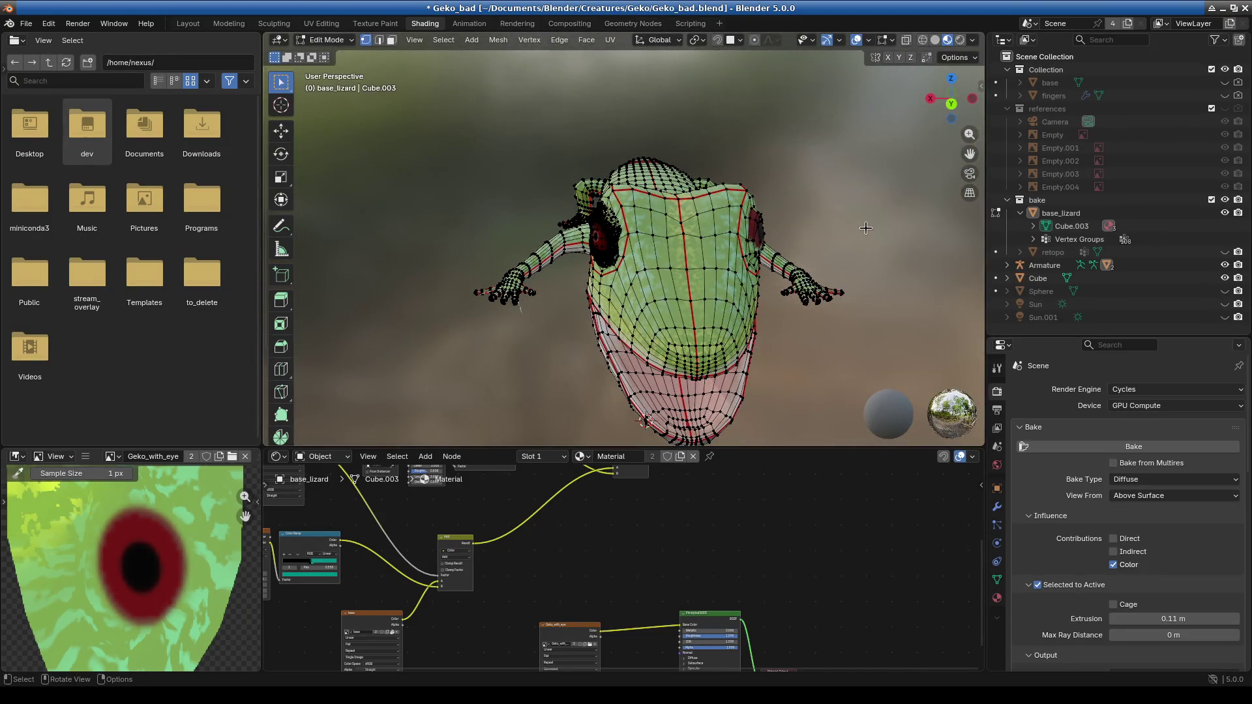
pyautogui.moveTo(866, 229); pyautogui.dragTo(691, 221, button='middle')
pyautogui.scroll(3, 750, 329)
pyautogui.moveTo(749, 328); pyautogui.dragTo(686, 311, button='middle')
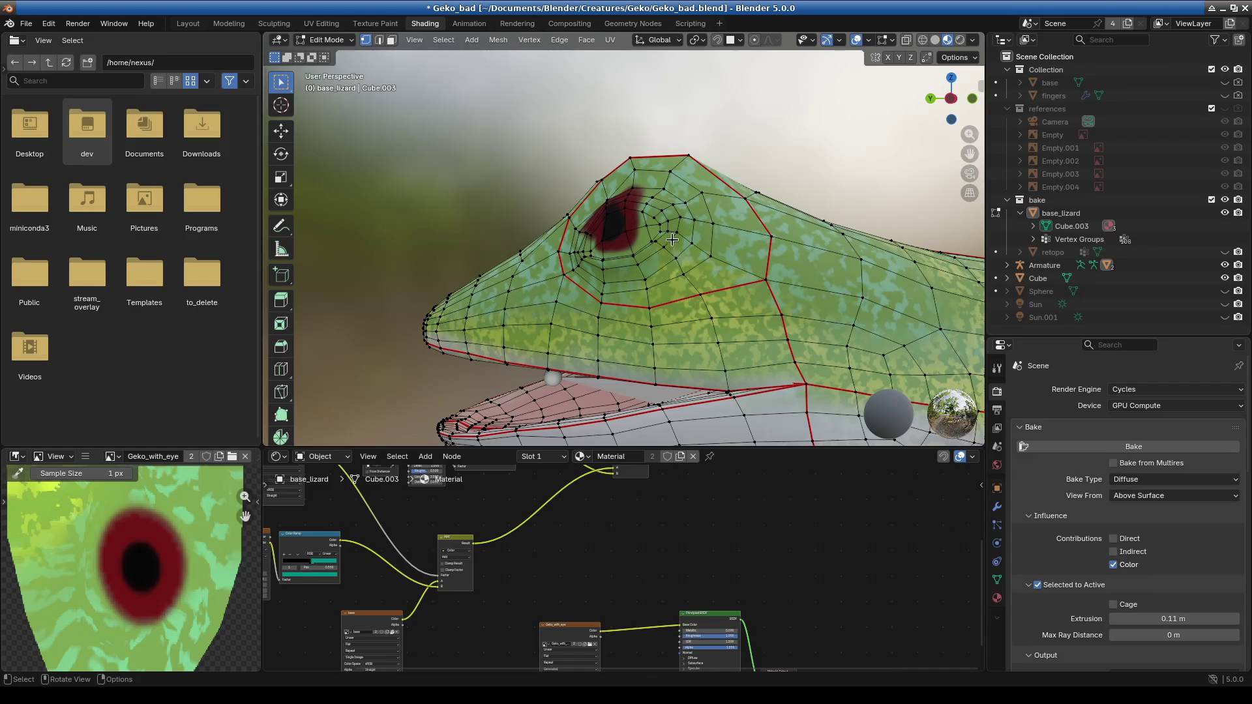
pyautogui.scroll(-2, 659, 222)
pyautogui.moveTo(613, 260)
pyautogui.mouseDown(button='middle')
pyautogui.moveTo(781, 281)
pyautogui.moveTo(593, 195)
pyautogui.mouseUp(button='middle')
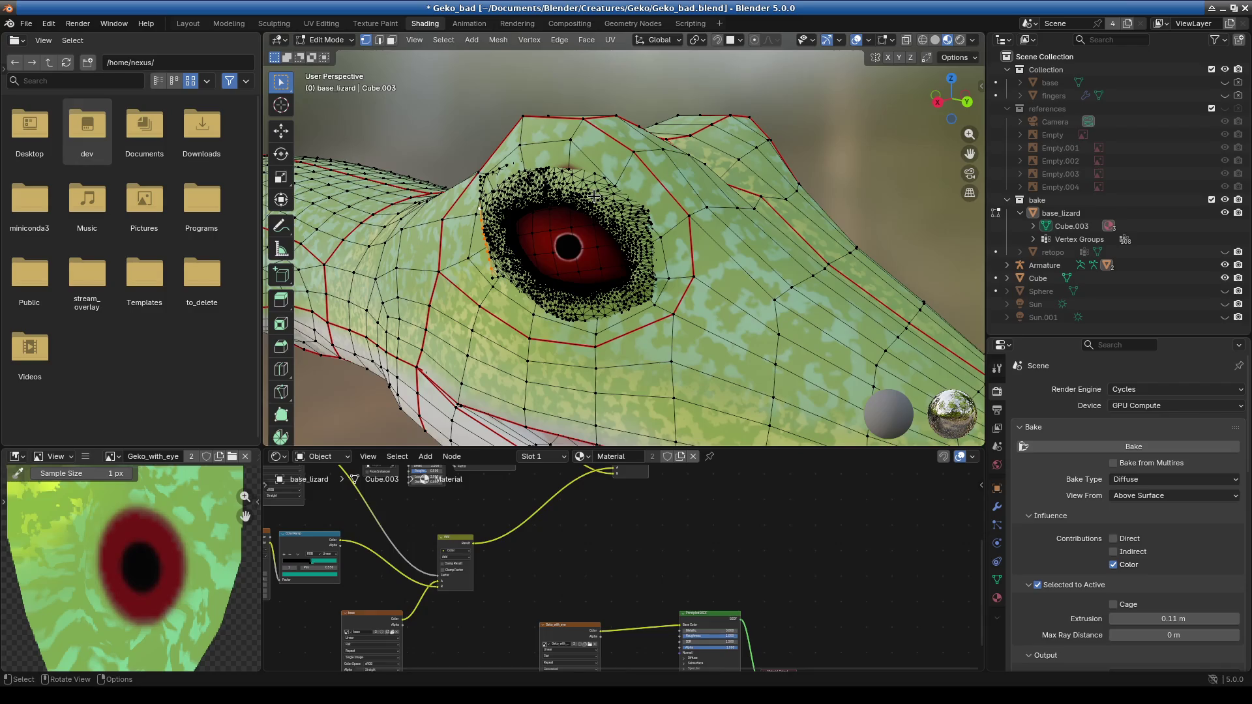
# Select the eye's linked geometry with L and separate it into base_lizard.001.
pyautogui.press('l')
pyautogui.press('l')
pyautogui.moveTo(569, 248)
pyautogui.mouseDown(button='middle')
pyautogui.moveTo(585, 268)
pyautogui.moveTo(643, 279)
pyautogui.mouseUp(button='middle')
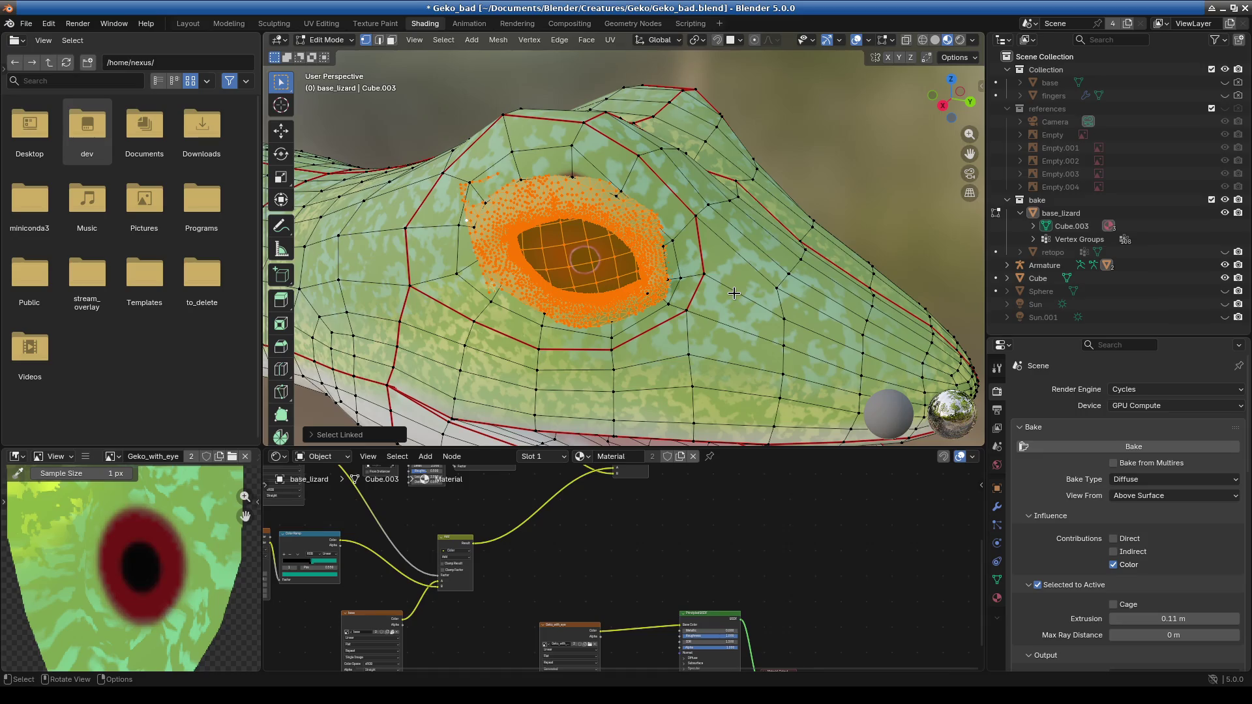
pyautogui.rightClick(734, 294)
pyautogui.moveTo(749, 574)
pyautogui.click(809, 572)
pyautogui.moveTo(724, 368); pyautogui.dragTo(666, 365, button='middle')
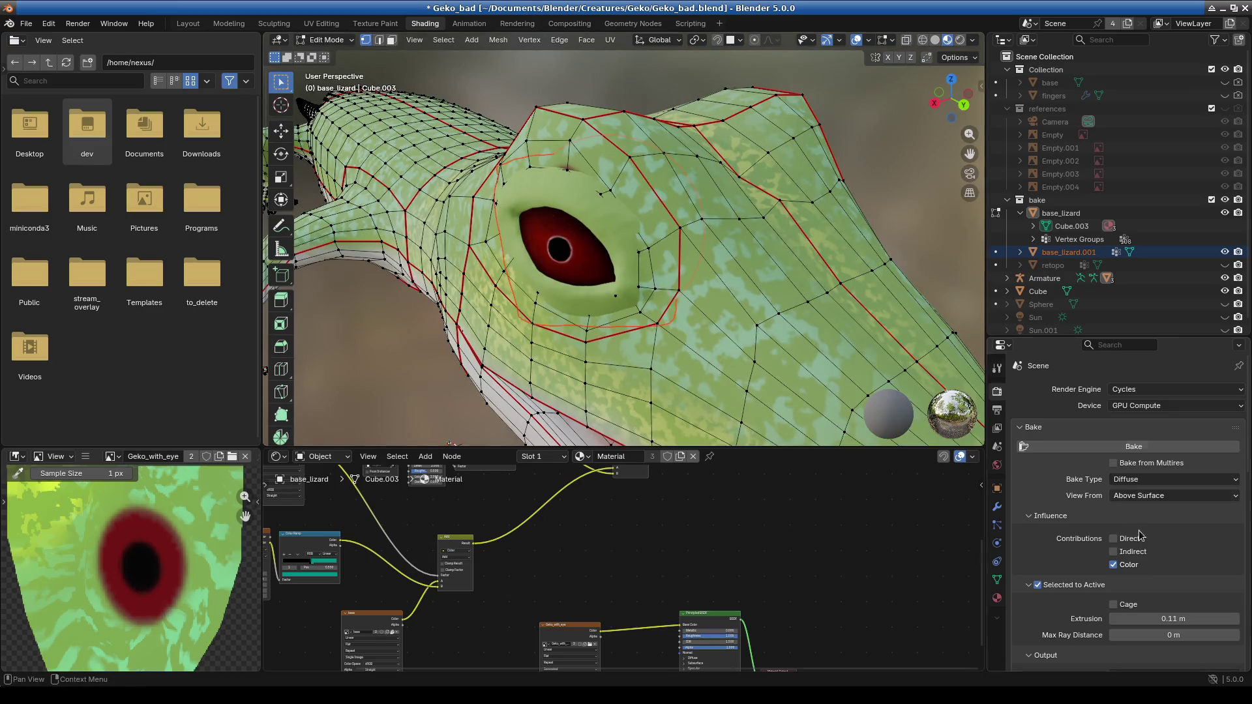
# Add a Mirror modifier to base_lizard from the Modifiers tab.
pyautogui.click(996, 506)
pyautogui.click(1079, 389)
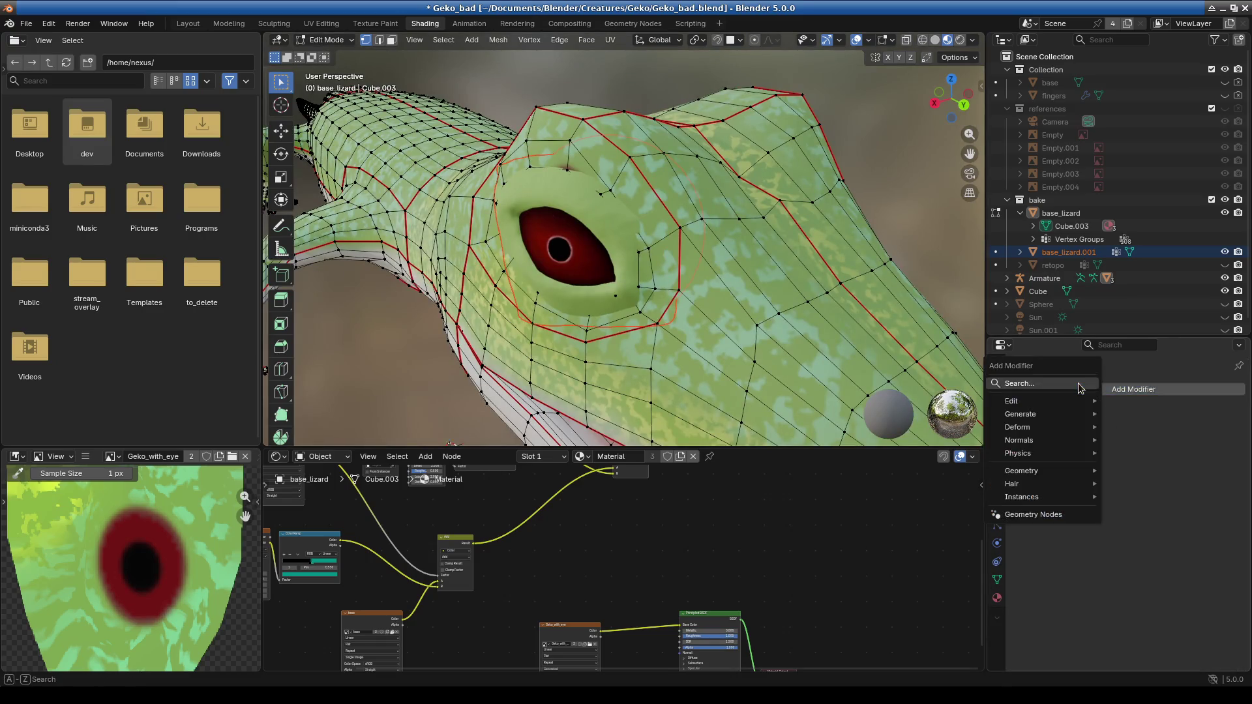
pyautogui.write('mir')
pyautogui.press('Return')
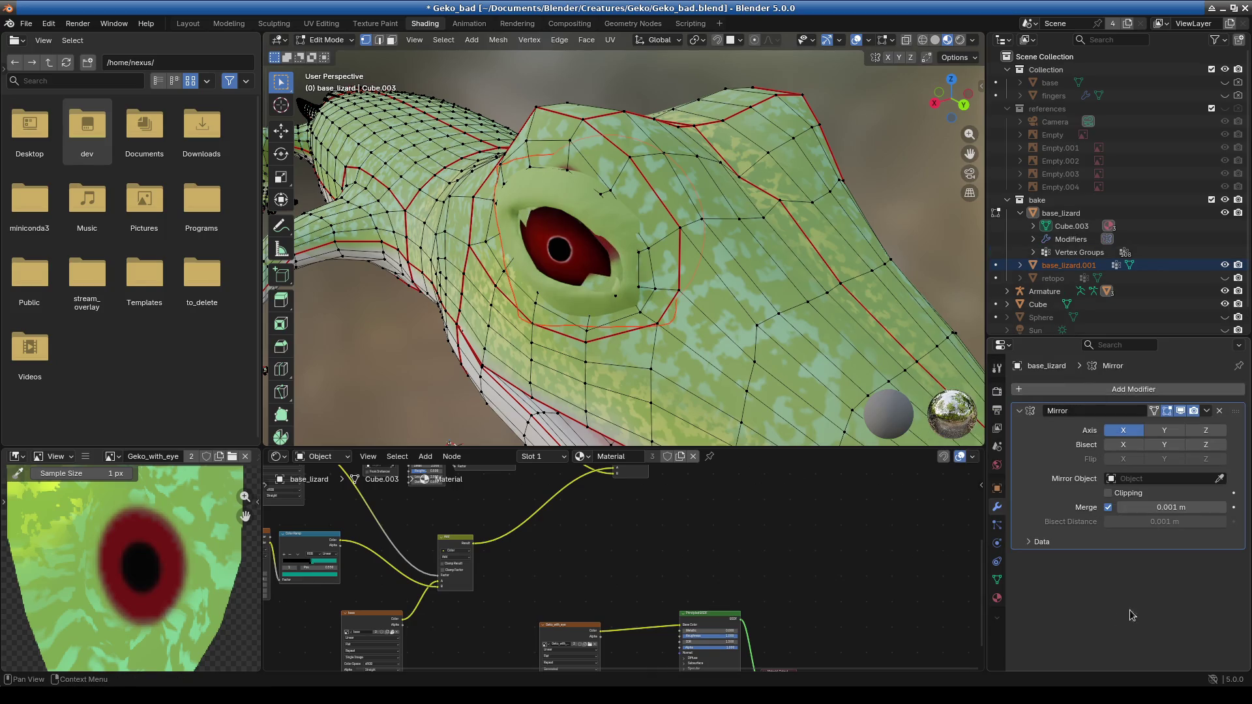
pyautogui.scroll(-3, 697, 278)
pyautogui.moveTo(698, 279)
pyautogui.mouseDown(button='middle')
pyautogui.moveTo(541, 323)
pyautogui.moveTo(641, 355)
pyautogui.moveTo(663, 316)
pyautogui.moveTo(591, 307)
pyautogui.mouseUp(button='middle')
# In Object Mode, make base_lizard.001 active and give it a Mirror modifier.
pyautogui.click(326, 39)
pyautogui.click(323, 52)
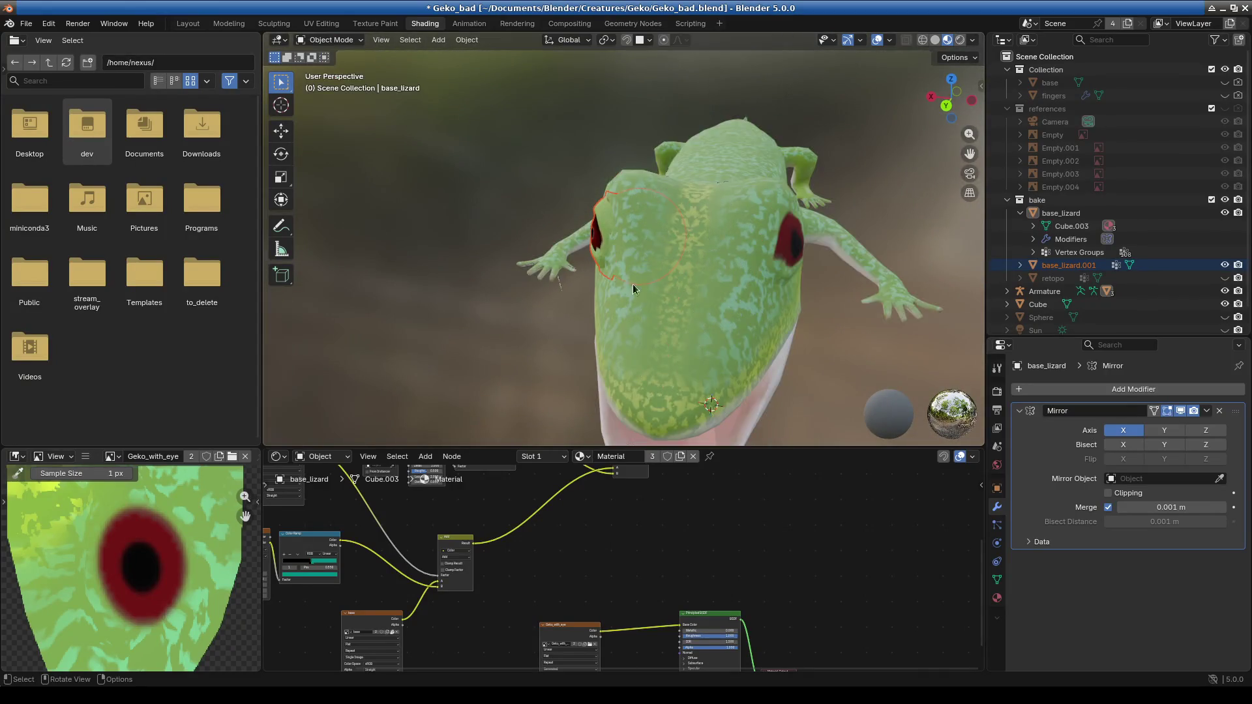
pyautogui.scroll(-3, 636, 279)
pyautogui.click(607, 234)
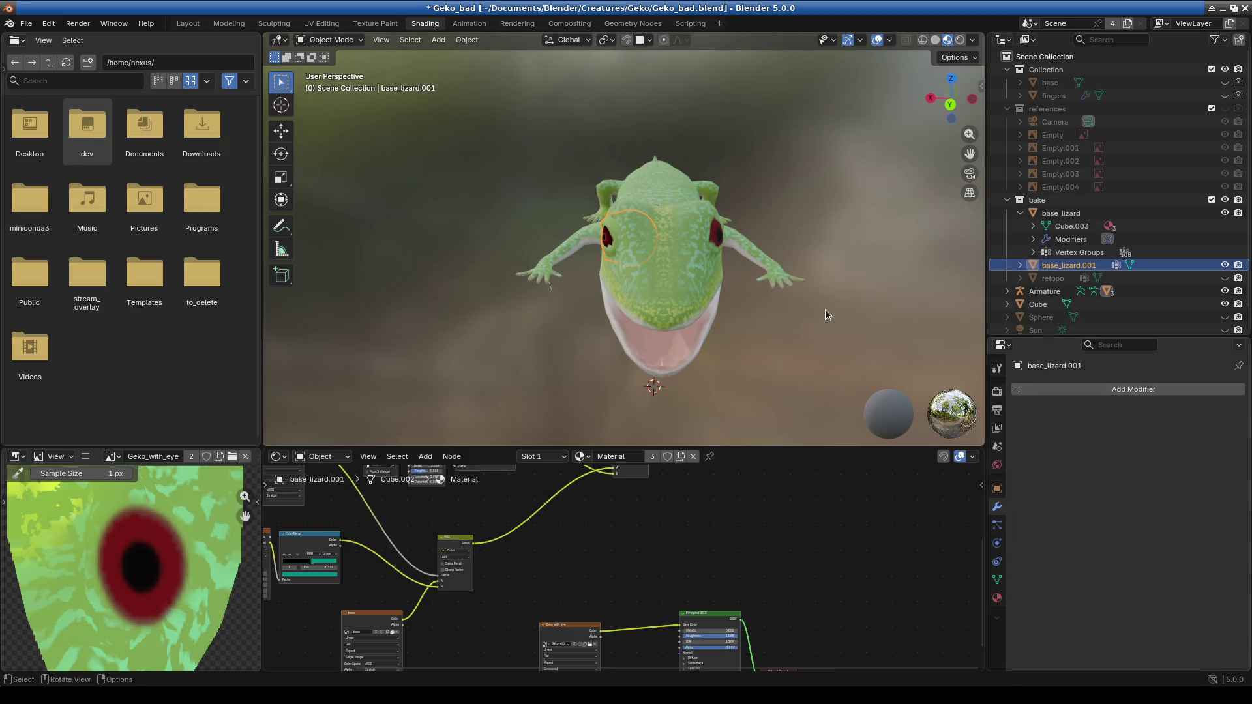
pyautogui.click(1085, 390)
pyautogui.write('mirror')
pyautogui.press('Return')
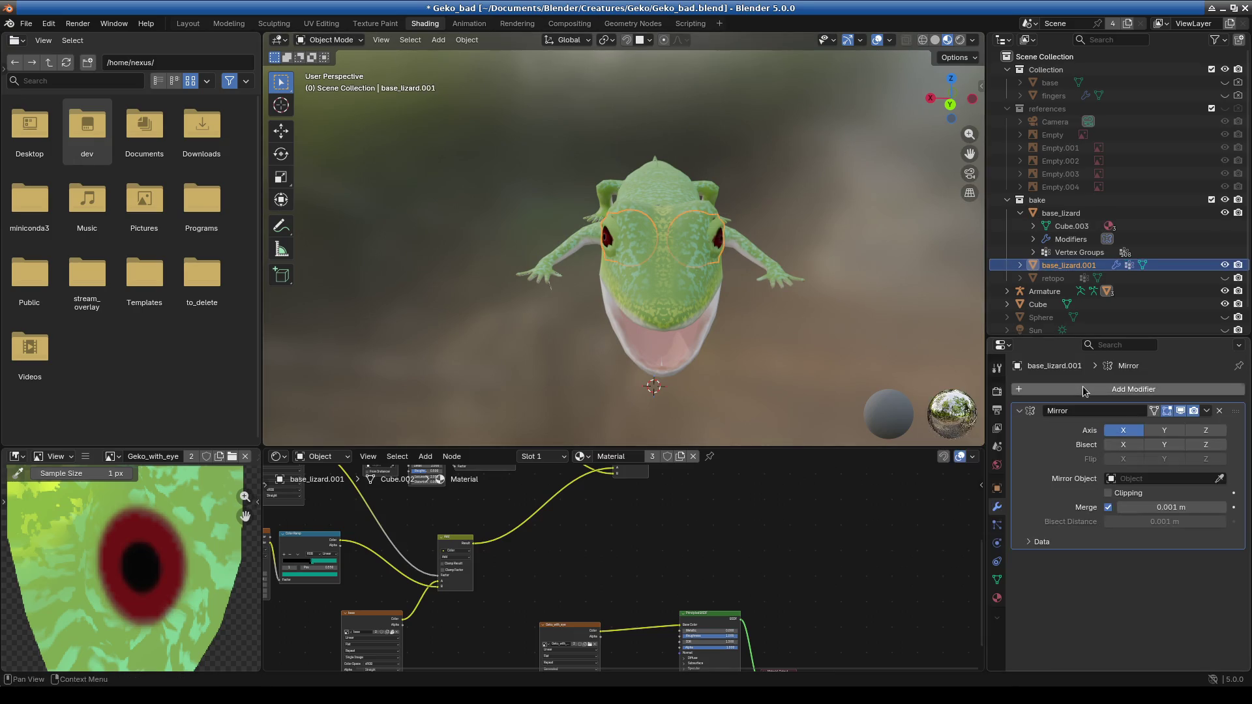
pyautogui.scroll(4, 807, 310)
pyautogui.moveTo(808, 310)
pyautogui.mouseDown(button='middle')
pyautogui.moveTo(690, 316)
pyautogui.moveTo(636, 303)
pyautogui.moveTo(833, 330)
pyautogui.moveTo(654, 327)
pyautogui.moveTo(676, 300)
pyautogui.mouseUp(button='middle')
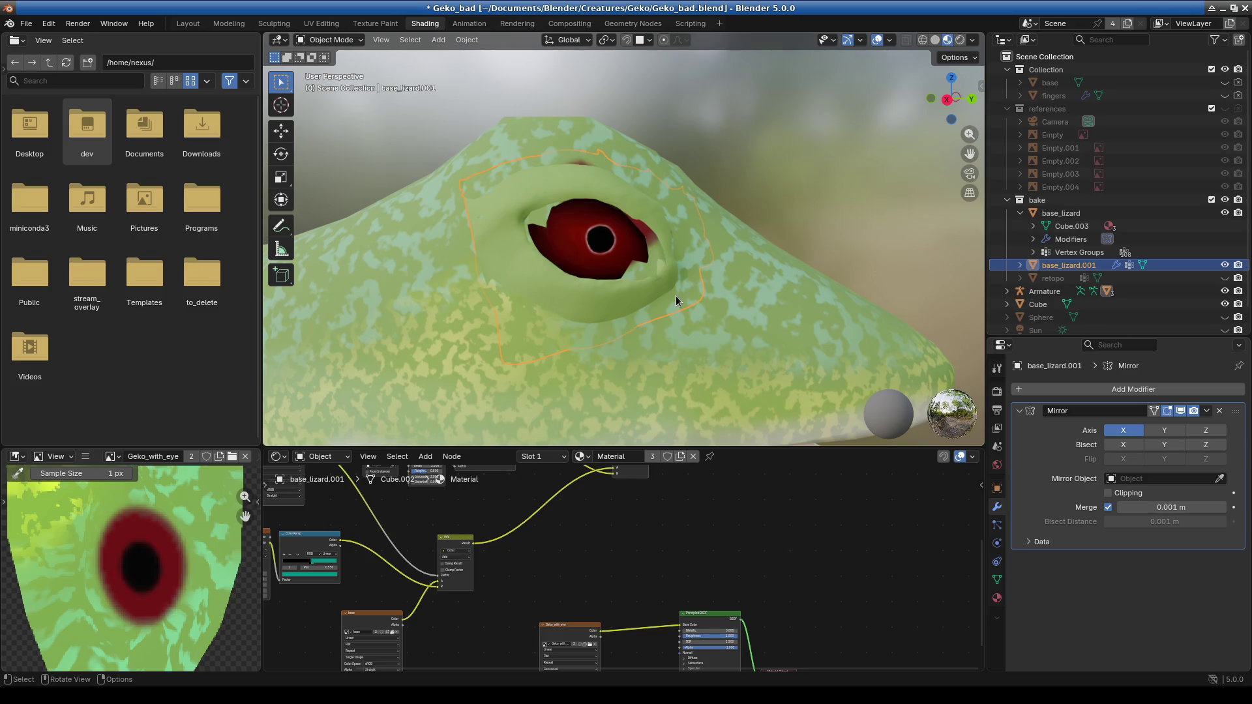
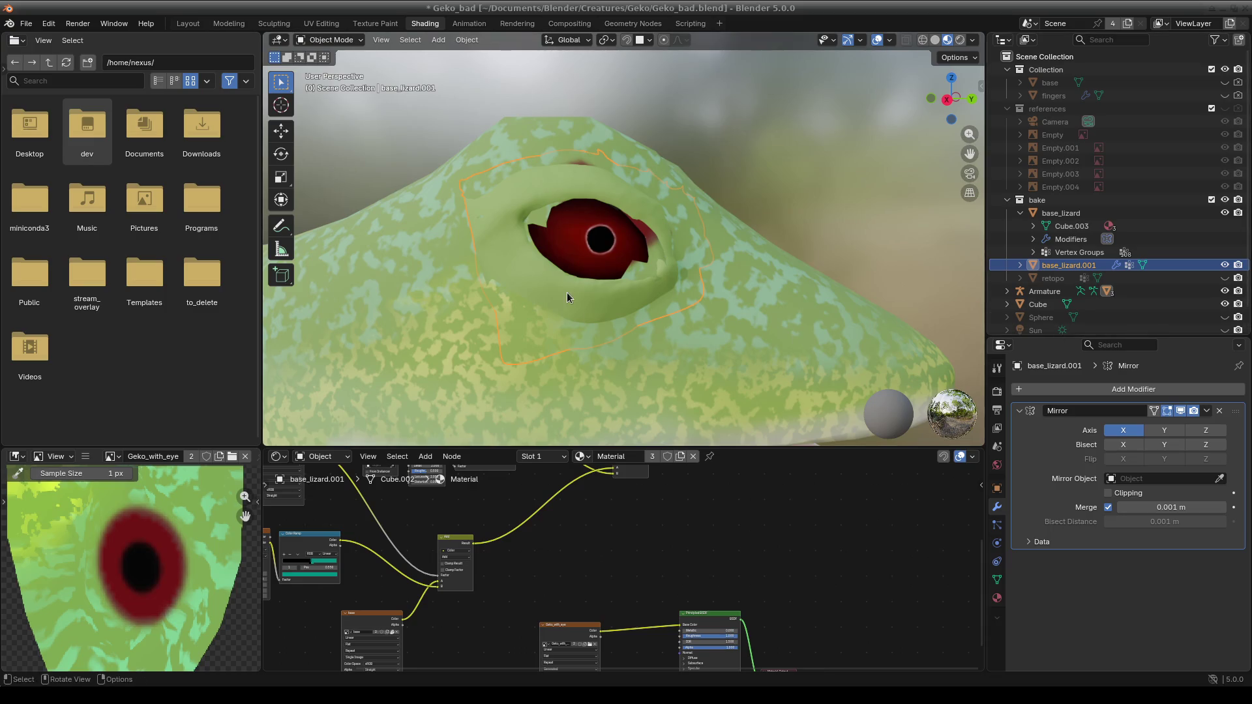
# Remove the Mirror modifier from base_lizard.001.
pyautogui.moveTo(1189, 338); pyautogui.dragTo(1167, 457)
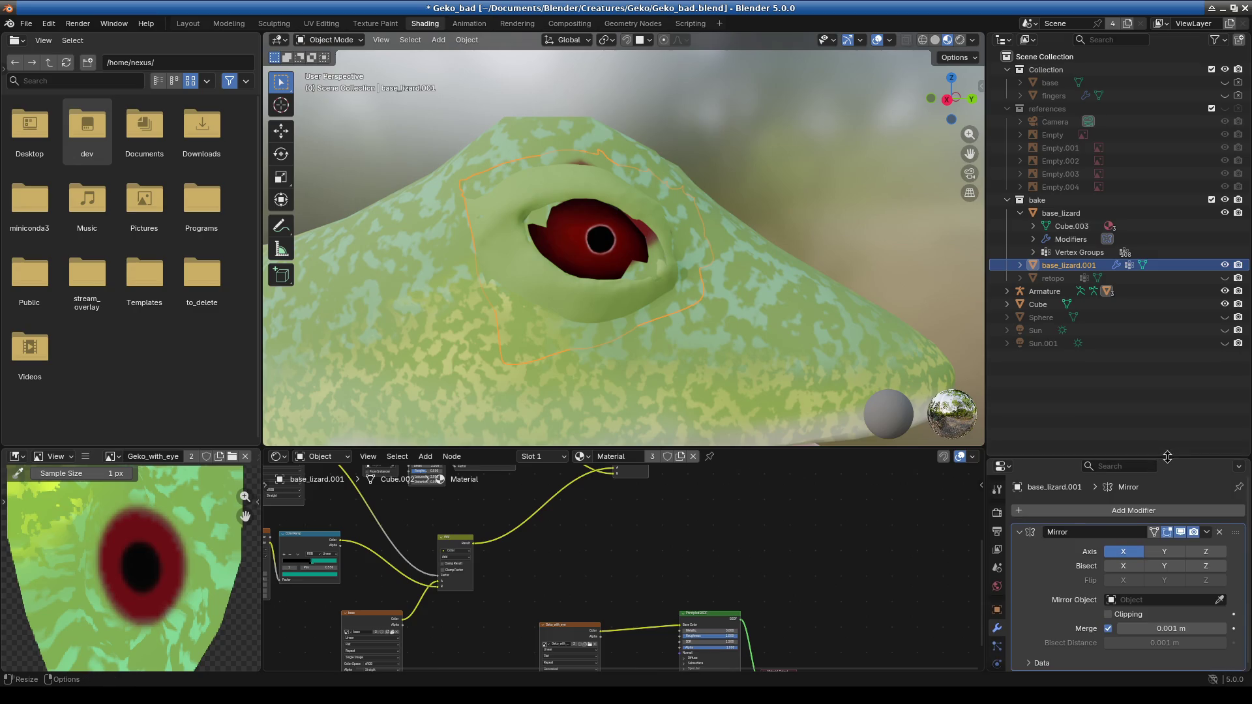
pyautogui.scroll(-5, 587, 293)
pyautogui.moveTo(587, 293)
pyautogui.mouseDown(button='middle')
pyautogui.moveTo(489, 348)
pyautogui.moveTo(769, 313)
pyautogui.moveTo(616, 295)
pyautogui.moveTo(471, 328)
pyautogui.moveTo(618, 242)
pyautogui.mouseUp(button='middle')
pyautogui.scroll(4, 581, 286)
pyautogui.scroll(-4, 580, 286)
pyautogui.moveTo(495, 248); pyautogui.dragTo(601, 251, button='middle')
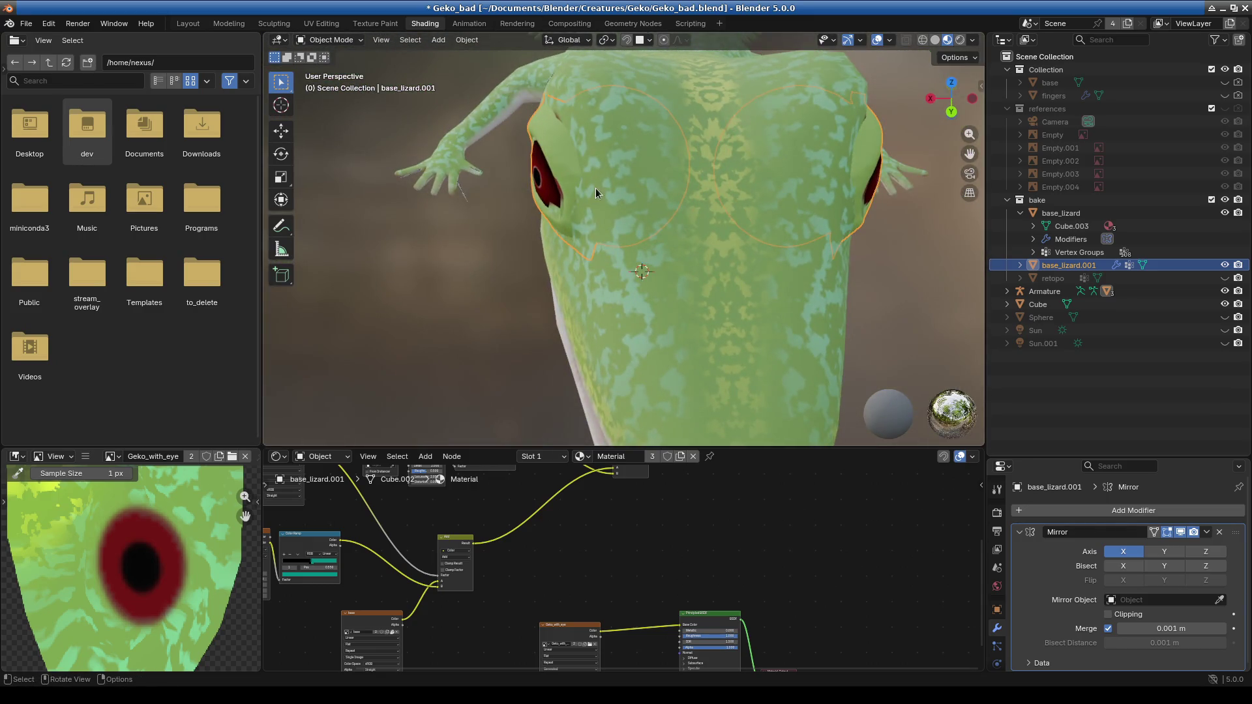
pyautogui.click(1207, 532)
pyautogui.click(1147, 544)
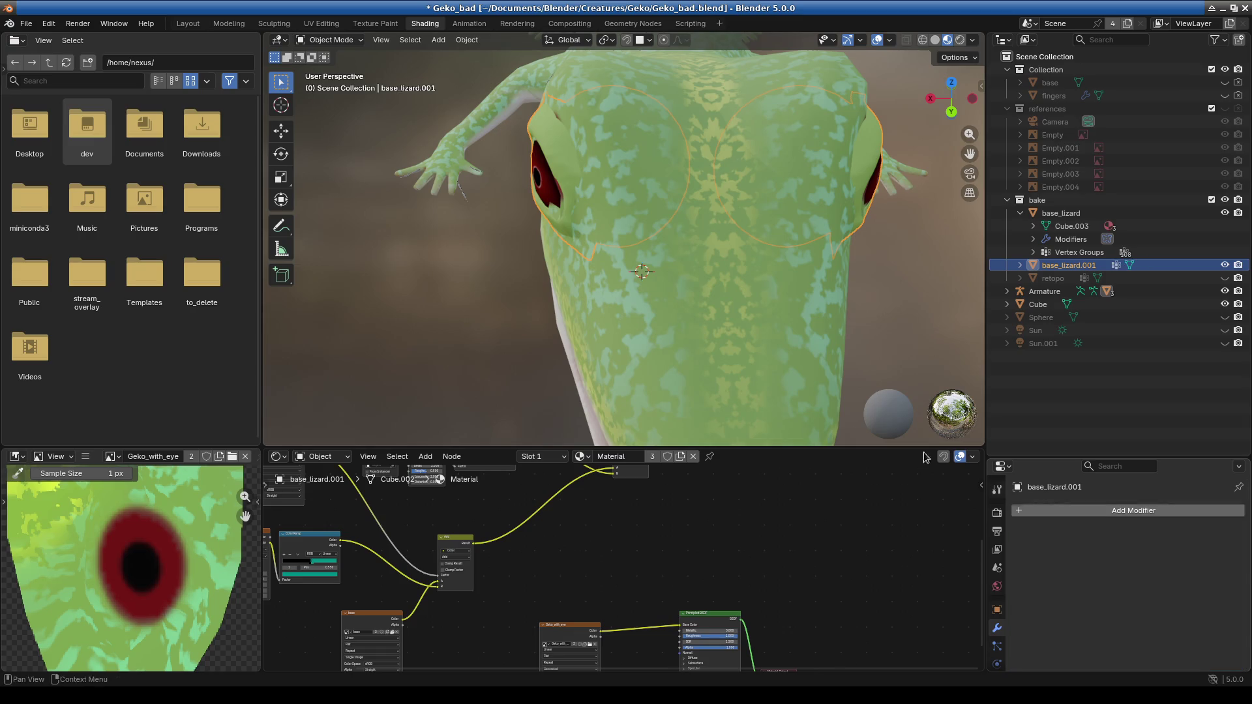
# Select the separate base_lizard object and delete it.
pyautogui.hotkey('ctrl', 'z')
pyautogui.hotkey('ctrl', 'shift', 'z')
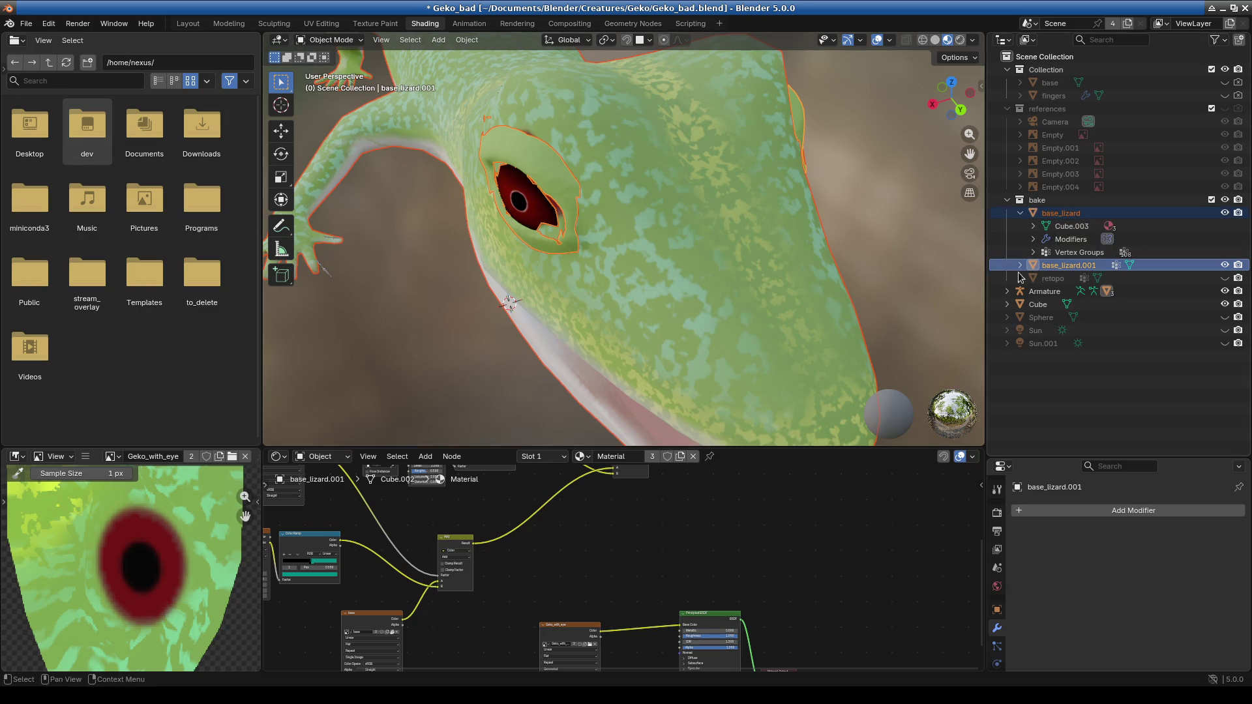
pyautogui.press('Delete')
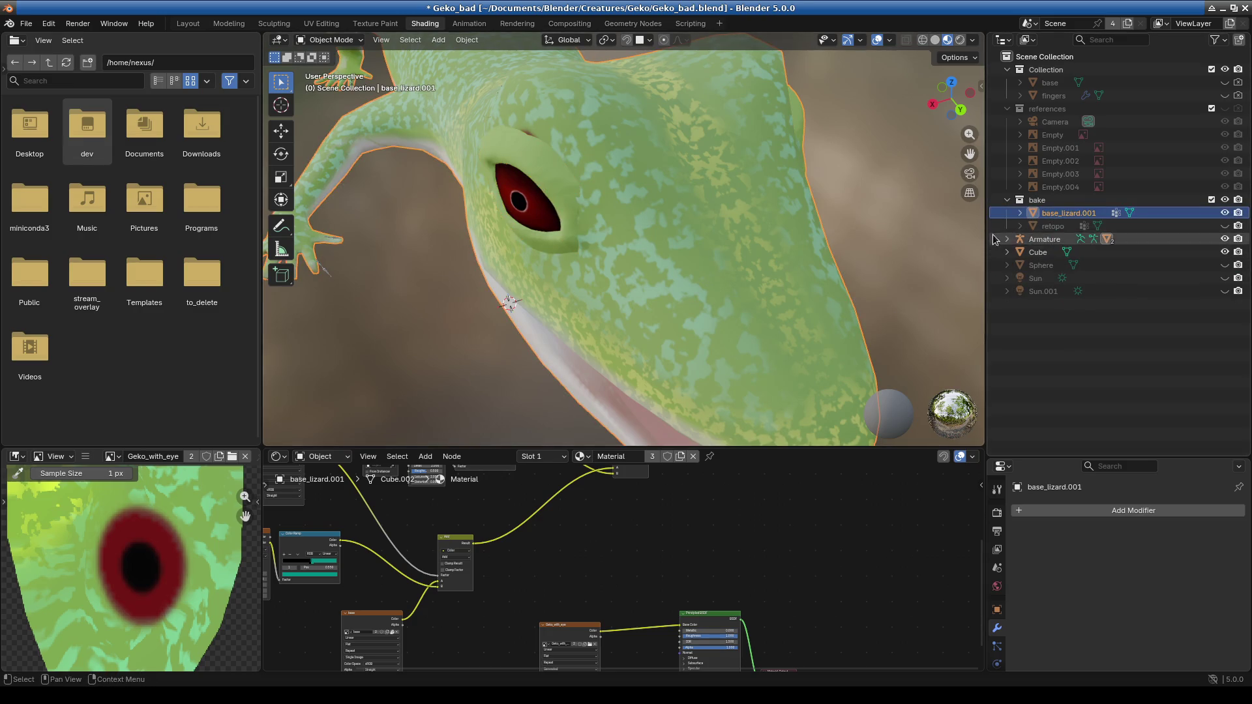
# Select retopo plus base_lizard.001 as the source, and bake diffuse colour into Geko_with_eye.
pyautogui.click(1051, 226)
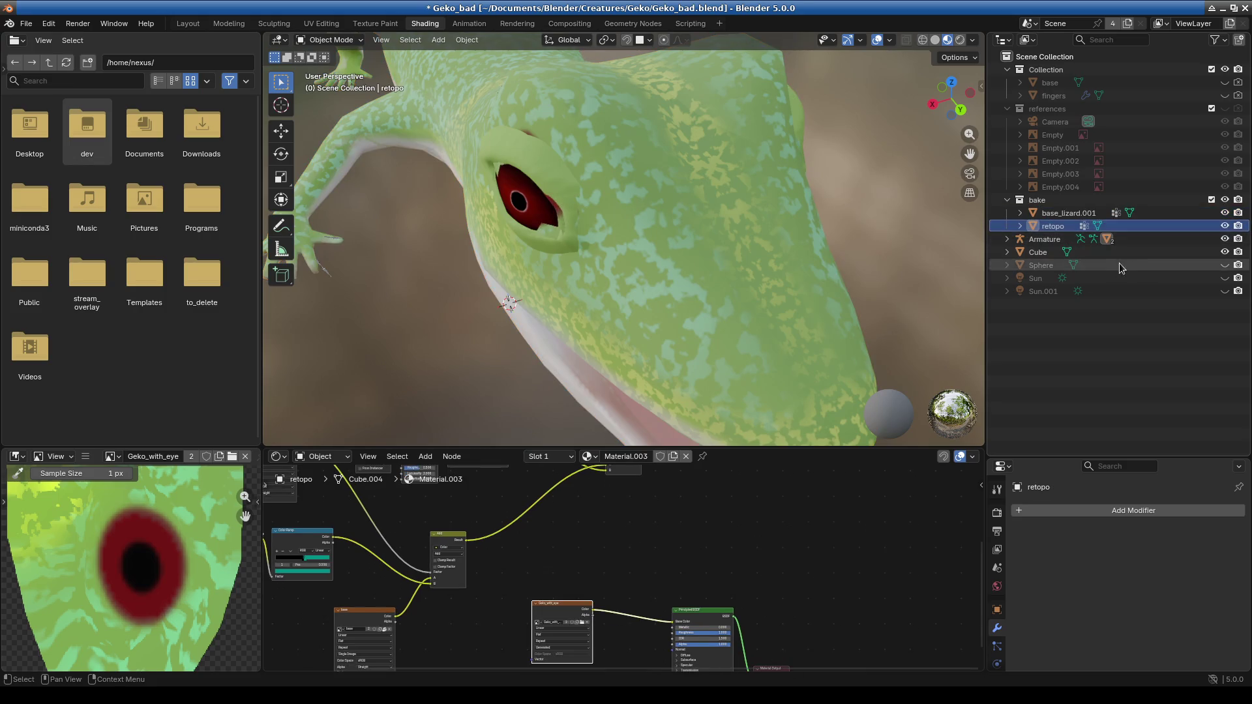
pyautogui.moveTo(804, 443); pyautogui.dragTo(804, 232)
pyautogui.keyDown('shift'); pyautogui.click(1068, 213); pyautogui.keyUp('shift')
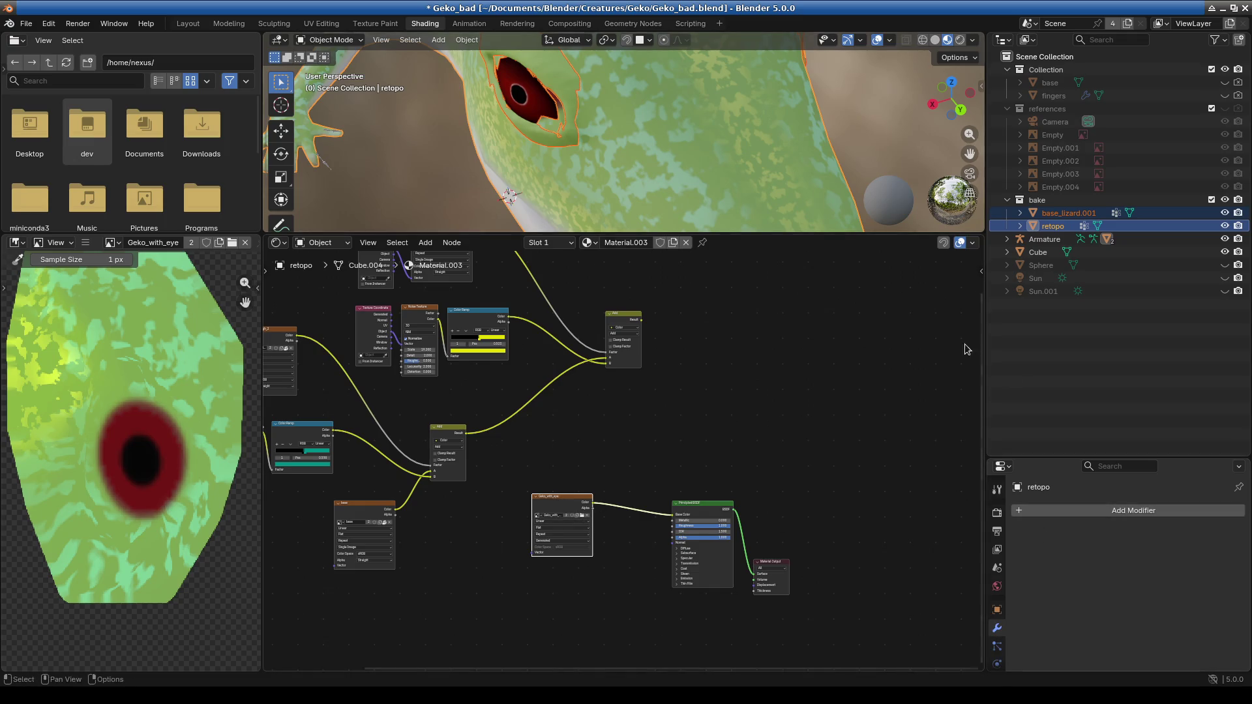
pyautogui.click(997, 512)
pyautogui.moveTo(1101, 459); pyautogui.dragTo(1101, 283)
pyautogui.click(1076, 393)
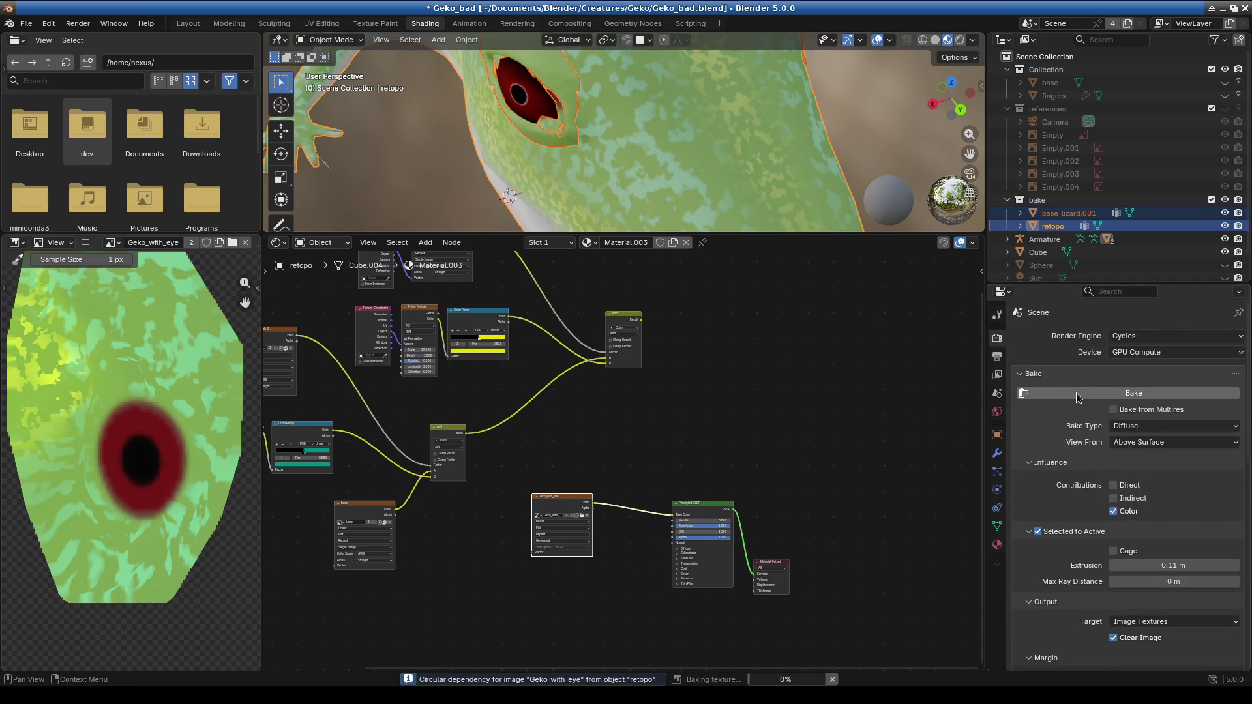
pyautogui.moveTo(752, 235)
pyautogui.mouseDown()
pyautogui.moveTo(749, 299)
pyautogui.moveTo(717, 390)
pyautogui.mouseUp()
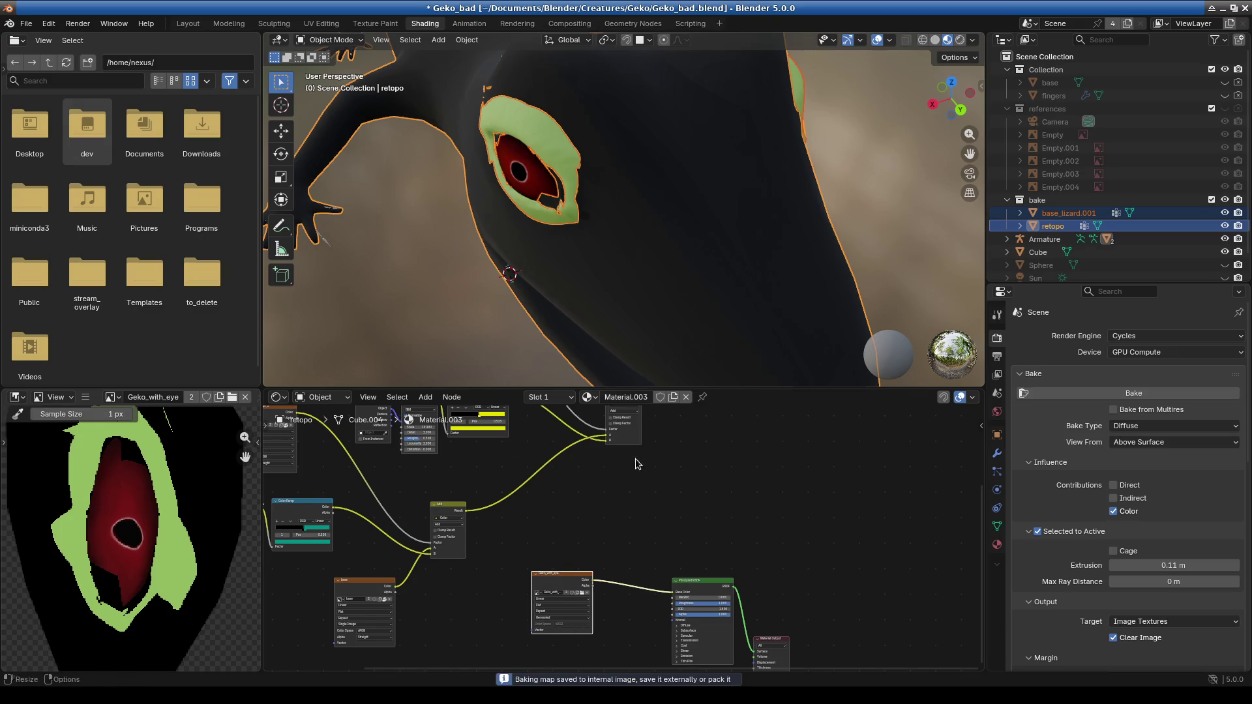
pyautogui.click(1068, 213)
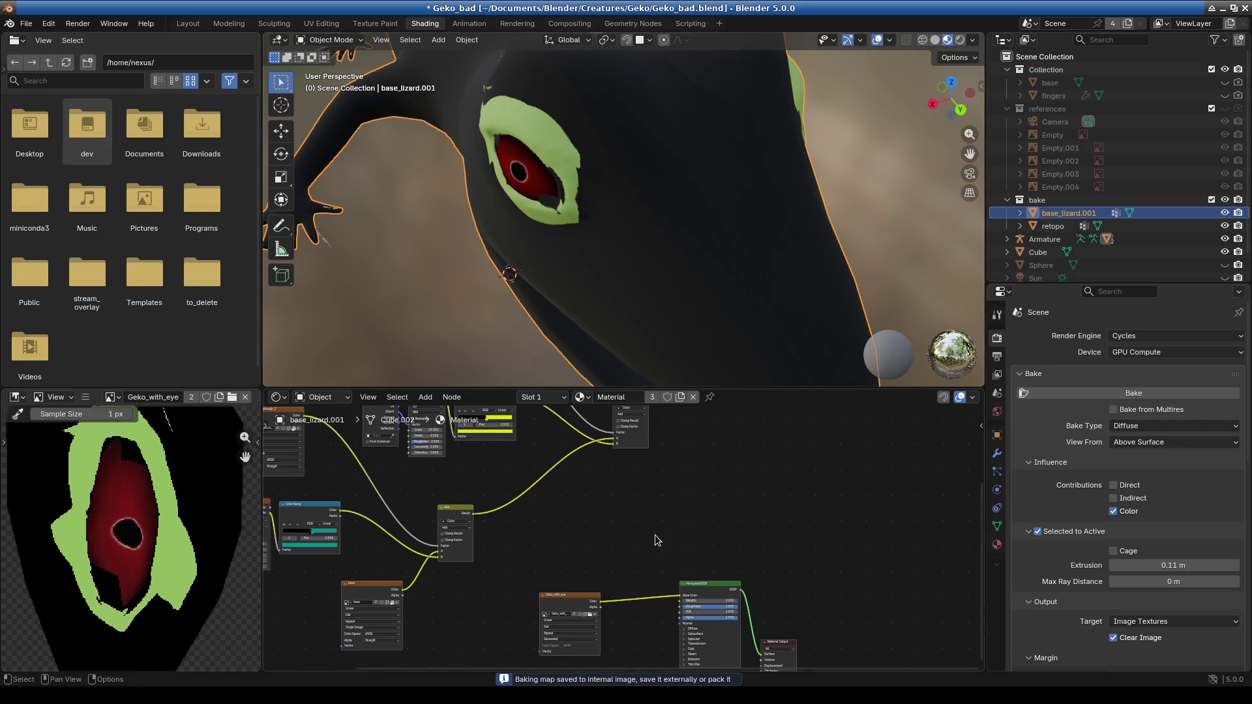
# Reconnect the Add node's Result in base_lizard.001's material to restore the green skin.
pyautogui.moveTo(742, 494); pyautogui.dragTo(676, 518, button='middle')
pyautogui.moveTo(583, 427)
pyautogui.mouseDown()
pyautogui.moveTo(631, 505)
pyautogui.moveTo(615, 624)
pyautogui.mouseUp()
pyautogui.moveTo(574, 280)
pyautogui.mouseDown(button='middle')
pyautogui.moveTo(550, 264)
pyautogui.moveTo(614, 230)
pyautogui.moveTo(592, 238)
pyautogui.mouseUp(button='middle')
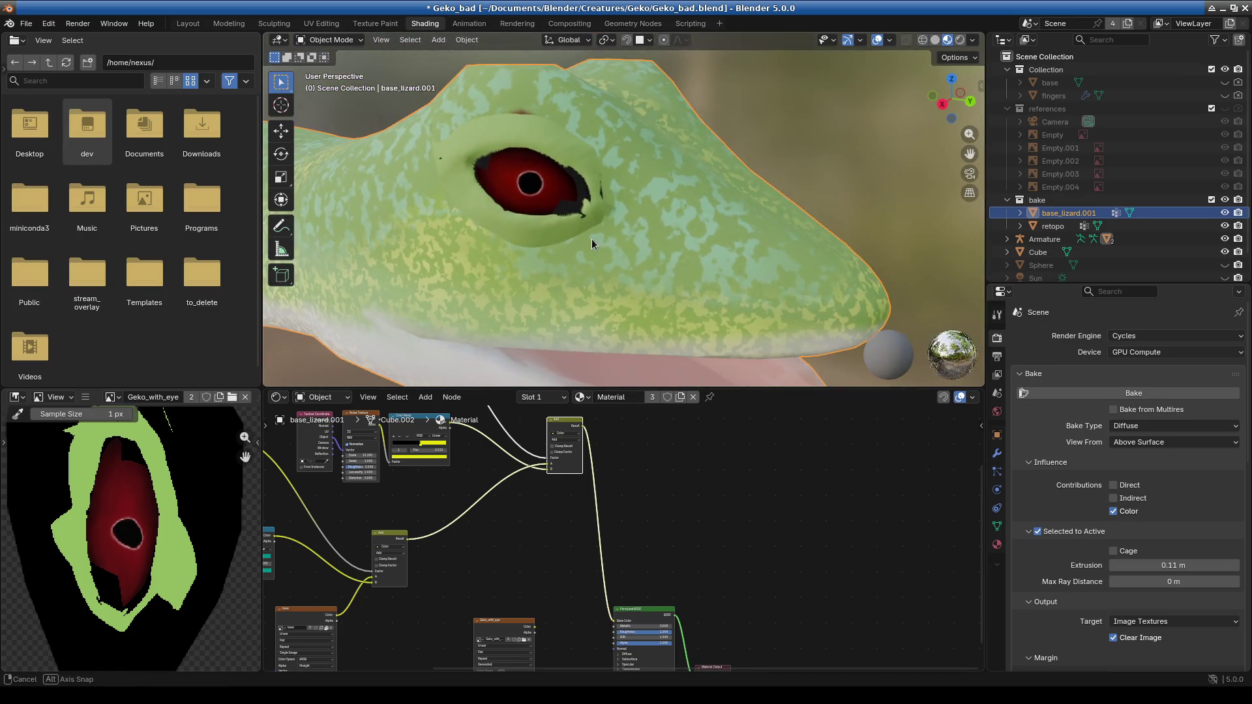
# Make retopo the active target again and rebake the diffuse colour.
pyautogui.keyDown('ctrl'); pyautogui.click(1049, 226); pyautogui.keyUp('ctrl')
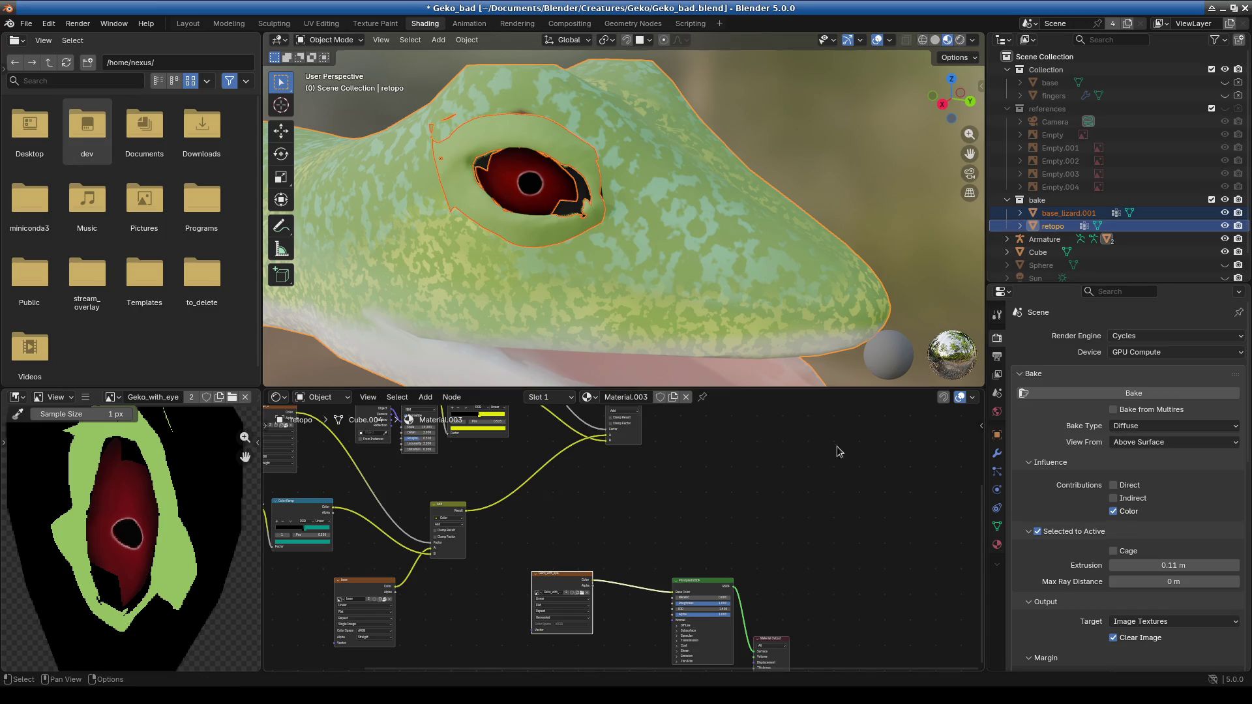
pyautogui.hscroll(-2, 839, 451)
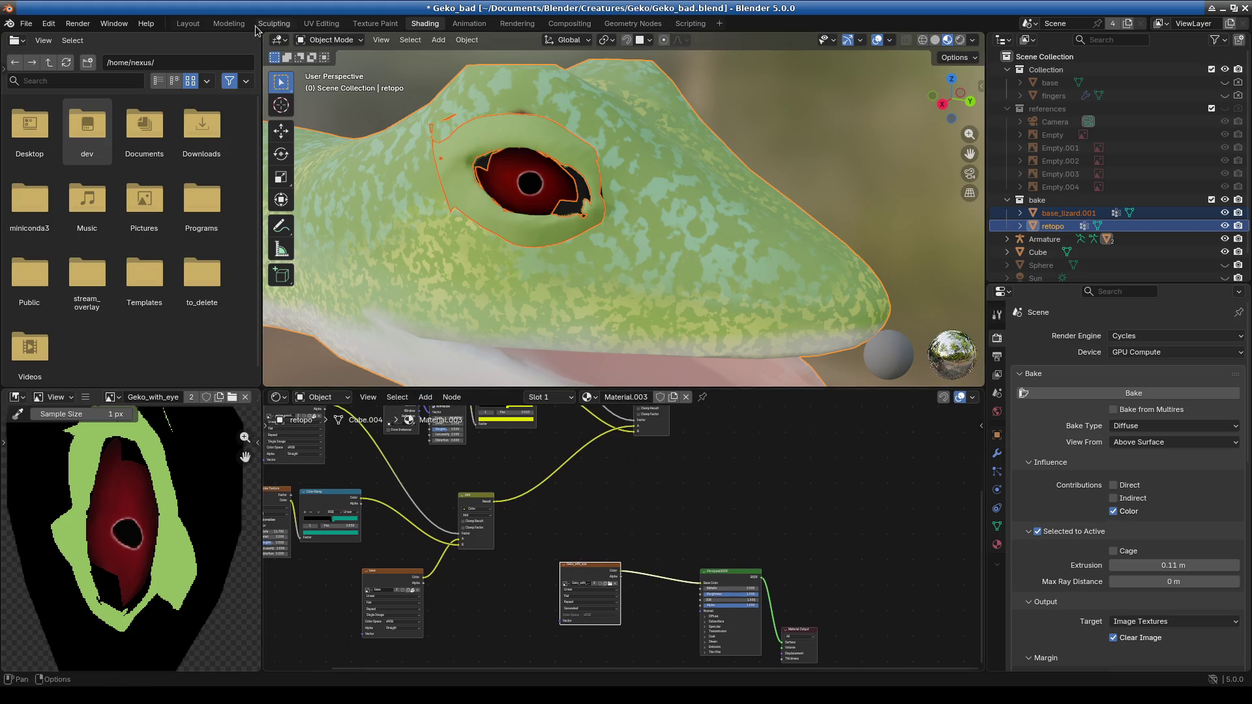
pyautogui.click(1093, 394)
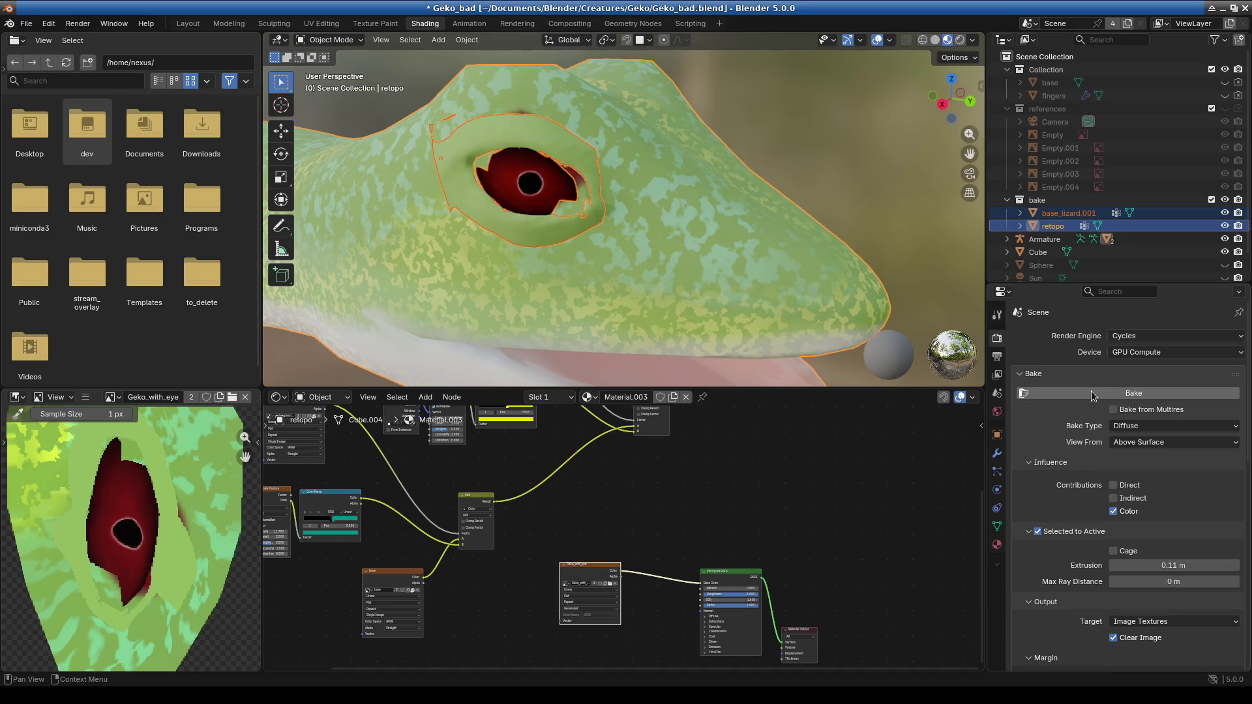
pyautogui.scroll(-5, 216, 545)
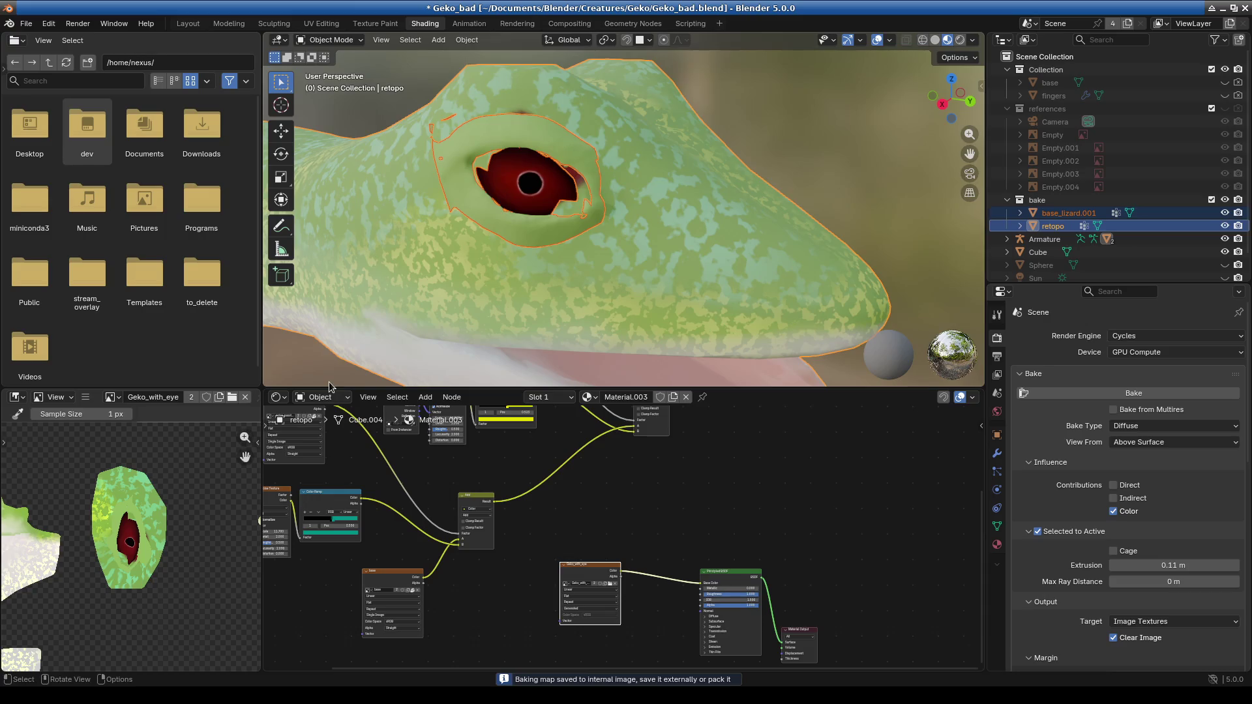
# Enlarge the Image Editor and zoom into the baked eye island.
pyautogui.moveTo(329, 390); pyautogui.dragTo(328, 210)
pyautogui.moveTo(264, 401); pyautogui.dragTo(737, 409)
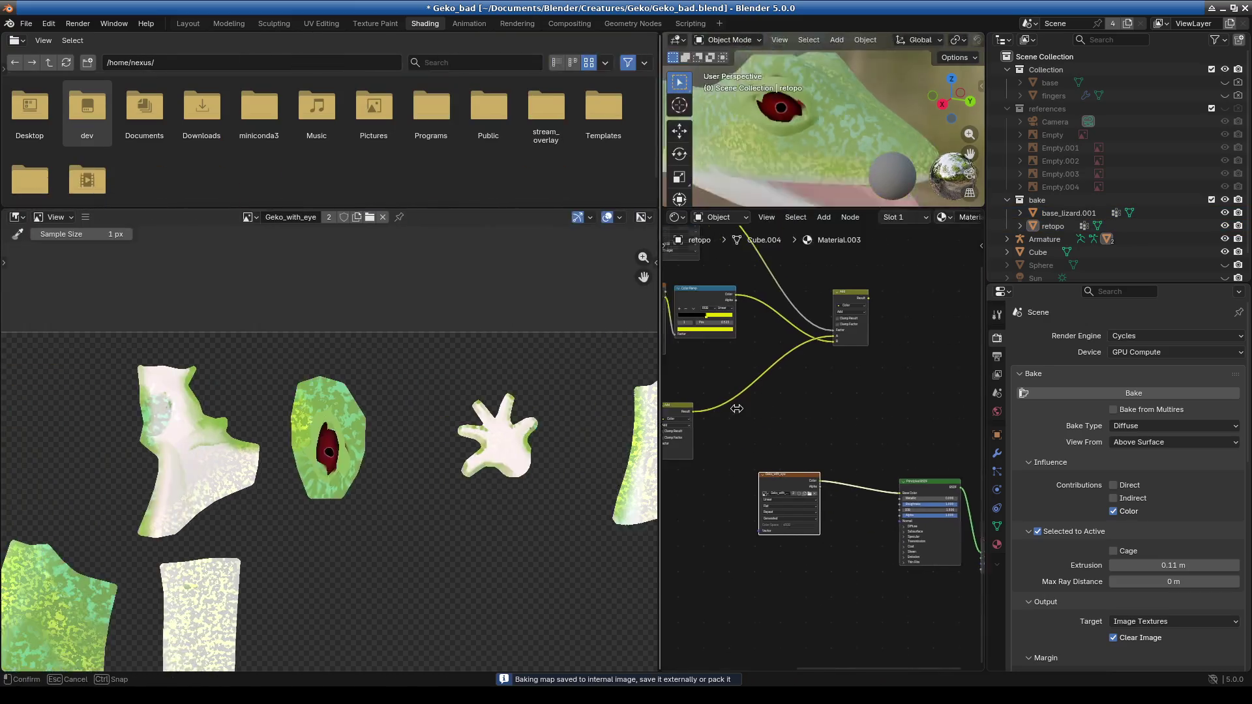
pyautogui.scroll(6, 305, 499)
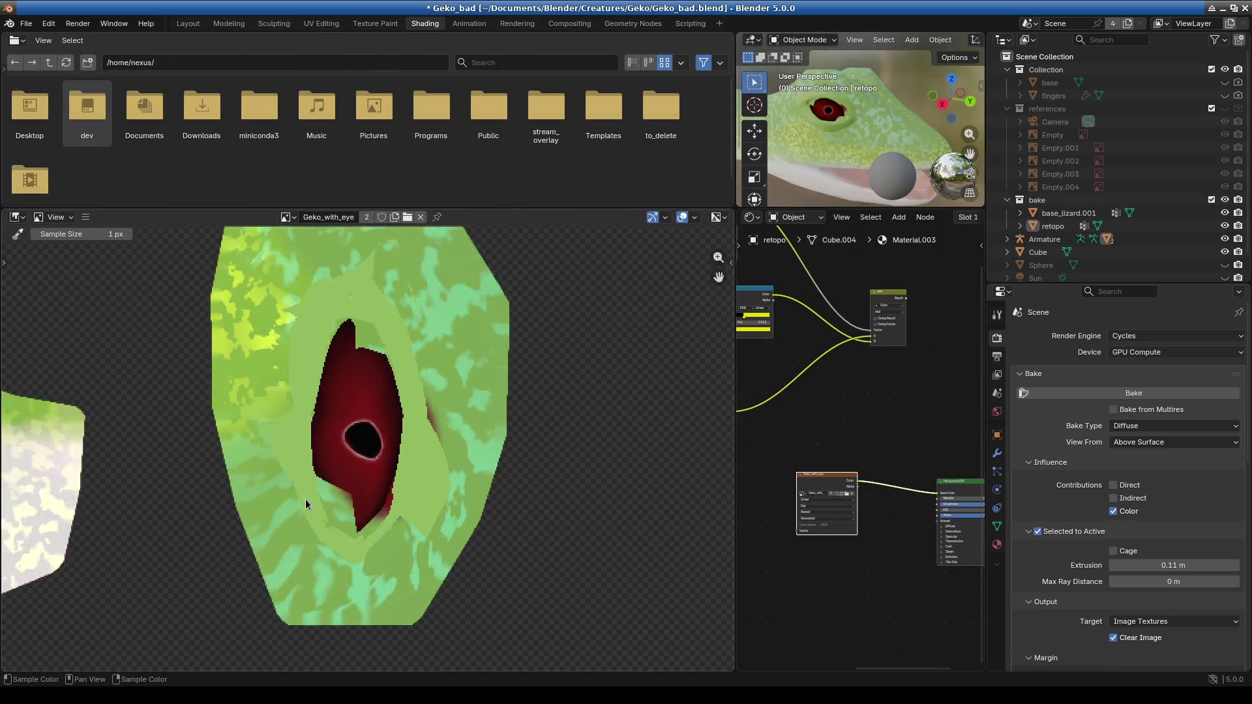
pyautogui.scroll(-6, 305, 499)
# Widen the 3D viewport and shrink the node editor to show the textured retopo head.
pyautogui.moveTo(735, 130); pyautogui.dragTo(285, 130)
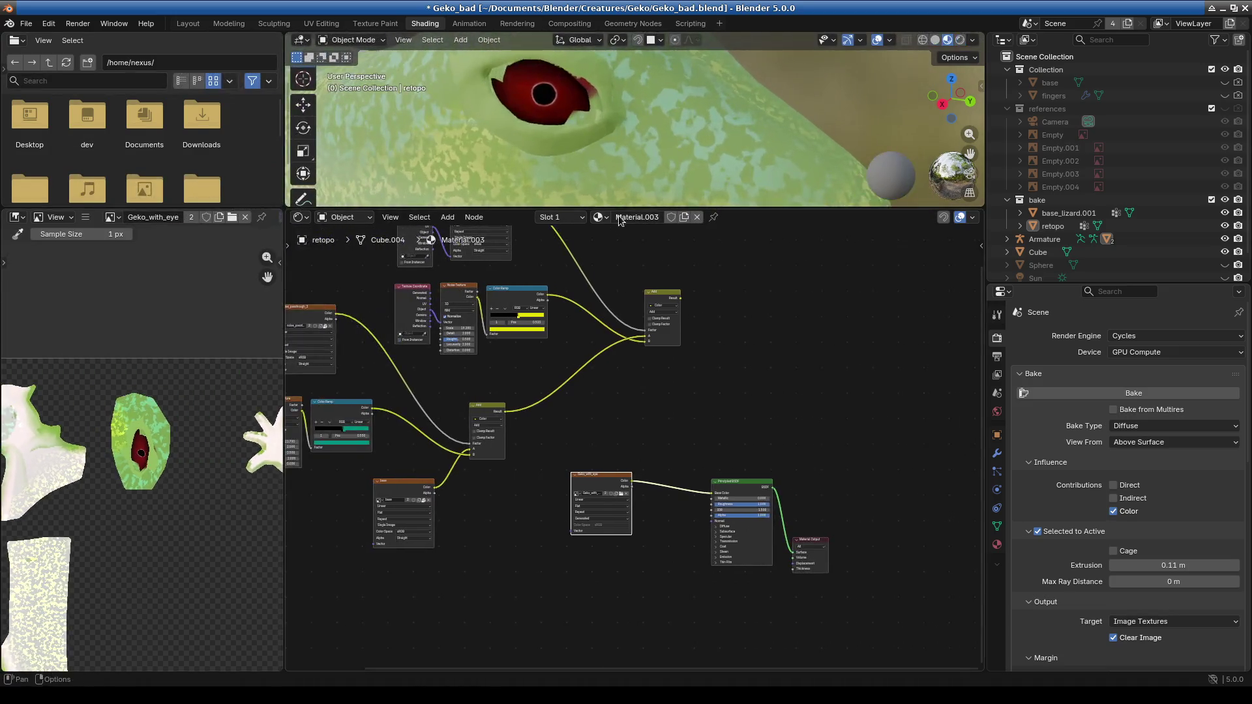
pyautogui.moveTo(620, 209); pyautogui.dragTo(708, 574)
pyautogui.scroll(-2, 1219, 251)
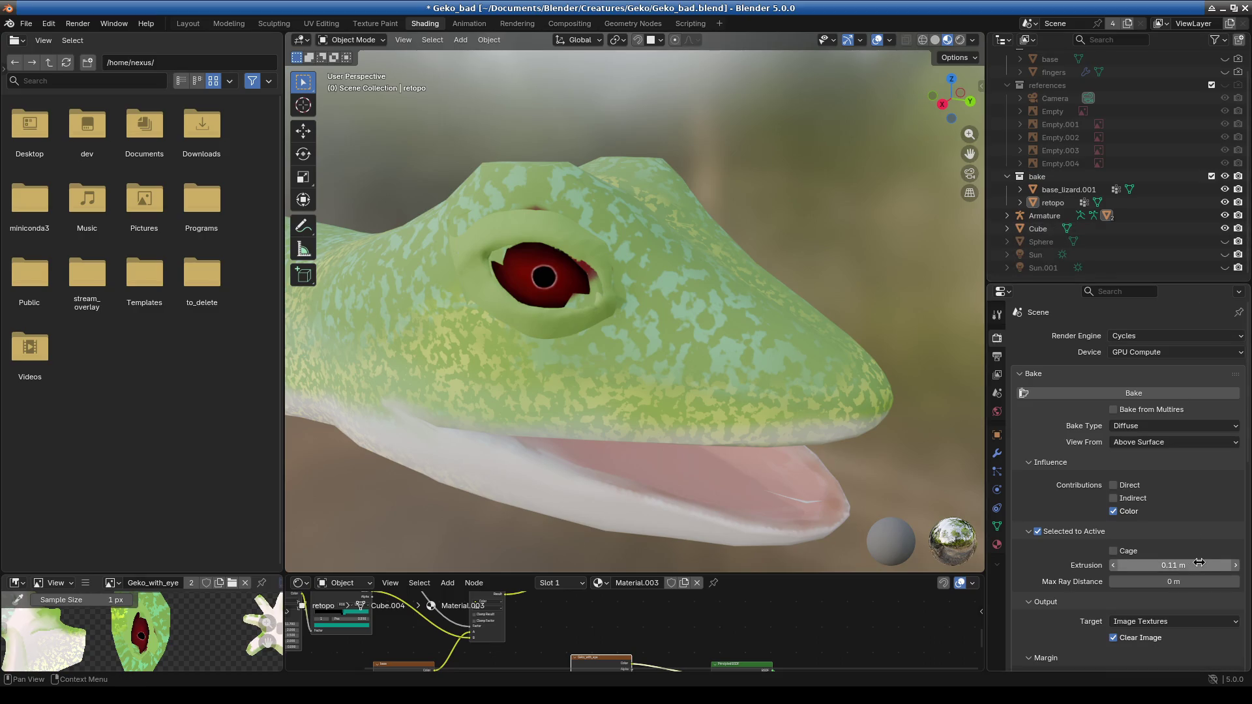
# Lower the bake extrusion to 0.1 m, then hide base_lizard.001 to inspect retopo's eye.
pyautogui.moveTo(1199, 562); pyautogui.dragTo(1199, 562)
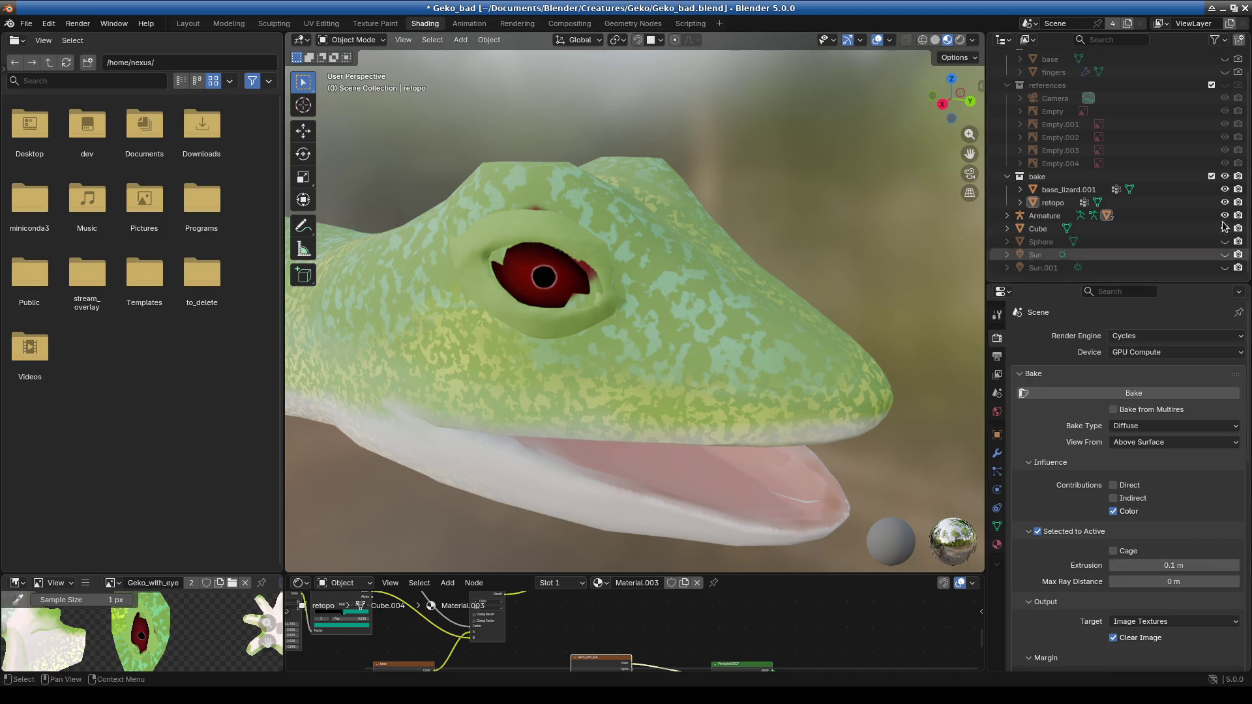
pyautogui.click(1224, 189)
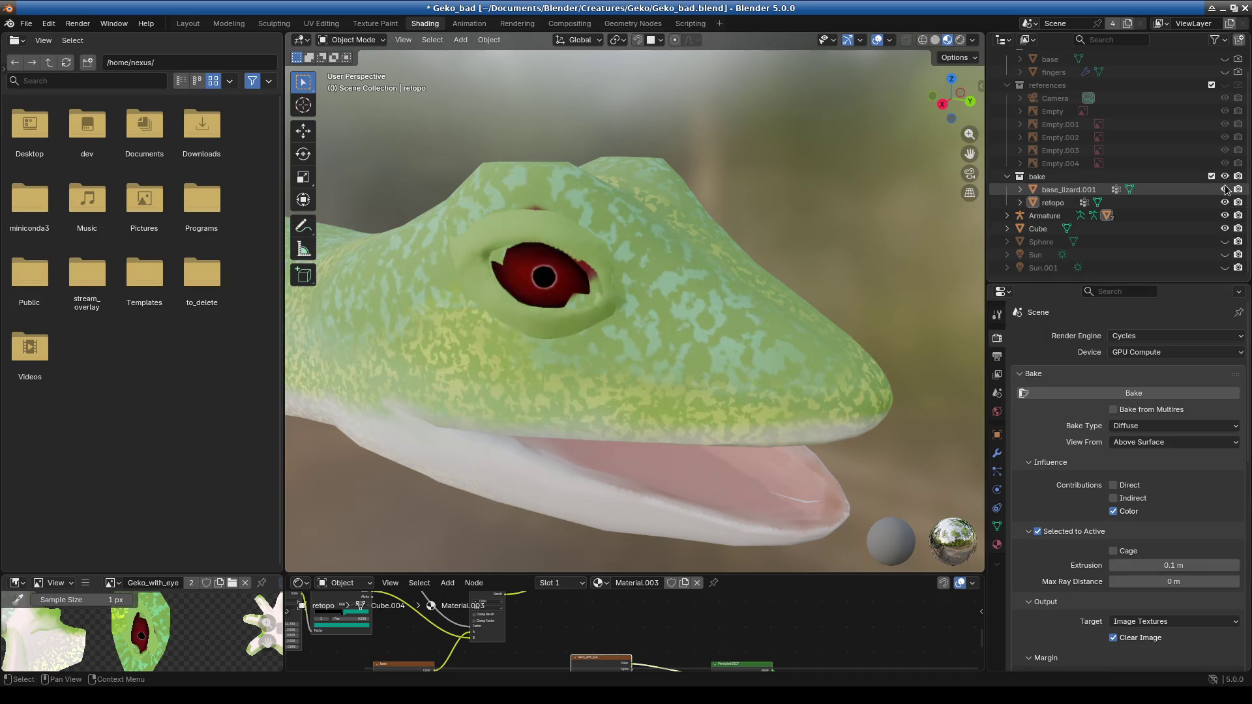
pyautogui.scroll(5, 596, 350)
pyautogui.moveTo(596, 350)
pyautogui.mouseDown(button='middle')
pyautogui.moveTo(655, 337)
pyautogui.moveTo(706, 362)
pyautogui.moveTo(620, 338)
pyautogui.mouseUp(button='middle')
# Show base_lizard.001 again and toggle retopo's visibility to compare the eyes.
pyautogui.click(1224, 189)
pyautogui.click(1225, 202)
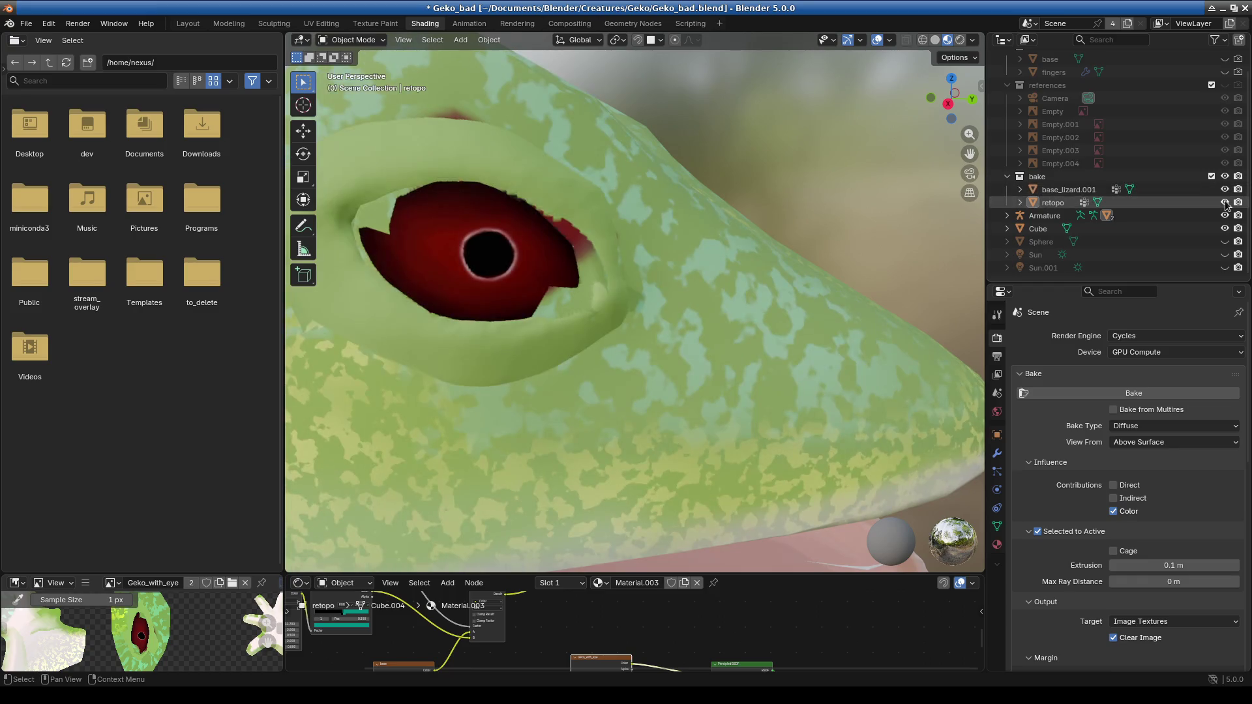
pyautogui.click(1226, 202)
pyautogui.click(1225, 202)
pyautogui.click(1225, 202)
pyautogui.click(1225, 202)
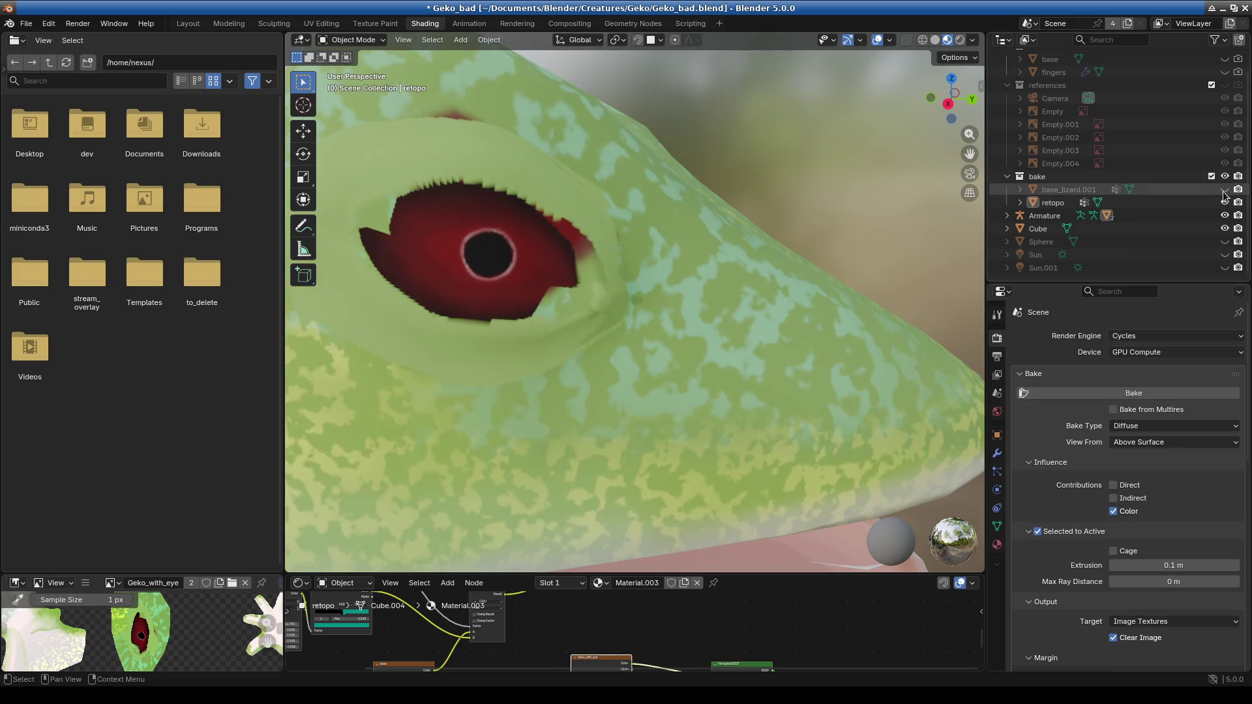
# Toggle base_lizard.001's visibility to compare the mouth area from the side.
pyautogui.moveTo(880, 293)
pyautogui.mouseDown(button='middle')
pyautogui.moveTo(761, 324)
pyautogui.moveTo(502, 319)
pyautogui.moveTo(655, 319)
pyautogui.mouseUp(button='middle')
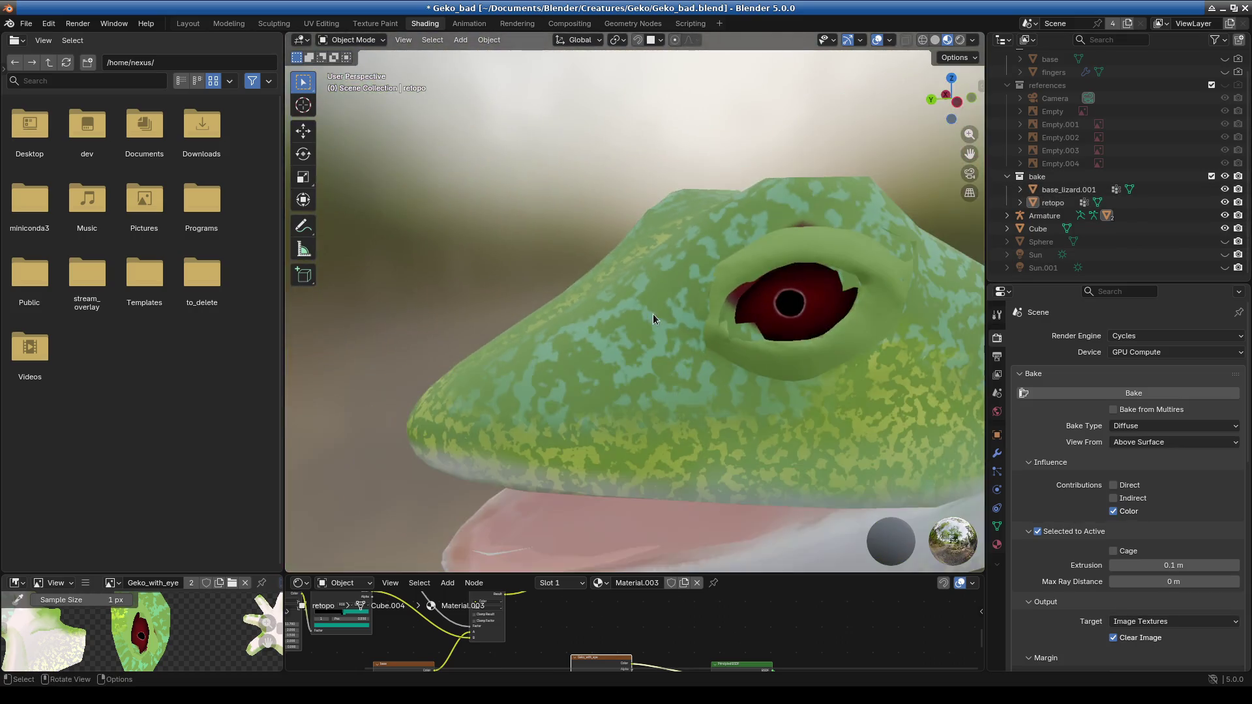
pyautogui.click(1225, 191)
pyautogui.click(1225, 190)
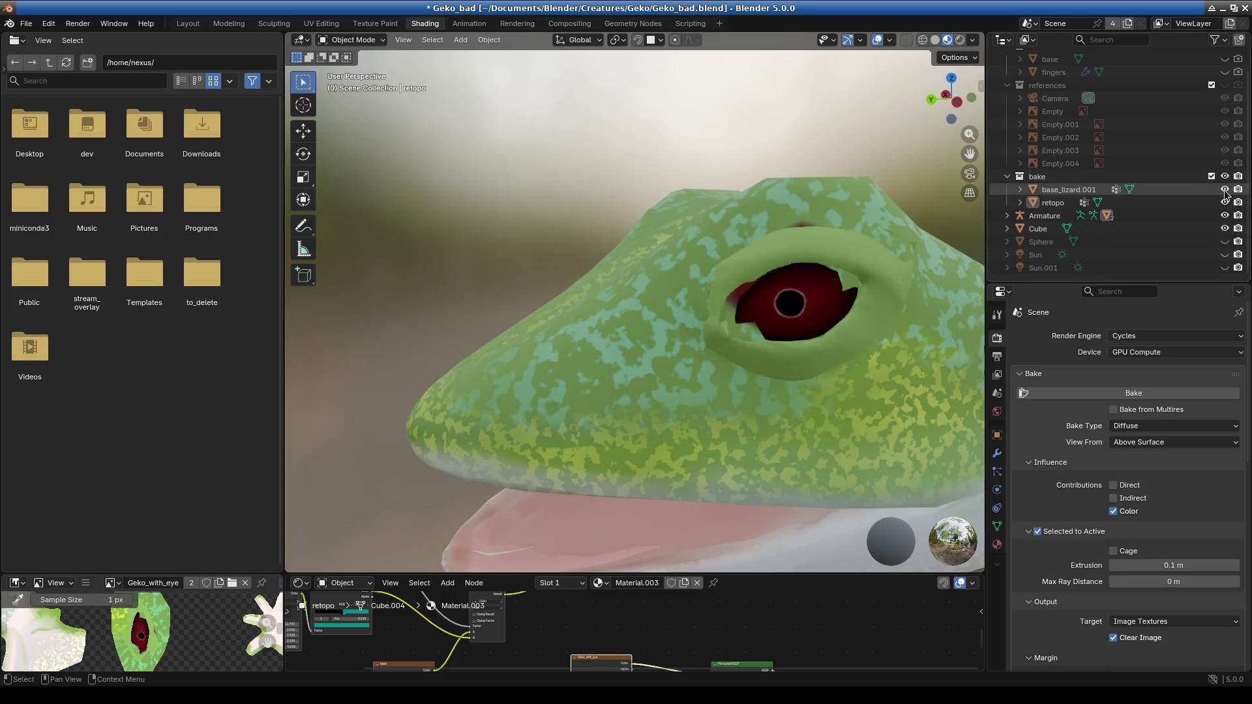
pyautogui.click(1226, 190)
pyautogui.click(1225, 190)
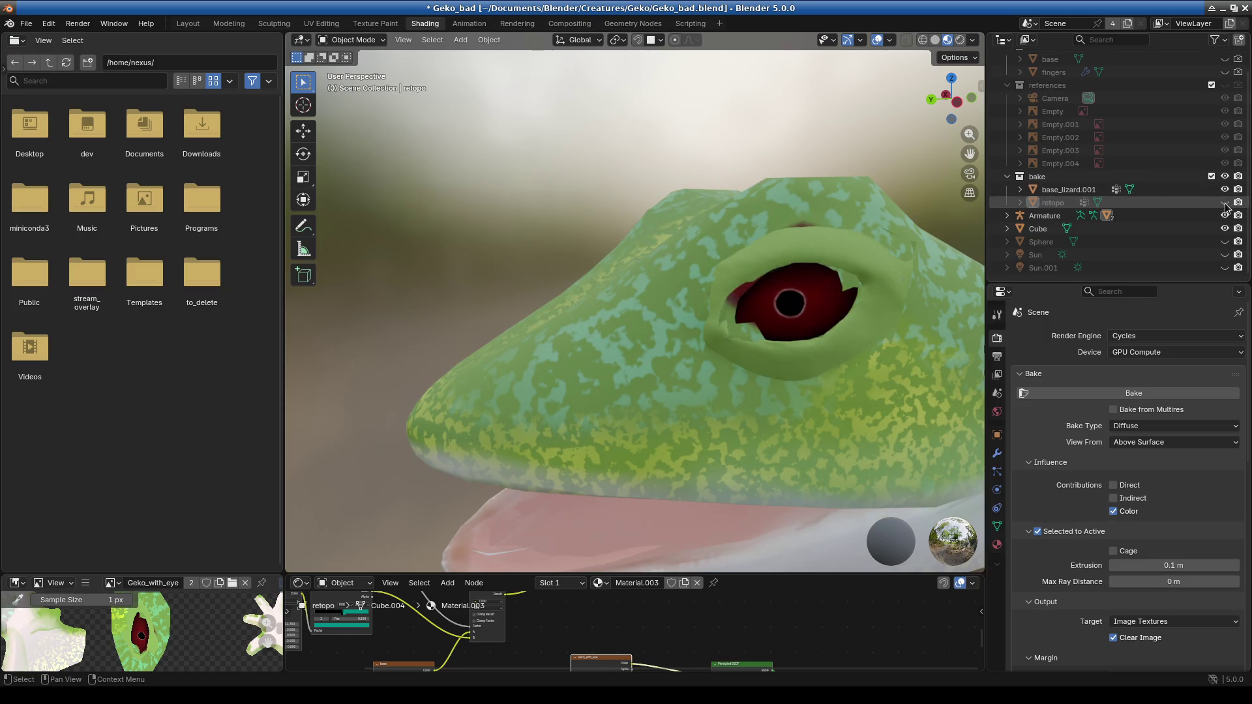
# Orbit around the head, unhide retopo, and select base_lizard.001.
pyautogui.moveTo(805, 369)
pyautogui.mouseDown(button='middle')
pyautogui.moveTo(686, 389)
pyautogui.moveTo(878, 369)
pyautogui.moveTo(696, 374)
pyautogui.moveTo(848, 407)
pyautogui.moveTo(807, 371)
pyautogui.mouseUp(button='middle')
pyautogui.moveTo(664, 327)
pyautogui.mouseDown(button='middle')
pyautogui.moveTo(649, 368)
pyautogui.moveTo(696, 405)
pyautogui.moveTo(742, 355)
pyautogui.moveTo(622, 428)
pyautogui.moveTo(665, 436)
pyautogui.mouseUp(button='middle')
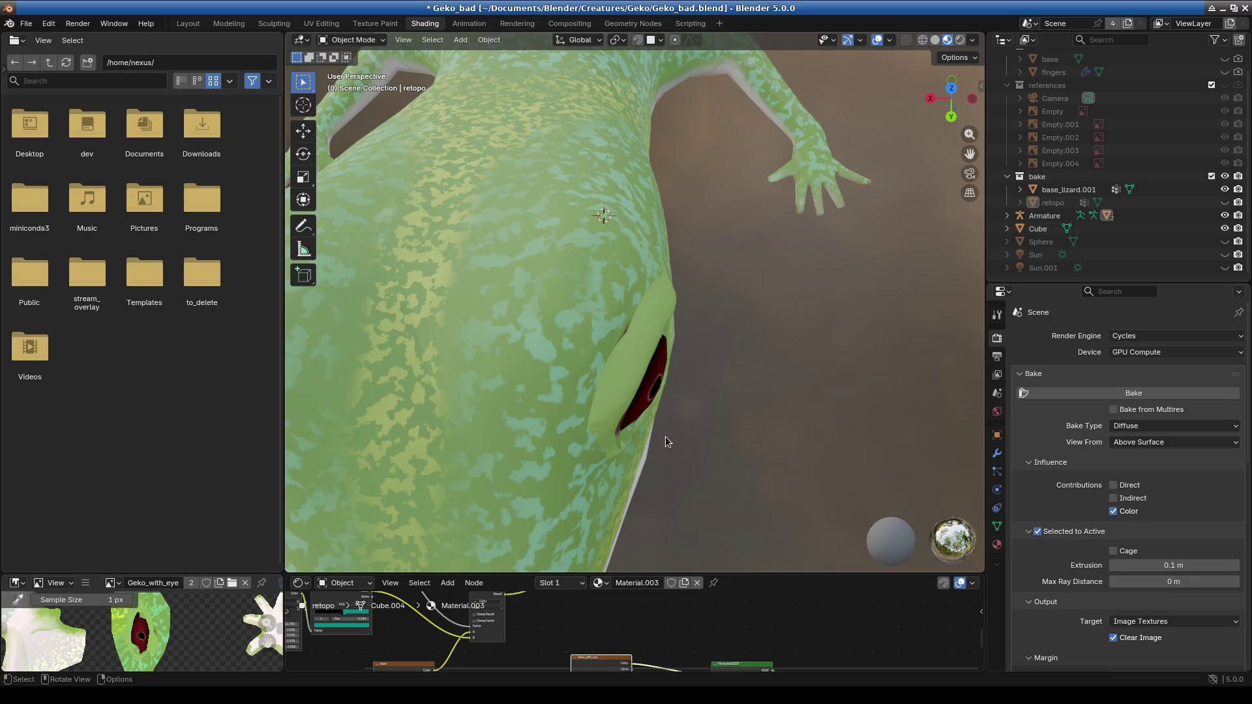
pyautogui.moveTo(665, 436)
pyautogui.mouseDown(button='middle')
pyautogui.moveTo(574, 342)
pyautogui.moveTo(636, 460)
pyautogui.moveTo(679, 480)
pyautogui.moveTo(719, 473)
pyautogui.moveTo(622, 448)
pyautogui.mouseUp(button='middle')
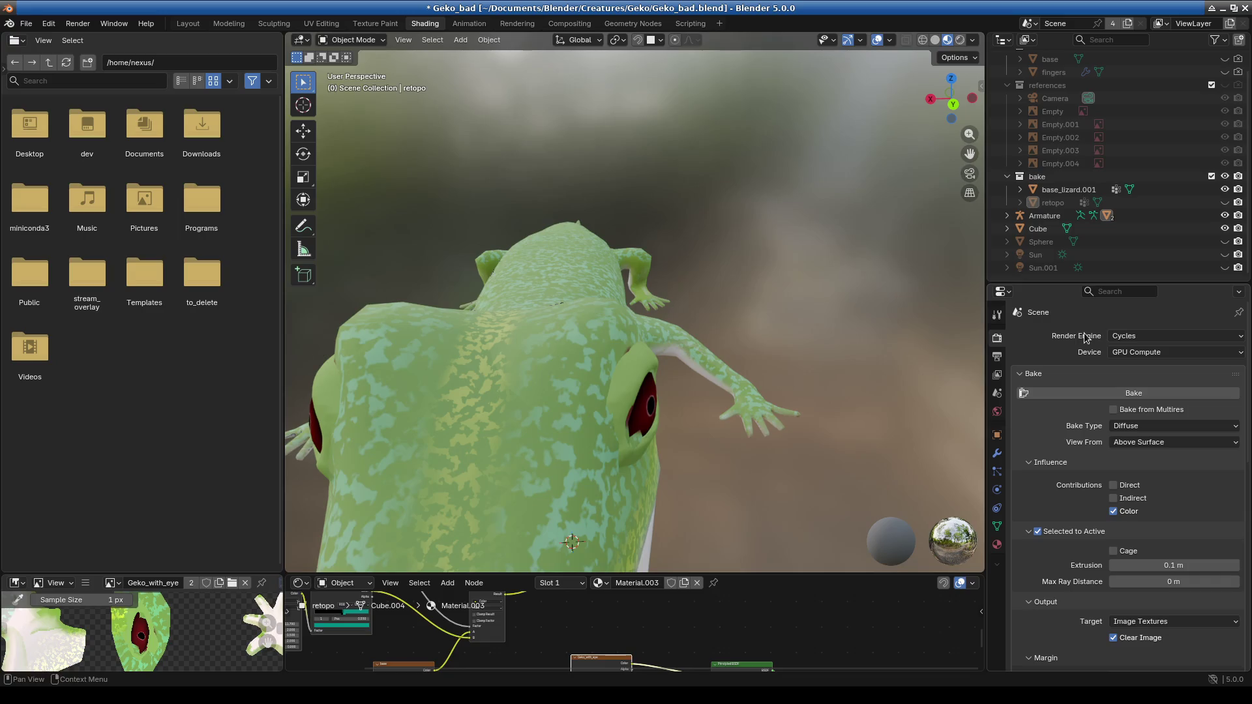
pyautogui.click(1224, 202)
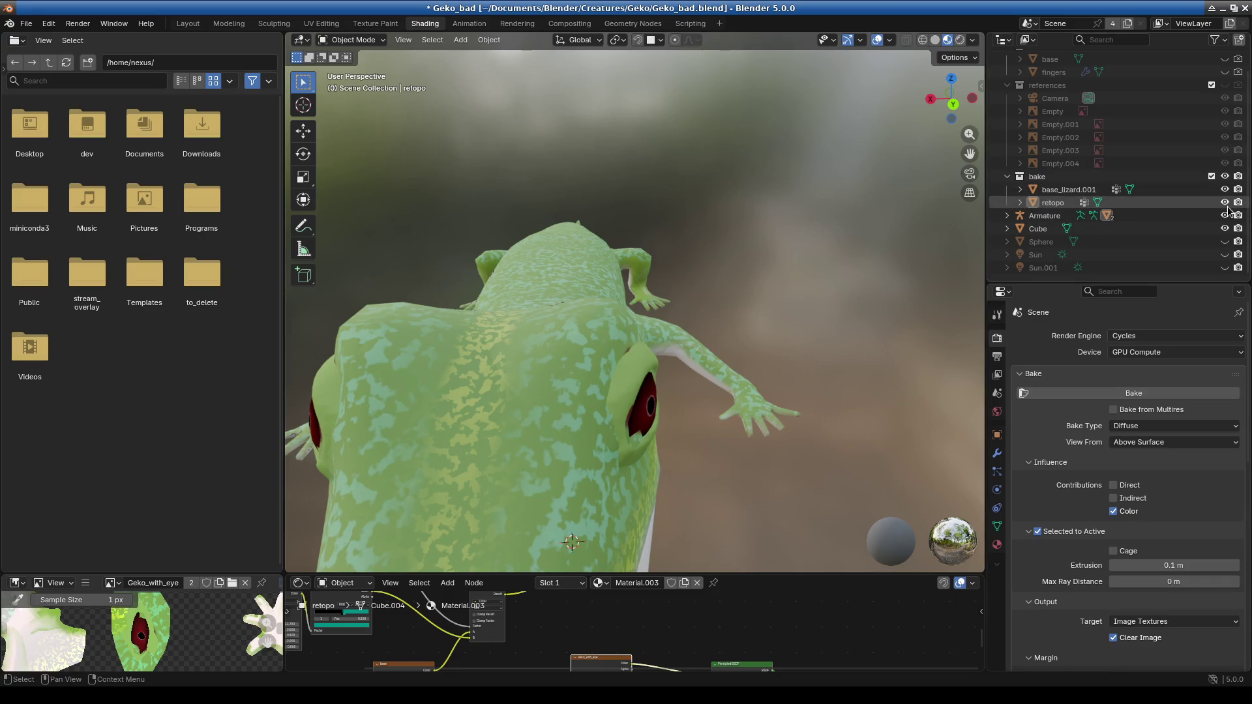
pyautogui.click(1069, 189)
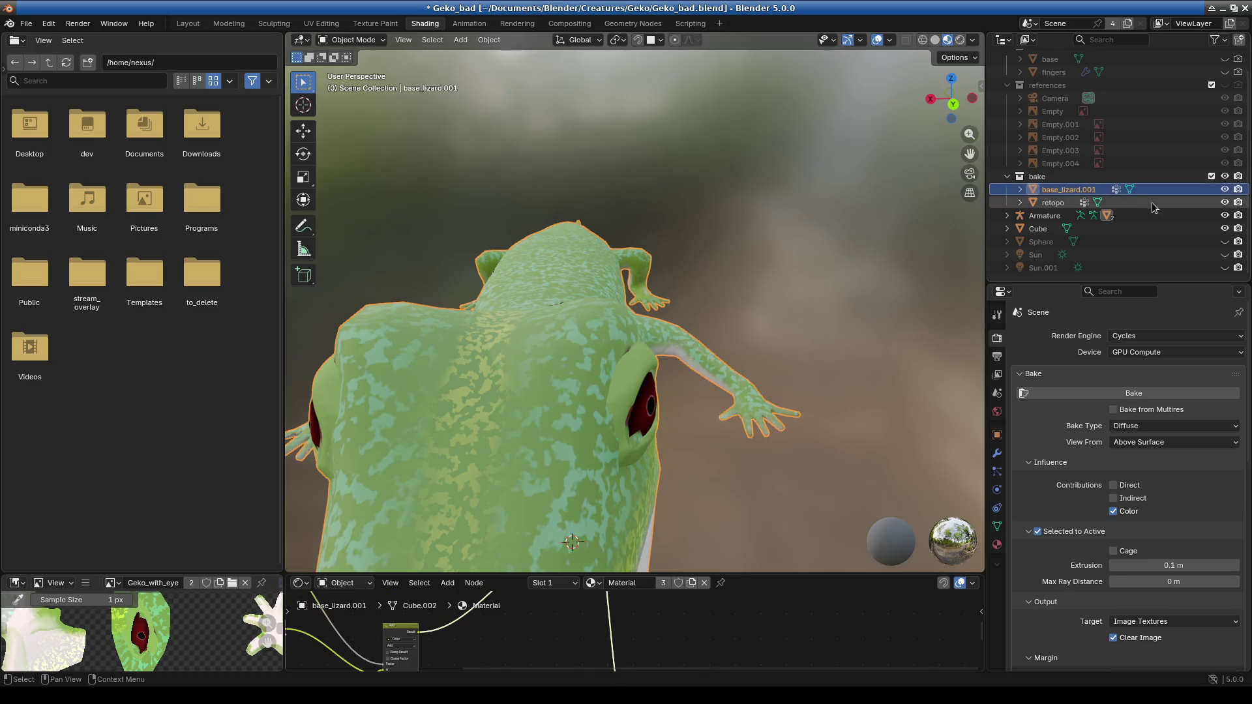
# Put base_lizard.001 in Edit Mode and view it from the top (numpad 7).
pyautogui.scroll(-3, 611, 334)
pyautogui.click(351, 41)
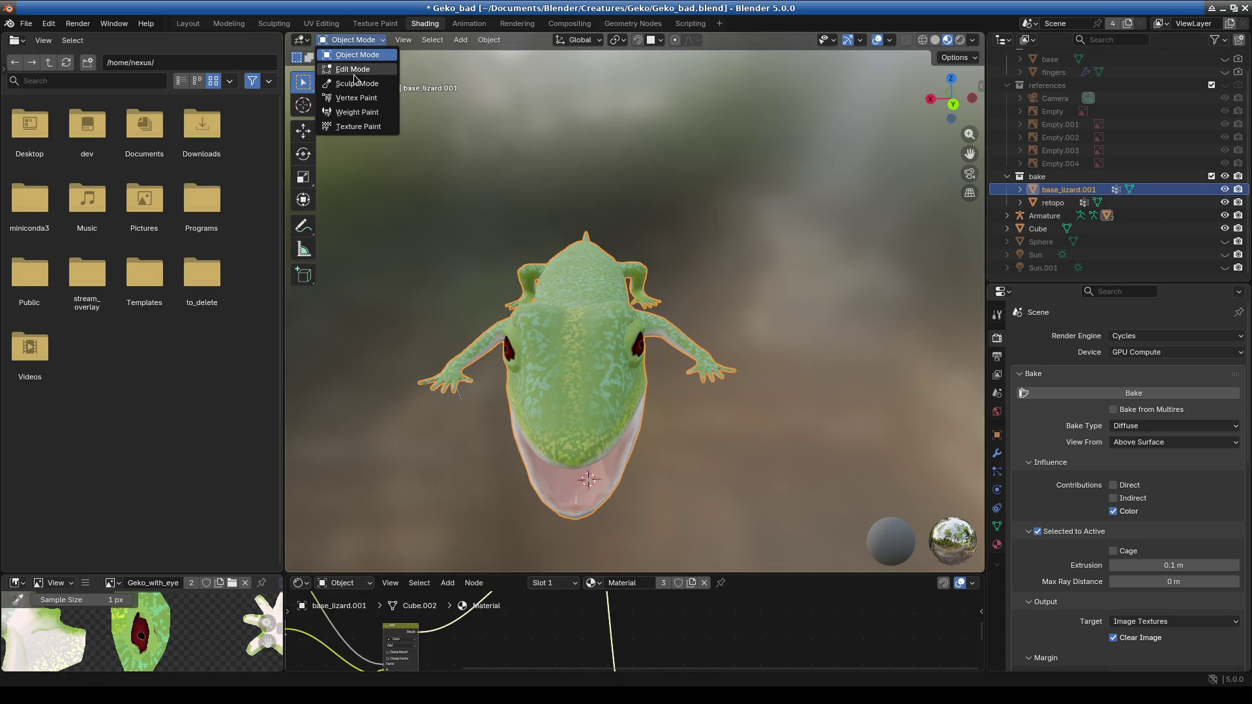
pyautogui.click(349, 67)
pyautogui.moveTo(564, 380); pyautogui.dragTo(859, 453, button='middle')
pyautogui.press('KP_7')
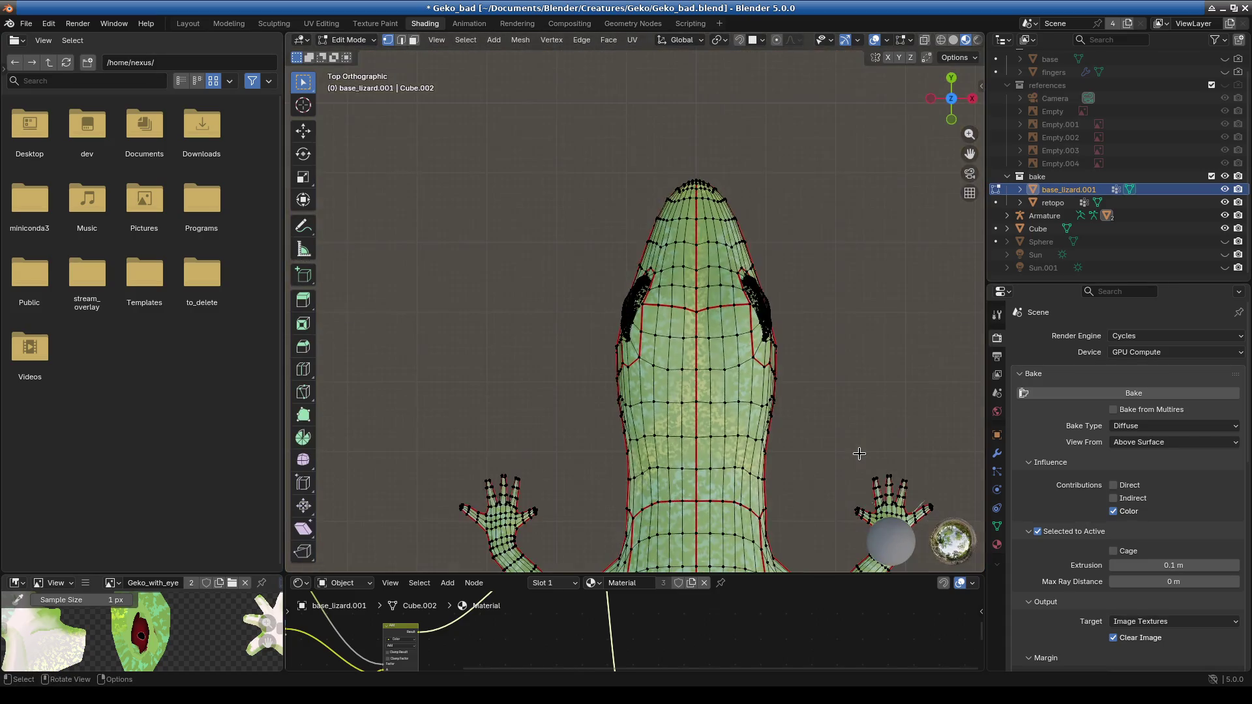
pyautogui.scroll(-10, 774, 488)
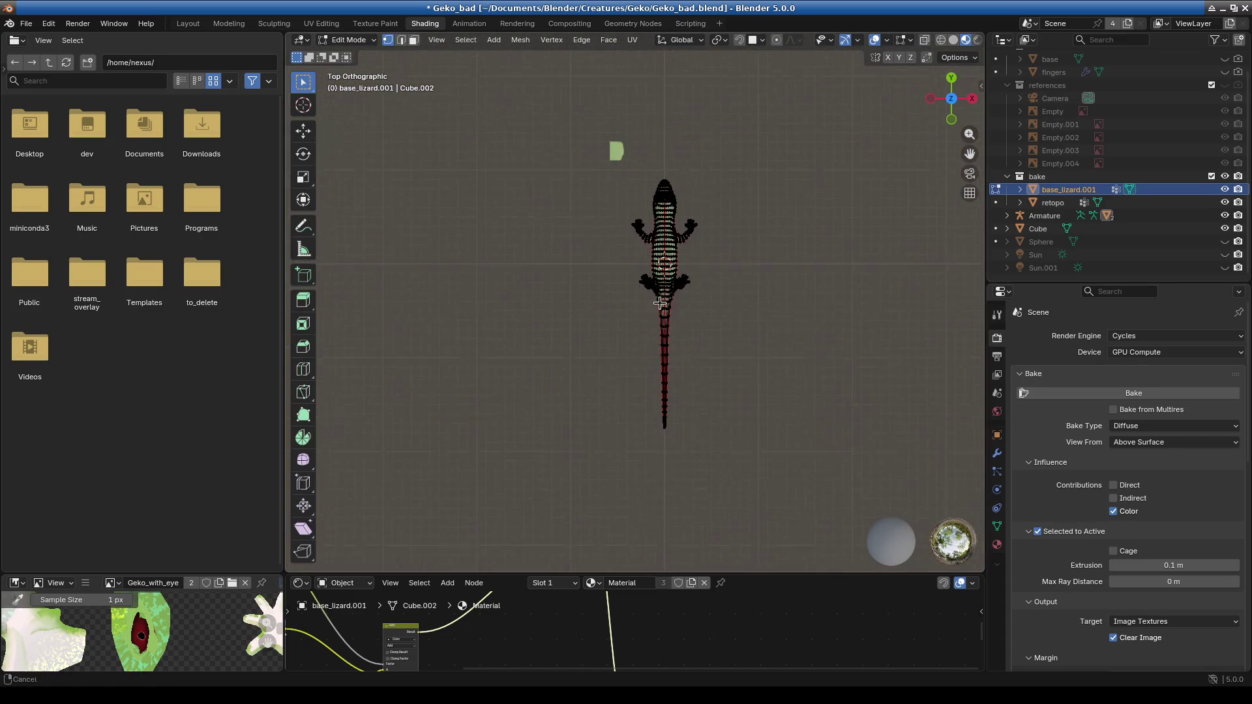
# With X-ray on, box-select the gecko's left half from the top view.
pyautogui.moveTo(580, 111)
pyautogui.mouseDown()
pyautogui.moveTo(620, 503)
pyautogui.moveTo(660, 512)
pyautogui.mouseUp()
pyautogui.scroll(8, 590, 399)
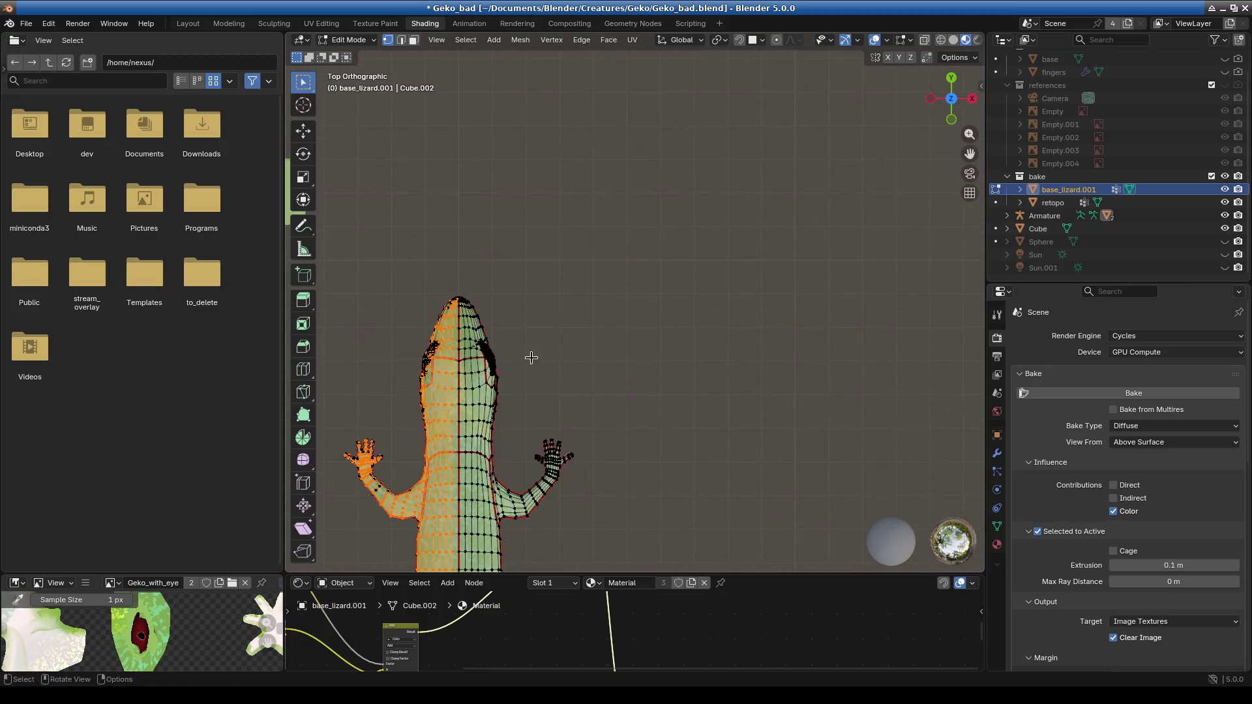
pyautogui.click(941, 41)
pyautogui.scroll(-5, 434, 511)
pyautogui.moveTo(533, 145)
pyautogui.mouseDown()
pyautogui.moveTo(610, 526)
pyautogui.moveTo(650, 572)
pyautogui.mouseUp()
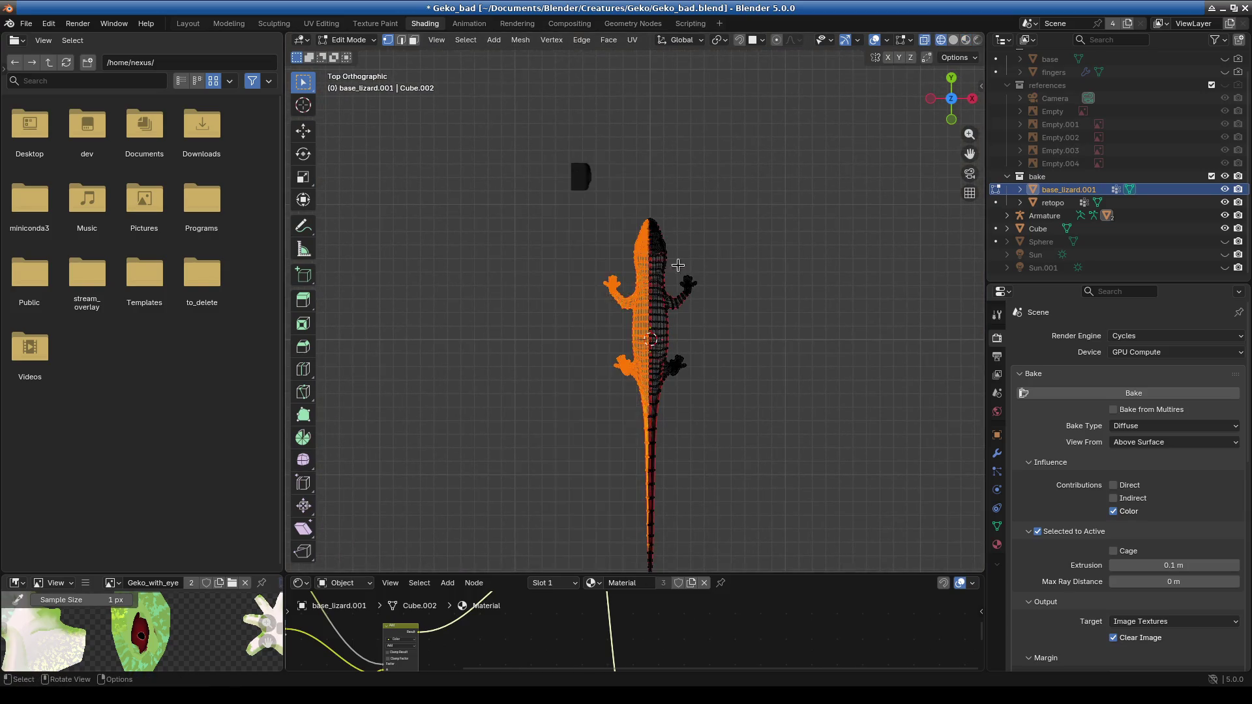
pyautogui.scroll(5, 671, 264)
pyautogui.moveTo(484, 174); pyautogui.dragTo(579, 573)
pyautogui.moveTo(584, 383); pyautogui.dragTo(580, 396, button='middle')
pyautogui.press('KP_7')
pyautogui.moveTo(457, 194)
pyautogui.mouseDown()
pyautogui.moveTo(520, 271)
pyautogui.moveTo(581, 559)
pyautogui.moveTo(591, 555)
pyautogui.mouseUp()
# Extend the left-half selection over the head and head tip.
pyautogui.scroll(5, 500, 171)
pyautogui.keyDown('shift'); pyautogui.moveTo(500, 171); pyautogui.dragTo(462, 313, button='middle'); pyautogui.keyUp('shift')
pyautogui.keyDown('shift'); pyautogui.moveTo(407, 256); pyautogui.dragTo(538, 478); pyautogui.keyUp('shift')
pyautogui.scroll(1, 514, 374)
pyautogui.scroll(1, 514, 374)
pyautogui.keyDown('shift'); pyautogui.moveTo(497, 453); pyautogui.dragTo(755, 271, button='middle'); pyautogui.keyUp('shift')
pyautogui.scroll(-3, 755, 271)
pyautogui.moveTo(537, 268)
pyautogui.mouseDown()
pyautogui.moveTo(620, 469)
pyautogui.moveTo(631, 564)
pyautogui.mouseUp()
pyautogui.scroll(-4, 607, 503)
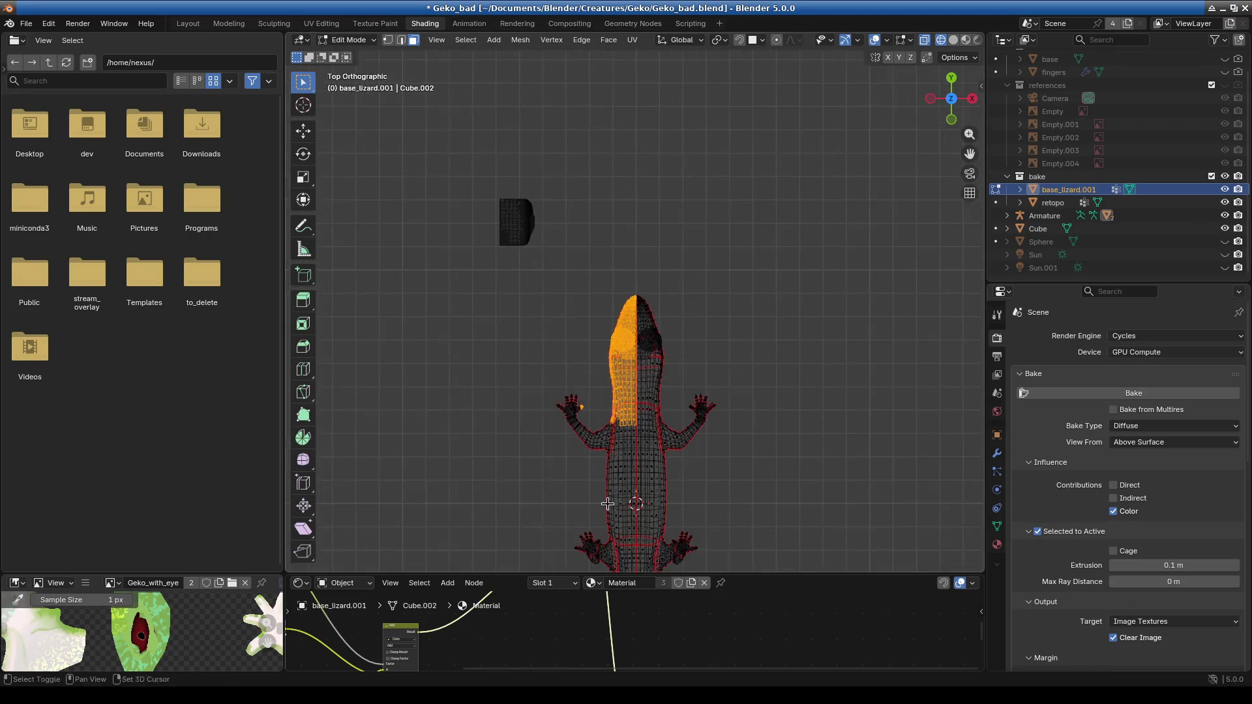
# Extend the left-half selection over the body and tail.
pyautogui.keyDown('shift'); pyautogui.moveTo(607, 504); pyautogui.dragTo(614, 334, button='middle'); pyautogui.keyUp('shift')
pyautogui.moveTo(527, 134); pyautogui.dragTo(642, 558)
pyautogui.scroll(4, 659, 481)
pyautogui.keyDown('shift'); pyautogui.moveTo(659, 481); pyautogui.dragTo(696, 309, button='middle'); pyautogui.keyUp('shift')
pyautogui.moveTo(593, 247); pyautogui.dragTo(660, 528)
pyautogui.scroll(5, 656, 338)
pyautogui.scroll(-6, 713, 324)
pyautogui.keyDown('shift'); pyautogui.moveTo(678, 235); pyautogui.dragTo(664, 291, button='middle'); pyautogui.keyUp('shift')
pyautogui.scroll(7, 664, 291)
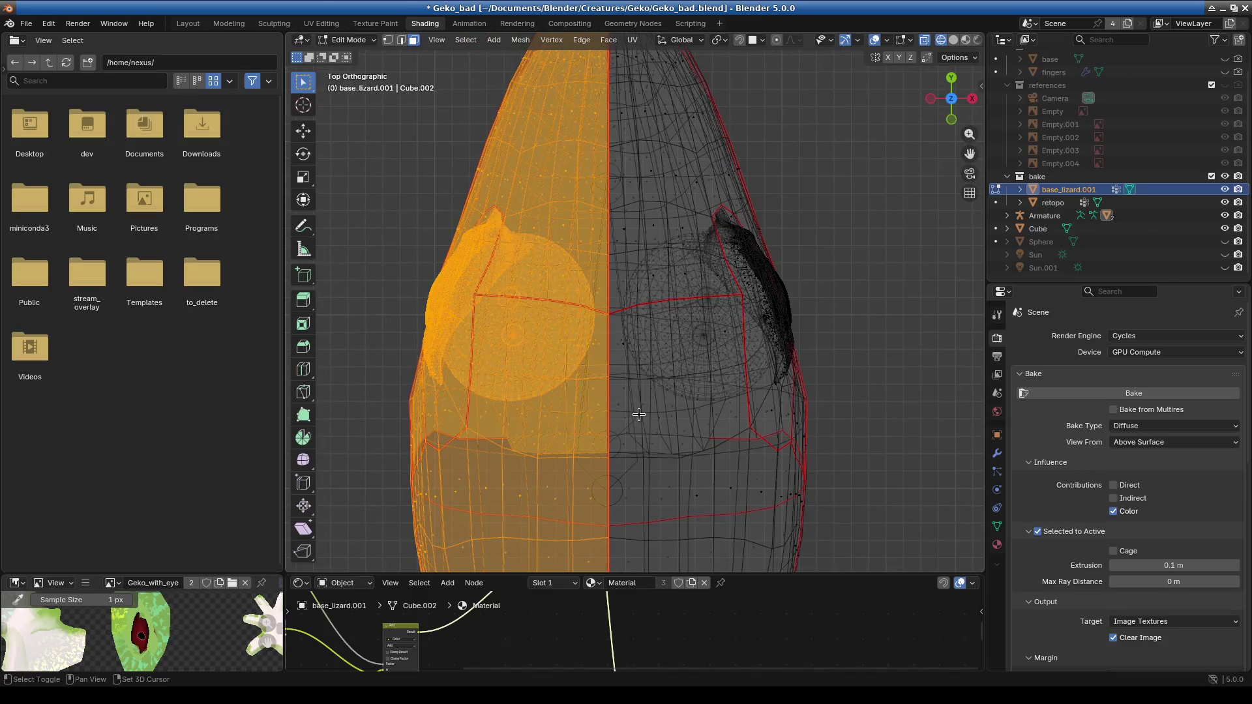
pyautogui.keyDown('shift'); pyautogui.scroll(5, 638, 415); pyautogui.keyUp('shift')
# Delete the selected left-half vertices.
pyautogui.press('x')
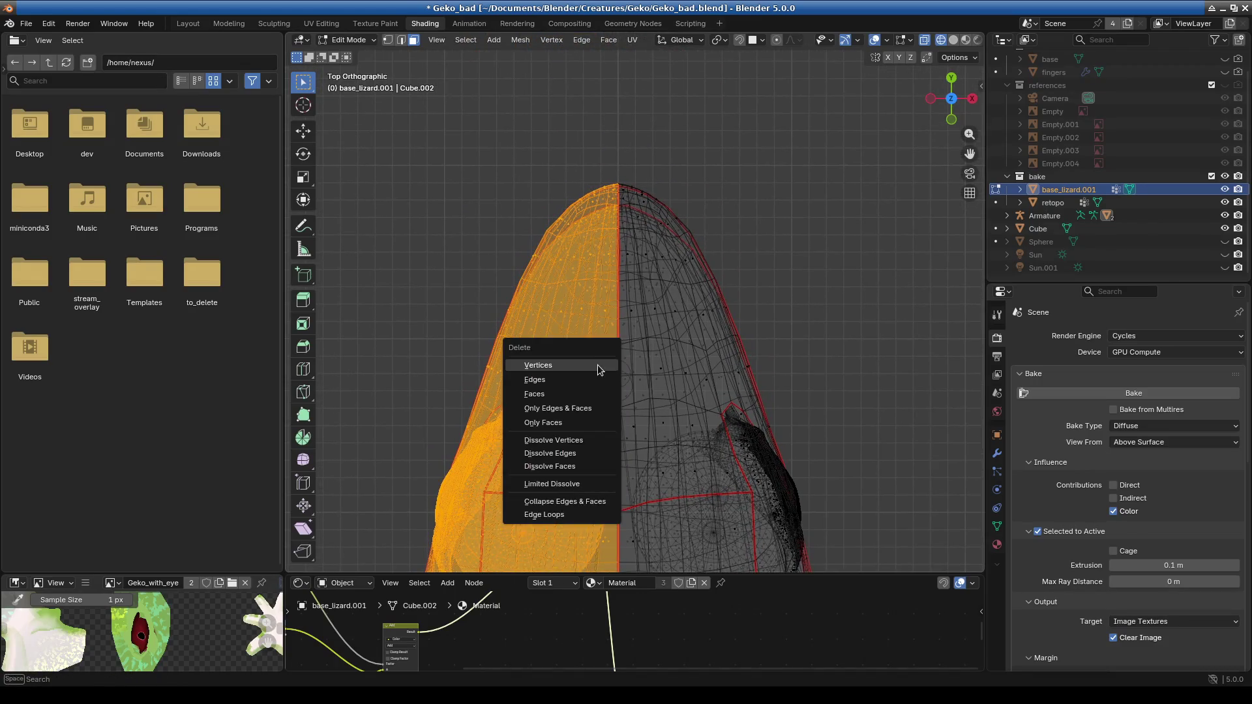
pyautogui.click(577, 393)
pyautogui.scroll(-2, 806, 427)
pyautogui.scroll(-4, 805, 427)
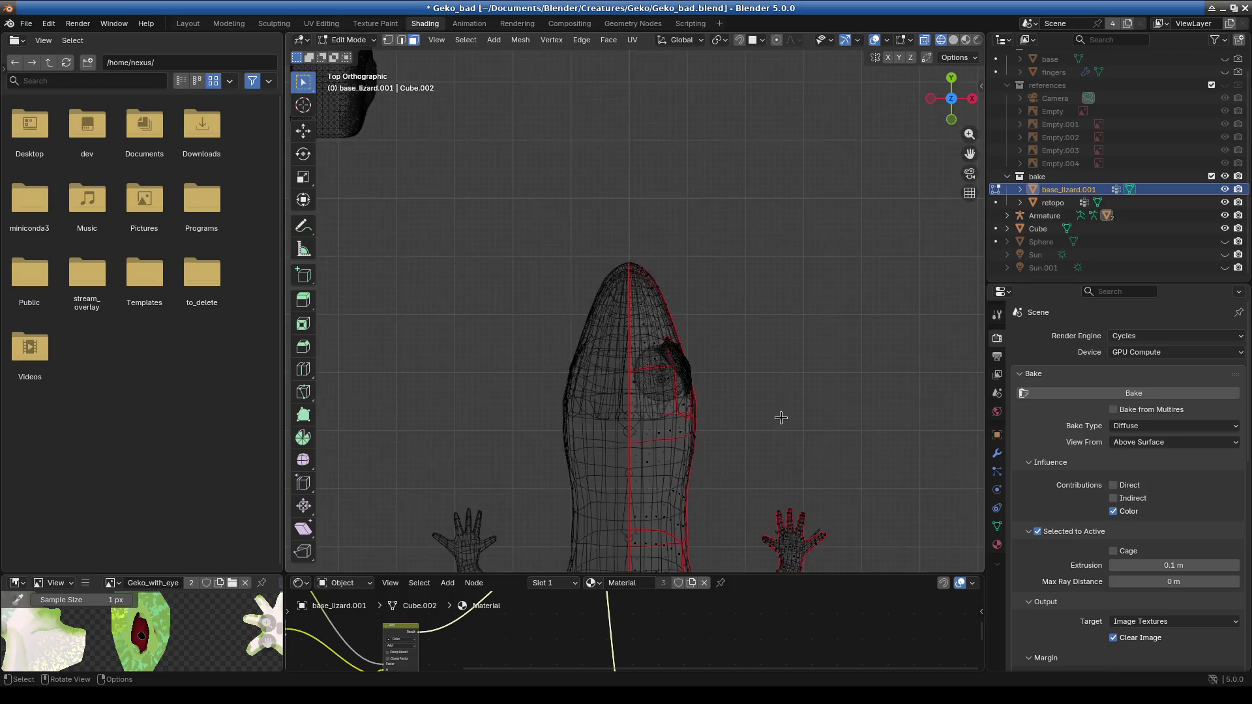
pyautogui.click(382, 49)
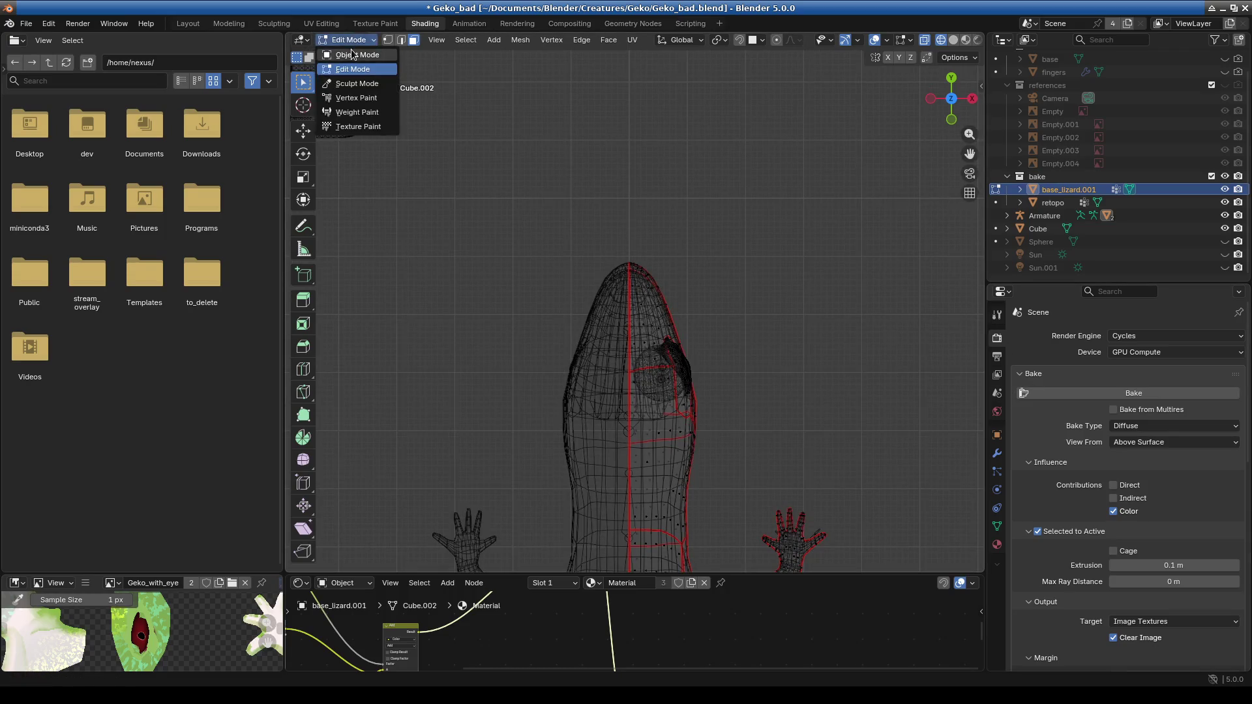
# Return to Object Mode, show the modifier stack, and hide the retopo mesh.
pyautogui.click(352, 66)
pyautogui.moveTo(713, 389)
pyautogui.mouseDown(button='middle')
pyautogui.moveTo(590, 249)
pyautogui.moveTo(670, 414)
pyautogui.moveTo(546, 446)
pyautogui.mouseUp(button='middle')
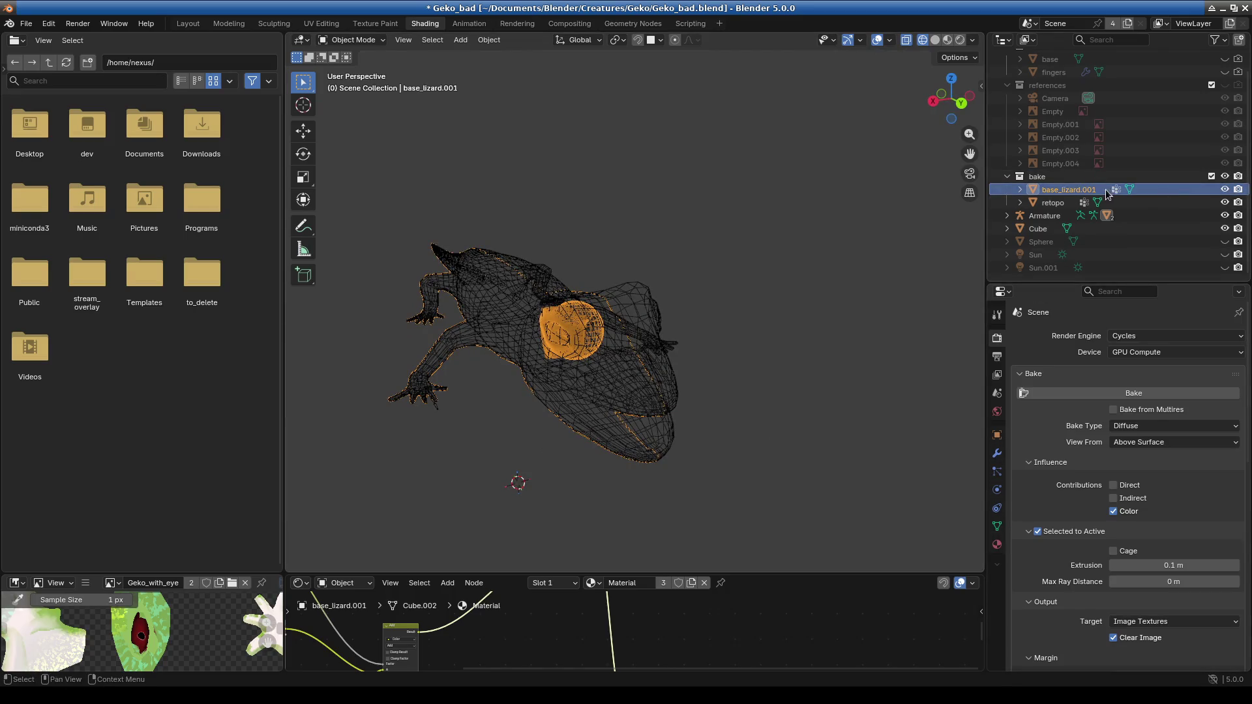
pyautogui.click(997, 452)
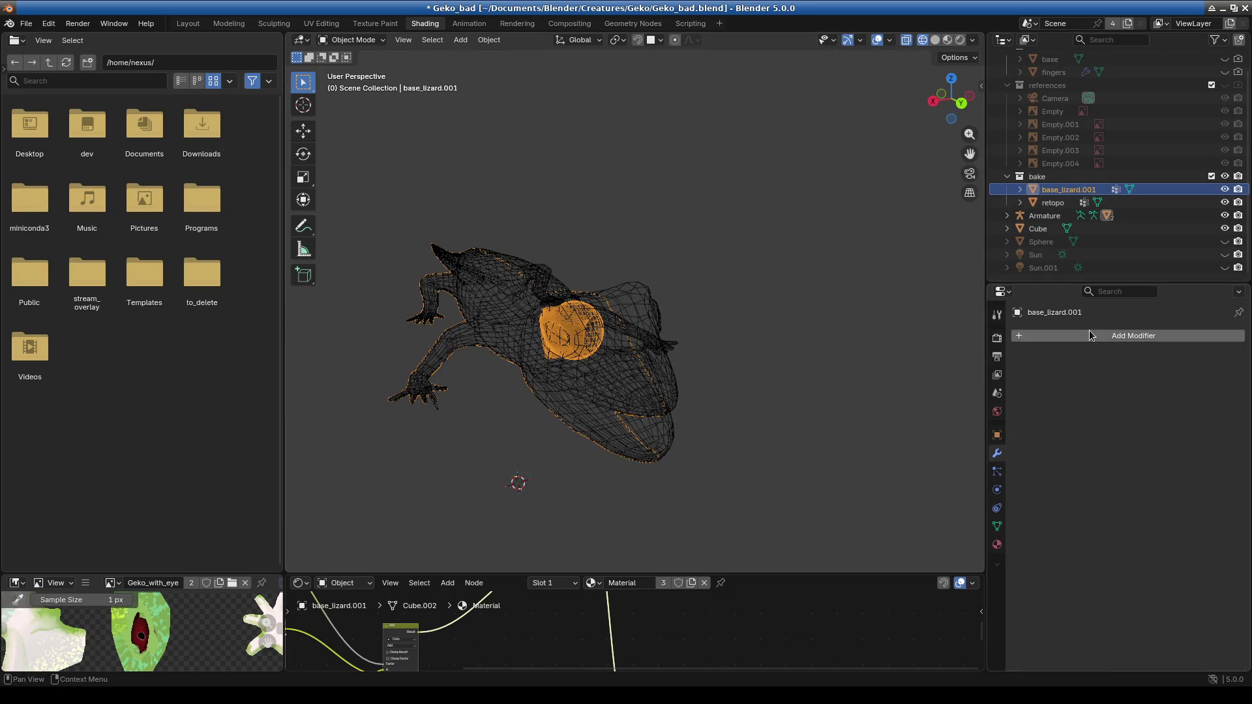
pyautogui.click(1224, 202)
pyautogui.moveTo(678, 365)
pyautogui.mouseDown(button='middle')
pyautogui.moveTo(841, 391)
pyautogui.moveTo(741, 386)
pyautogui.mouseUp(button='middle')
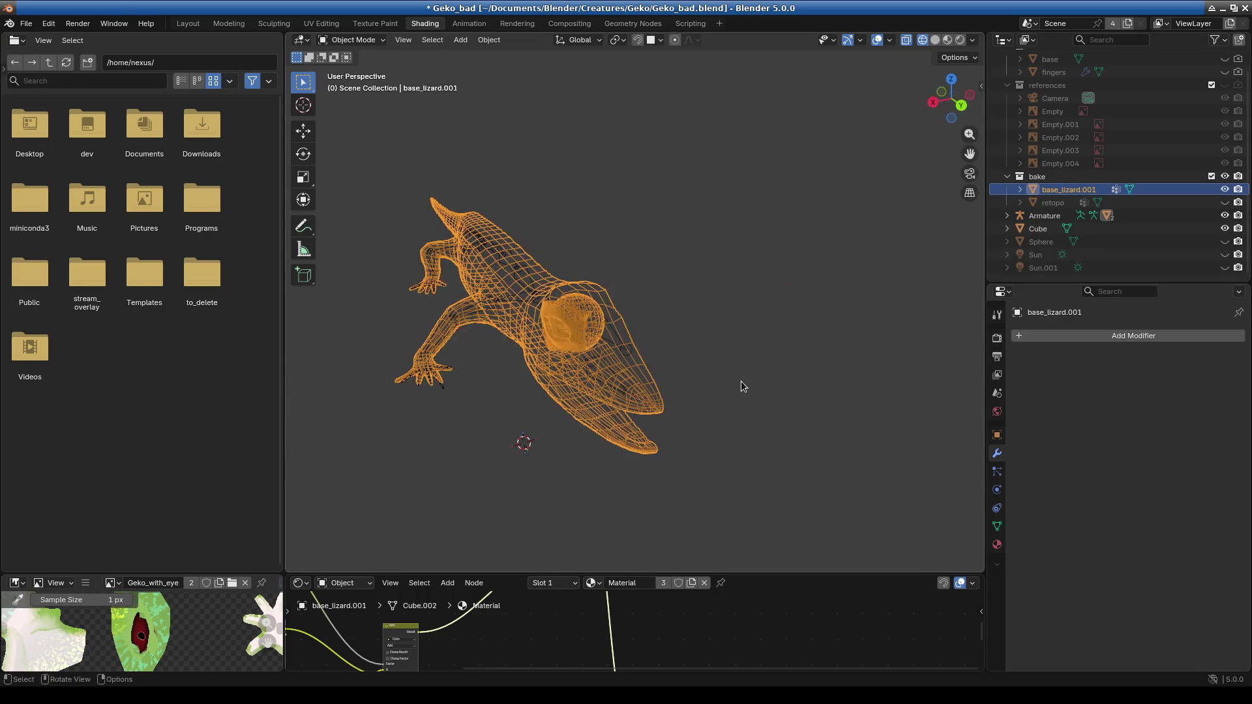
# Add a Mirror modifier to the half lizard and apply it.
pyautogui.click(1101, 337)
pyautogui.write('mirror')
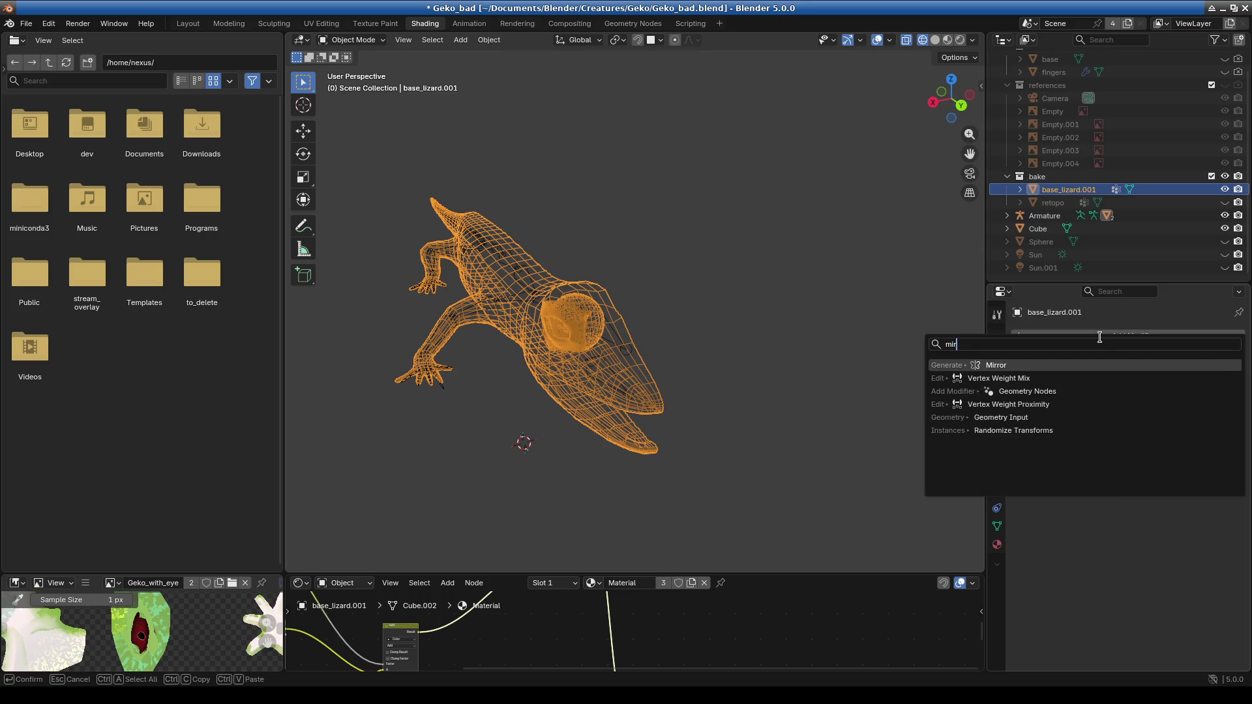
pyautogui.press('Return')
pyautogui.scroll(2, 678, 391)
pyautogui.moveTo(678, 391)
pyautogui.mouseDown(button='middle')
pyautogui.moveTo(551, 366)
pyautogui.moveTo(589, 438)
pyautogui.moveTo(552, 439)
pyautogui.mouseUp(button='middle')
pyautogui.hotkey('shift', 'z')
pyautogui.click(1207, 359)
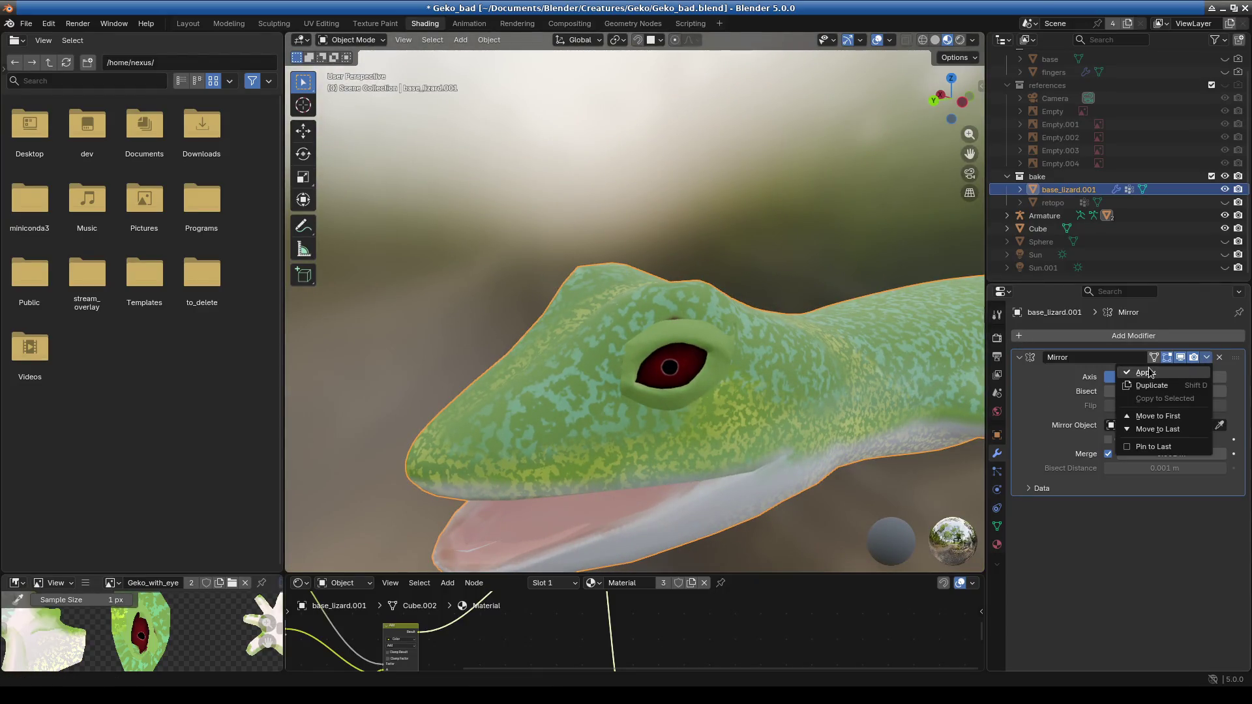
pyautogui.click(1167, 374)
# Unhide retopo, make it the active selection, and enlarge the node editor.
pyautogui.click(1224, 202)
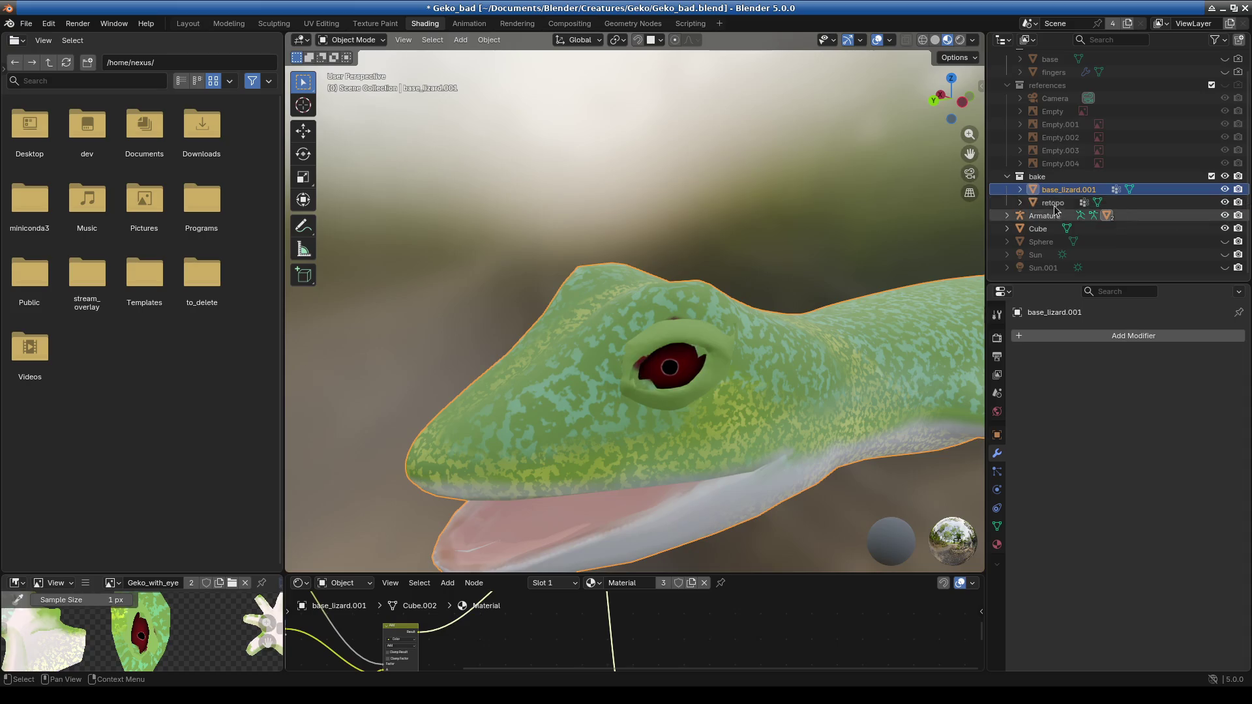
pyautogui.keyDown('ctrl'); pyautogui.click(1053, 202); pyautogui.keyUp('ctrl')
pyautogui.moveTo(753, 572); pyautogui.dragTo(753, 269)
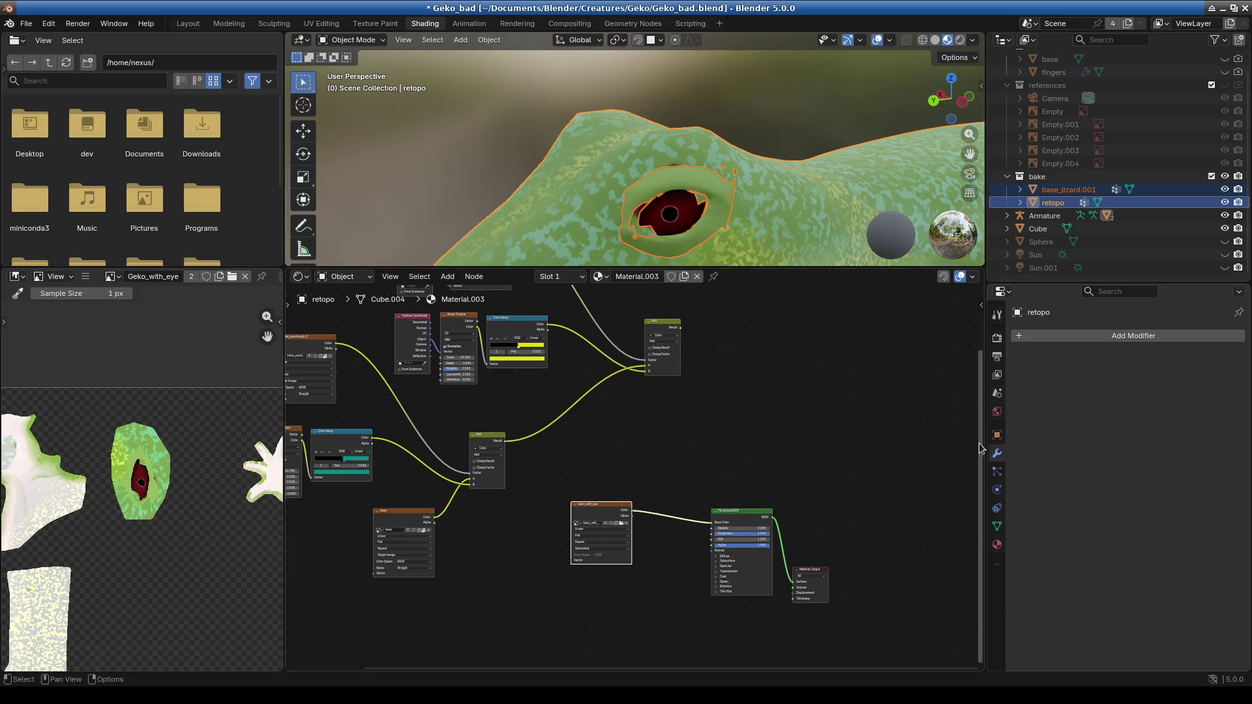
# Bake diffuse colour from the mirrored base_lizard.001 into retopo's Geko_with_eye image.
pyautogui.click(996, 338)
pyautogui.click(1110, 397)
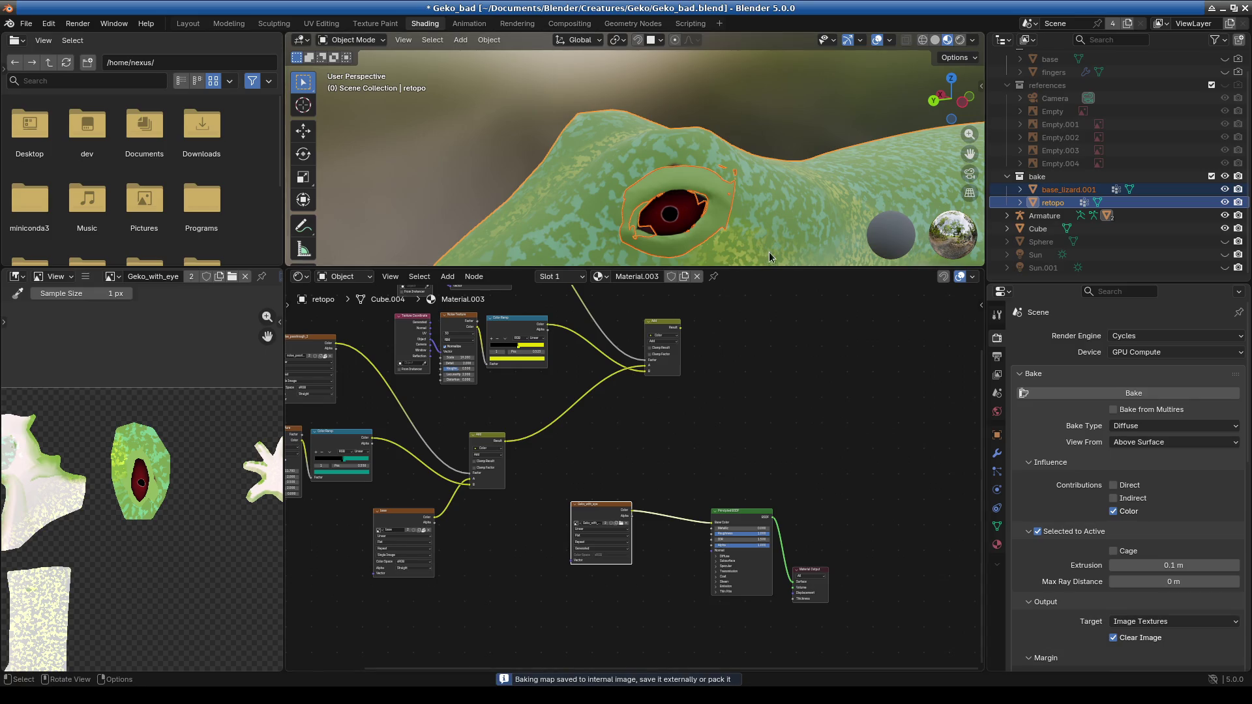
pyautogui.moveTo(775, 264); pyautogui.dragTo(775, 516)
pyautogui.moveTo(718, 457)
pyautogui.mouseDown(button='middle')
pyautogui.moveTo(657, 428)
pyautogui.moveTo(702, 394)
pyautogui.moveTo(710, 342)
pyautogui.mouseUp(button='middle')
# Switch the active object between base_lizard.001 and retopo to compare their eyes.
pyautogui.scroll(-5, 710, 342)
pyautogui.scroll(10, 662, 361)
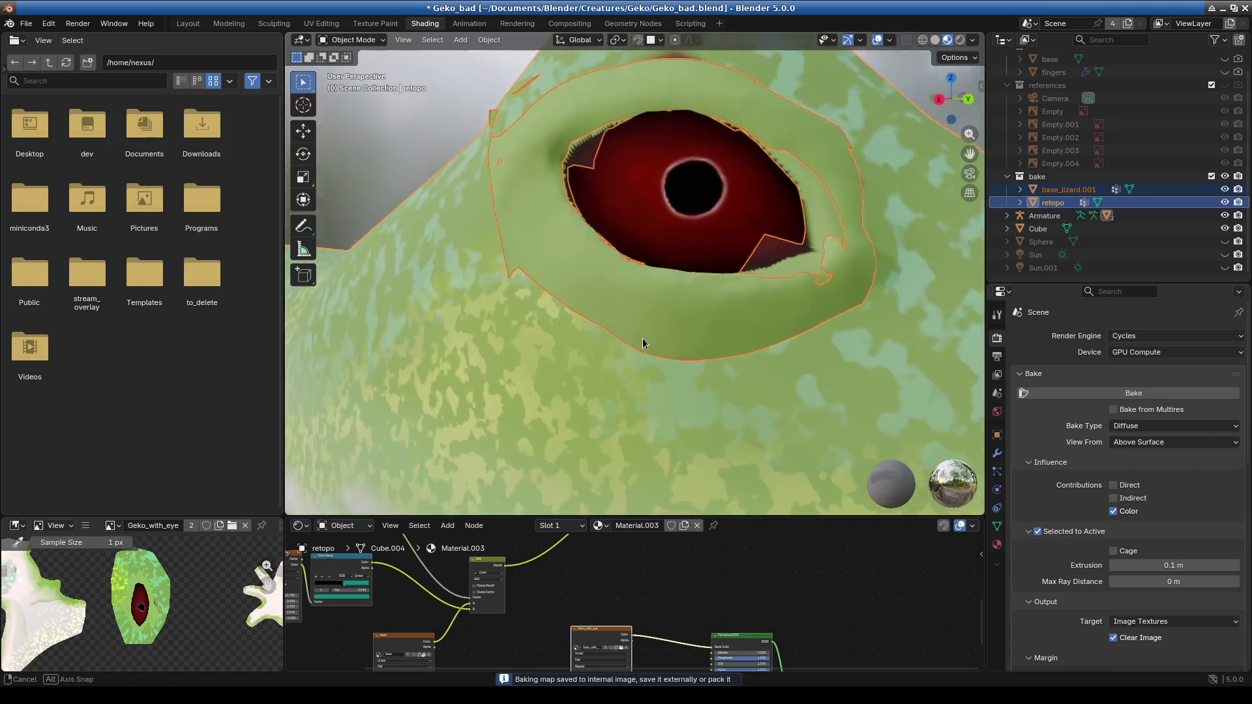
pyautogui.scroll(-3, 683, 342)
pyautogui.scroll(1, 650, 346)
pyautogui.click(640, 307)
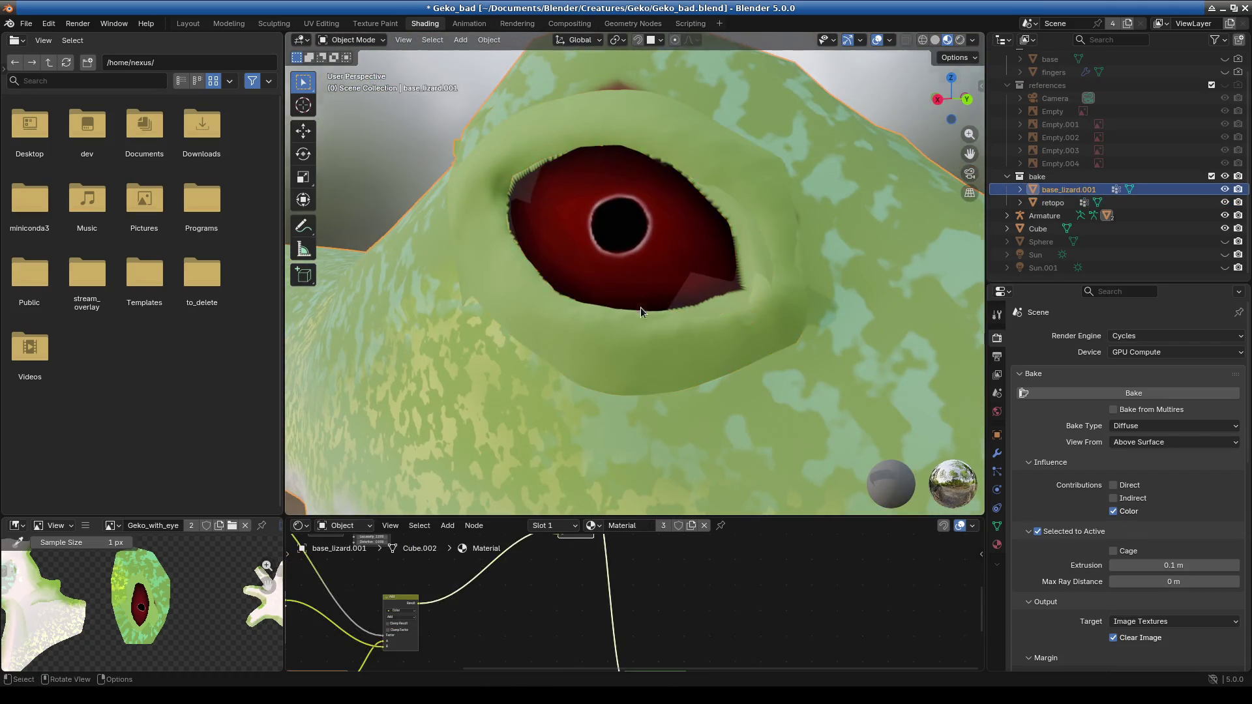
pyautogui.scroll(2, 640, 307)
pyautogui.click(663, 320)
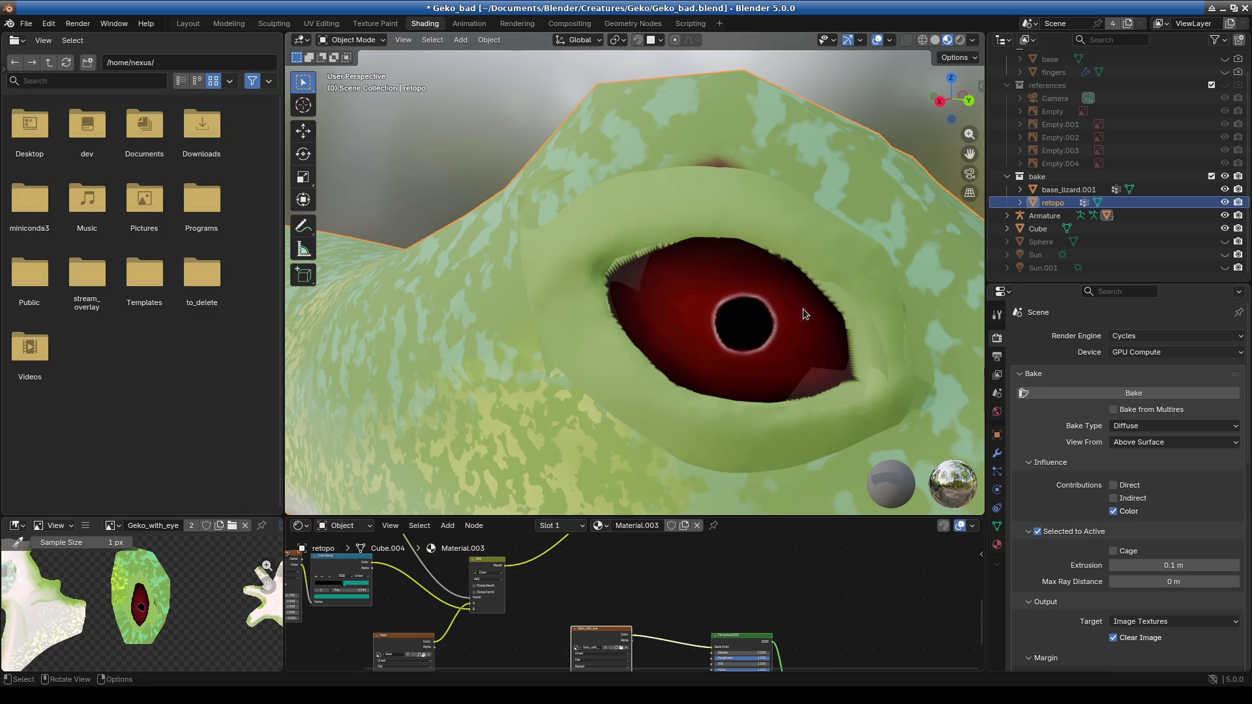
pyautogui.scroll(-5, 780, 350)
pyautogui.moveTo(780, 350); pyautogui.dragTo(640, 374, button='middle')
pyautogui.scroll(5, 555, 364)
pyautogui.moveTo(556, 366)
pyautogui.mouseDown(button='middle')
pyautogui.moveTo(638, 362)
pyautogui.moveTo(721, 266)
pyautogui.moveTo(665, 295)
pyautogui.mouseUp(button='middle')
pyautogui.click(712, 241)
# Resize the image/node editors and the 3D view, then turn the view around the eye.
pyautogui.scroll(2, 665, 295)
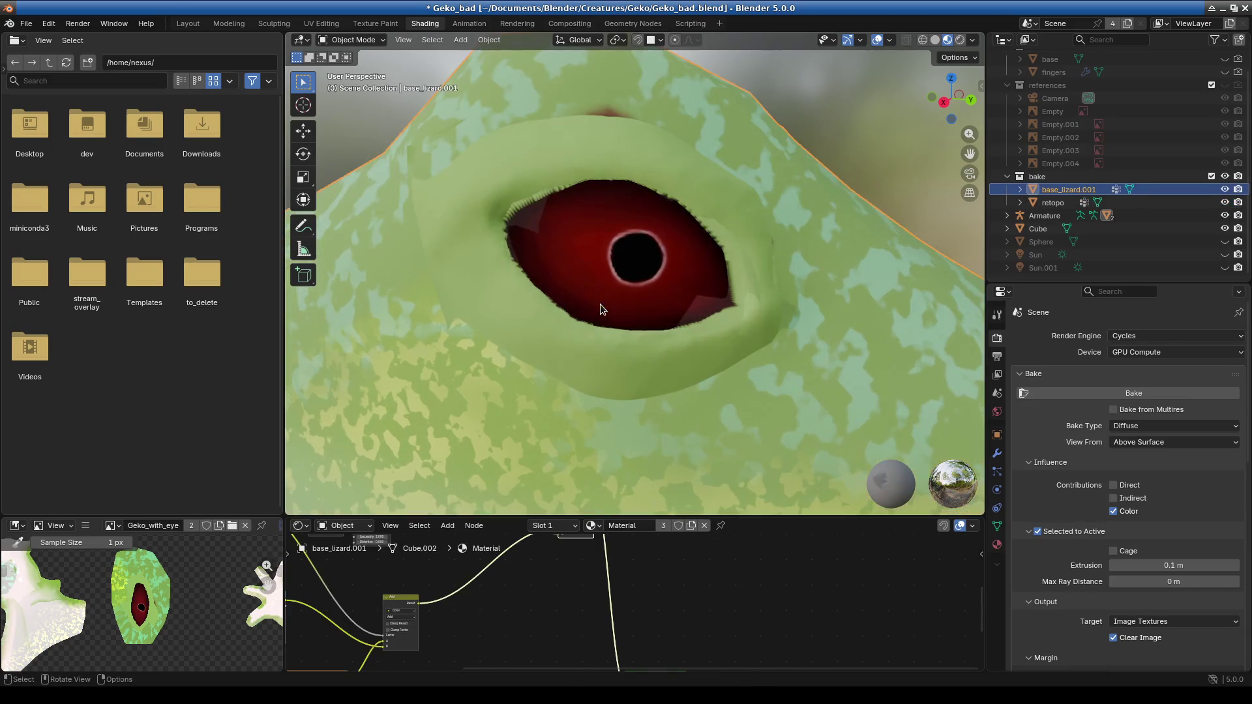
pyautogui.moveTo(339, 518); pyautogui.dragTo(339, 175)
pyautogui.scroll(3, 115, 472)
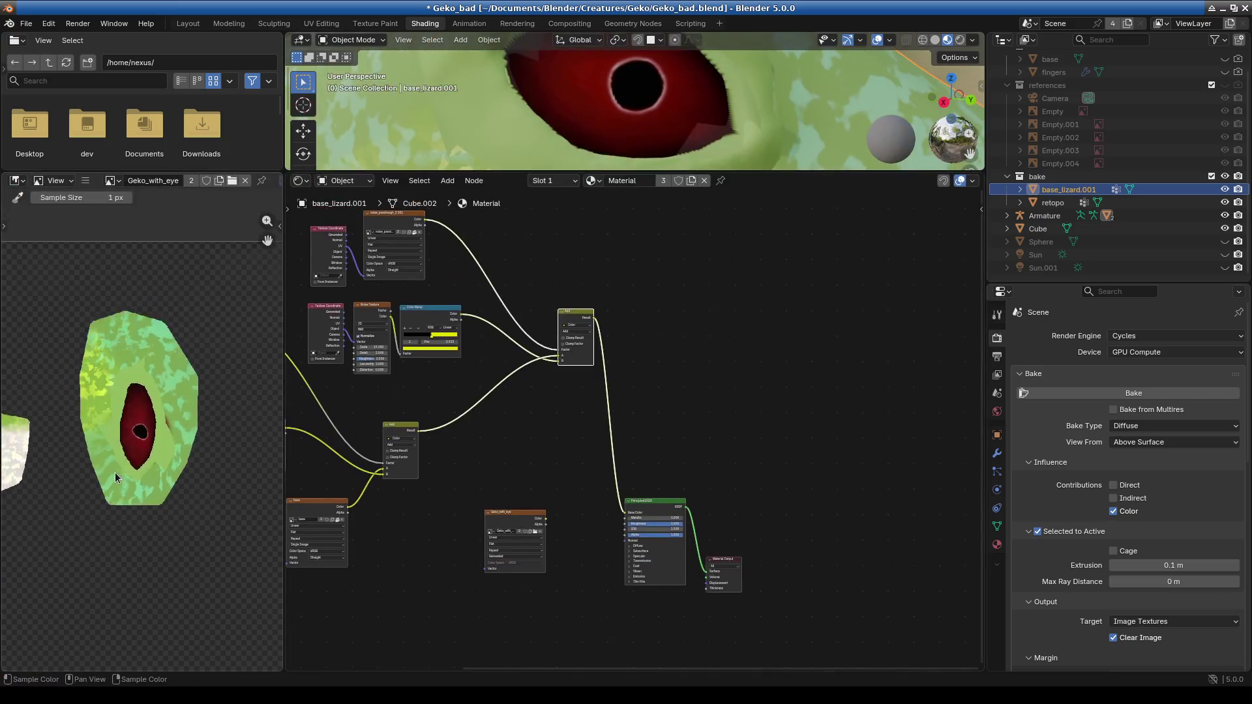
pyautogui.scroll(3, 199, 436)
pyautogui.moveTo(753, 174)
pyautogui.mouseDown()
pyautogui.moveTo(750, 354)
pyautogui.moveTo(717, 546)
pyautogui.mouseUp()
pyautogui.moveTo(687, 459)
pyautogui.mouseDown(button='middle')
pyautogui.moveTo(619, 359)
pyautogui.moveTo(609, 383)
pyautogui.mouseUp(button='middle')
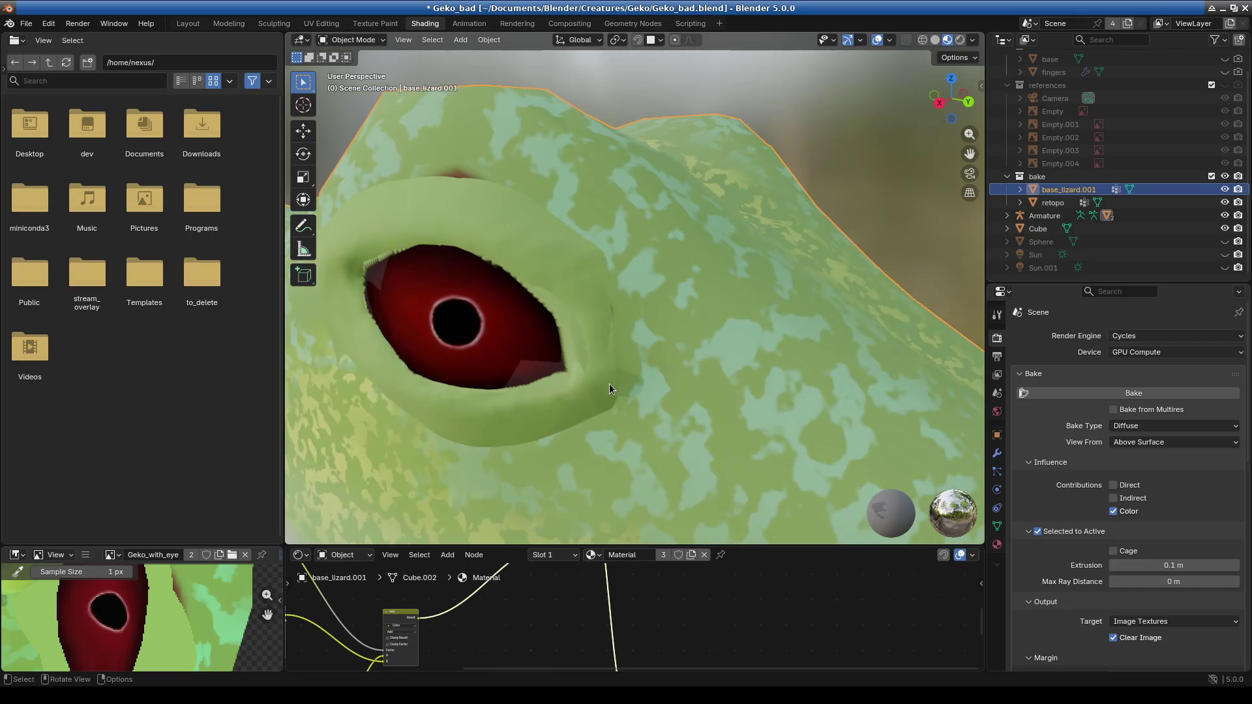
pyautogui.scroll(6, 658, 374)
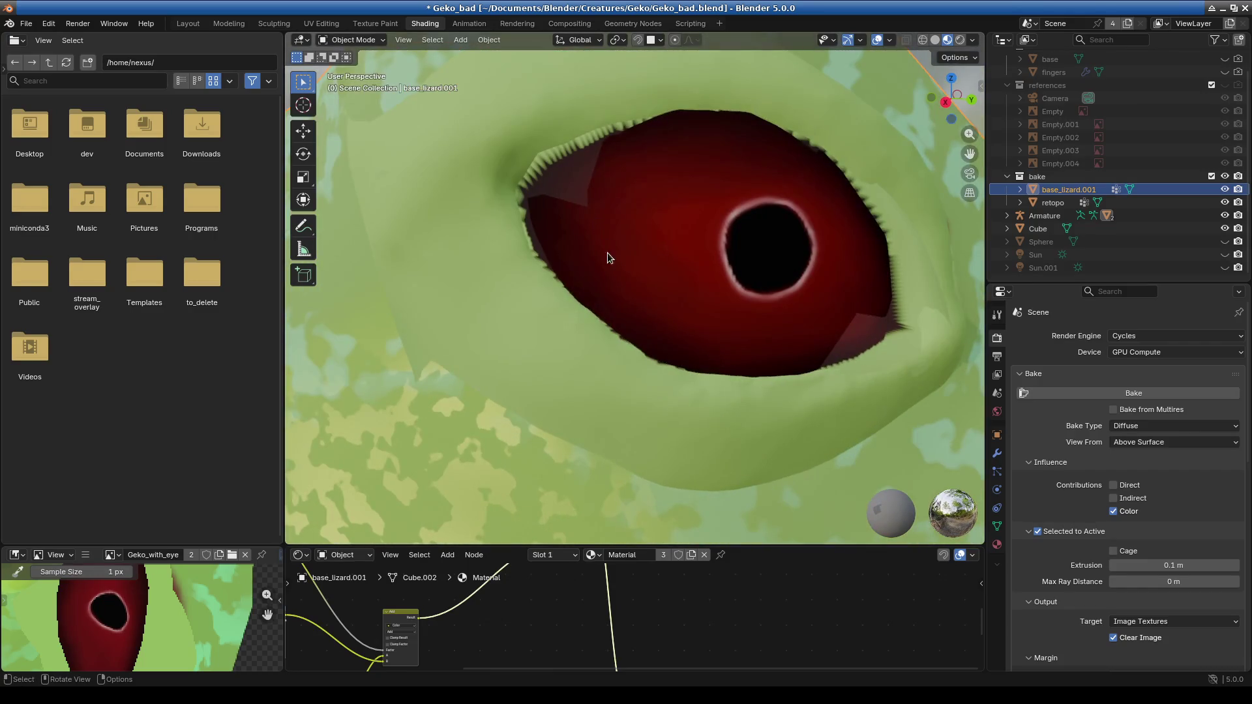
pyautogui.moveTo(831, 357)
pyautogui.mouseDown(button='middle')
pyautogui.moveTo(759, 386)
pyautogui.moveTo(494, 239)
pyautogui.mouseUp(button='middle')
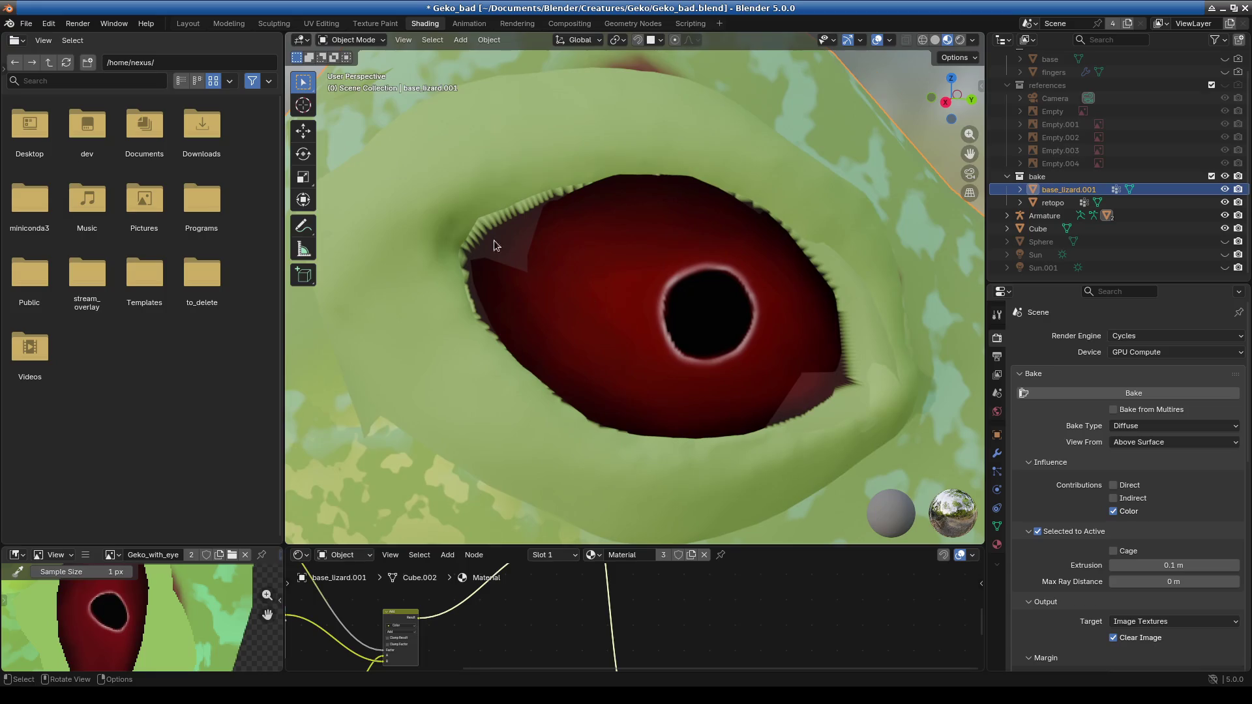
# Put base_lizard.001 into Edit Mode and hide it in the Outliner.
pyautogui.click(352, 40)
pyautogui.click(345, 65)
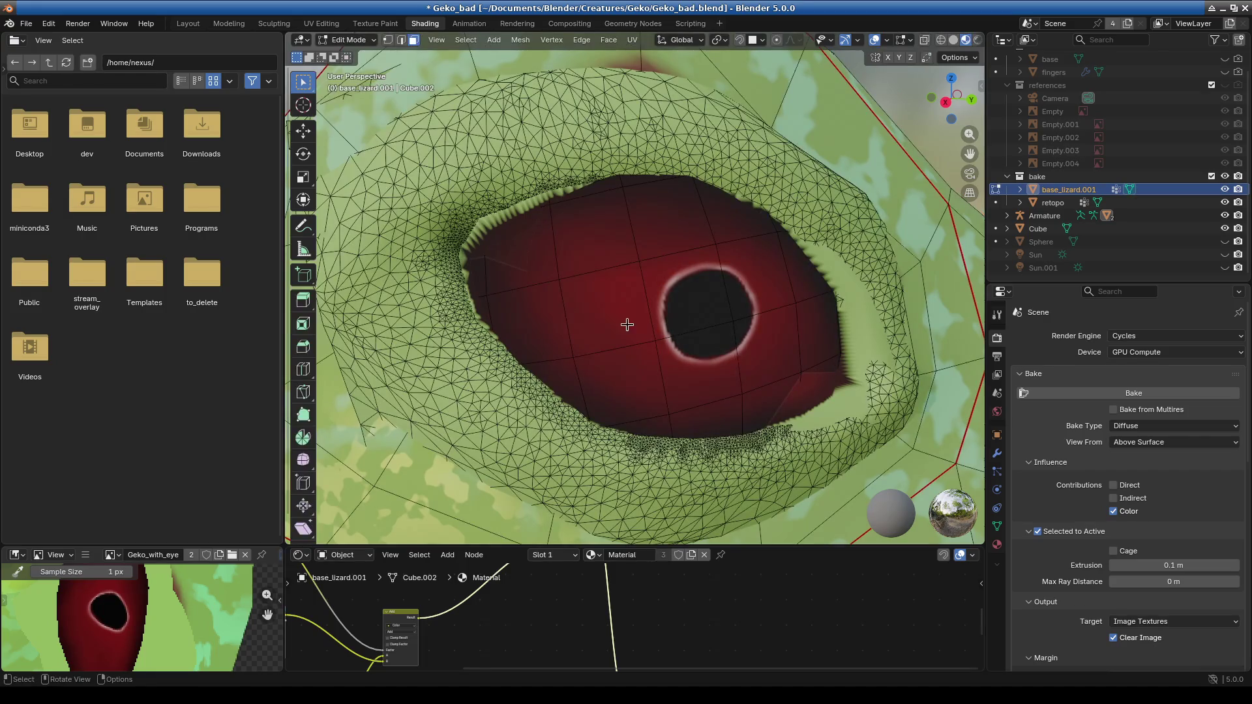
pyautogui.moveTo(570, 253); pyautogui.dragTo(717, 248, button='middle')
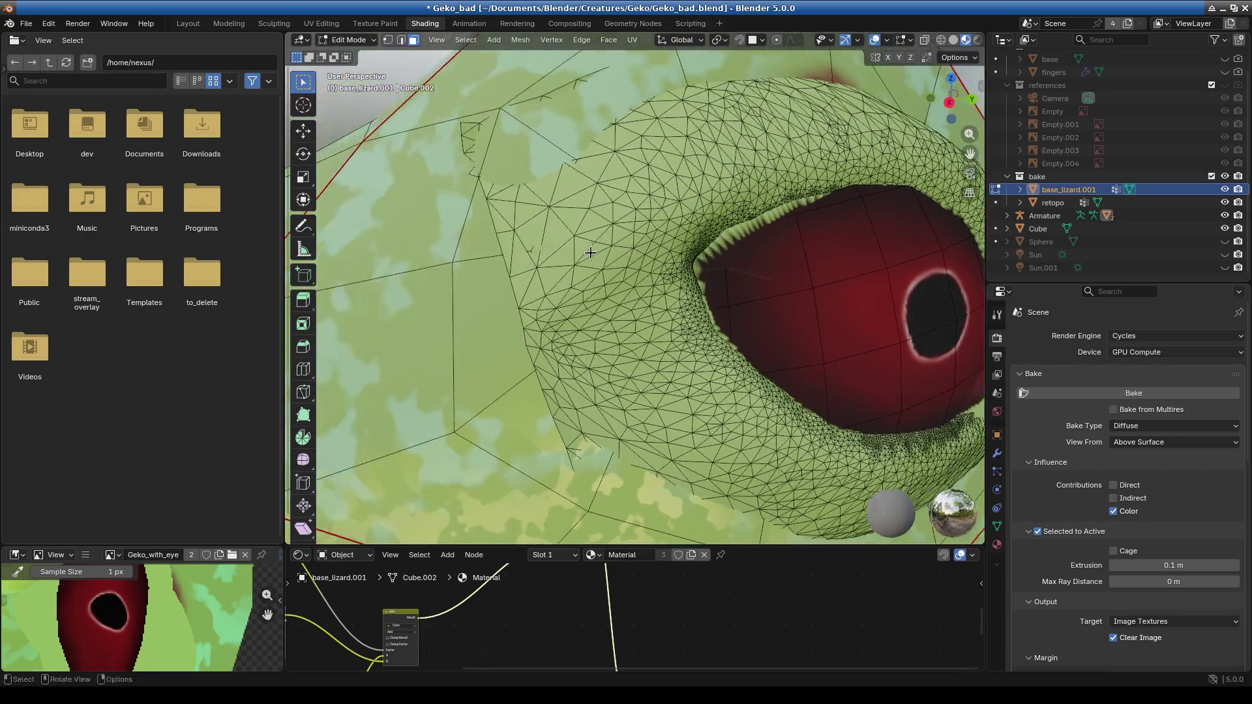
pyautogui.click(1225, 189)
# Inspect the retopo gecko's baked red eye and widen the image editor showing the eye texture.
pyautogui.moveTo(769, 326); pyautogui.dragTo(699, 343, button='middle')
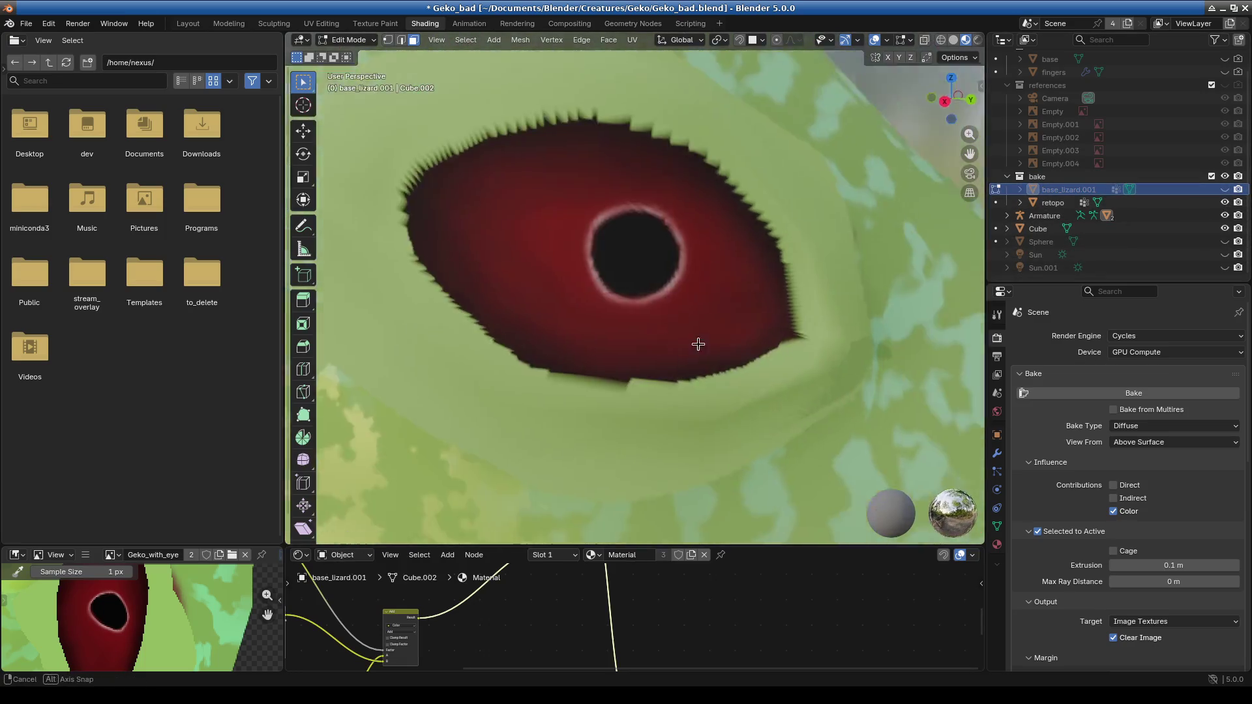
pyautogui.scroll(-10, 698, 344)
pyautogui.scroll(7, 652, 368)
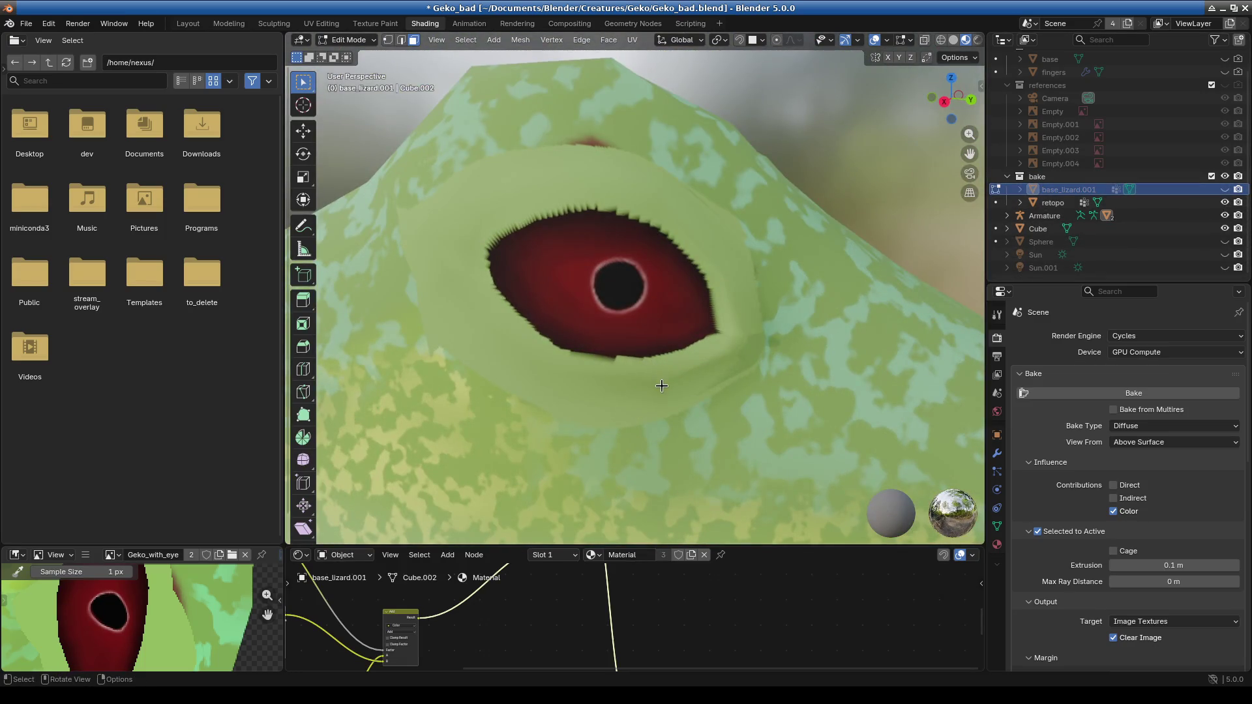
pyautogui.scroll(-8, 663, 386)
pyautogui.moveTo(704, 377); pyautogui.dragTo(583, 506, button='middle')
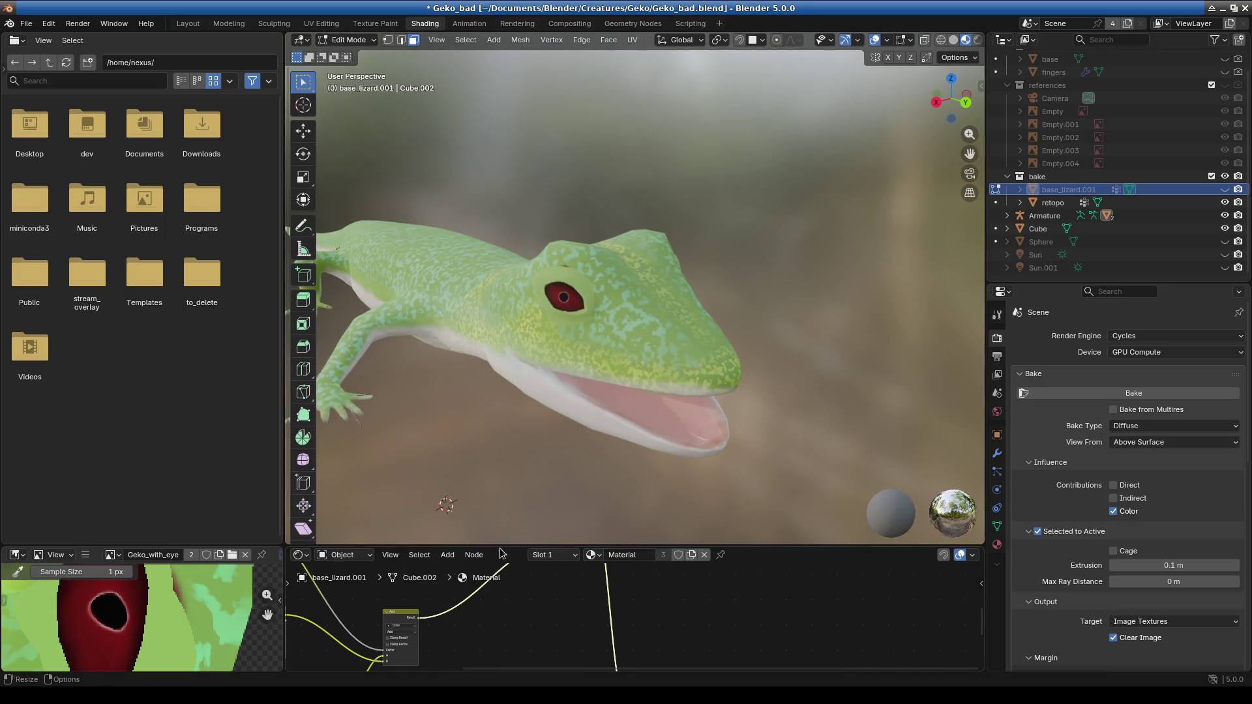
pyautogui.moveTo(498, 548); pyautogui.dragTo(499, 49)
pyautogui.moveTo(282, 352); pyautogui.dragTo(360, 371)
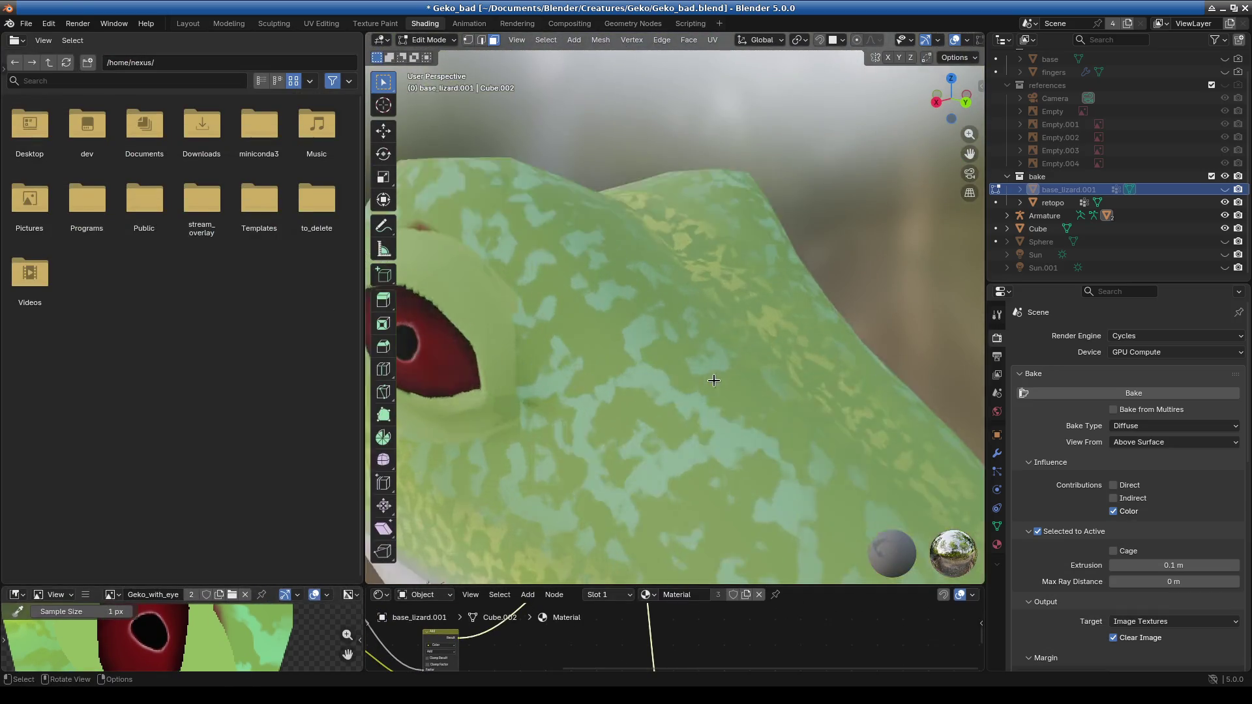
pyautogui.scroll(-5, 714, 381)
pyautogui.moveTo(637, 386)
pyautogui.mouseDown(button='middle')
pyautogui.moveTo(730, 452)
pyautogui.moveTo(638, 399)
pyautogui.moveTo(756, 401)
pyautogui.moveTo(665, 405)
pyautogui.mouseUp(button='middle')
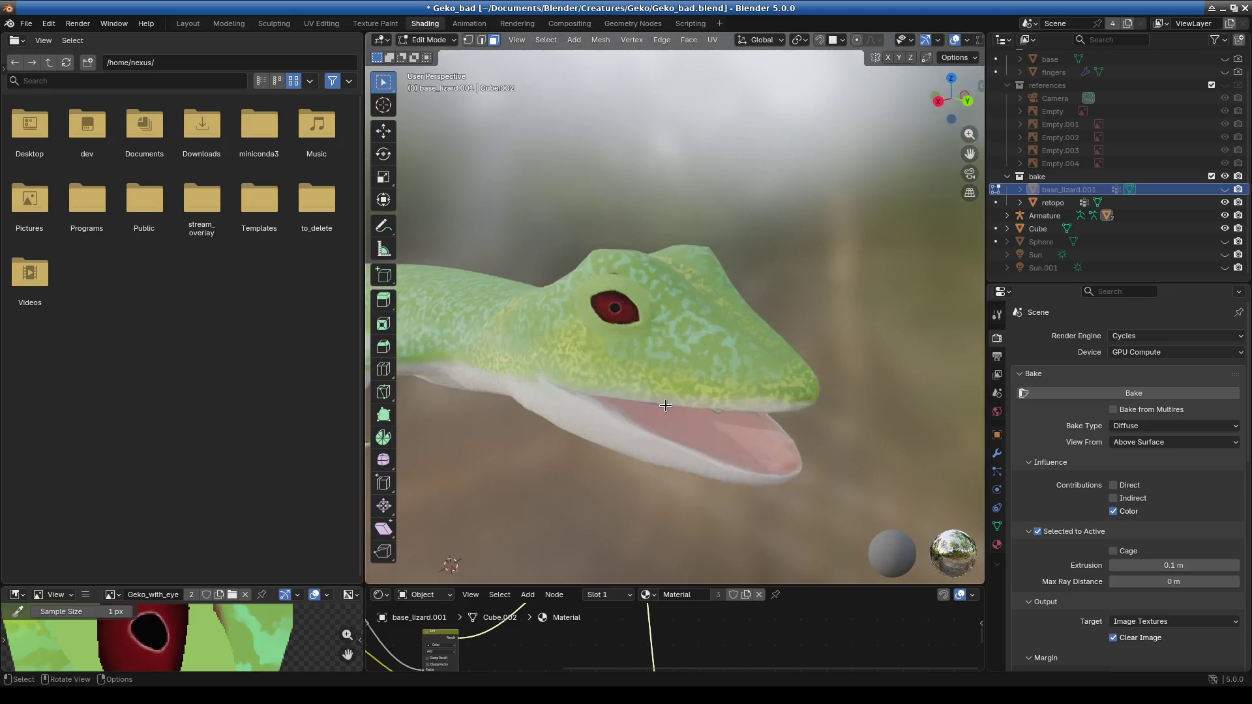
pyautogui.scroll(2, 634, 365)
pyautogui.moveTo(610, 367)
pyautogui.mouseDown(button='middle')
pyautogui.moveTo(676, 372)
pyautogui.moveTo(654, 358)
pyautogui.mouseUp(button='middle')
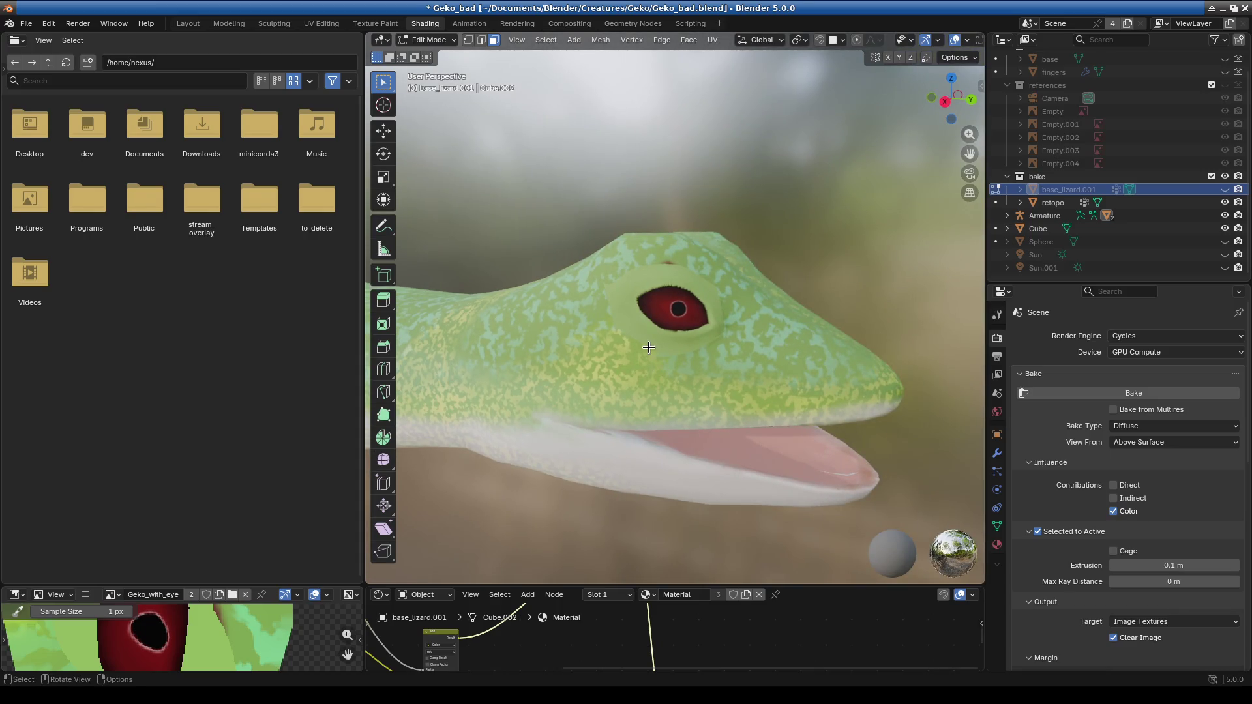
pyautogui.scroll(3, 648, 347)
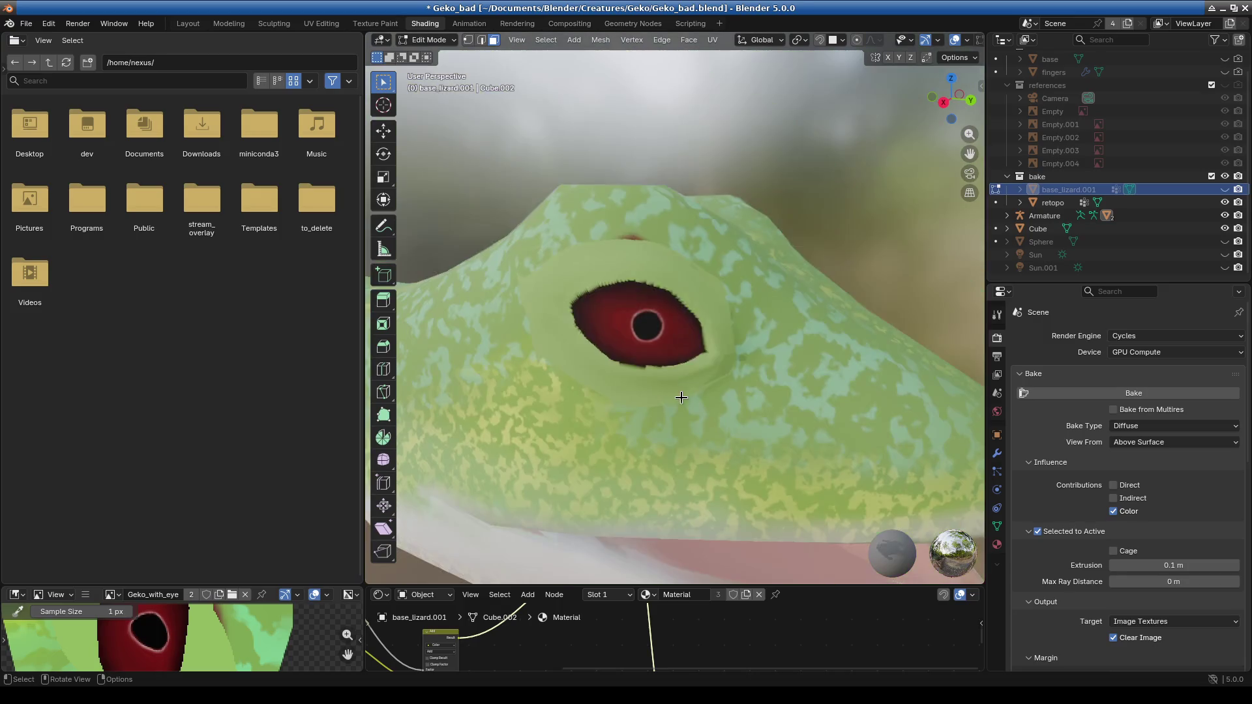
pyautogui.moveTo(707, 413)
pyautogui.keyDown('shift'); pyautogui.mouseDown(button='middle')
pyautogui.moveTo(698, 408)
pyautogui.moveTo(730, 419)
pyautogui.mouseUp(button='middle'); pyautogui.keyUp('shift')
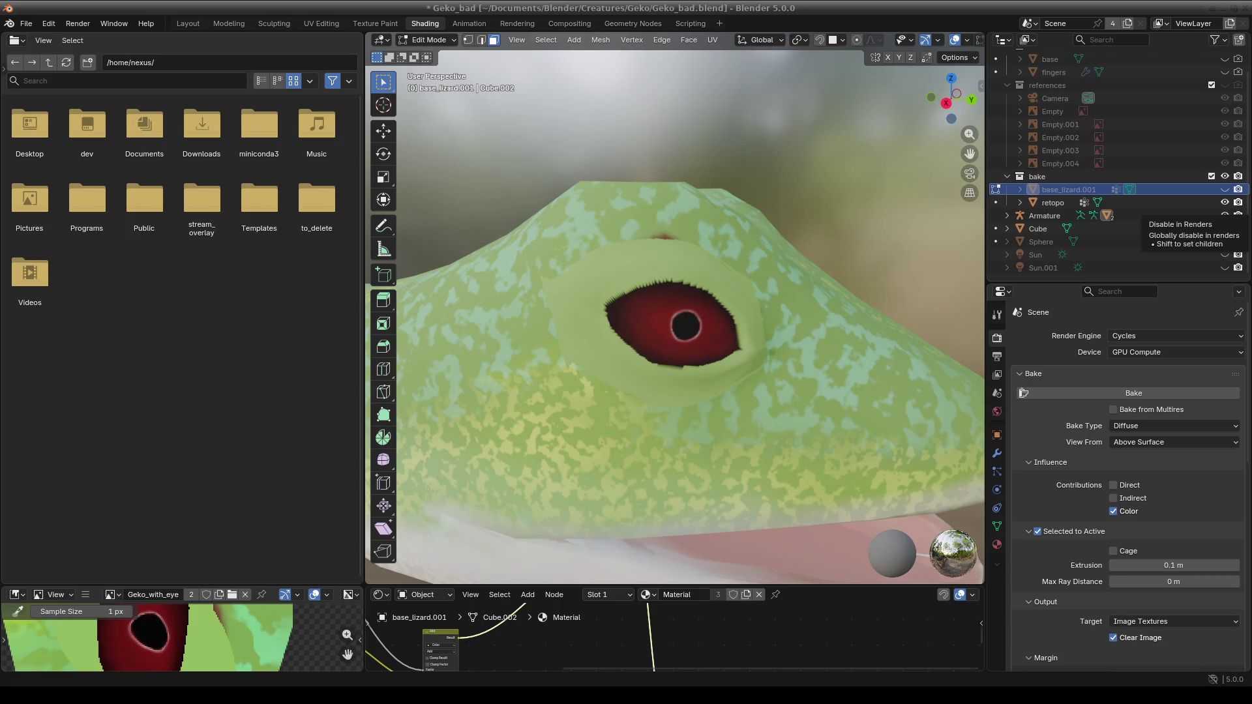
pyautogui.hotkey('alt', 'Tab')
pyautogui.click(606, 301)
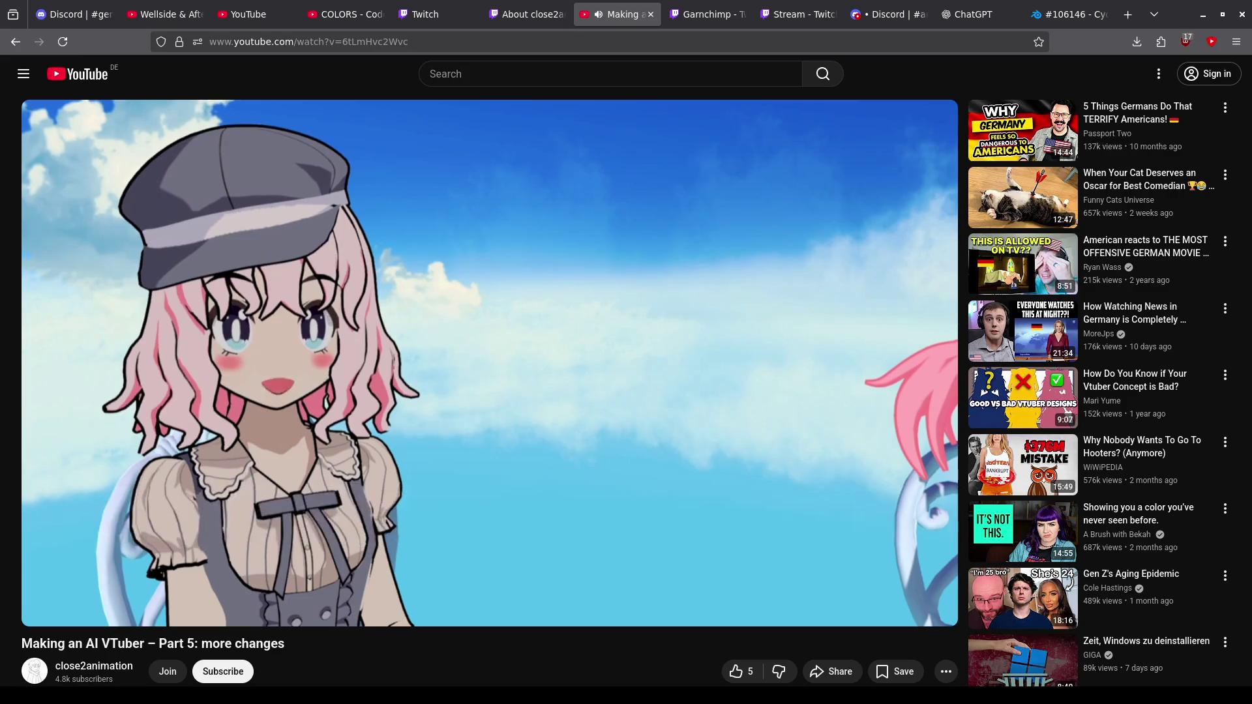
# Pause the AI VTuber video, jump back a few seconds, and resume it.
pyautogui.click(584, 358)
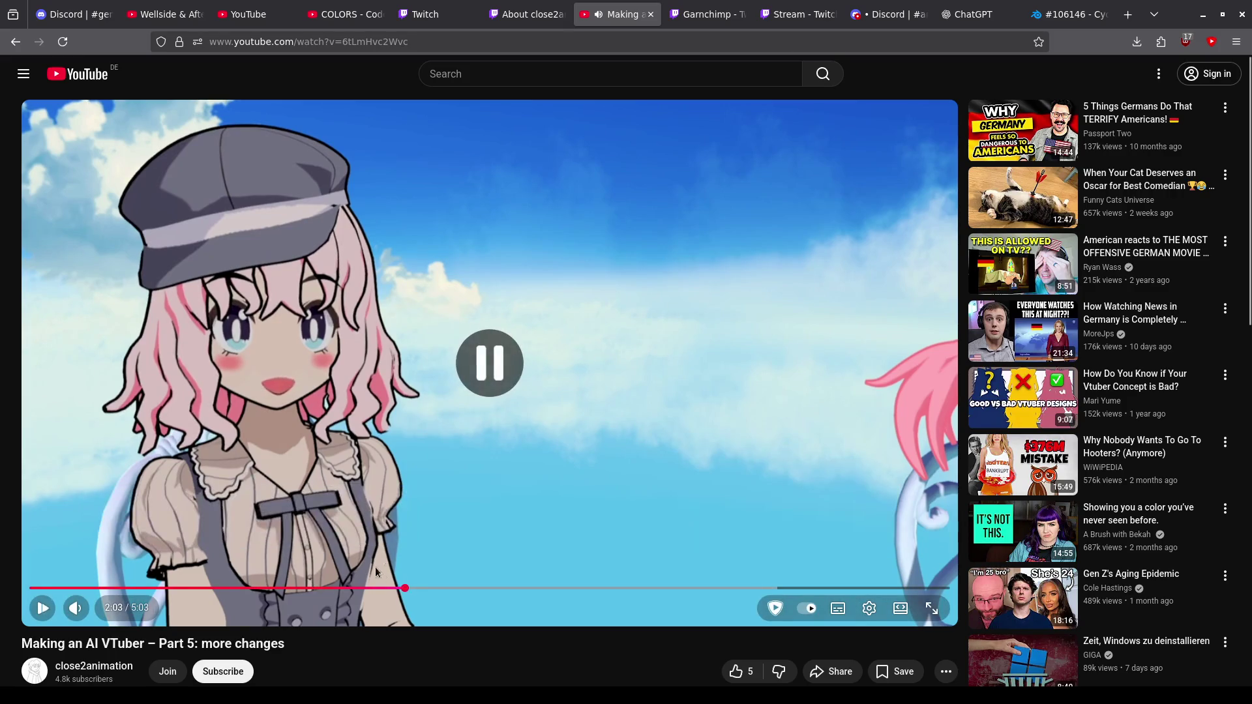
pyautogui.press('Left')
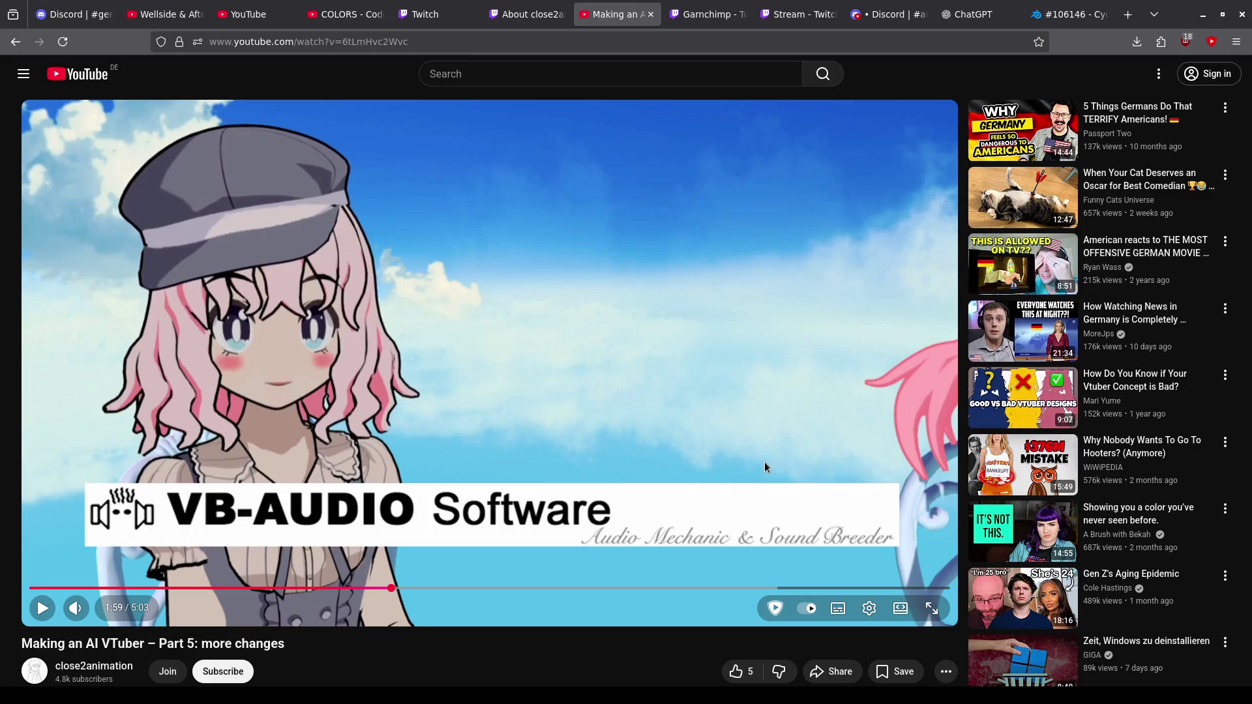
pyautogui.click(610, 365)
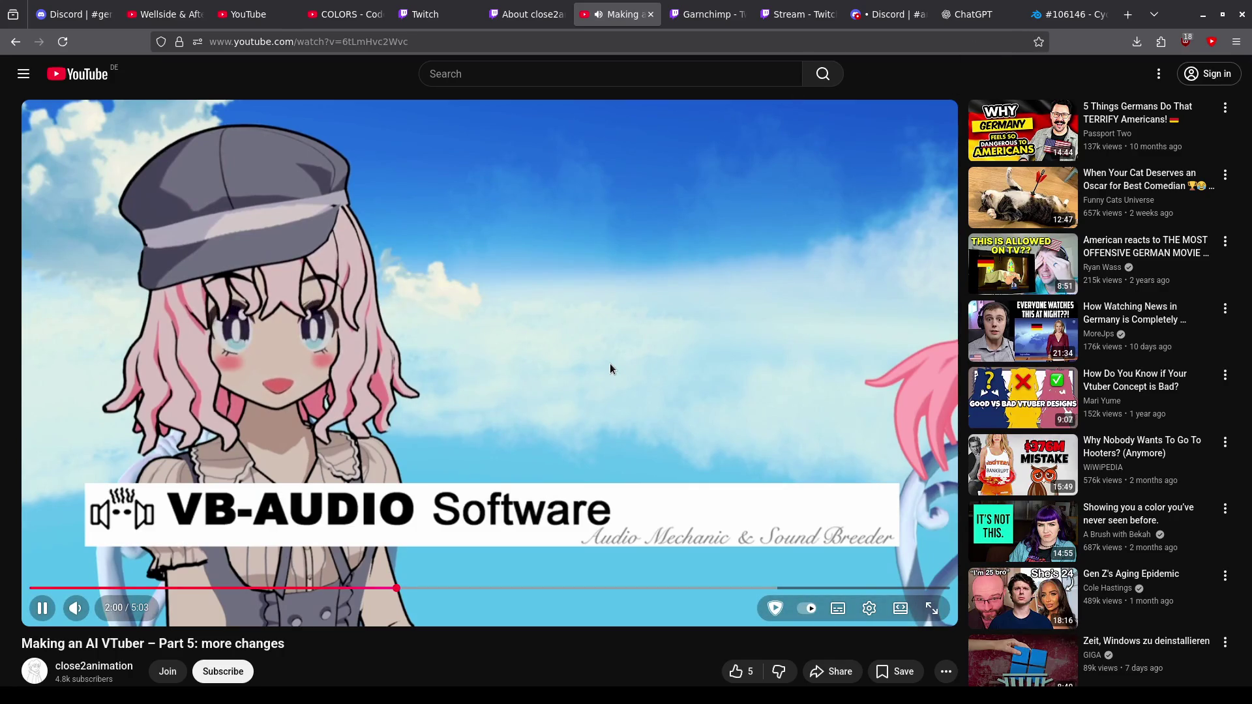
# View the channel's About page on Twitch, then minimise the browser.
pyautogui.click(461, 12)
pyautogui.click(472, 14)
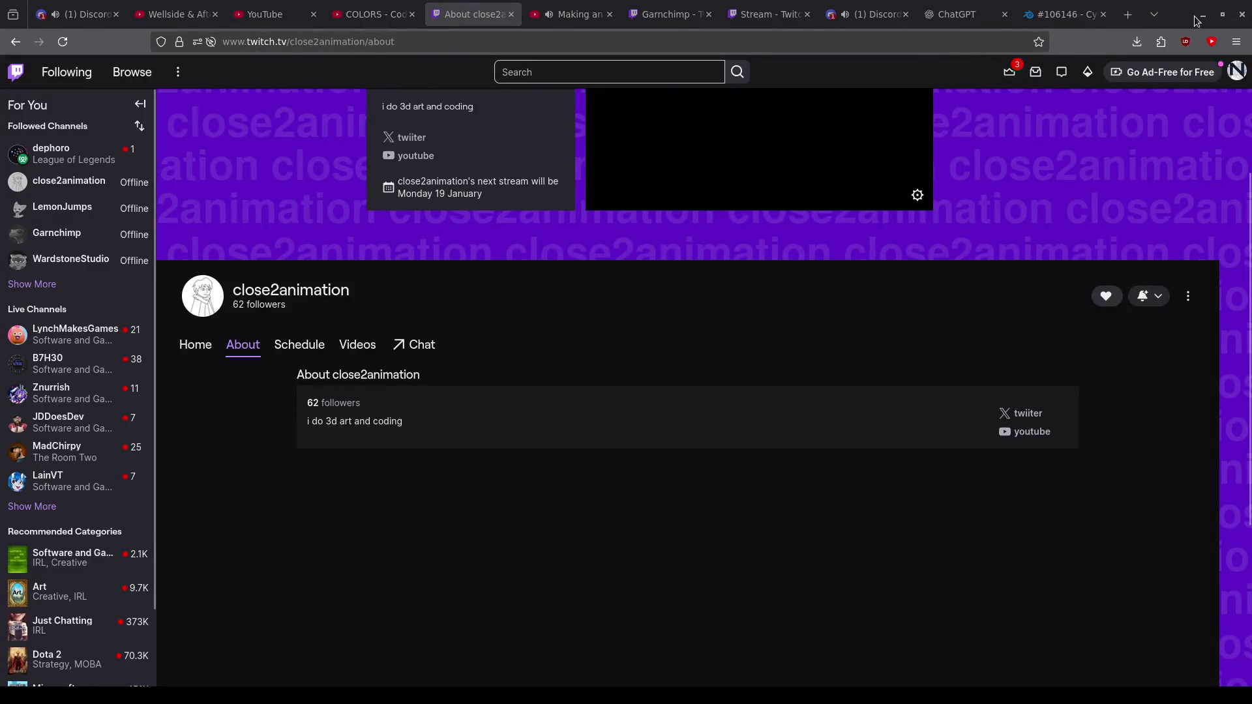
pyautogui.click(1201, 16)
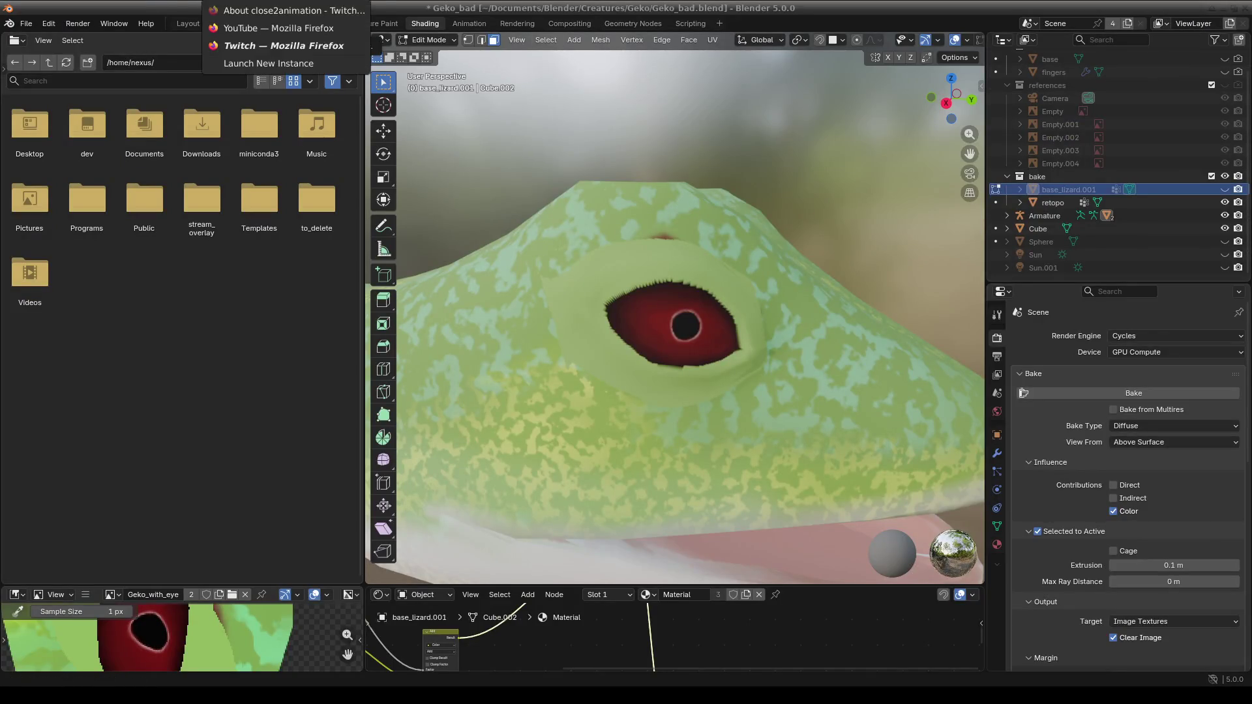
# Return to the Making an AI VTuber video and keep watching, pausing briefly at 2:54.
pyautogui.click(249, 11)
pyautogui.click(566, 13)
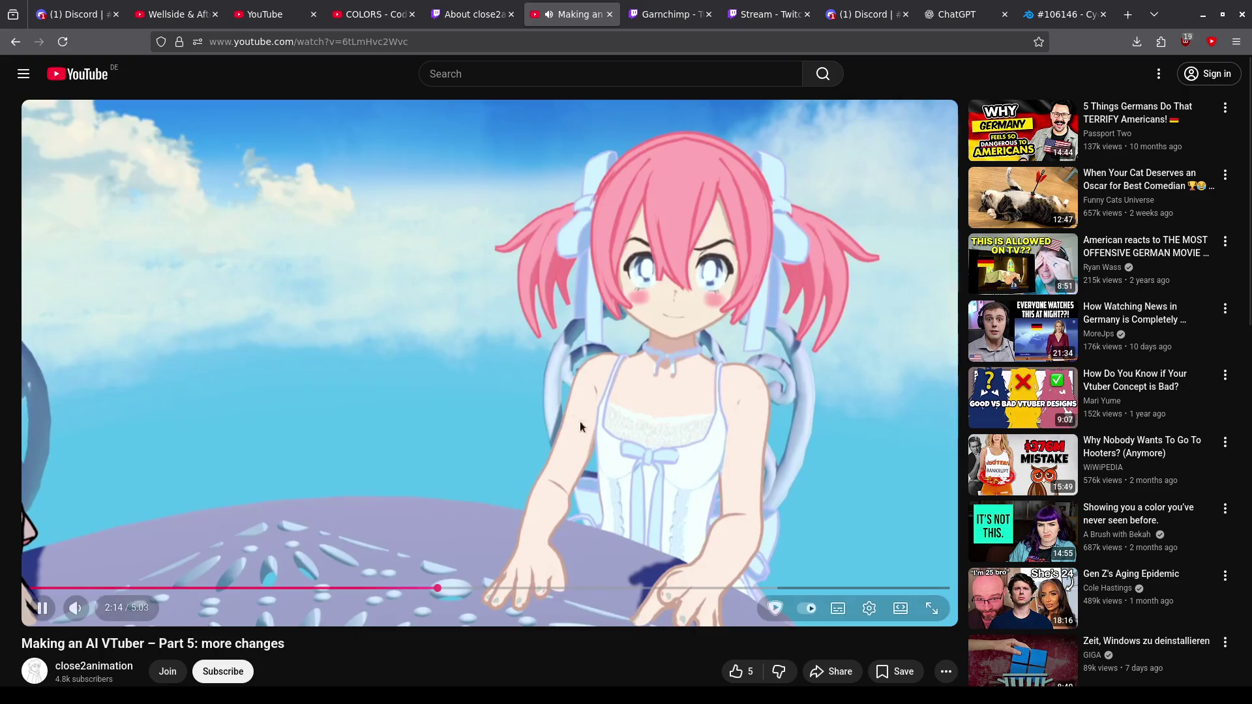
pyautogui.click(567, 341)
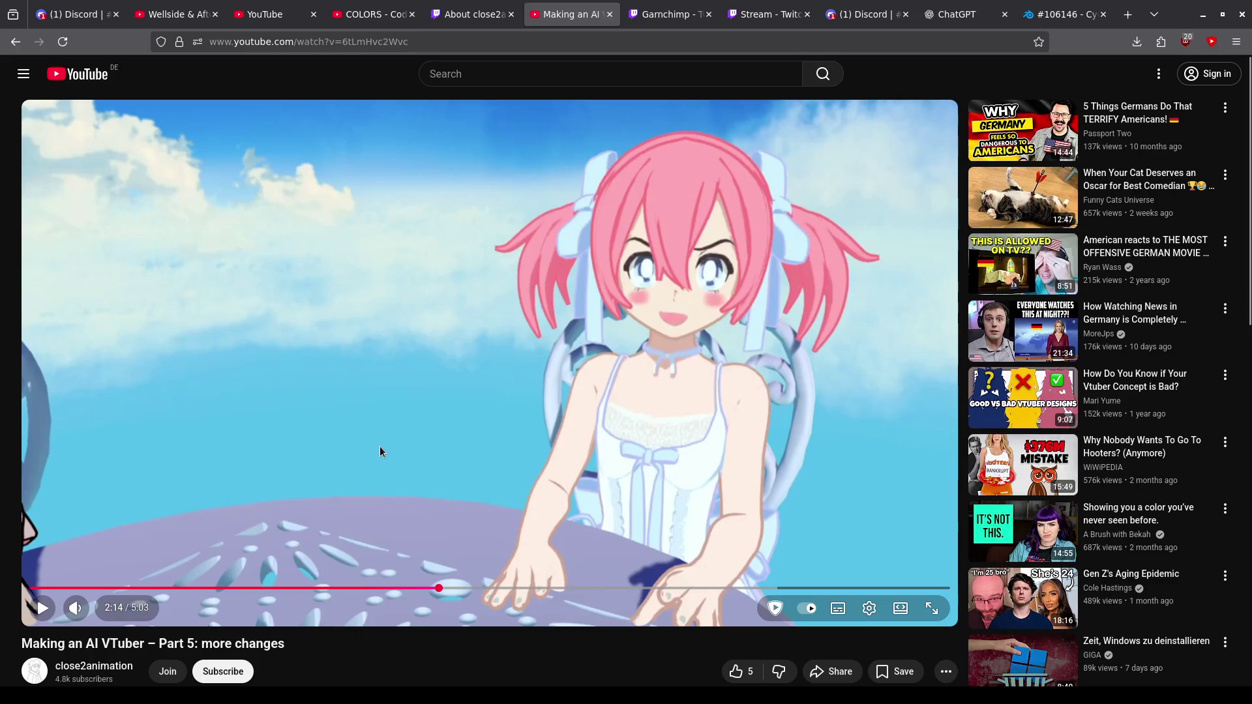
pyautogui.click(471, 380)
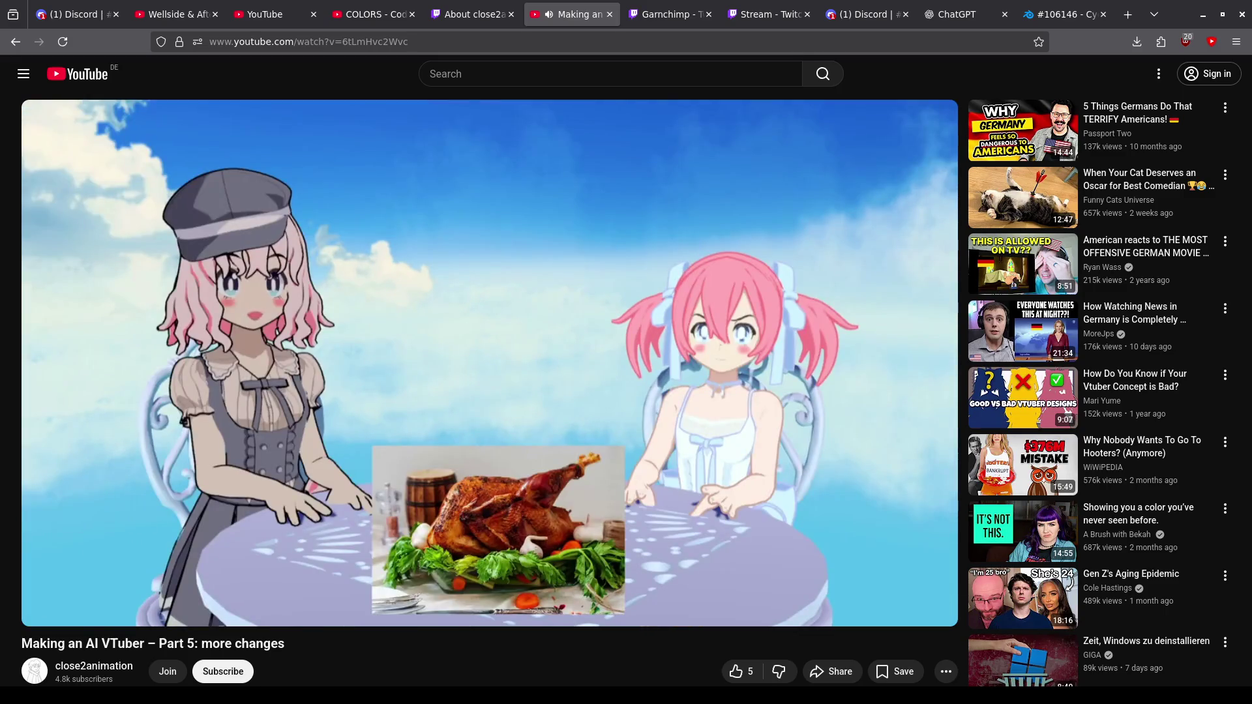
pyautogui.click(474, 382)
pyautogui.click(506, 546)
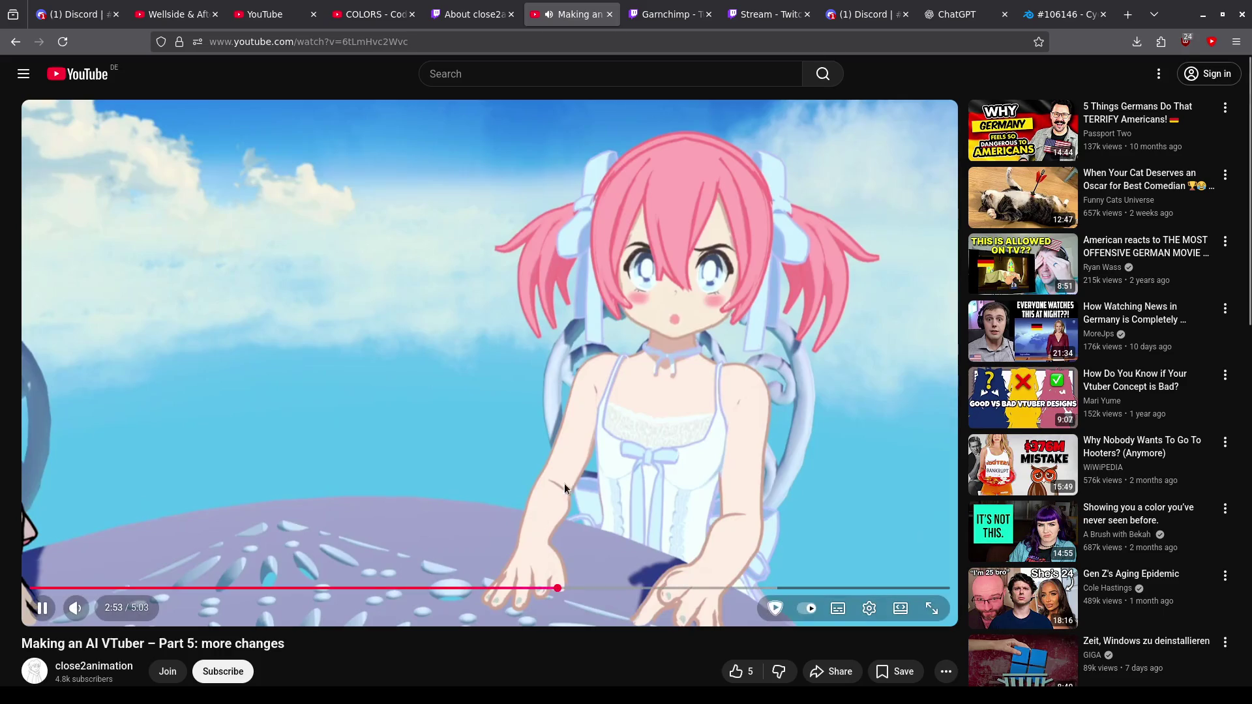
pyautogui.click(613, 244)
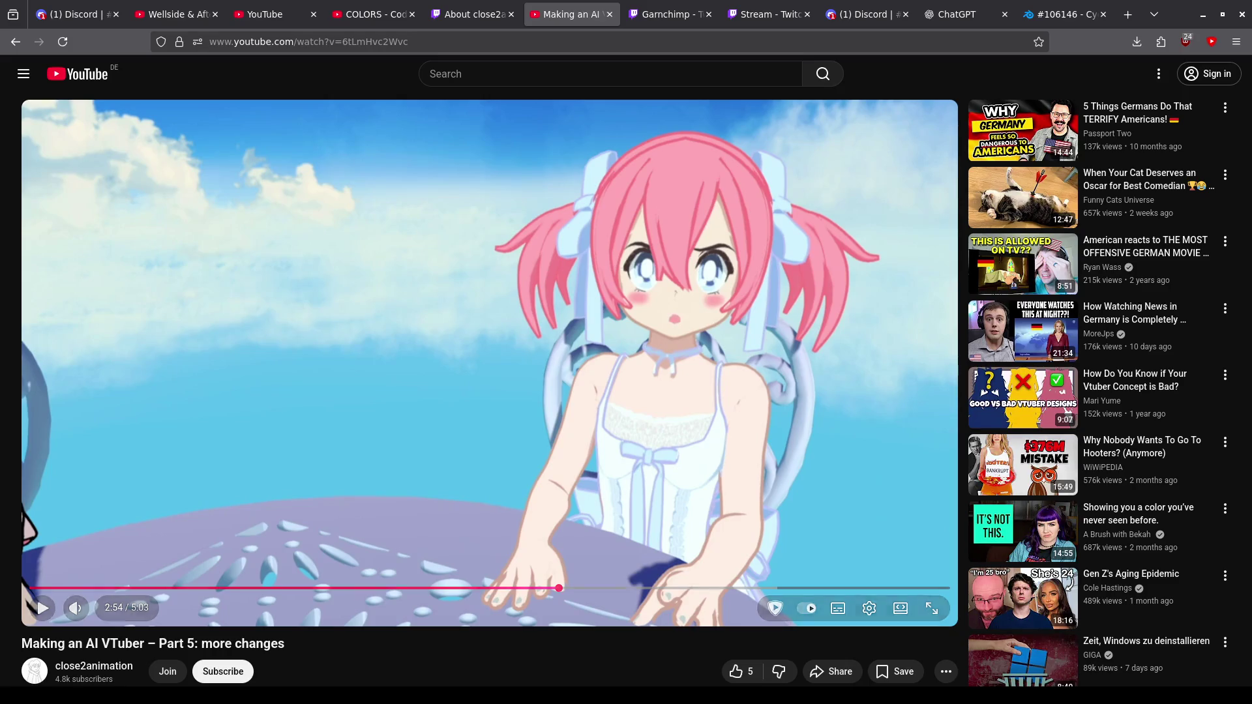
pyautogui.click(503, 304)
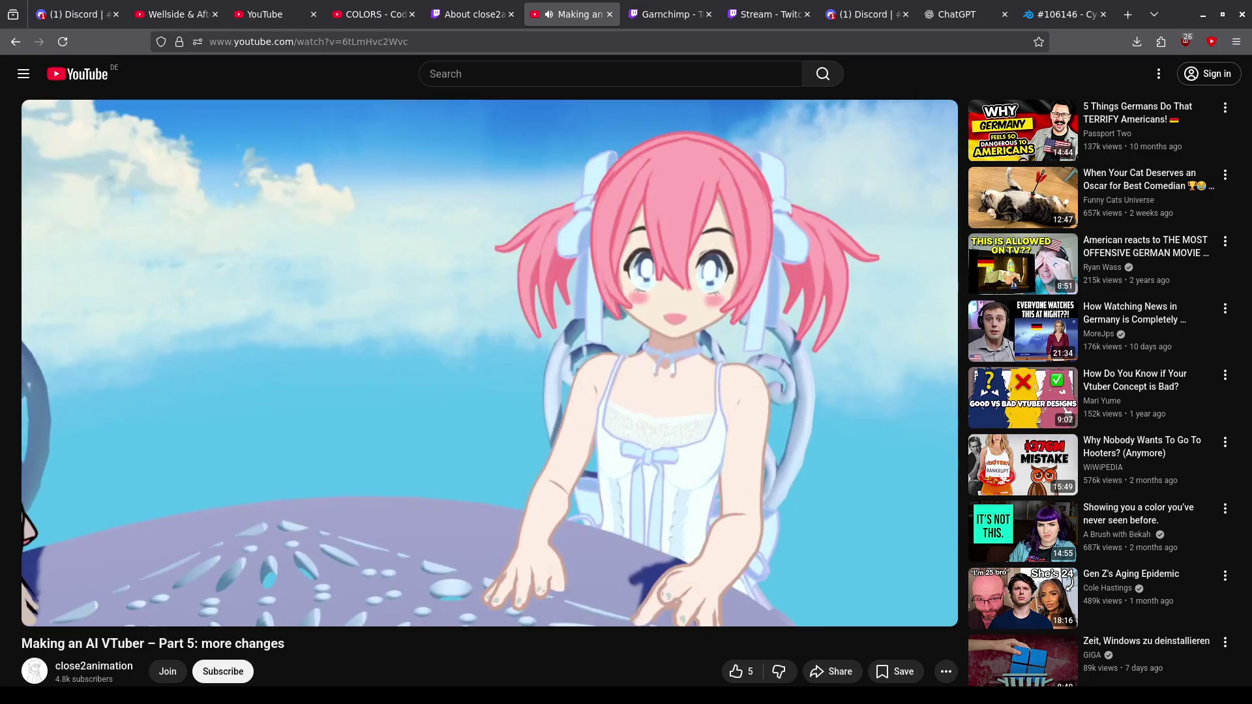
# Keep watching the AI VTuber video with several pauses, including one at 3:27.
pyautogui.click(730, 396)
pyautogui.click(544, 389)
pyautogui.click(491, 360)
pyautogui.click(607, 274)
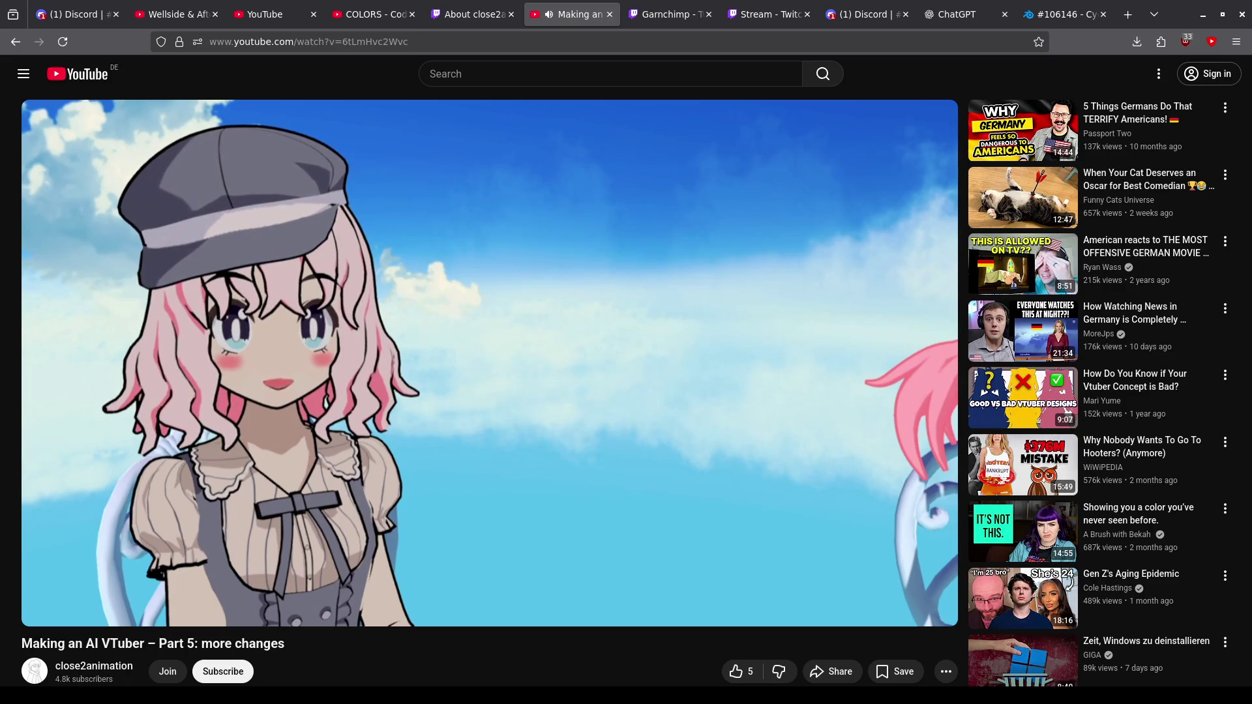
pyautogui.click(603, 343)
pyautogui.click(359, 268)
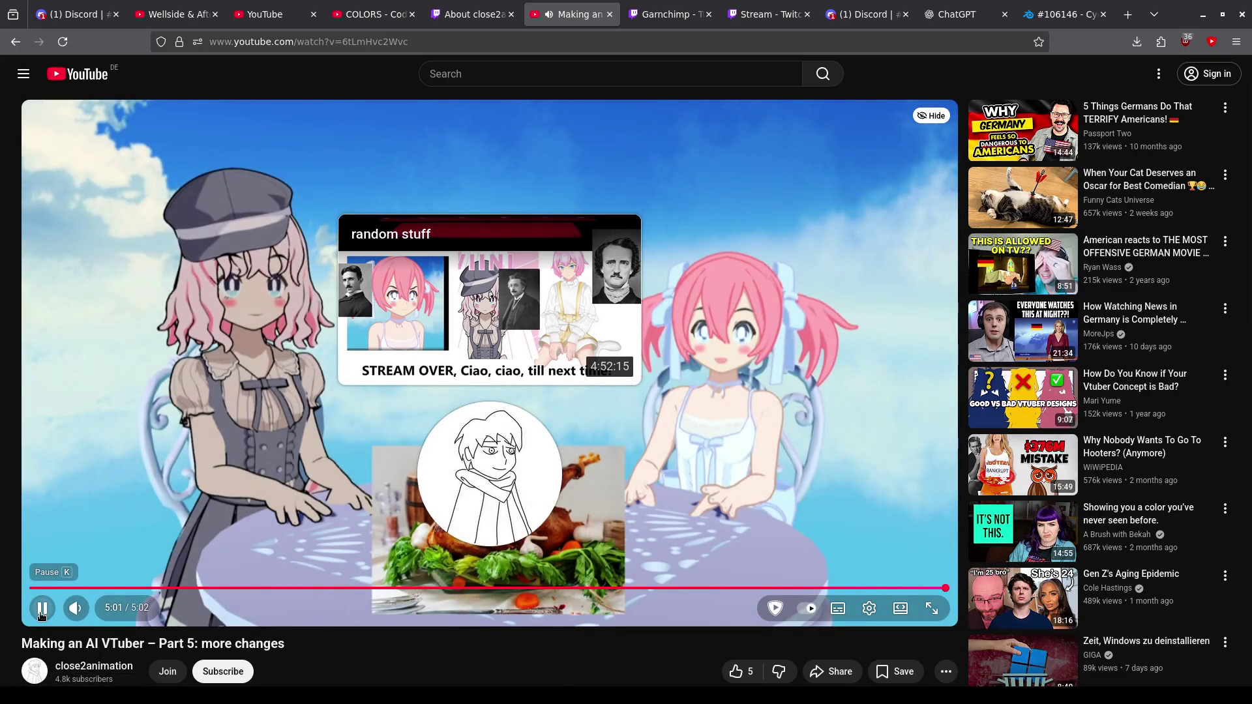
# Pause the AI VTuber video at its end screen near 5:01.
pyautogui.click(41, 609)
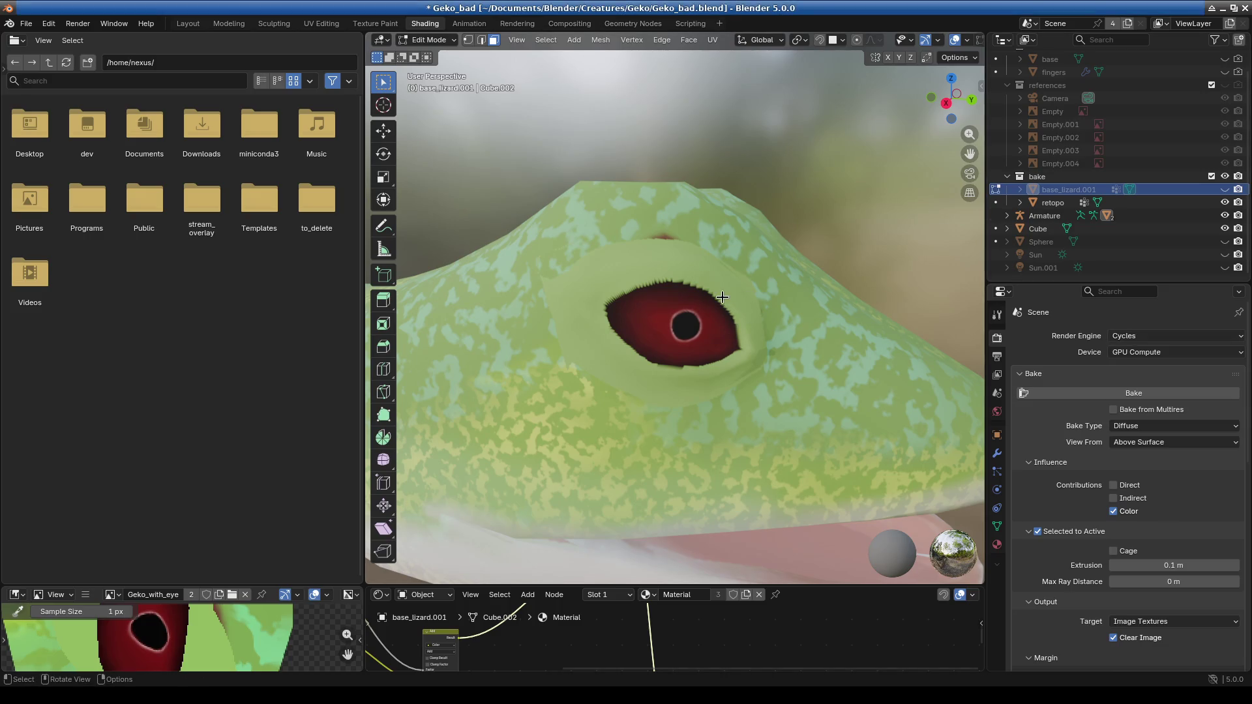
# Frame the whole gecko scene, zoom in on the head, and switch to the Layout workspace.
pyautogui.press('Home')
pyautogui.scroll(2, 694, 347)
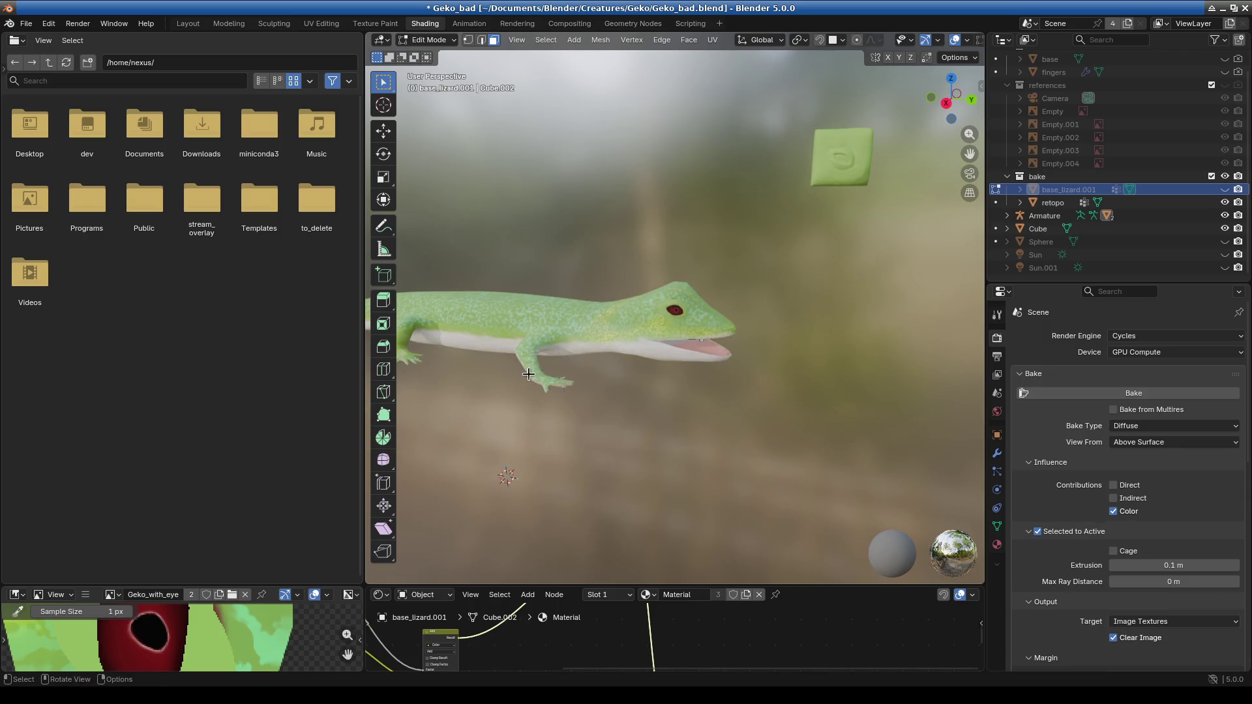
pyautogui.scroll(5, 784, 339)
pyautogui.scroll(8, 646, 345)
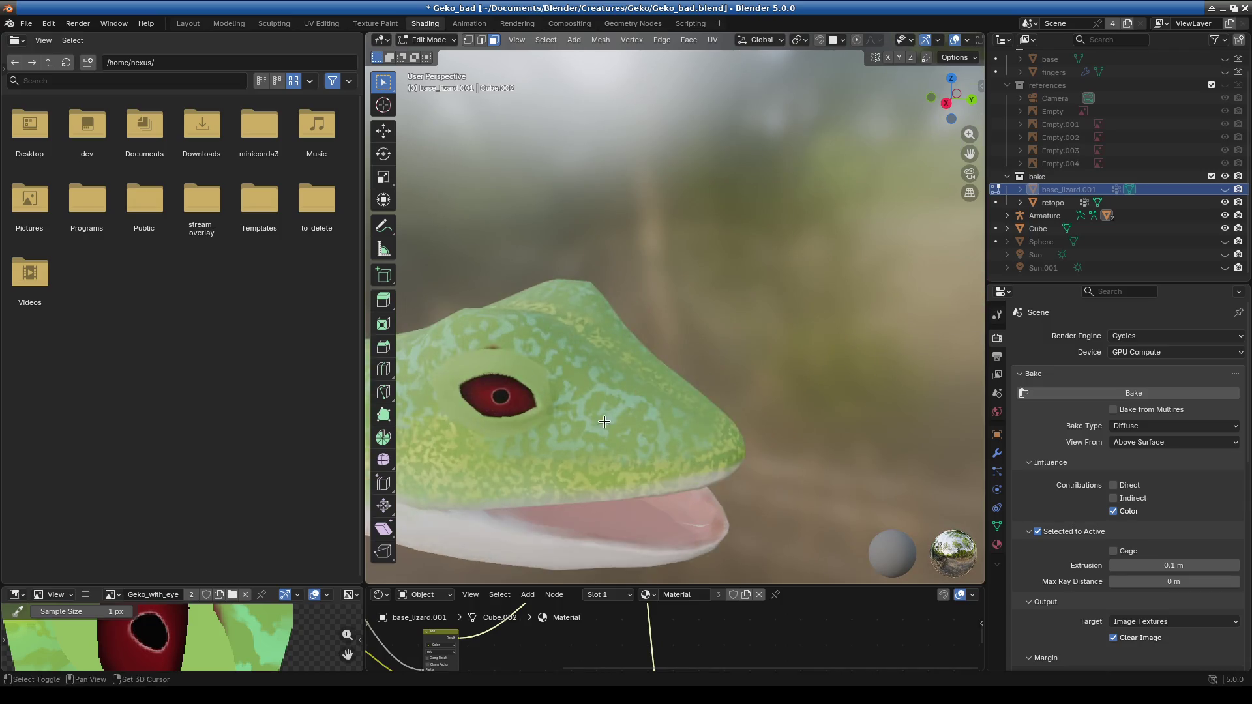
pyautogui.click(187, 23)
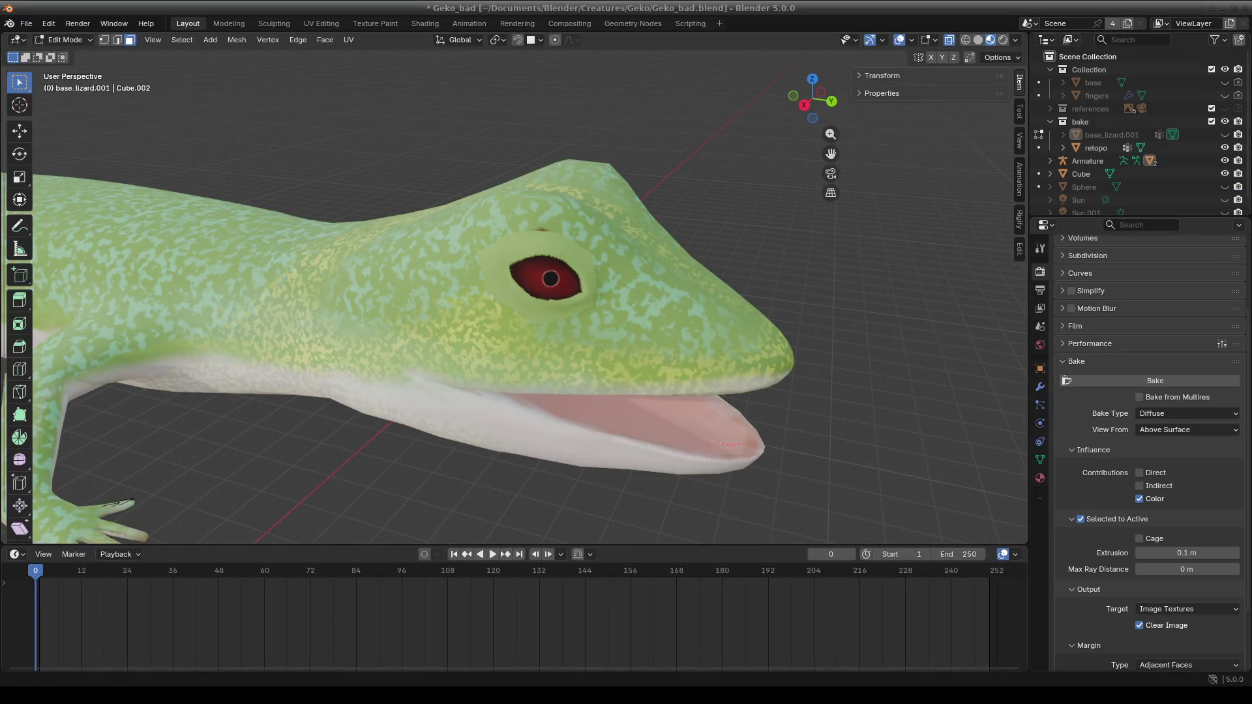
pyautogui.scroll(-5, 640, 380)
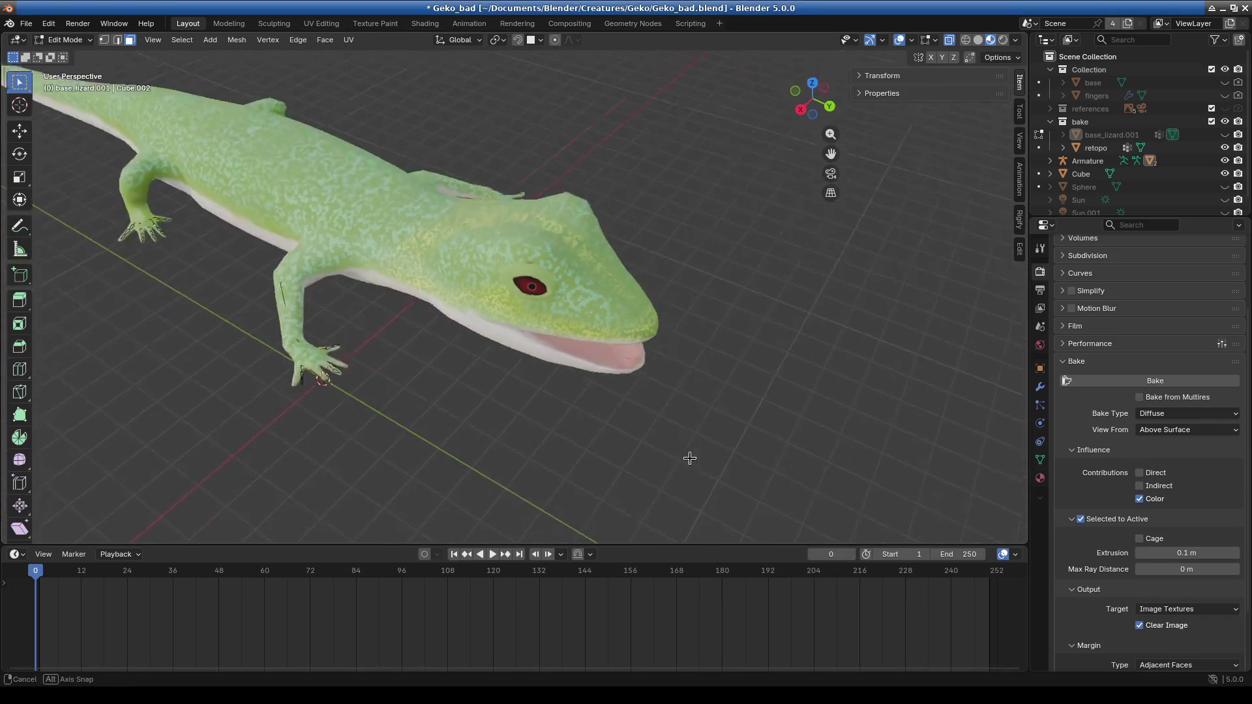
pyautogui.scroll(8, 639, 381)
pyautogui.scroll(6, 640, 381)
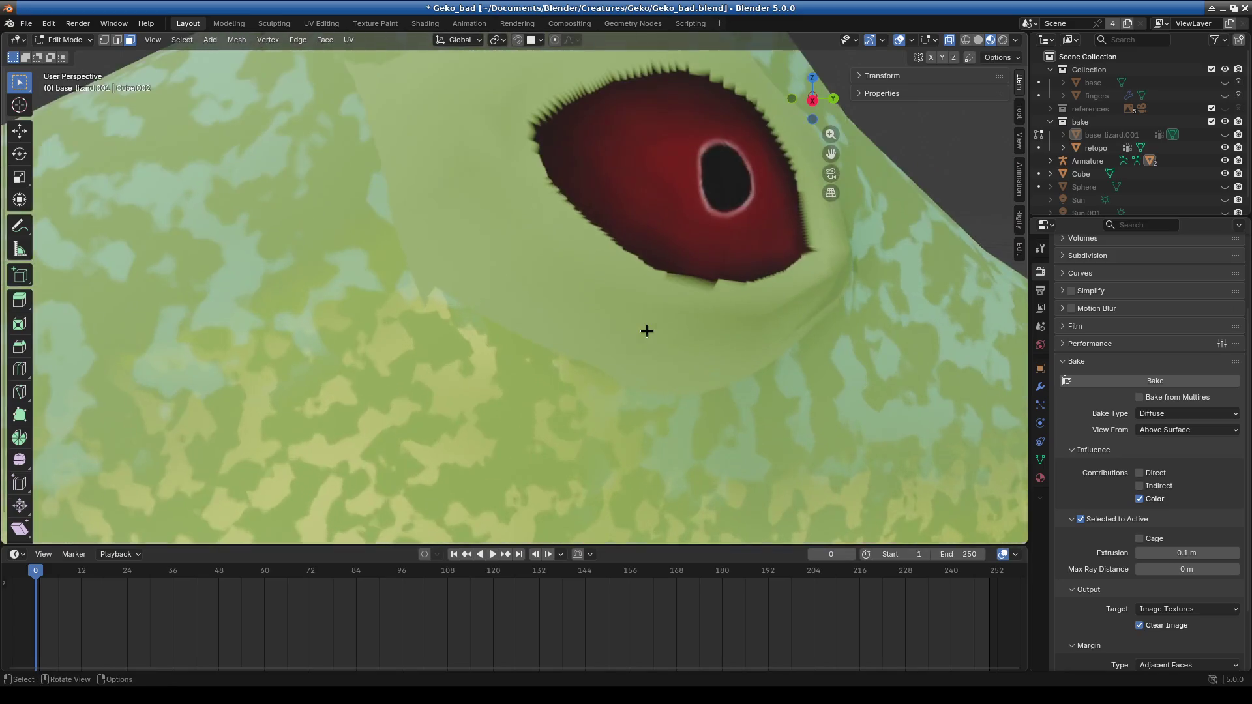
pyautogui.moveTo(649, 333)
pyautogui.mouseDown(button='middle')
pyautogui.moveTo(498, 418)
pyautogui.moveTo(496, 363)
pyautogui.mouseUp(button='middle')
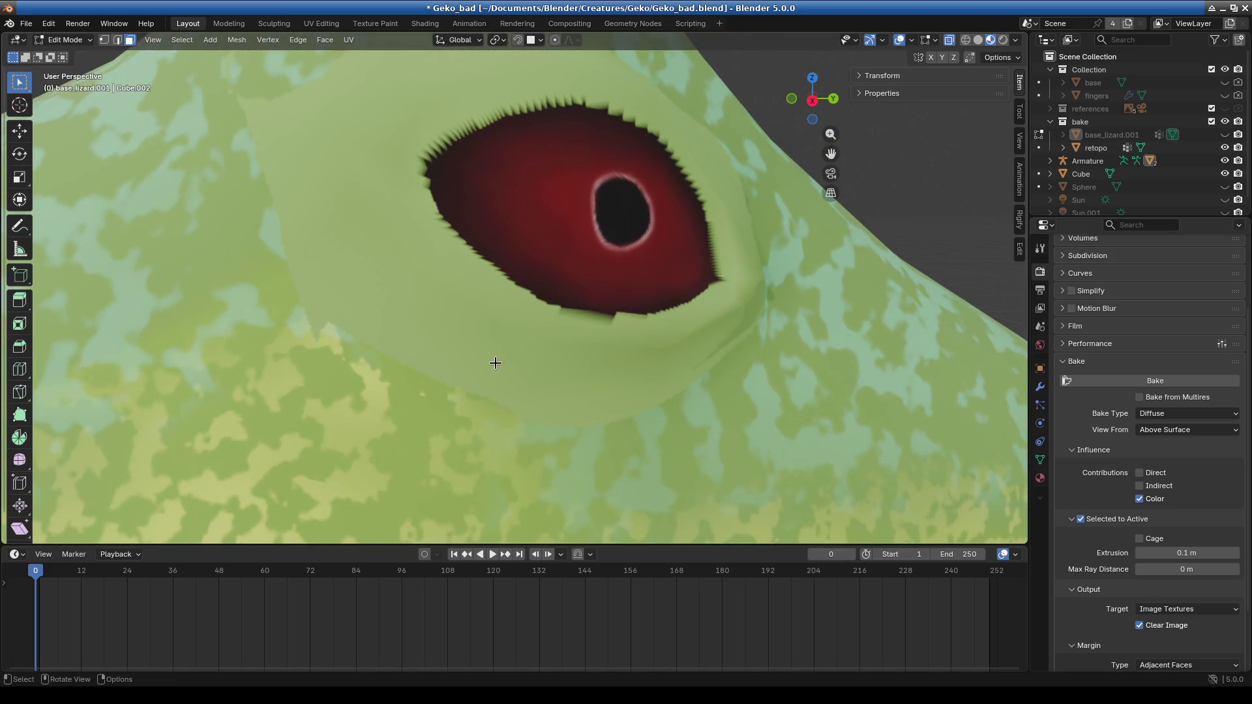
pyautogui.scroll(-4, 495, 363)
pyautogui.click(83, 41)
pyautogui.click(62, 56)
pyautogui.scroll(-4, 653, 255)
pyautogui.scroll(3, 535, 272)
pyautogui.click(1096, 147)
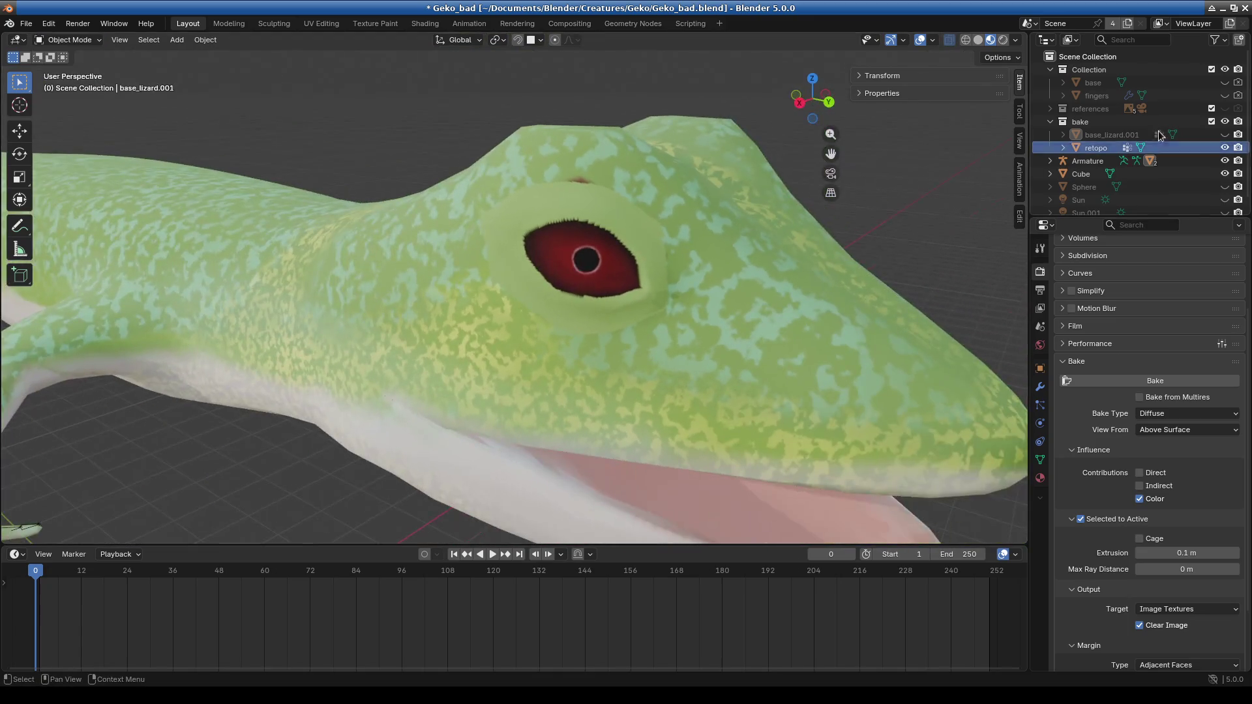
pyautogui.keyDown('ctrl'); pyautogui.click(1112, 138); pyautogui.keyUp('ctrl')
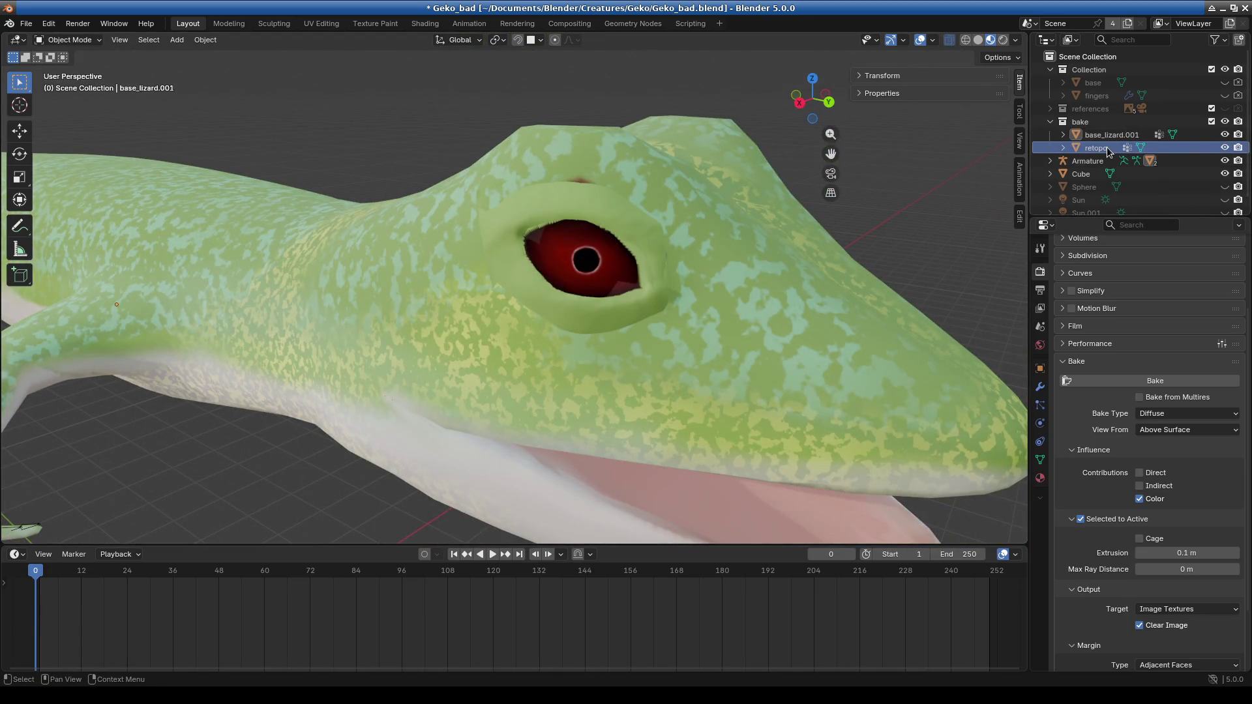
pyautogui.moveTo(752, 251)
pyautogui.mouseDown(button='middle')
pyautogui.moveTo(640, 260)
pyautogui.moveTo(640, 227)
pyautogui.moveTo(714, 231)
pyautogui.mouseUp(button='middle')
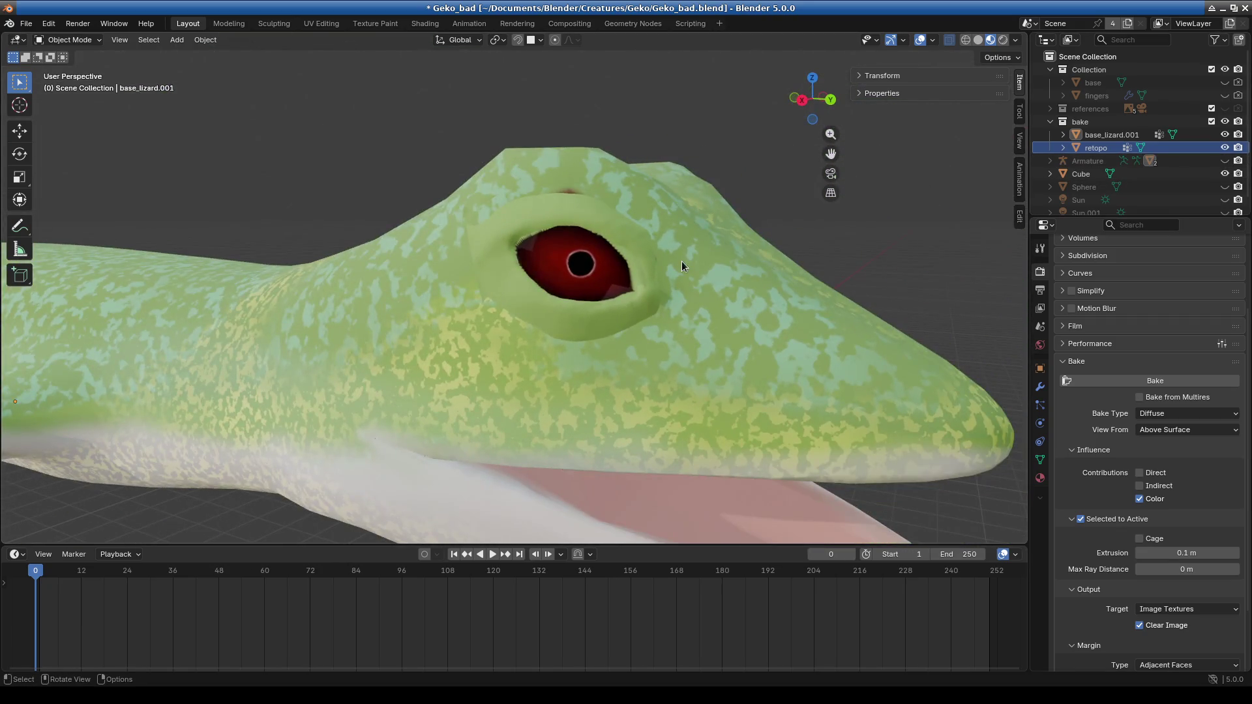
pyautogui.moveTo(679, 297)
pyautogui.mouseDown(button='middle')
pyautogui.moveTo(598, 312)
pyautogui.moveTo(268, 281)
pyautogui.moveTo(726, 295)
pyautogui.moveTo(604, 302)
pyautogui.moveTo(548, 322)
pyautogui.moveTo(570, 284)
pyautogui.moveTo(559, 282)
pyautogui.moveTo(599, 287)
pyautogui.moveTo(551, 334)
pyautogui.moveTo(521, 389)
pyautogui.mouseUp(button='middle')
pyautogui.click(1224, 147)
pyautogui.click(1224, 147)
pyautogui.click(1225, 135)
pyautogui.scroll(5, 593, 307)
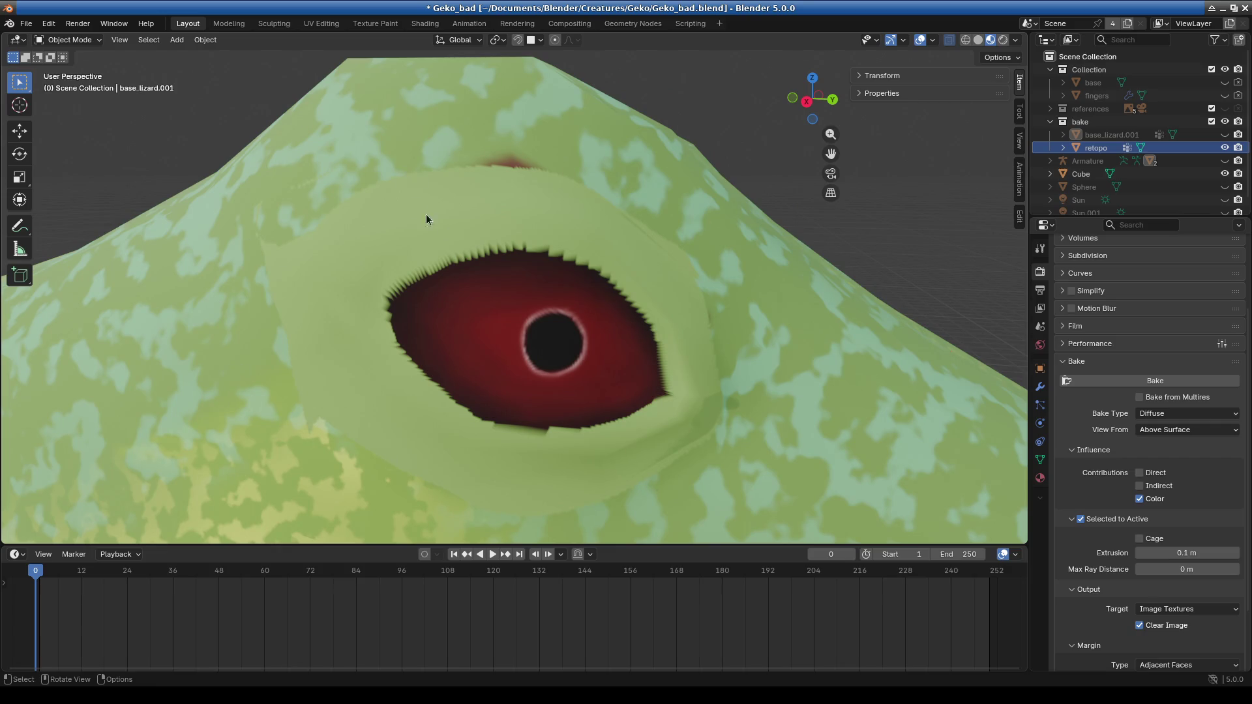
pyautogui.scroll(-6, 282, 308)
pyautogui.scroll(2, 431, 316)
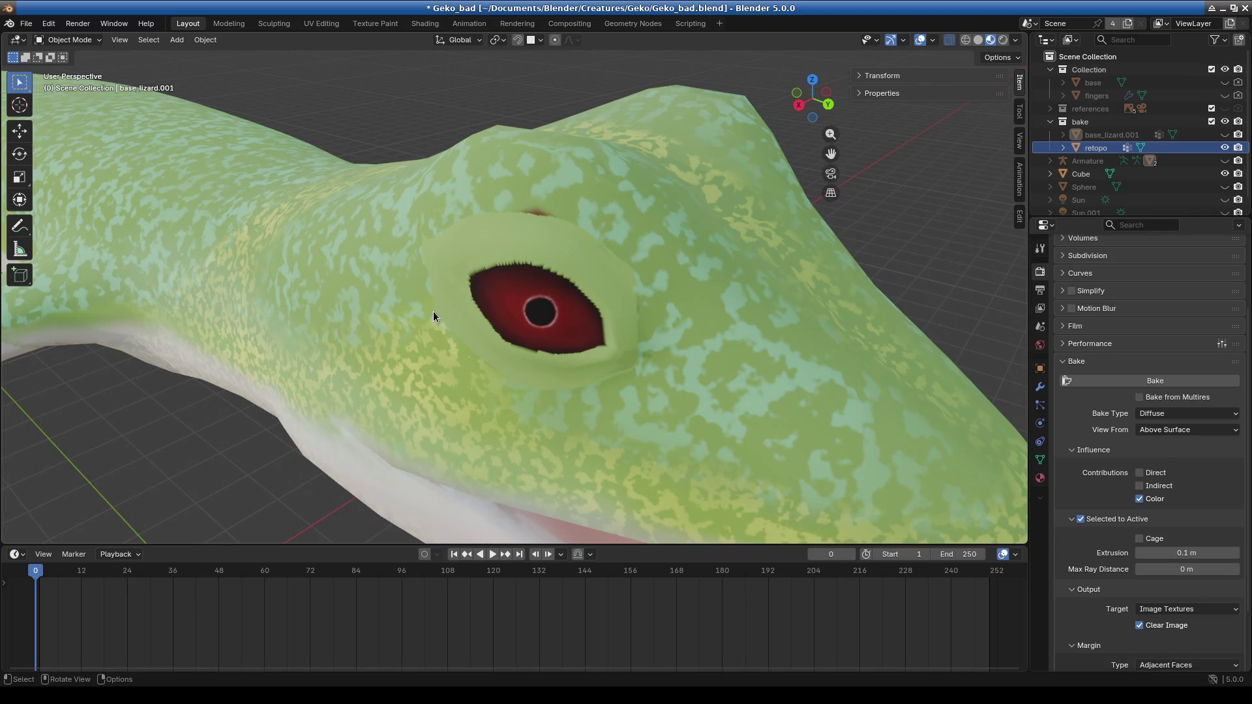
pyautogui.moveTo(565, 298)
pyautogui.mouseDown(button='middle')
pyautogui.moveTo(596, 322)
pyautogui.moveTo(539, 307)
pyautogui.mouseUp(button='middle')
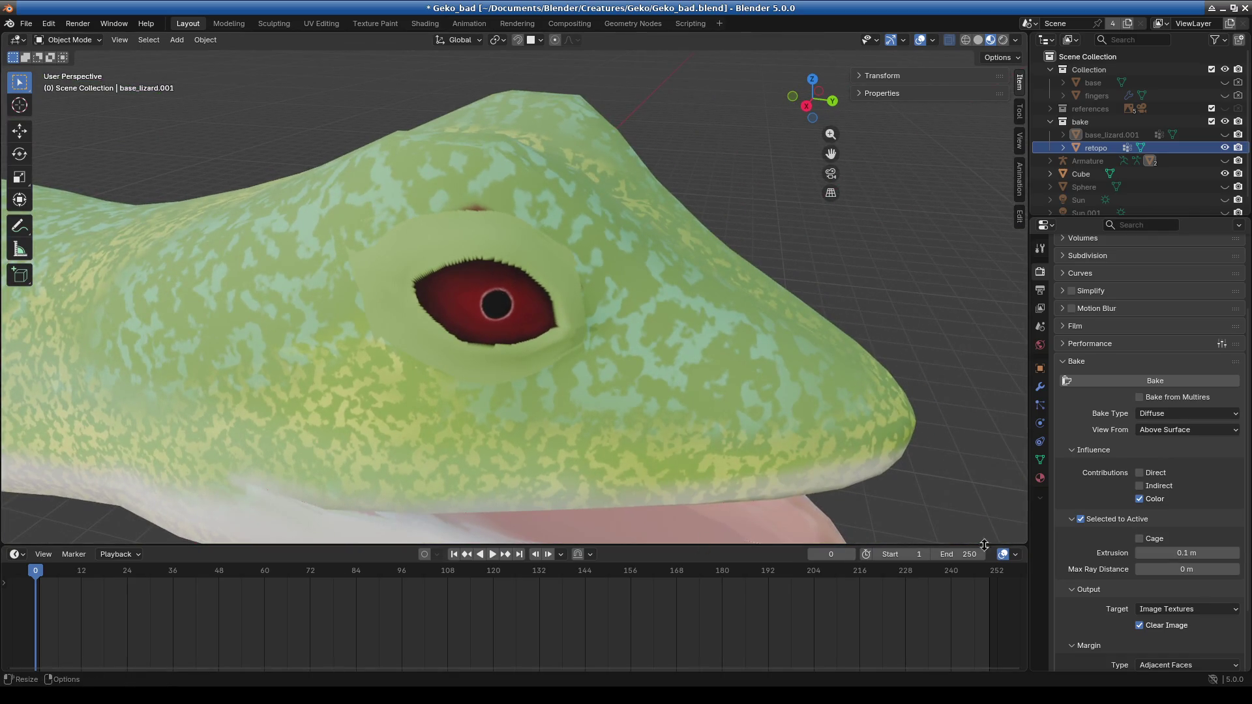
pyautogui.moveTo(760, 551); pyautogui.dragTo(759, 591)
pyautogui.scroll(4, 510, 437)
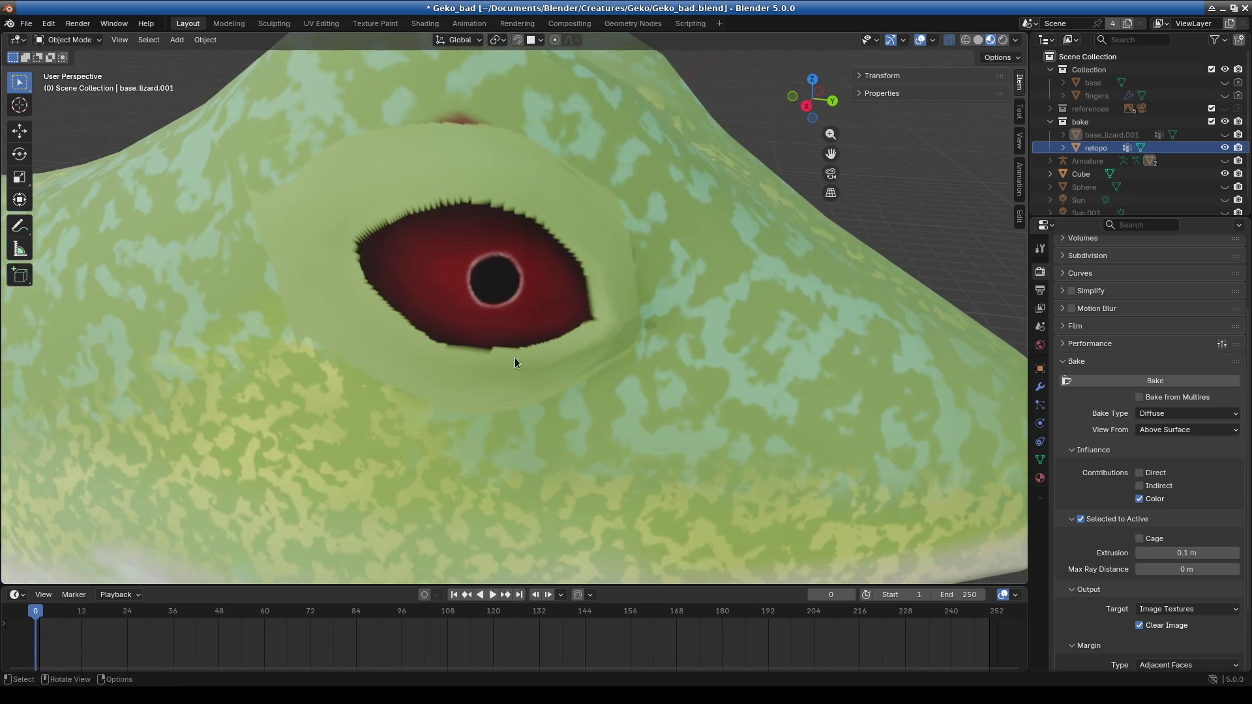
pyautogui.click(71, 40)
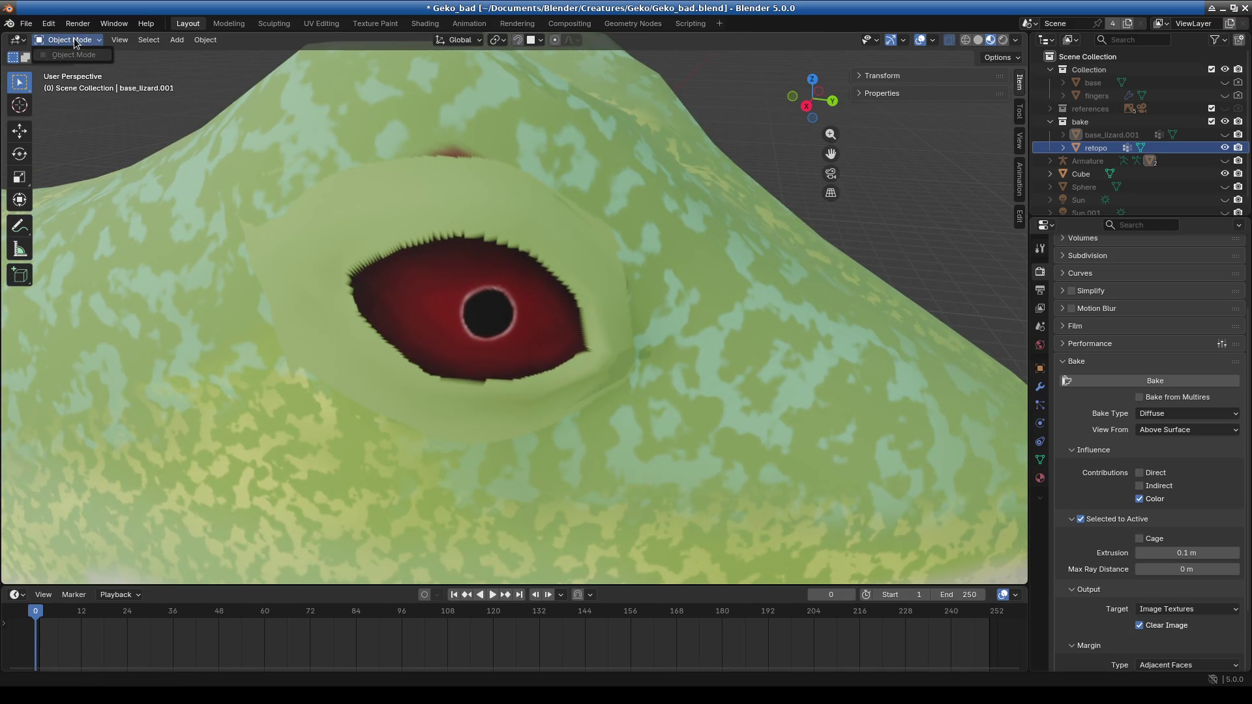
pyautogui.click(73, 40)
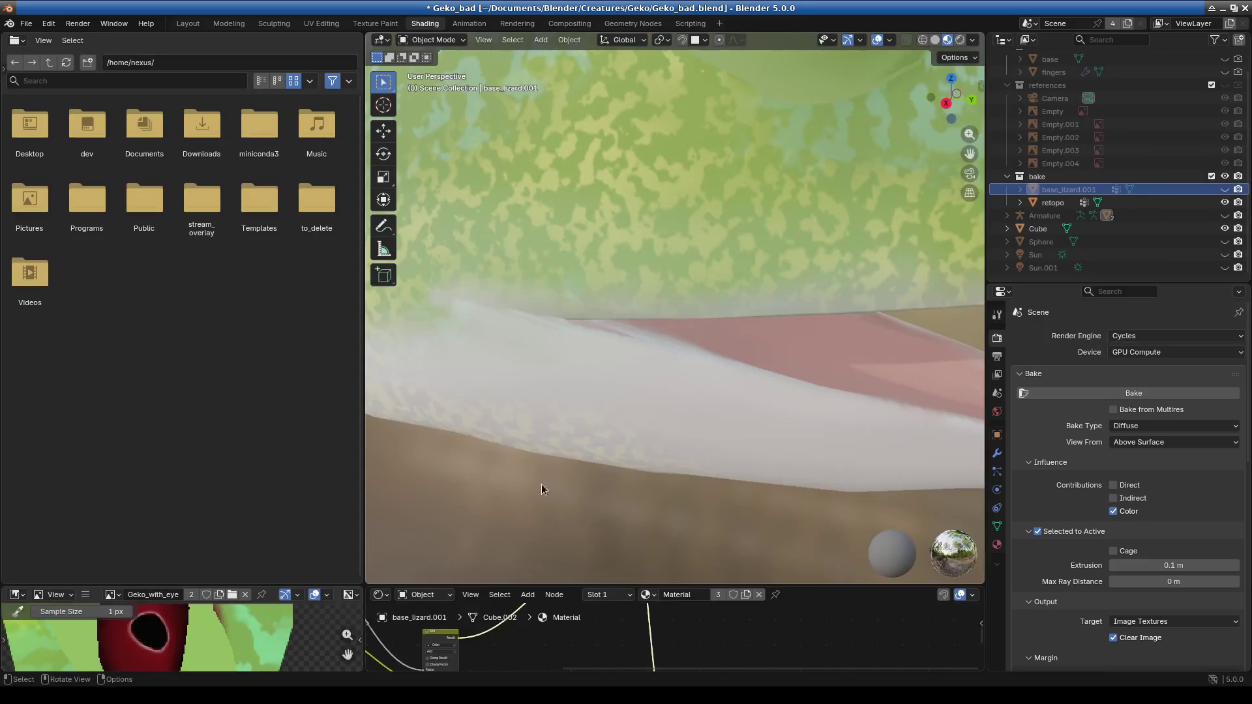
# Switch to the Shading workspace and enlarge the node editor.
pyautogui.click(427, 23)
pyautogui.moveTo(614, 585)
pyautogui.mouseDown()
pyautogui.moveTo(613, 137)
pyautogui.moveTo(614, 282)
pyautogui.mouseUp()
pyautogui.moveTo(360, 425); pyautogui.dragTo(266, 425)
pyautogui.moveTo(537, 481)
pyautogui.mouseDown(button='middle')
pyautogui.moveTo(578, 450)
pyautogui.moveTo(572, 442)
pyautogui.mouseUp(button='middle')
# Add an Image Texture node through an 'image' search and place it in the graph.
pyautogui.click(430, 292)
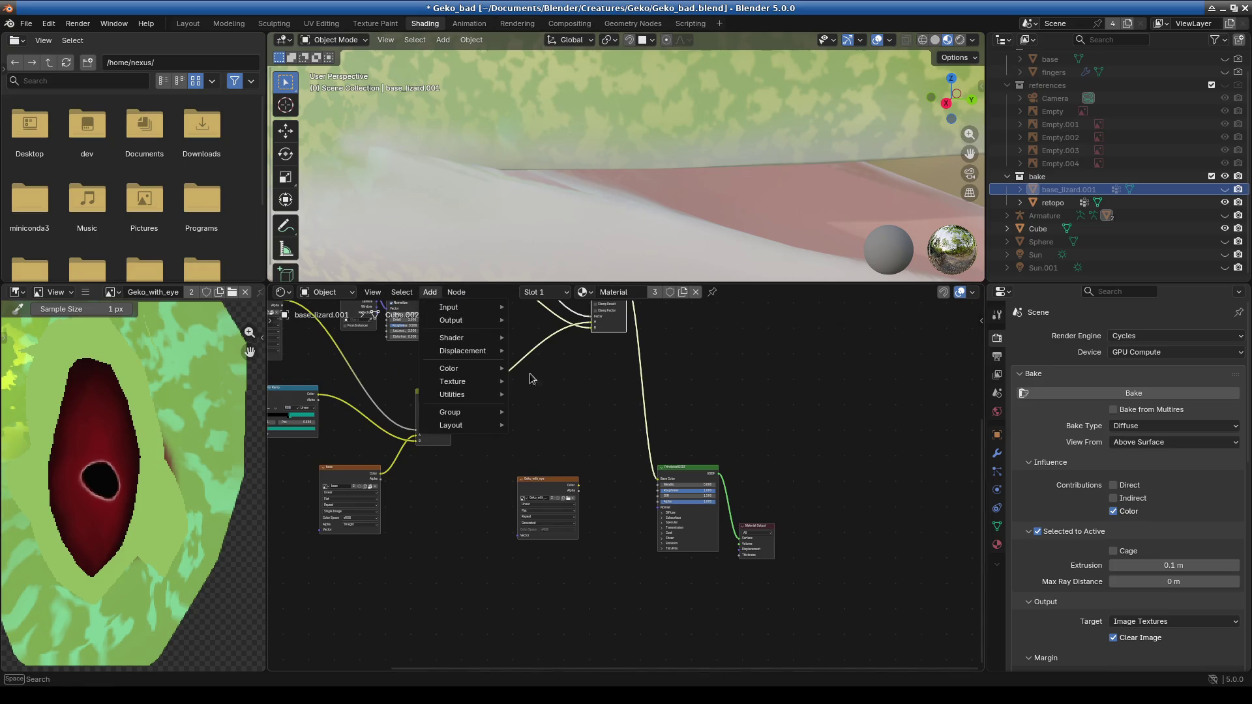
pyautogui.moveTo(456, 307)
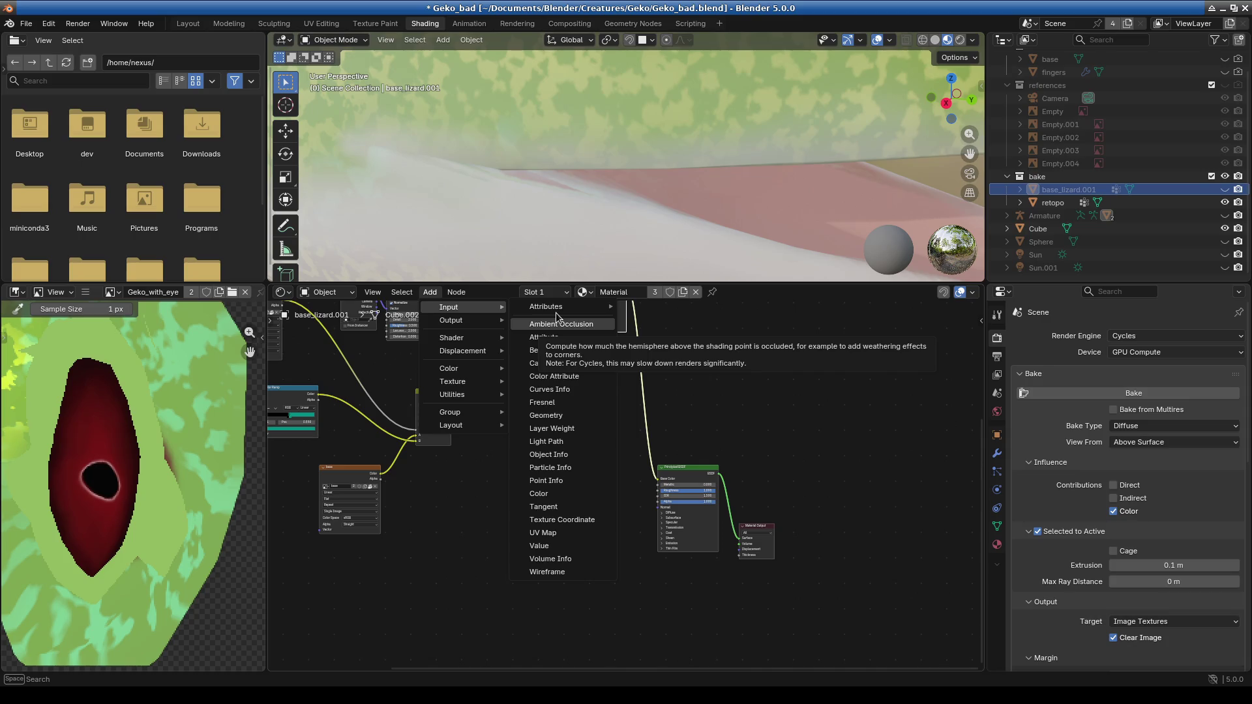
pyautogui.write('image')
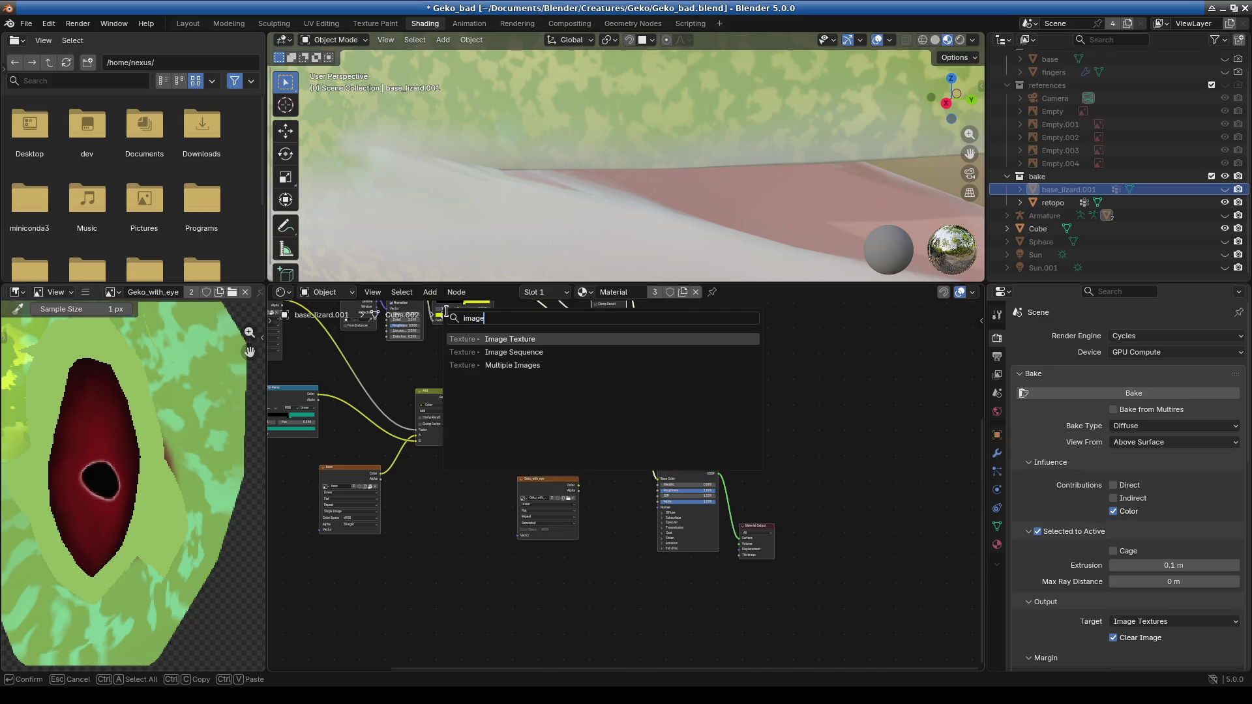
pyautogui.press('Return')
pyautogui.click(523, 424)
pyautogui.scroll(5, 547, 521)
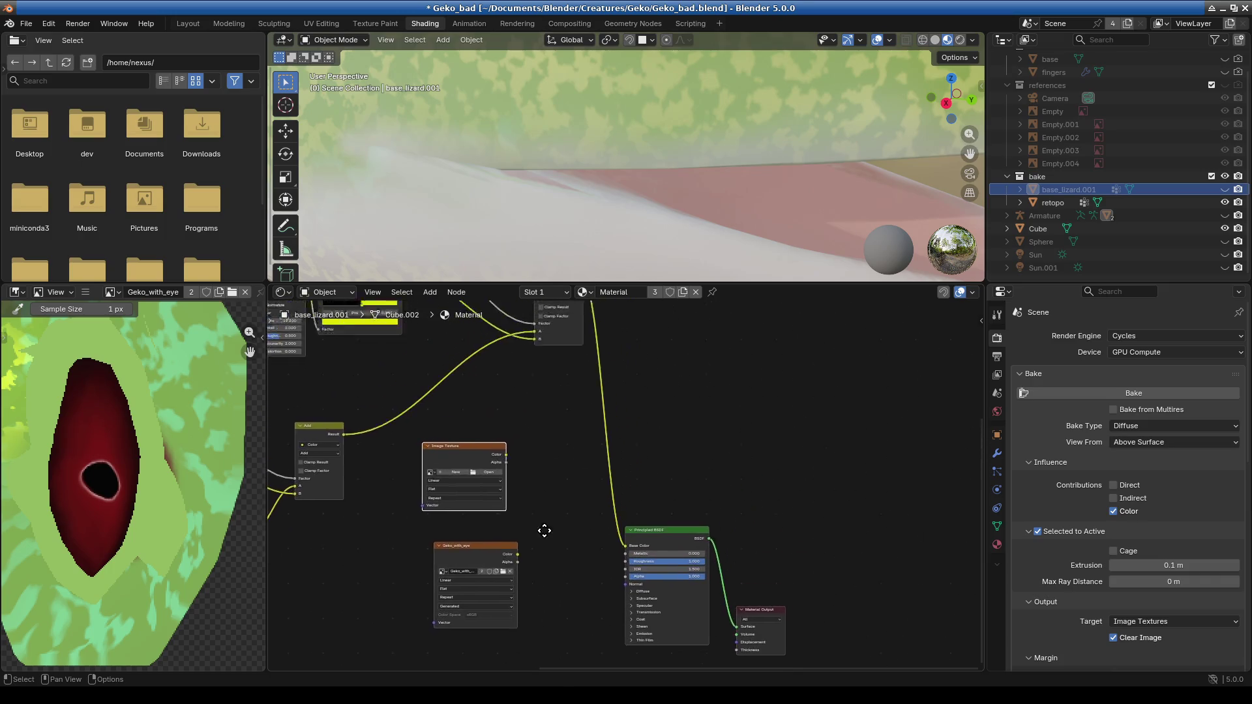
pyautogui.scroll(2, 532, 506)
pyautogui.moveTo(562, 512); pyautogui.dragTo(574, 437, button='middle')
pyautogui.scroll(-2, 574, 437)
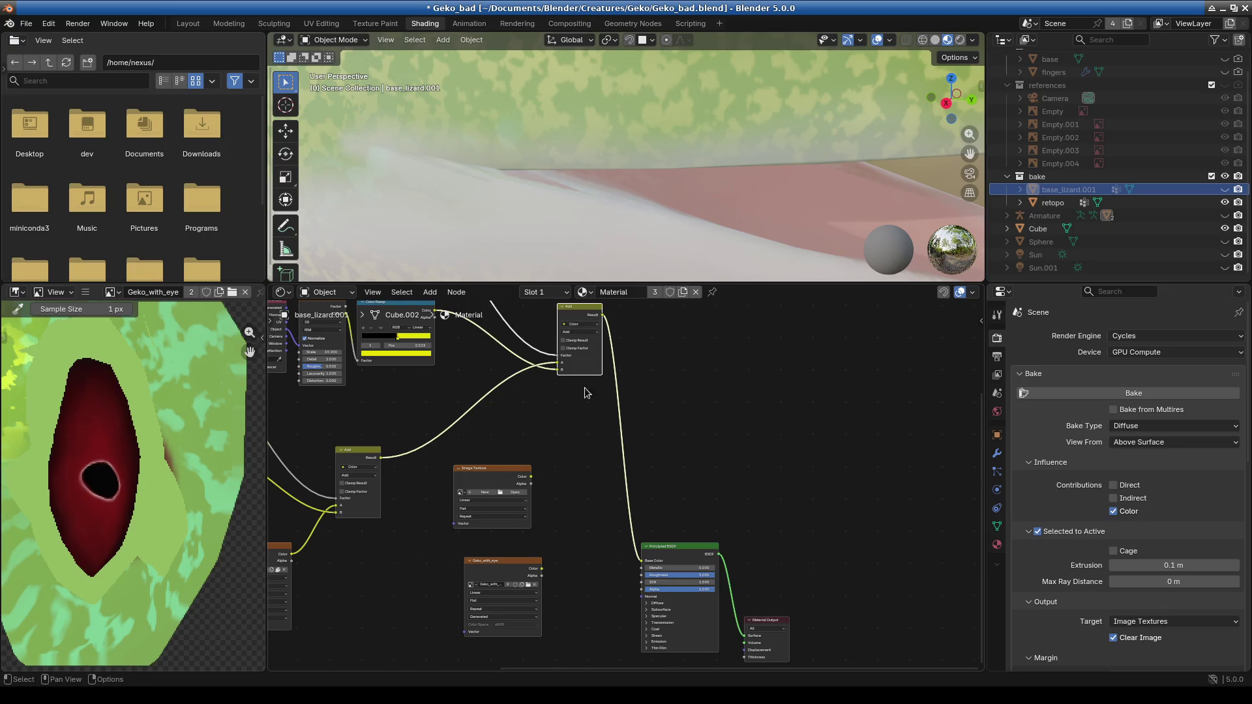
# Disconnect the Base Color link, move Principled BSDF aside, and open the new-image dialog.
pyautogui.moveTo(641, 561); pyautogui.dragTo(553, 432)
pyautogui.moveTo(681, 560); pyautogui.dragTo(843, 408)
pyautogui.click(525, 471)
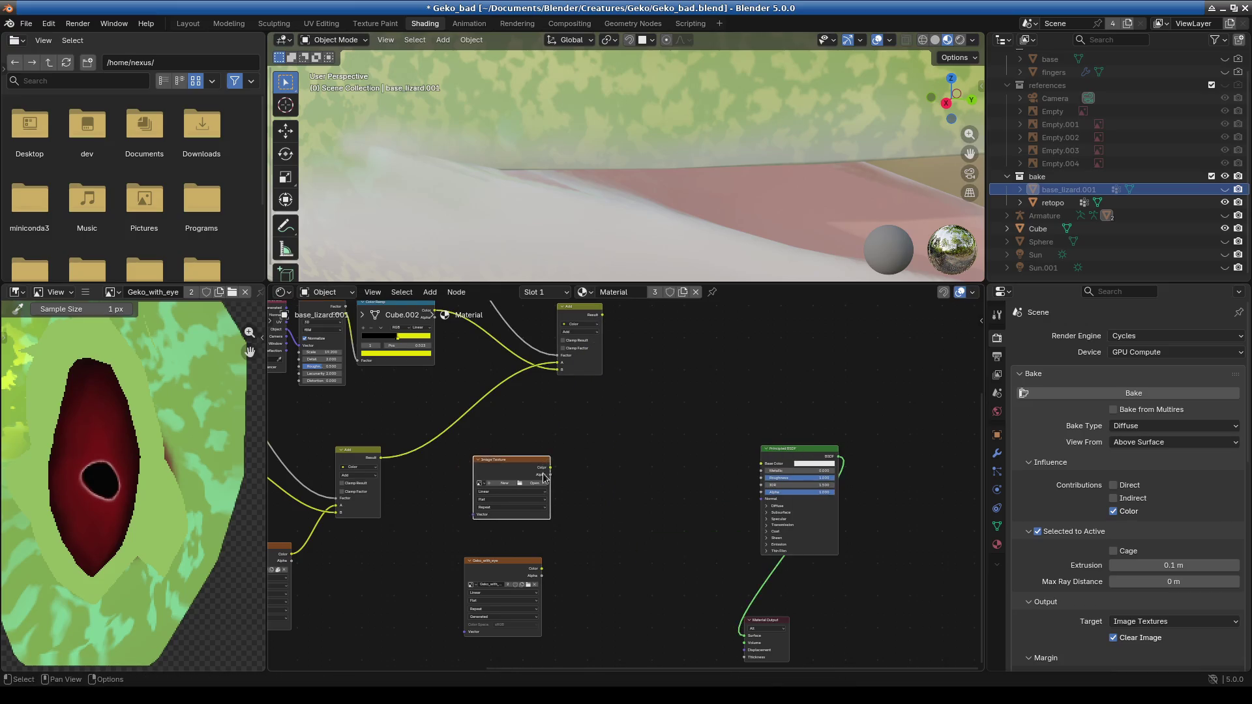
pyautogui.scroll(2, 548, 508)
pyautogui.click(460, 482)
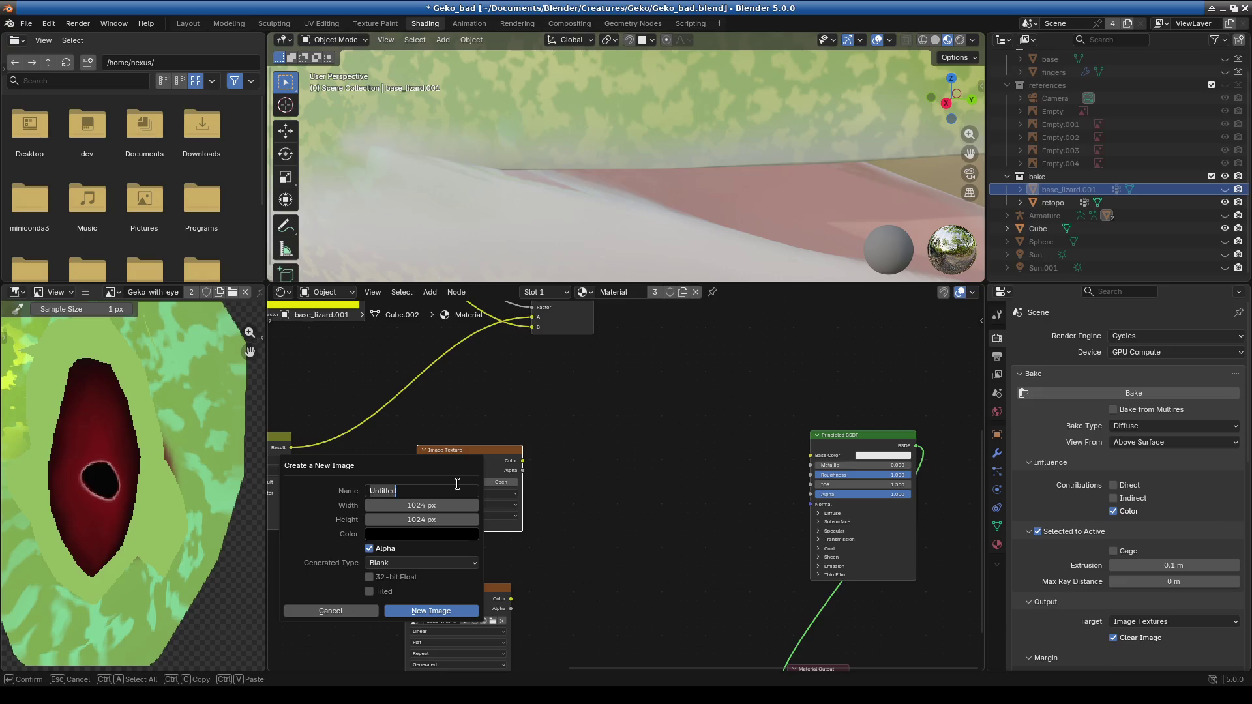
# Create a 4096 × 4096 px Untitled image for the Image Texture node.
pyautogui.click(468, 504)
pyautogui.click(424, 498)
pyautogui.write('4')
pyautogui.press('Return')
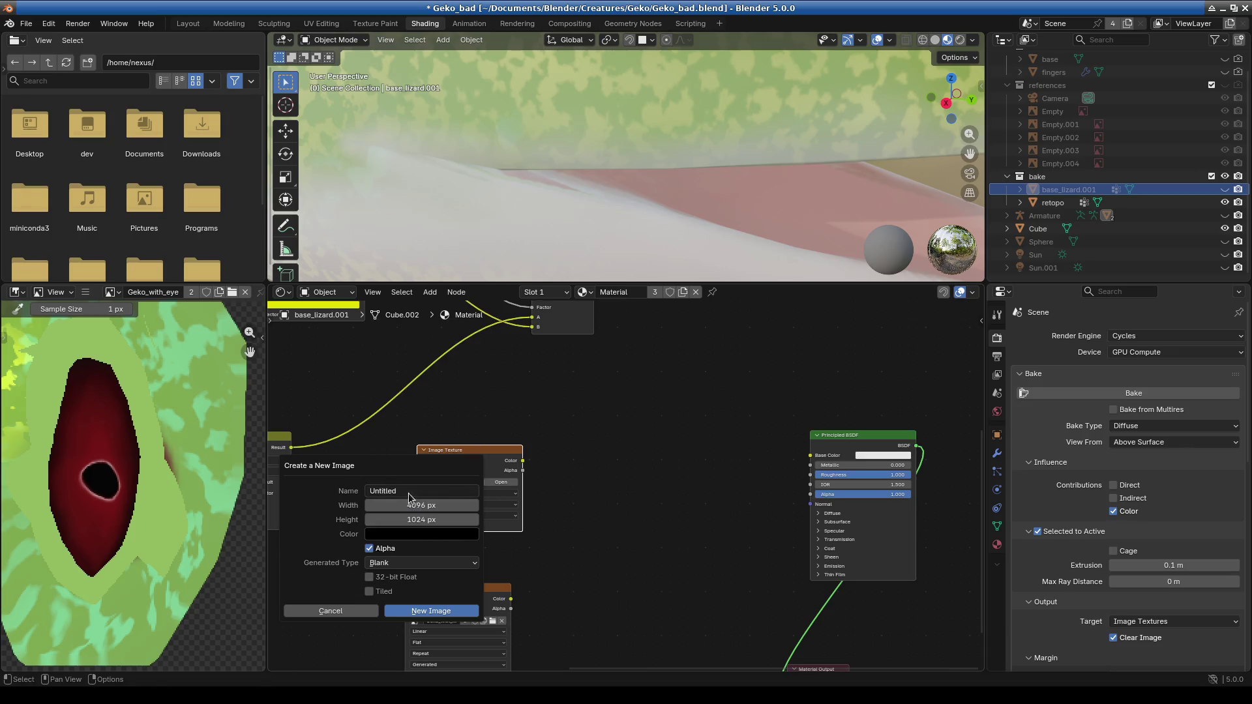
pyautogui.click(430, 503)
pyautogui.press('Return')
pyautogui.click(428, 520)
pyautogui.write('4096')
pyautogui.press('Return')
pyautogui.click(434, 612)
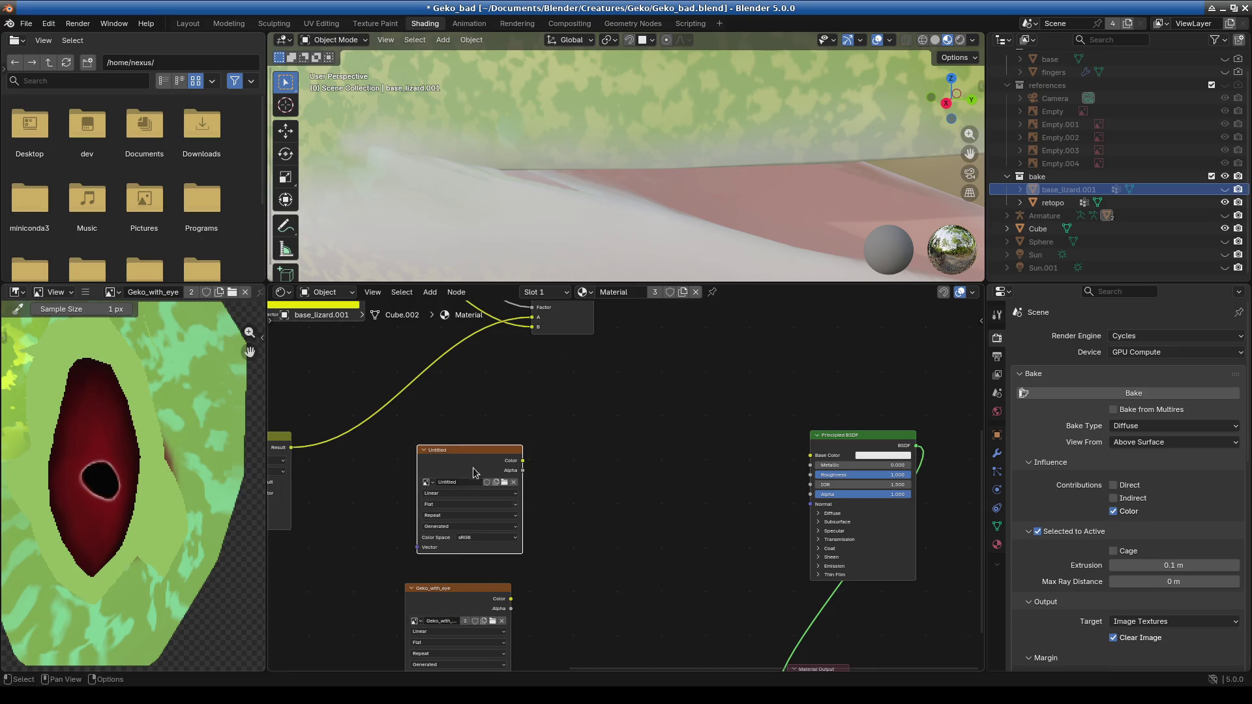
pyautogui.moveTo(456, 438); pyautogui.dragTo(435, 430)
pyautogui.scroll(-3, 175, 491)
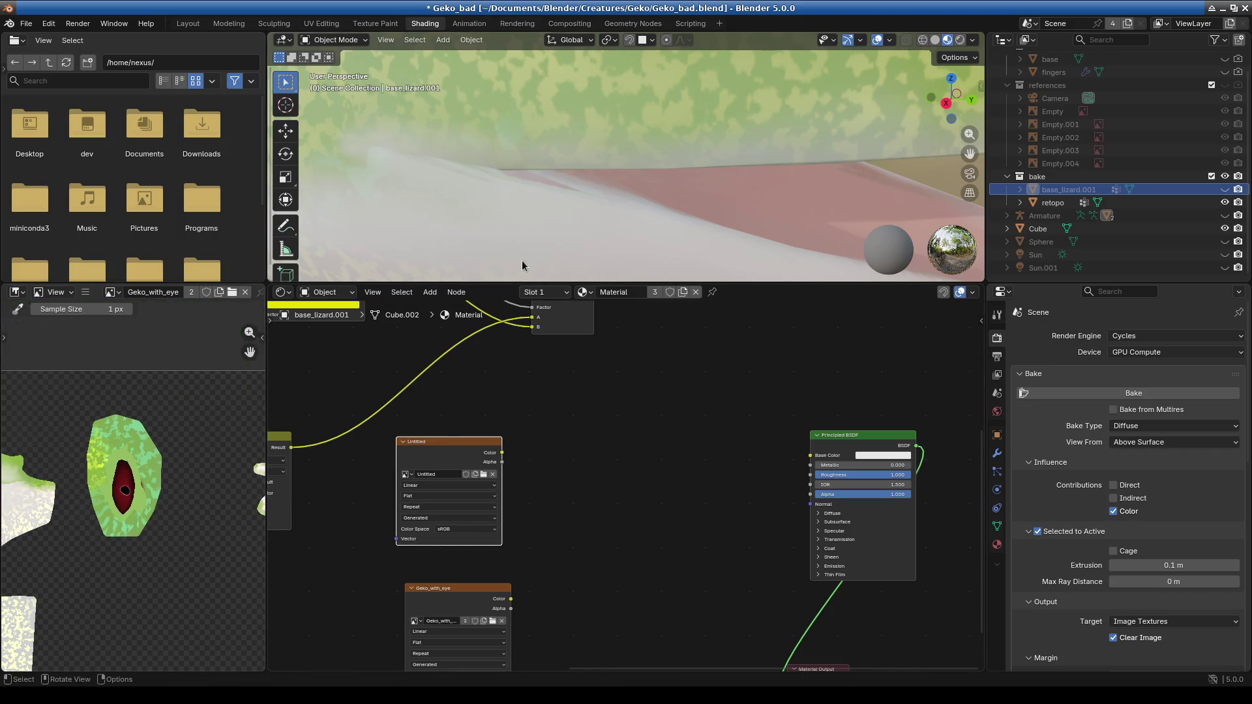
pyautogui.scroll(1, 572, 495)
pyautogui.moveTo(572, 494); pyautogui.dragTo(572, 538, button='middle')
# Select and delete the spare Add node.
pyautogui.click(529, 395)
pyautogui.scroll(-3, 540, 531)
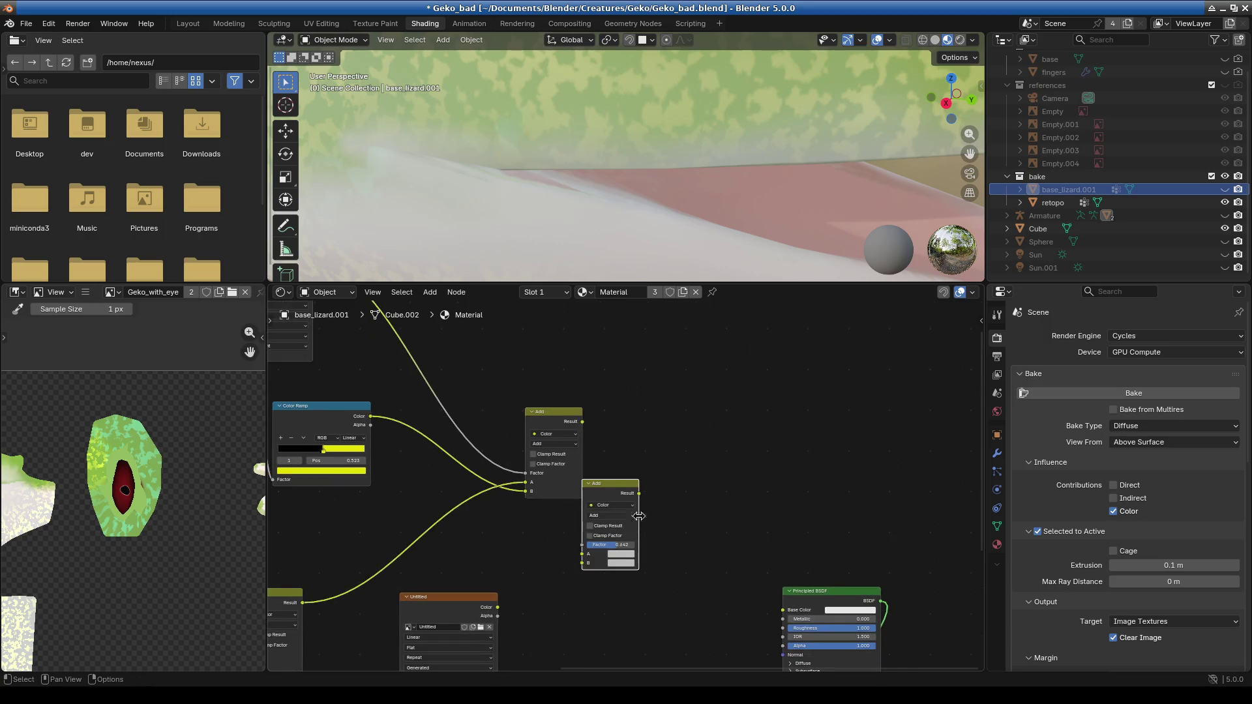
pyautogui.scroll(2, 597, 542)
pyautogui.scroll(1, 499, 605)
pyautogui.scroll(1, 499, 606)
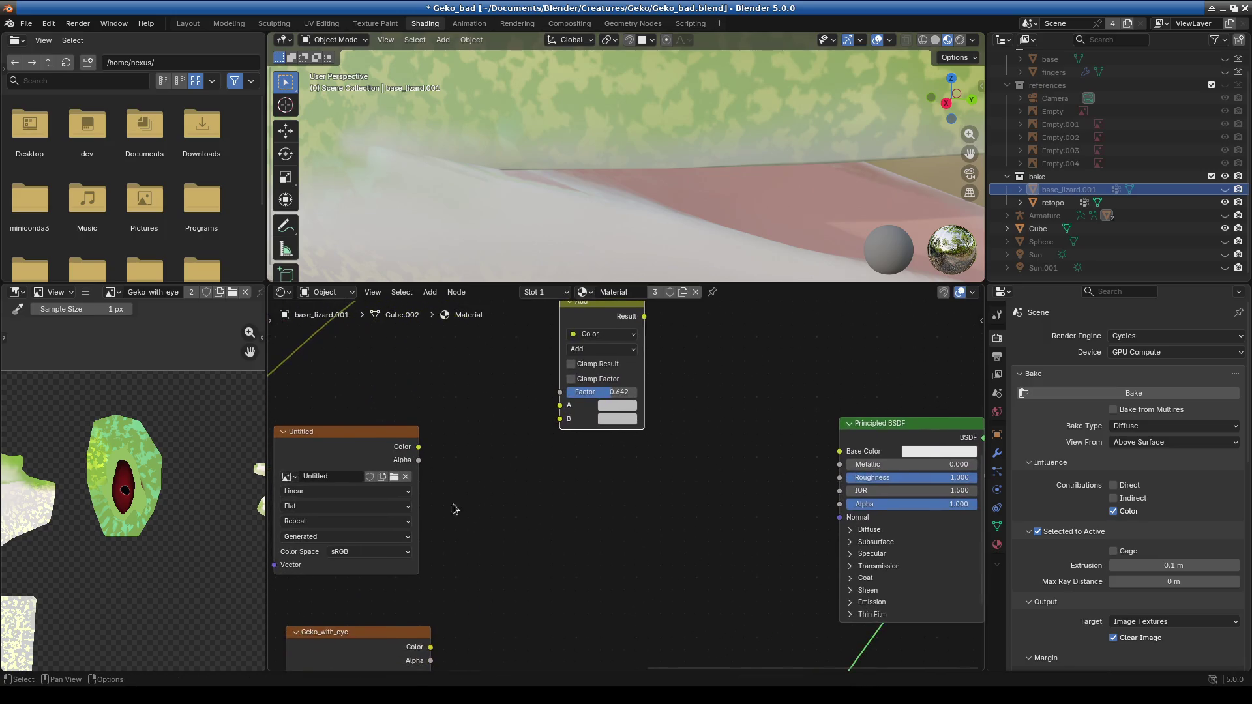
pyautogui.scroll(-2, 475, 461)
pyautogui.moveTo(620, 344); pyautogui.dragTo(646, 473)
pyautogui.press('x')
# Add a Mix Color node through a 'mix' search and place it in the graph.
pyautogui.click(430, 293)
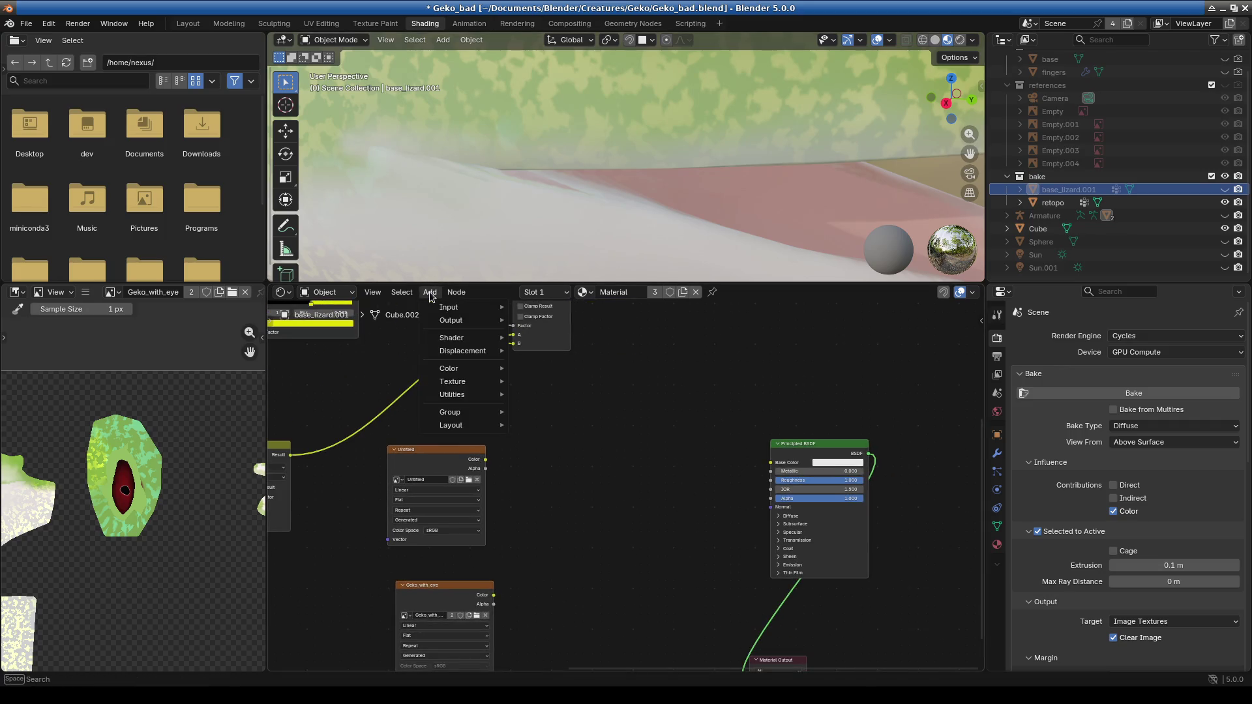
pyautogui.write('mix')
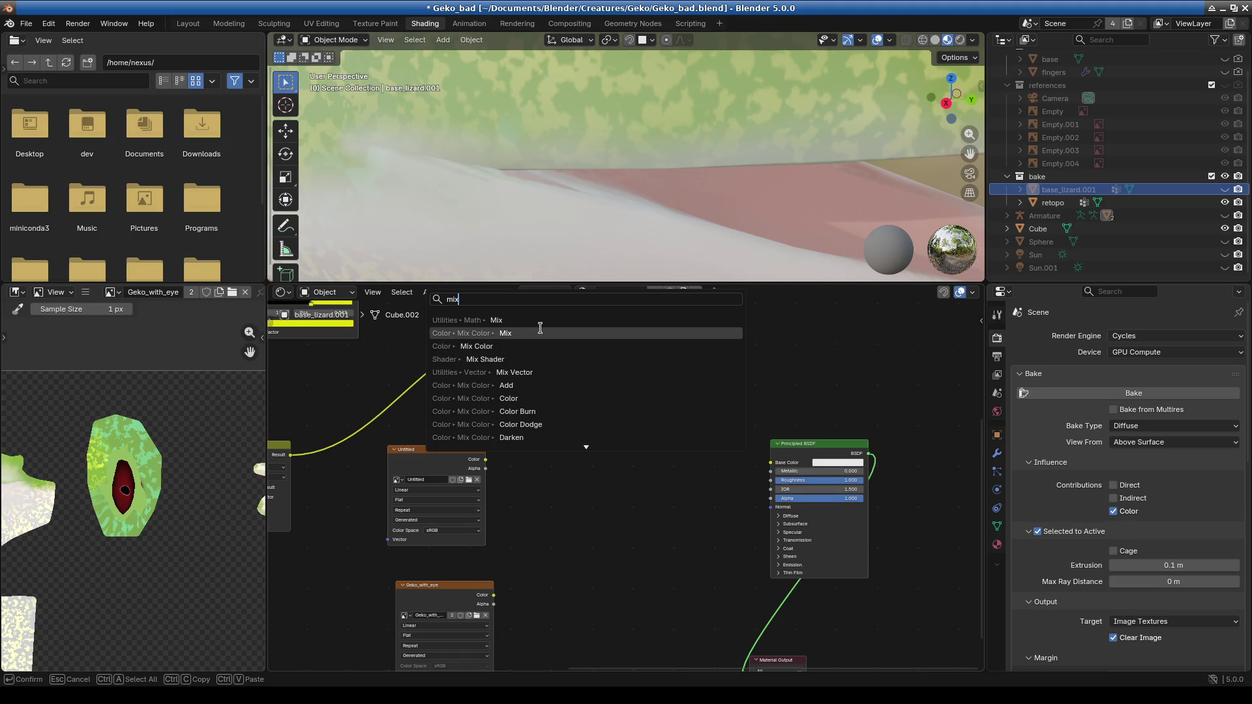
pyautogui.click(551, 346)
pyautogui.click(574, 398)
pyautogui.scroll(2, 500, 528)
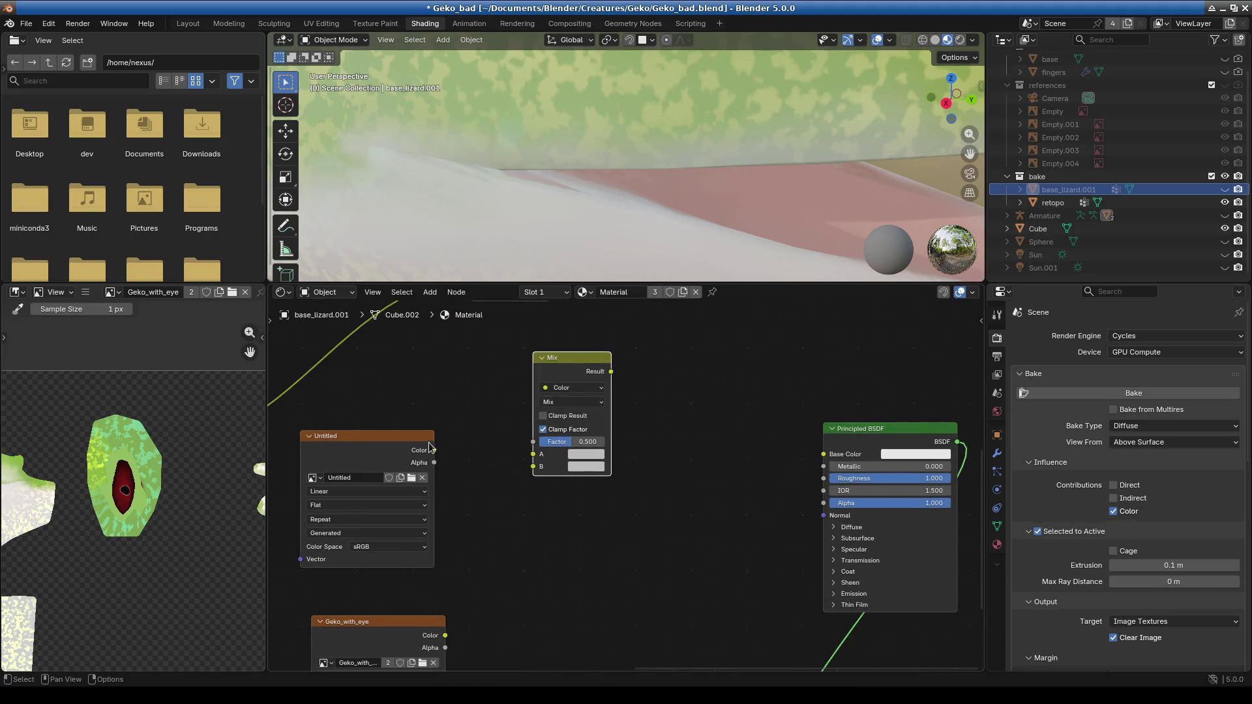
pyautogui.hotkey('ctrl', 'z')
pyautogui.hotkey('ctrl', 'z')
pyautogui.hotkey('ctrl', 'z')
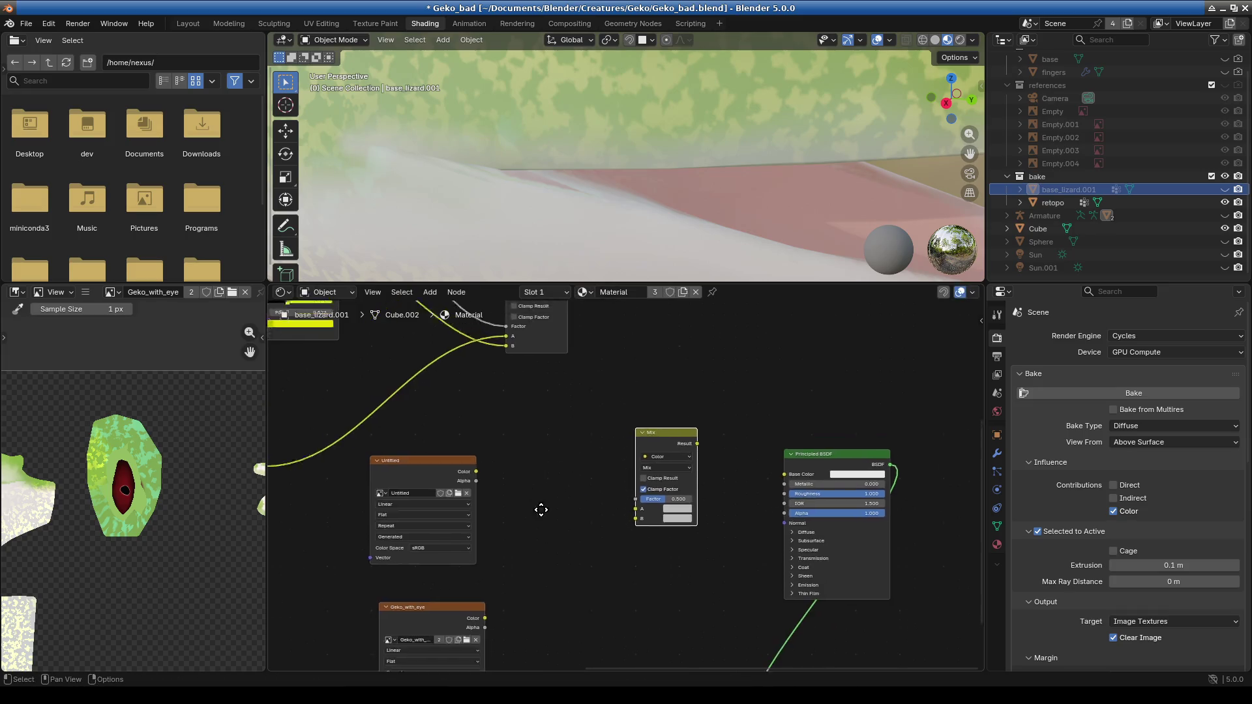
# Wire Add to Mix A, Untitled colour to Factor, Geko_with_eye to B, Result to Base Color.
pyautogui.moveTo(578, 380)
pyautogui.mouseDown()
pyautogui.moveTo(628, 511)
pyautogui.moveTo(649, 616)
pyautogui.mouseUp()
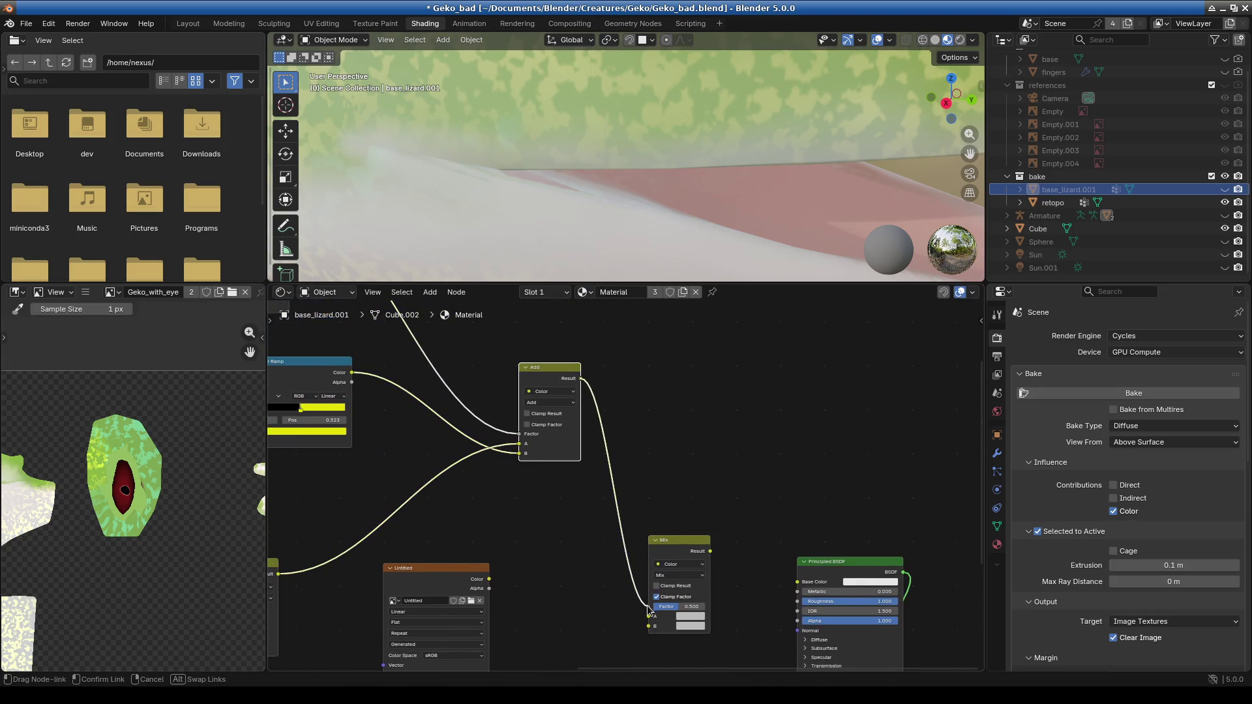
pyautogui.moveTo(577, 534); pyautogui.dragTo(537, 396, button='middle')
pyautogui.moveTo(449, 441)
pyautogui.mouseDown()
pyautogui.moveTo(609, 494)
pyautogui.moveTo(585, 492)
pyautogui.mouseUp()
pyautogui.moveTo(585, 491); pyautogui.dragTo(598, 425, button='middle')
pyautogui.moveTo(473, 521); pyautogui.dragTo(624, 422)
pyautogui.scroll(-1, 619, 441)
pyautogui.moveTo(619, 441); pyautogui.dragTo(525, 507, button='middle')
pyautogui.moveTo(585, 431)
pyautogui.mouseDown()
pyautogui.moveTo(646, 470)
pyautogui.moveTo(658, 457)
pyautogui.mouseUp()
pyautogui.scroll(-1, 665, 371)
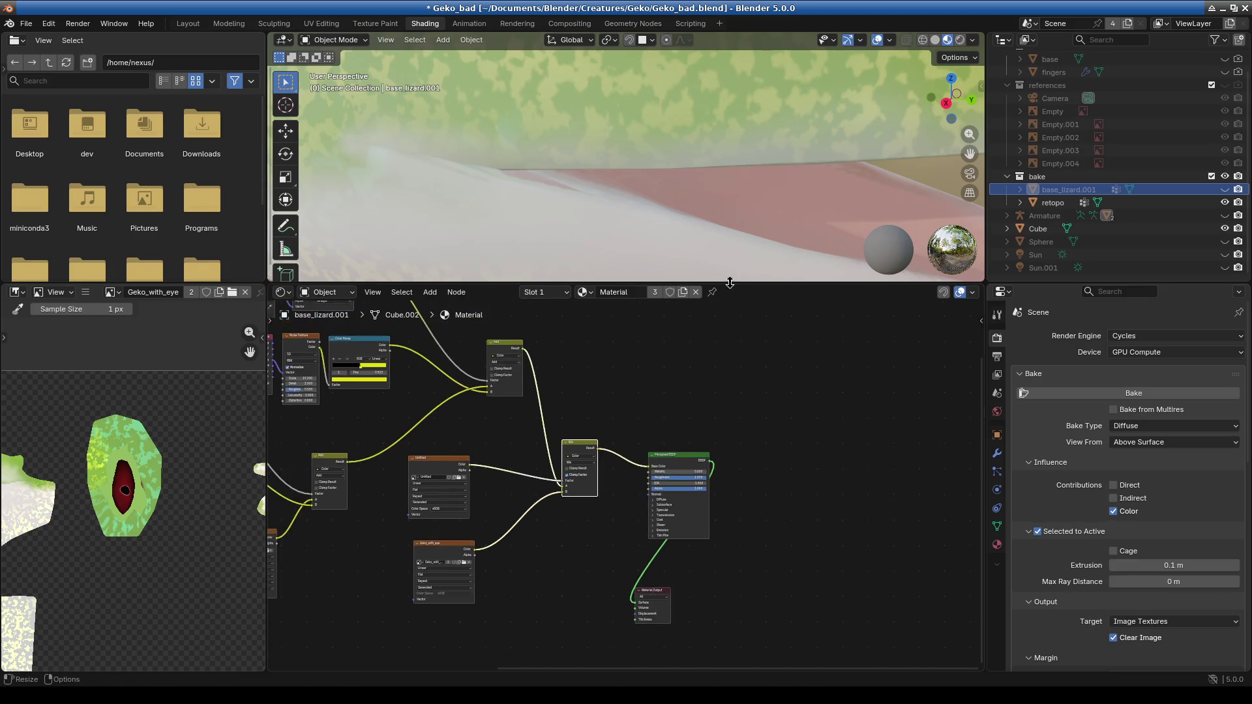
pyautogui.moveTo(721, 285); pyautogui.dragTo(721, 488)
# Toggle visibility between retopo and base_lizard.001 to compare heads, ending with retopo shown.
pyautogui.click(1224, 226)
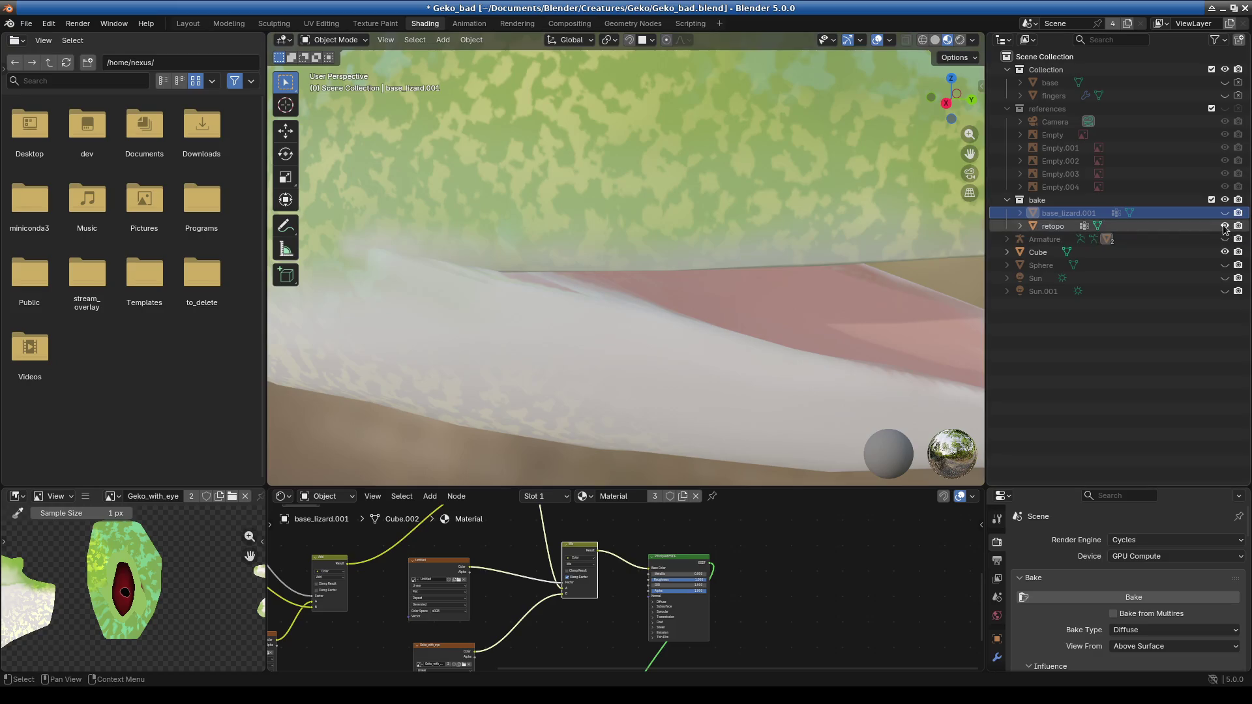
pyautogui.click(1224, 212)
pyautogui.moveTo(737, 323); pyautogui.dragTo(681, 304, button='middle')
pyautogui.scroll(3, 639, 280)
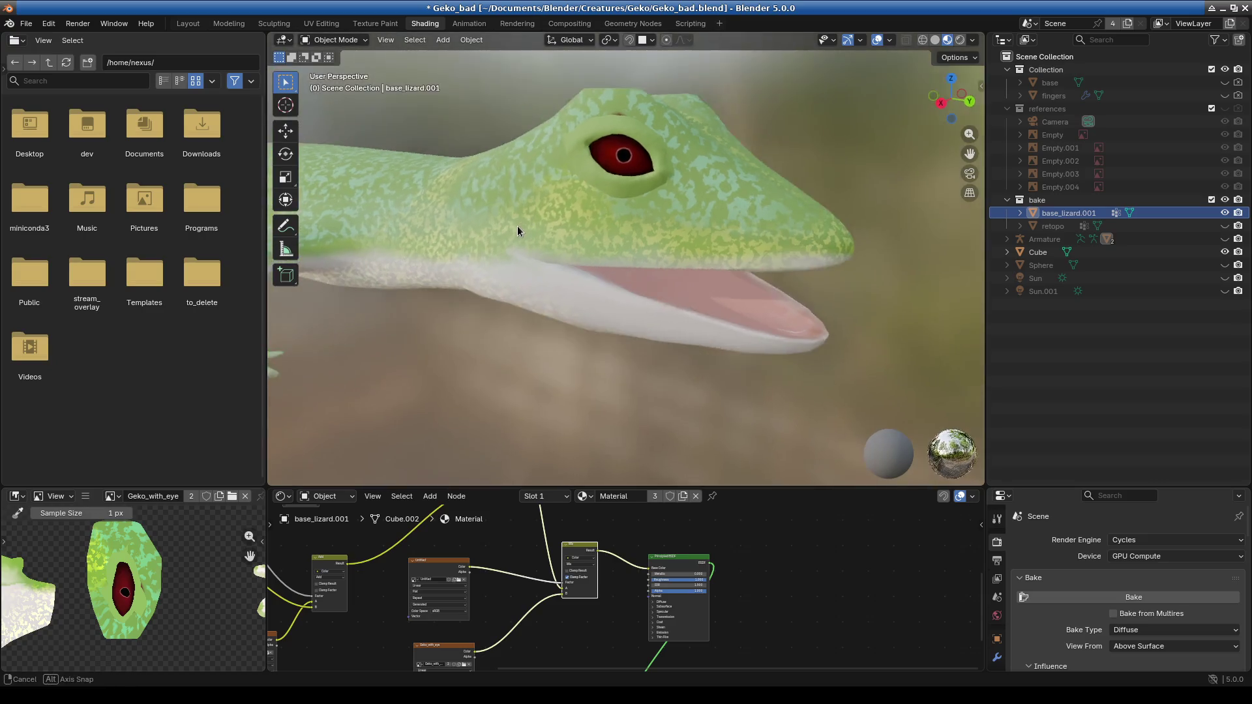
pyautogui.click(1225, 213)
pyautogui.click(1224, 226)
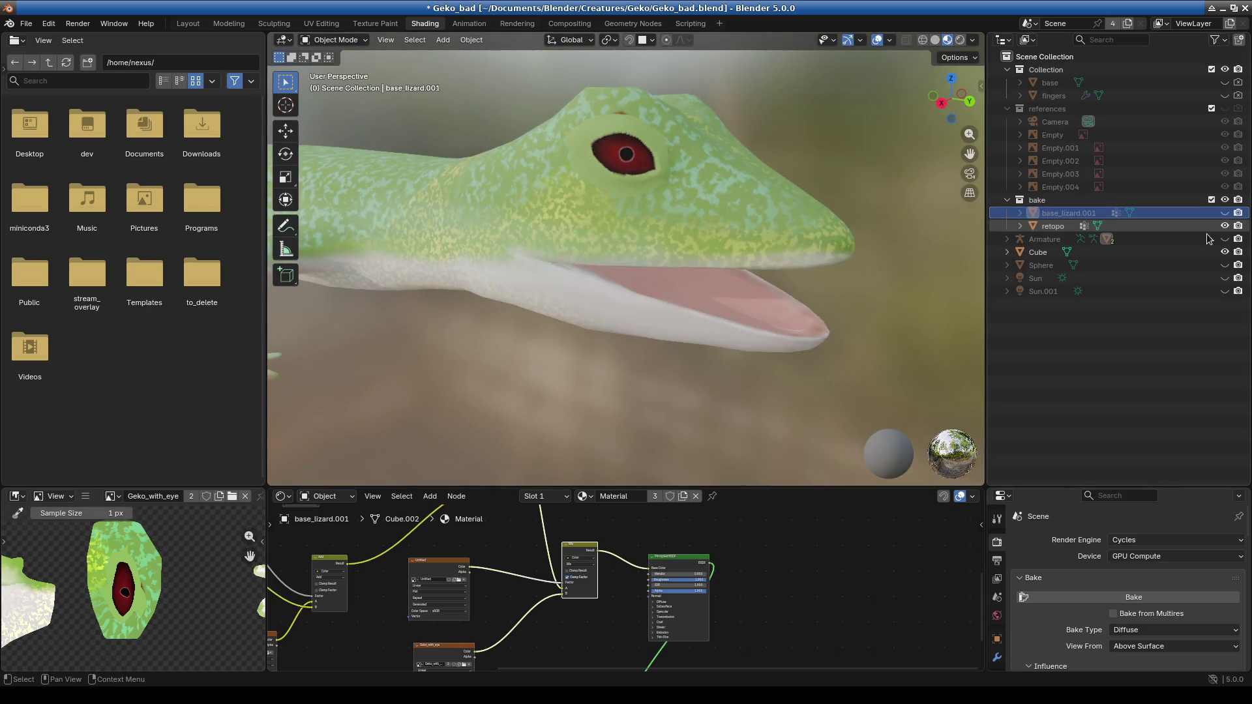
# Resize the node editor and 3D viewport, then orbit close on the gecko's eye.
pyautogui.moveTo(789, 489); pyautogui.dragTo(788, 164)
pyautogui.moveTo(754, 326); pyautogui.dragTo(786, 342, button='middle')
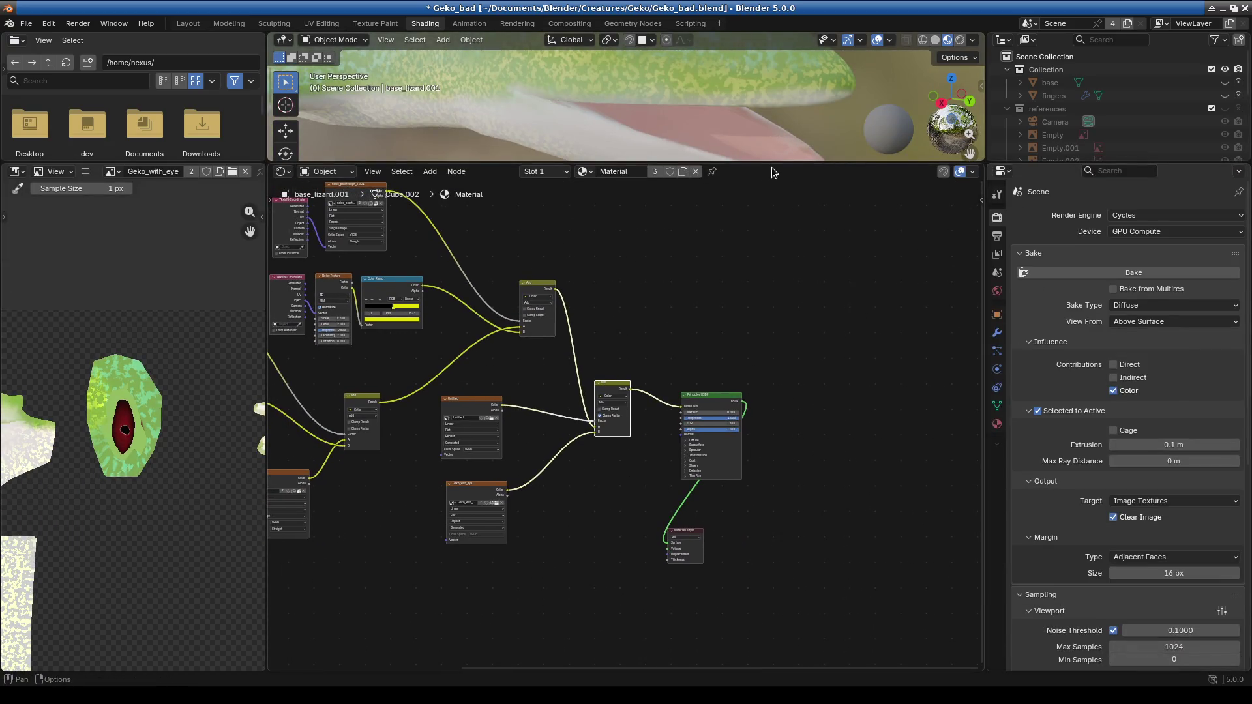
pyautogui.moveTo(772, 165); pyautogui.dragTo(772, 398)
pyautogui.moveTo(625, 169)
pyautogui.mouseDown(button='middle')
pyautogui.moveTo(568, 306)
pyautogui.moveTo(593, 260)
pyautogui.mouseUp(button='middle')
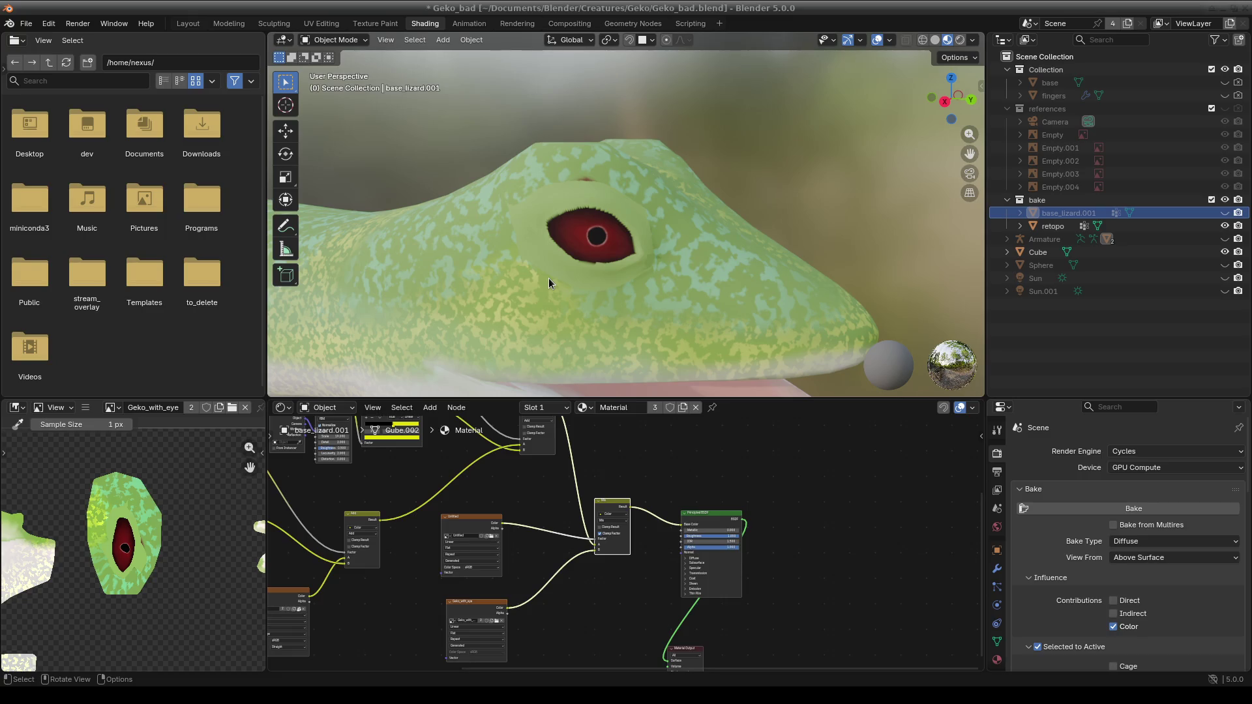
pyautogui.moveTo(750, 399)
pyautogui.mouseDown()
pyautogui.moveTo(757, 280)
pyautogui.moveTo(759, 381)
pyautogui.mouseUp()
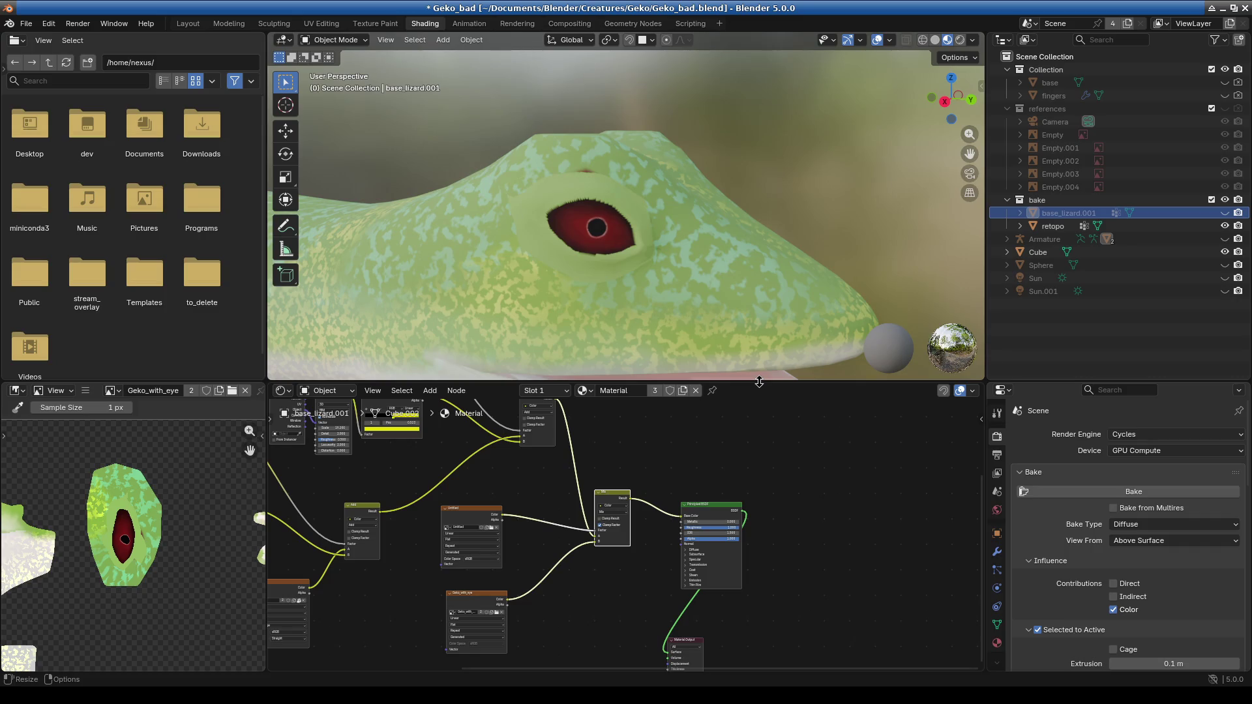
pyautogui.scroll(5, 647, 284)
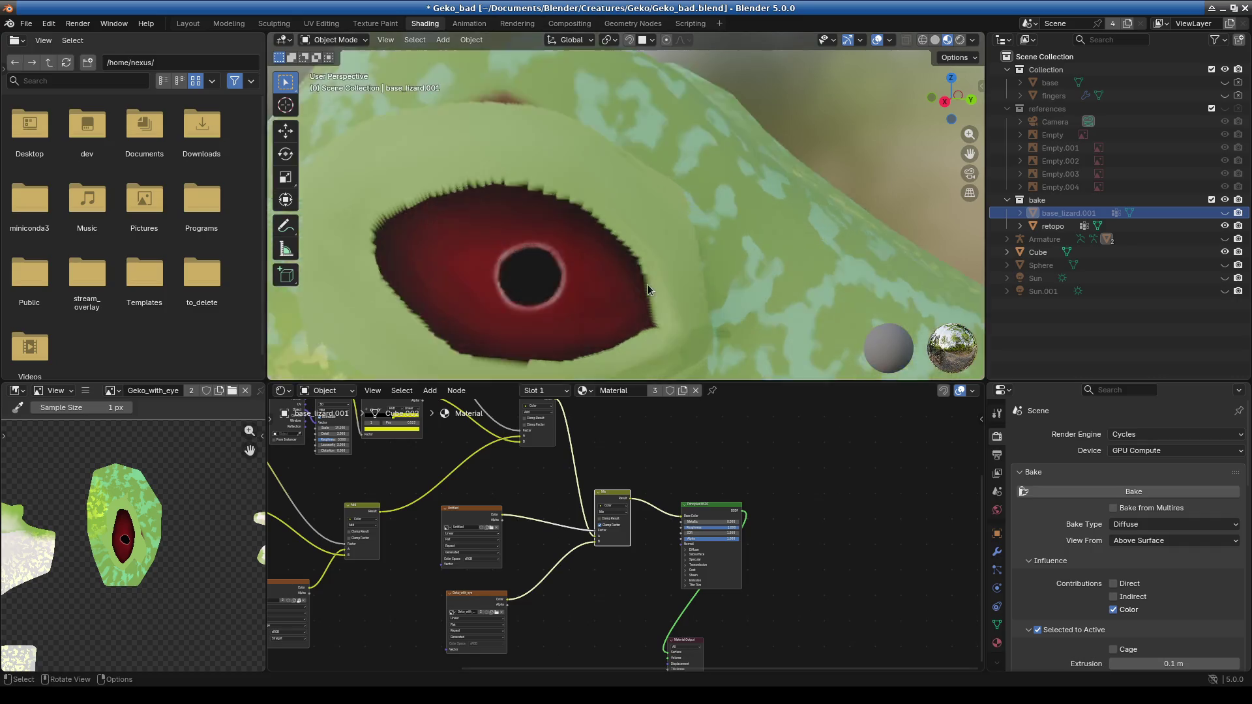
pyautogui.scroll(-9, 732, 367)
pyautogui.scroll(4, 729, 299)
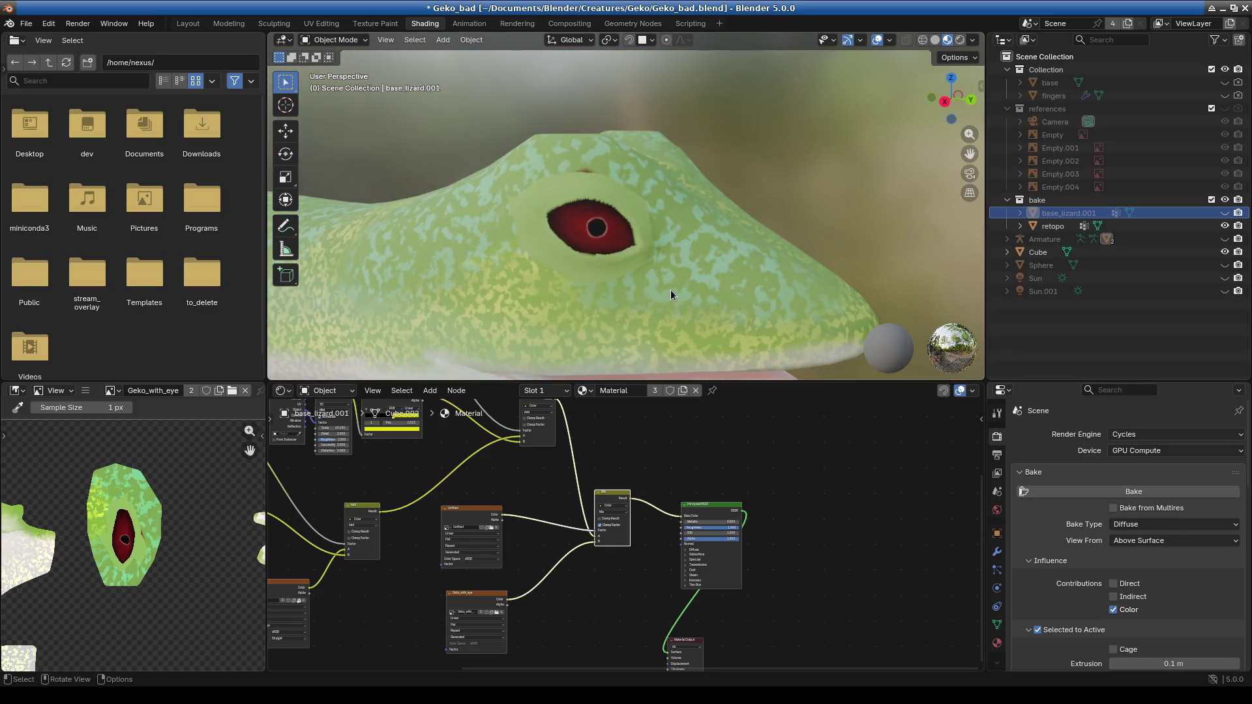
pyautogui.moveTo(663, 312); pyautogui.dragTo(665, 312, button='middle')
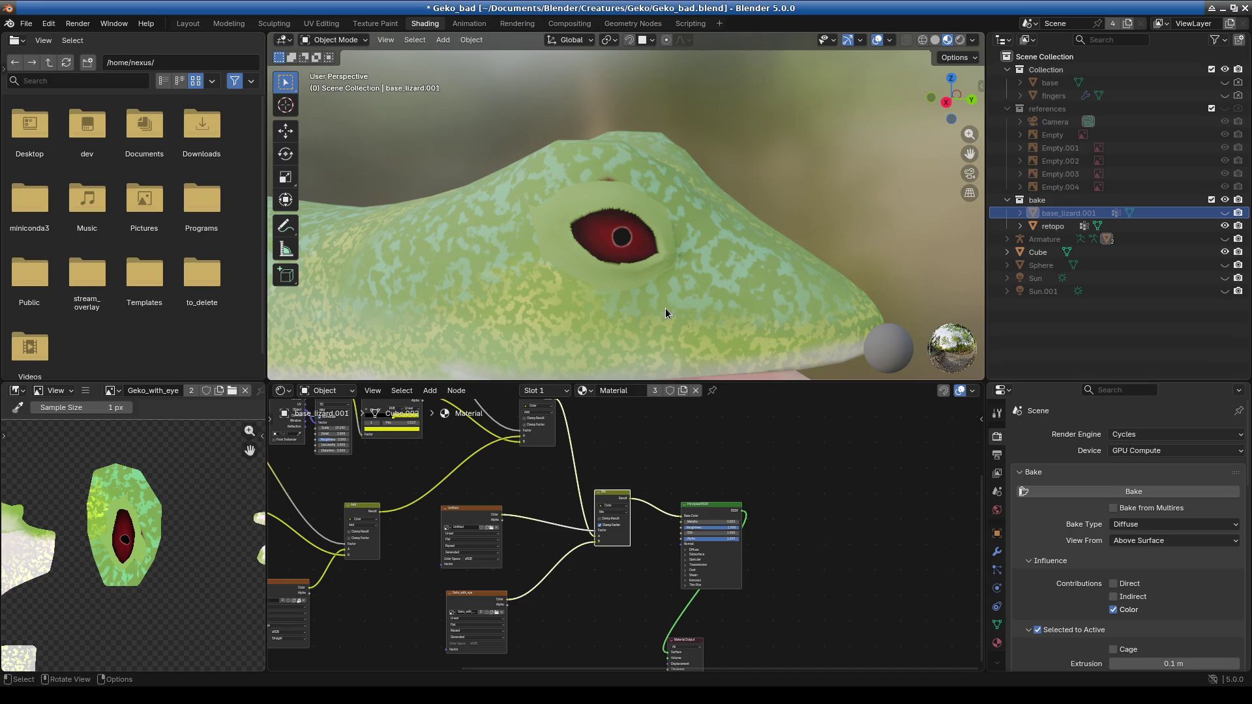
pyautogui.moveTo(789, 382); pyautogui.dragTo(783, 451)
pyautogui.scroll(-2, 671, 313)
pyautogui.scroll(4, 552, 284)
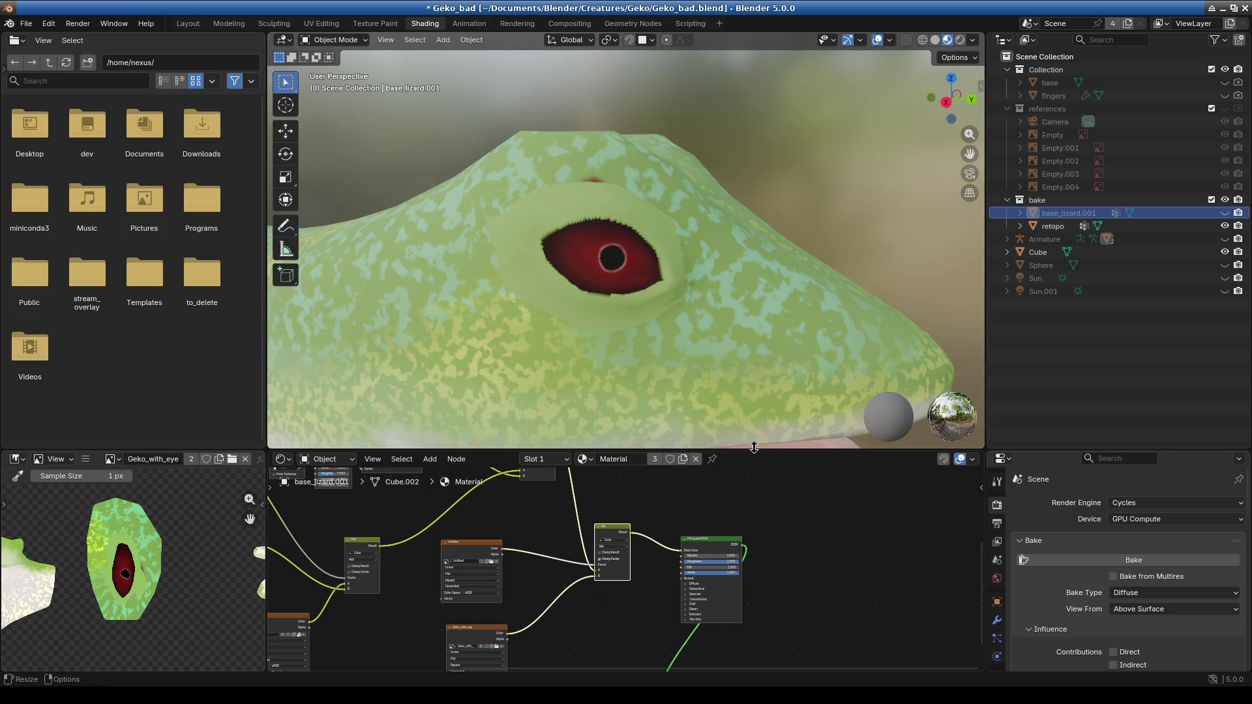
# Enlarge the Shader Editor and pull the Untitled and Geko_with_eye image nodes apart.
pyautogui.moveTo(754, 447); pyautogui.dragTo(753, 321)
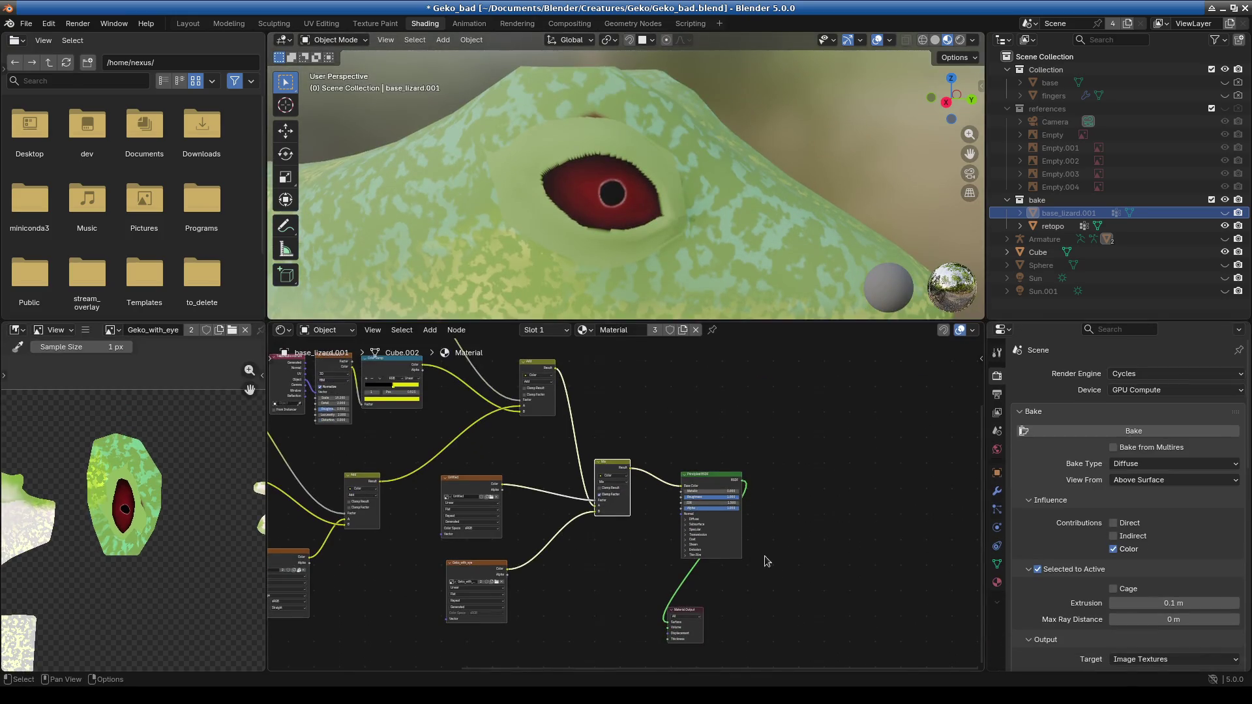
pyautogui.scroll(3, 762, 559)
pyautogui.moveTo(611, 532); pyautogui.dragTo(645, 595, button='middle')
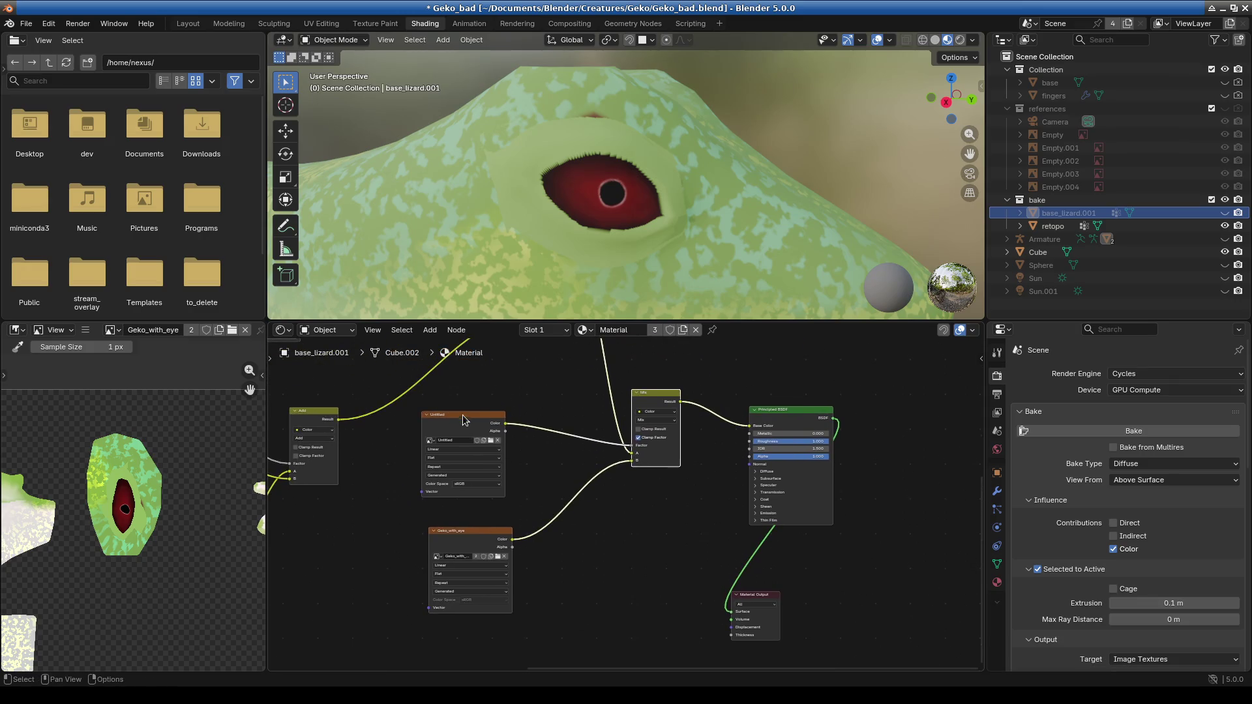
pyautogui.moveTo(466, 418); pyautogui.dragTo(496, 410)
pyautogui.moveTo(464, 534); pyautogui.dragTo(490, 518)
pyautogui.scroll(-2, 123, 531)
pyautogui.scroll(2, 126, 544)
pyautogui.scroll(5, 124, 547)
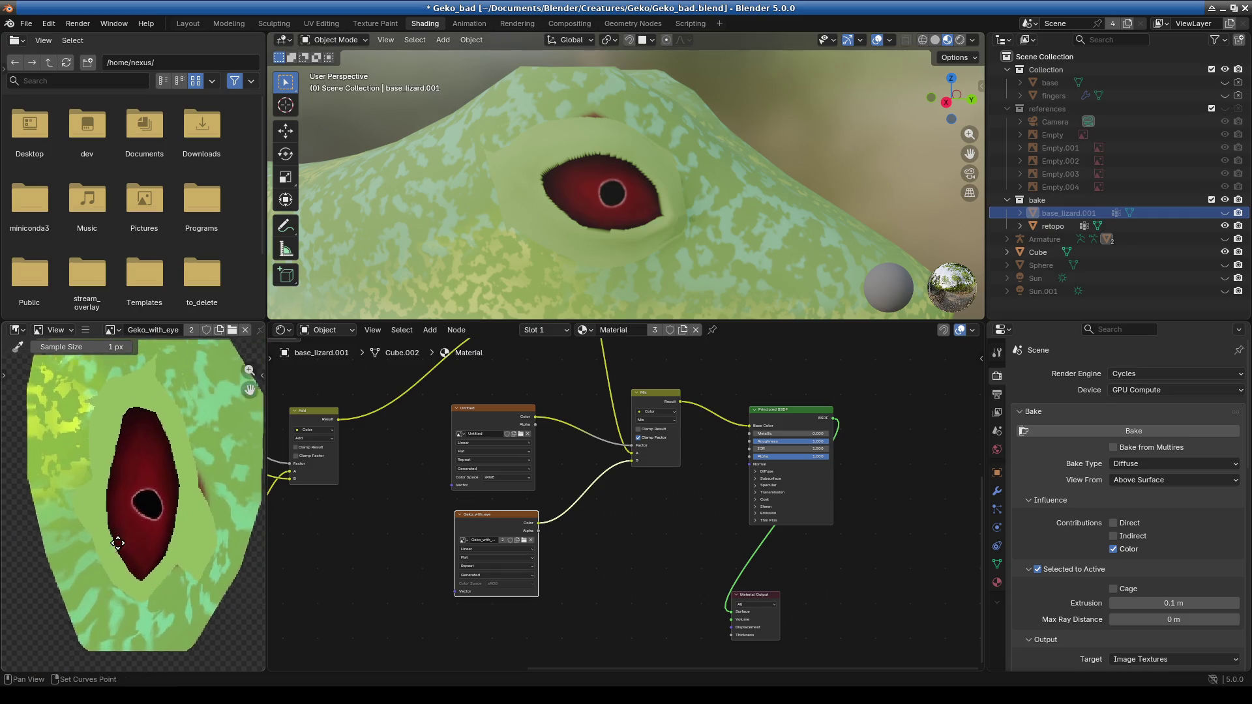
# Enlarge the 3D viewport to inspect the gecko model up close.
pyautogui.moveTo(493, 321); pyautogui.dragTo(441, 473)
pyautogui.scroll(2, 609, 363)
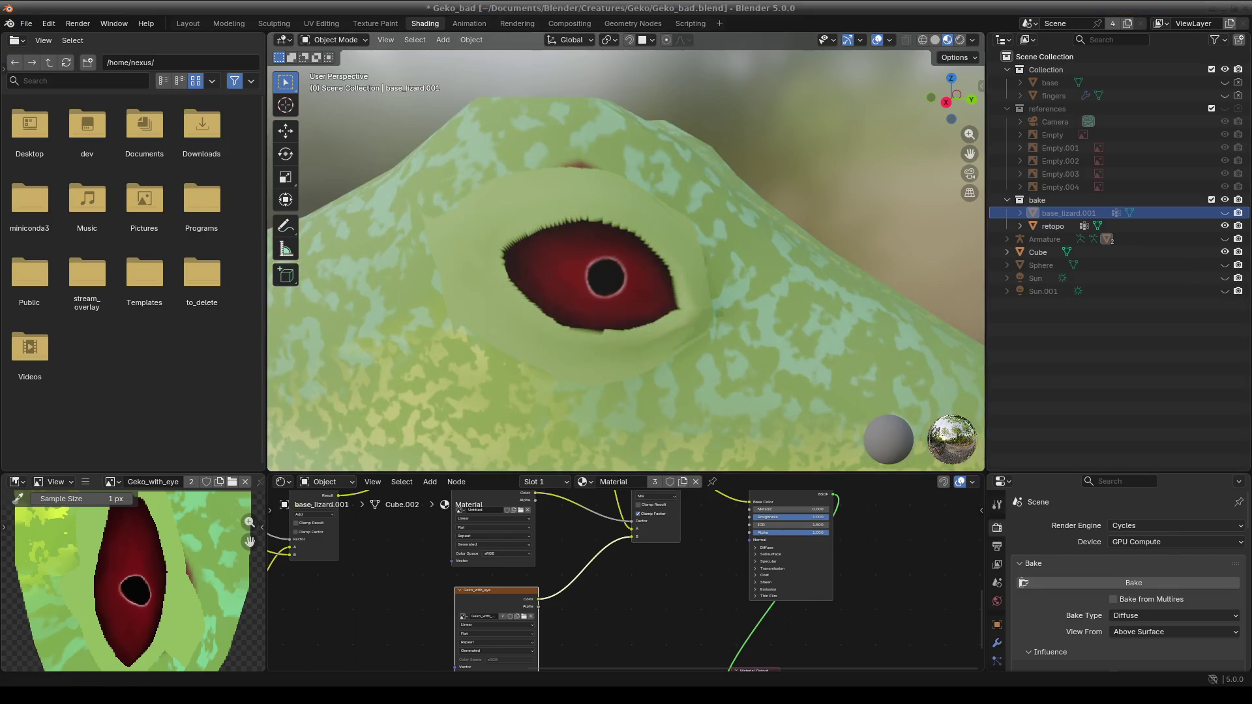
pyautogui.scroll(4, 650, 343)
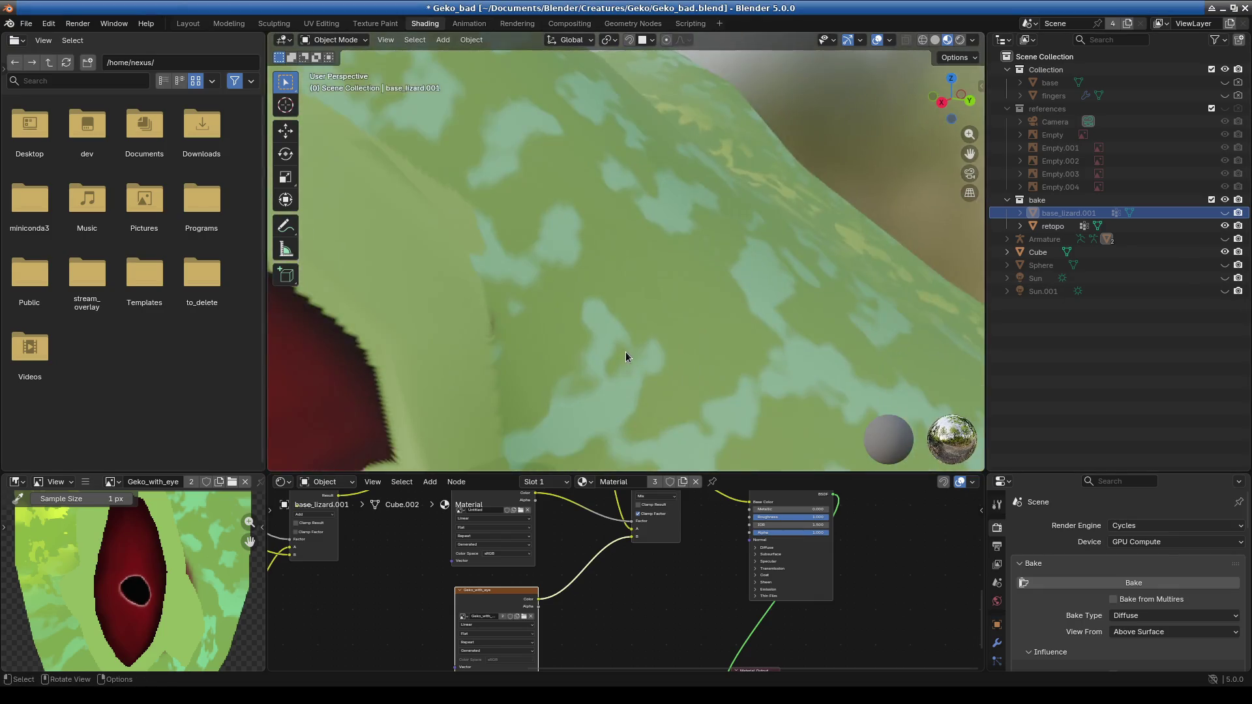
pyautogui.scroll(-4, 637, 360)
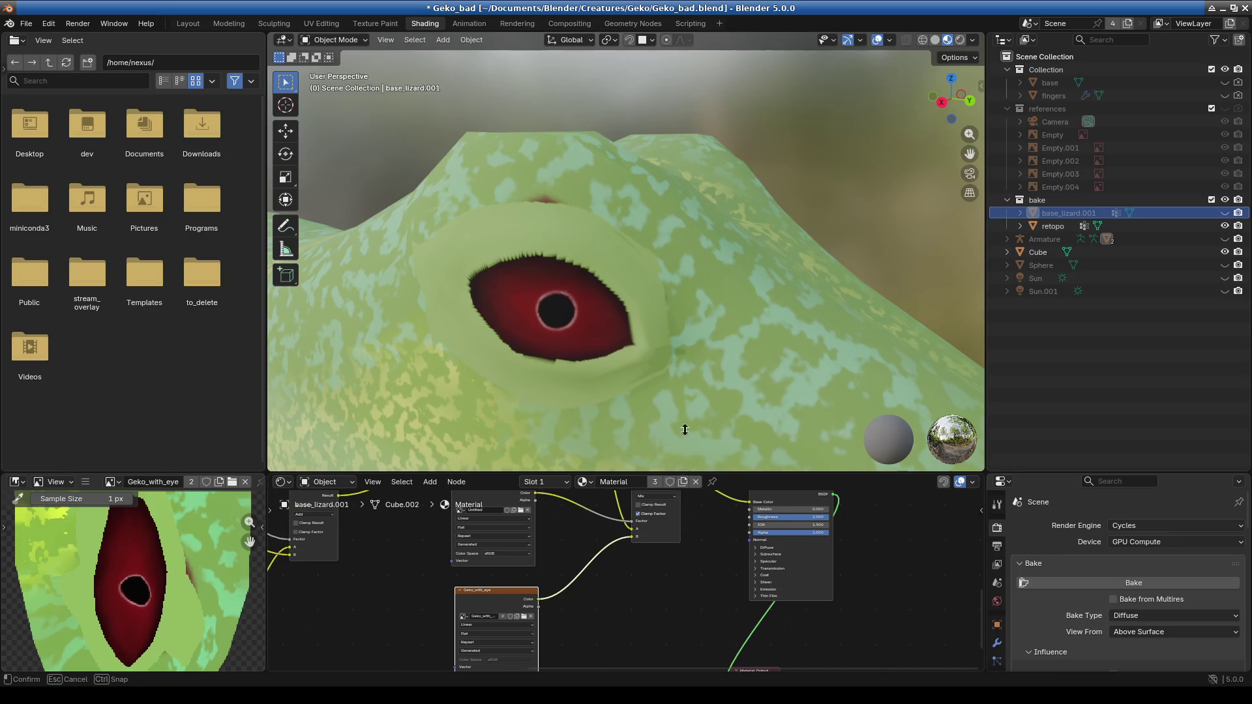
# Widen the node editor again and settle the Geko_with_eye node further left beside the Mix node.
pyautogui.moveTo(683, 474); pyautogui.dragTo(652, 270)
pyautogui.scroll(3, 631, 526)
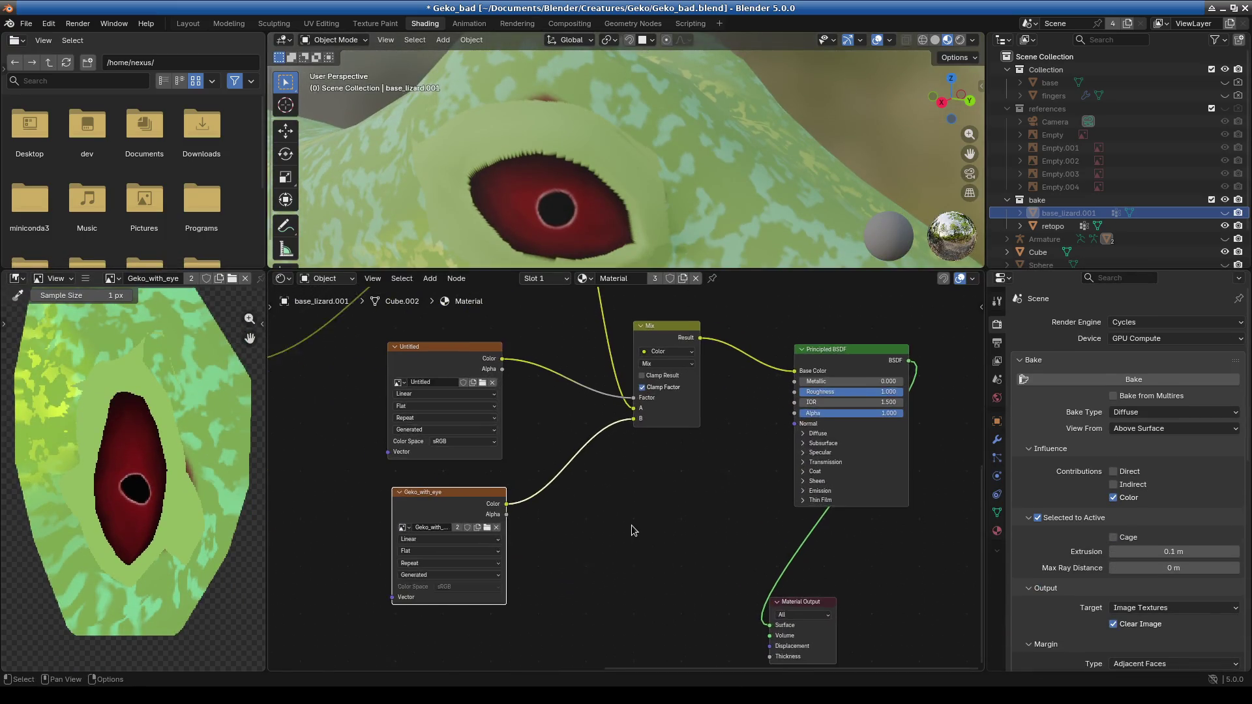
pyautogui.moveTo(435, 499); pyautogui.dragTo(421, 502)
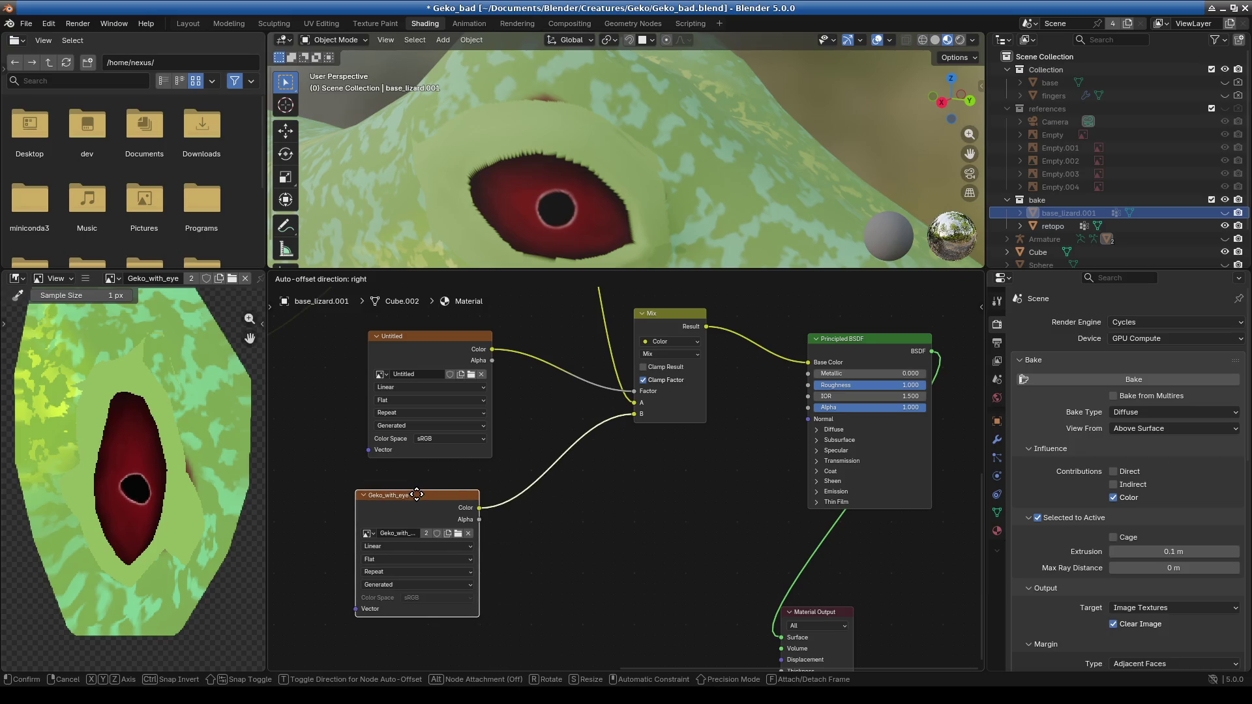
pyautogui.moveTo(636, 510); pyautogui.dragTo(620, 532, button='middle')
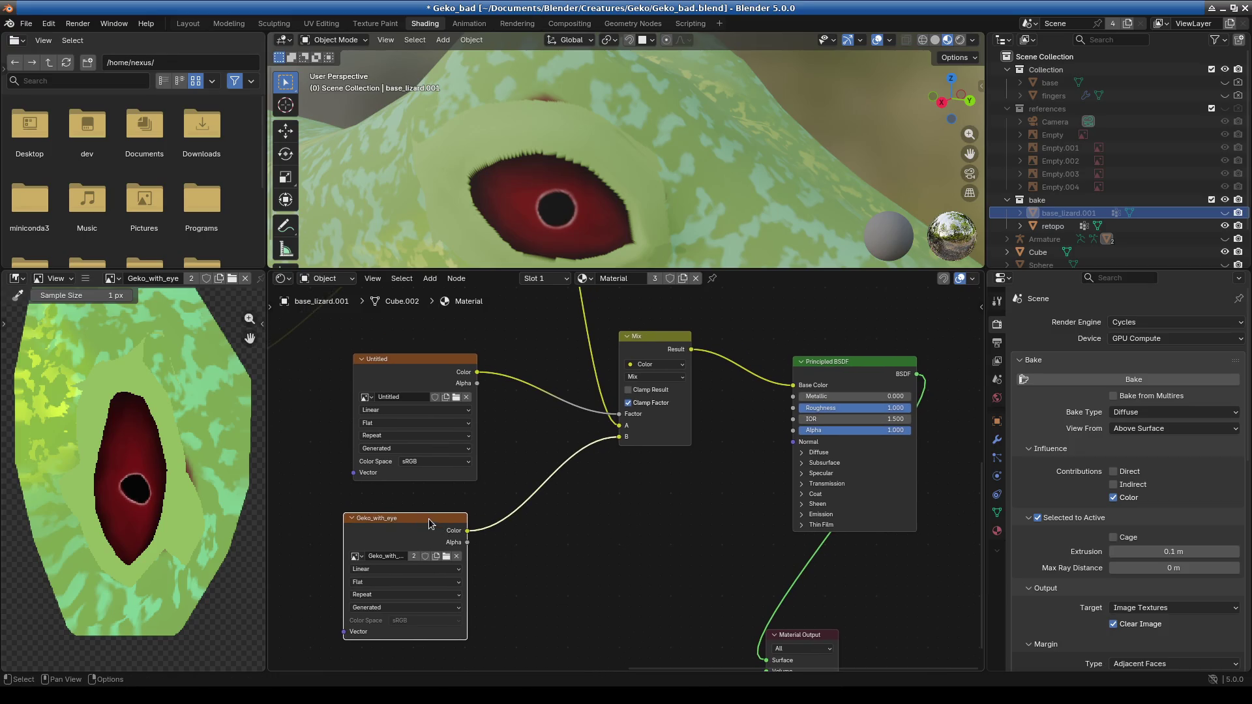
pyautogui.moveTo(428, 519); pyautogui.dragTo(443, 525)
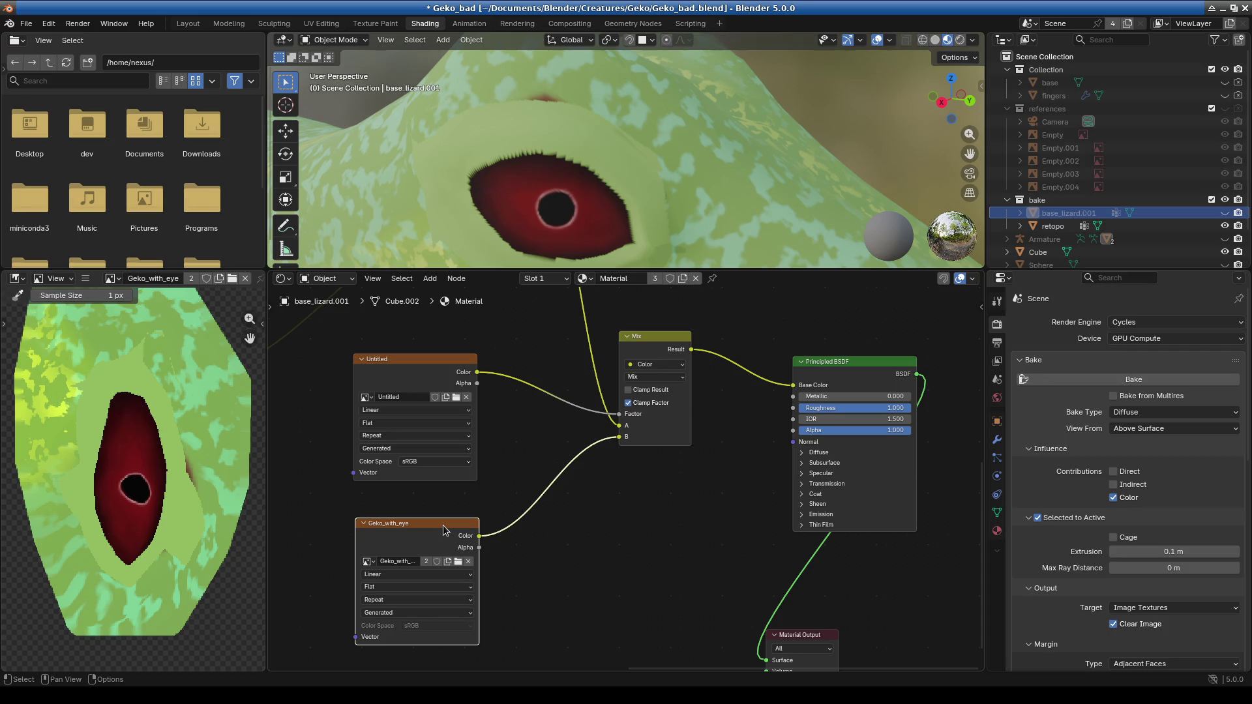
pyautogui.moveTo(765, 268); pyautogui.dragTo(765, 471)
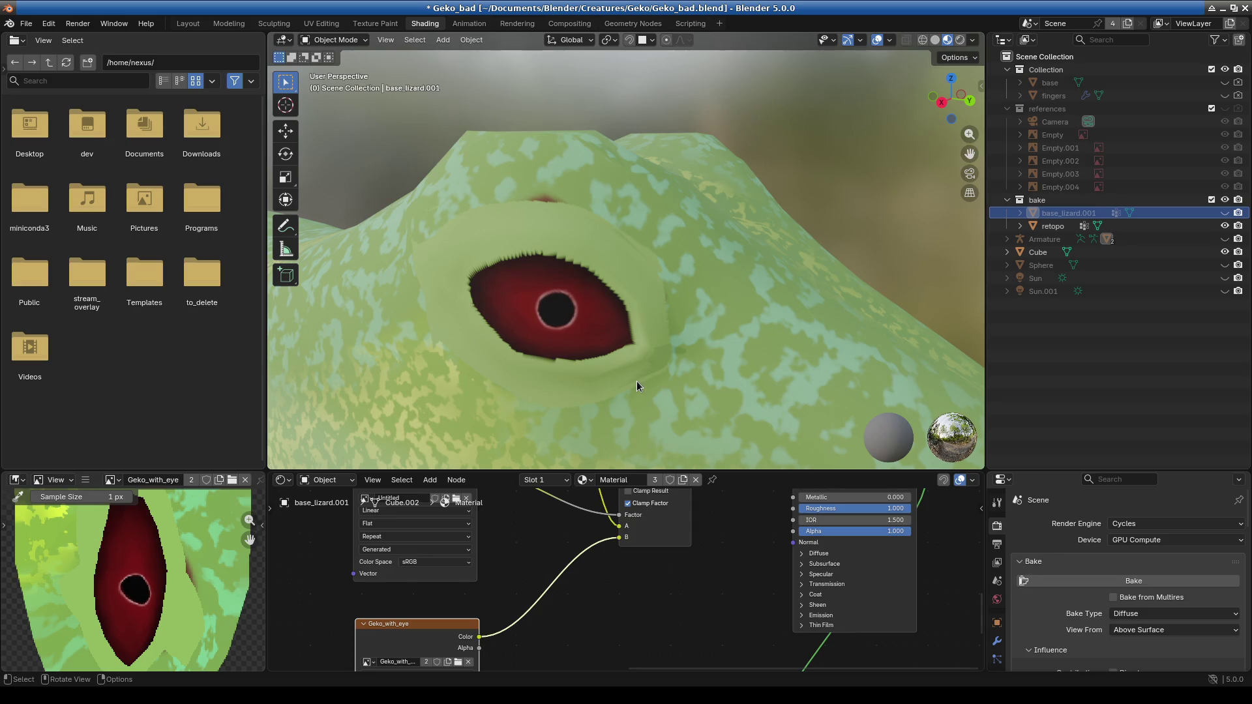
pyautogui.moveTo(636, 381)
pyautogui.mouseDown(button='middle')
pyautogui.moveTo(673, 388)
pyautogui.moveTo(689, 366)
pyautogui.moveTo(574, 343)
pyautogui.moveTo(578, 321)
pyautogui.moveTo(699, 311)
pyautogui.moveTo(658, 338)
pyautogui.mouseUp(button='middle')
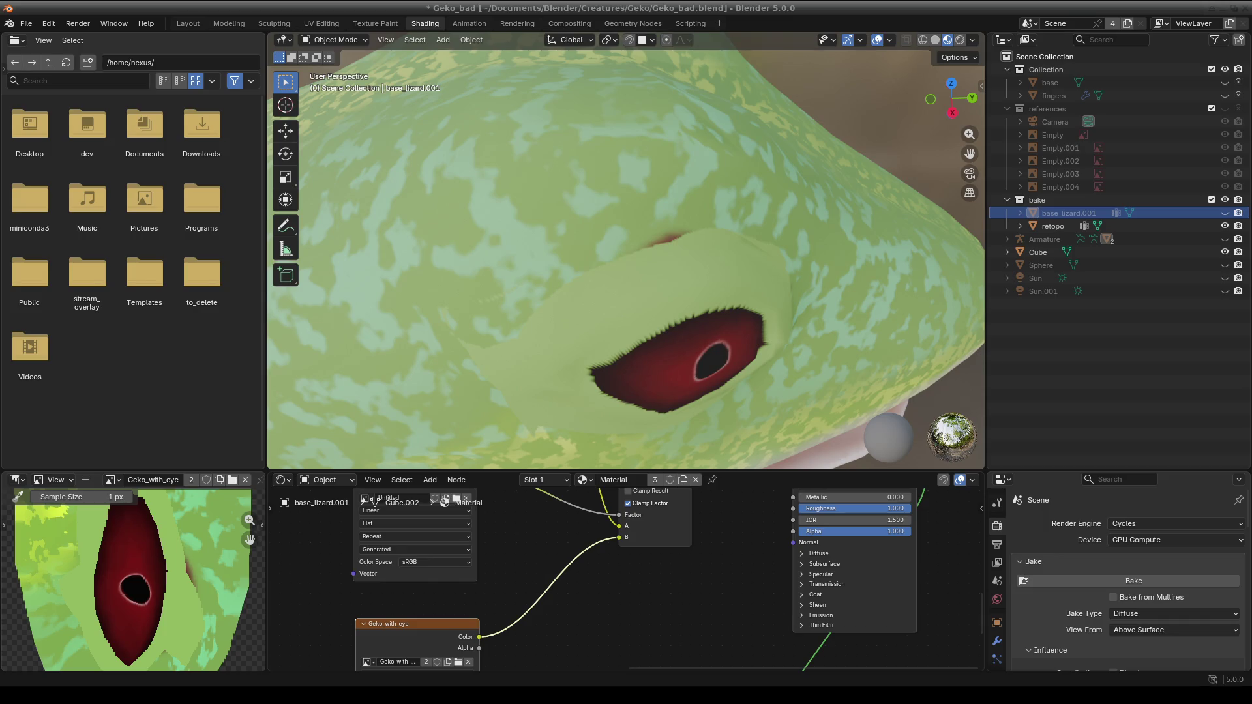
pyautogui.scroll(-5, 509, 283)
pyautogui.scroll(6, 713, 208)
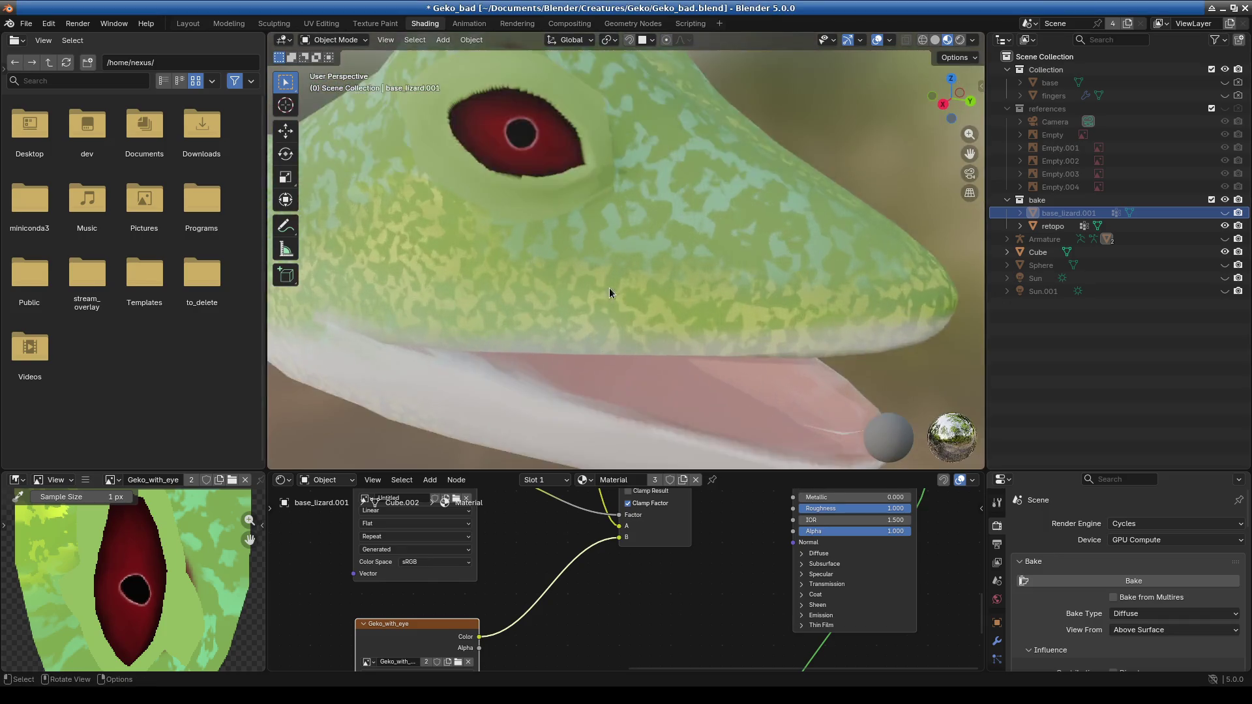
pyautogui.scroll(3, 619, 273)
pyautogui.scroll(3, 628, 297)
pyautogui.moveTo(616, 321); pyautogui.dragTo(648, 304, button='middle')
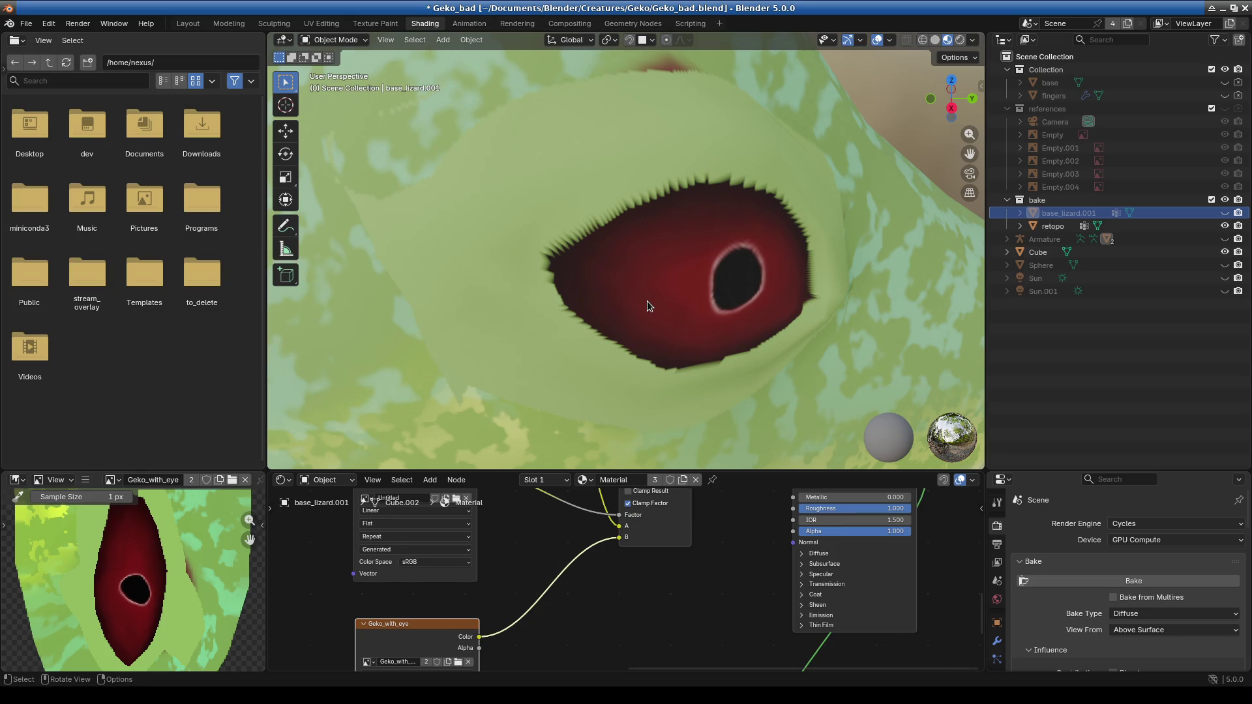
pyautogui.scroll(-2, 621, 312)
pyautogui.moveTo(538, 294)
pyautogui.keyDown('shift'); pyautogui.mouseDown(button='middle')
pyautogui.moveTo(554, 253)
pyautogui.moveTo(536, 293)
pyautogui.mouseUp(button='middle'); pyautogui.keyUp('shift')
pyautogui.moveTo(716, 470); pyautogui.dragTo(716, 328)
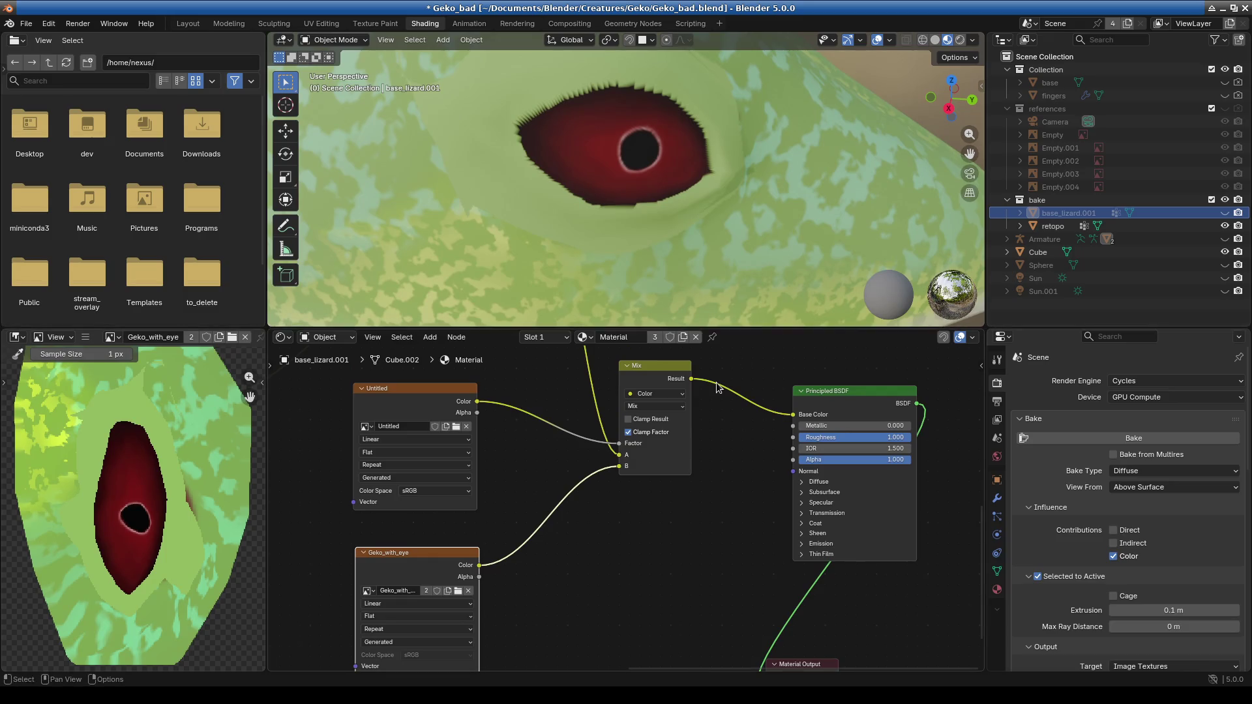